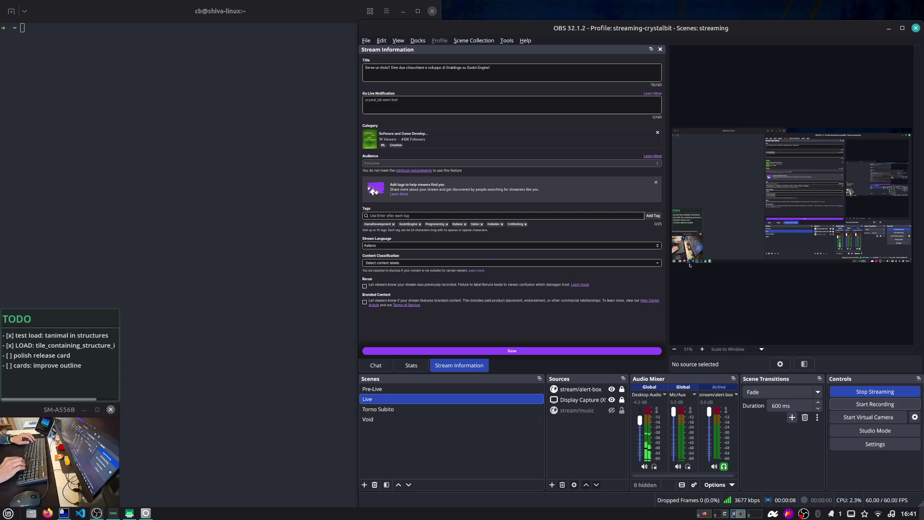
# Switch from the OBS workspace to workspace 2, where Chatterino shows the stream chat
pyautogui.hotkey('ctrl', 'alt', 'Right')
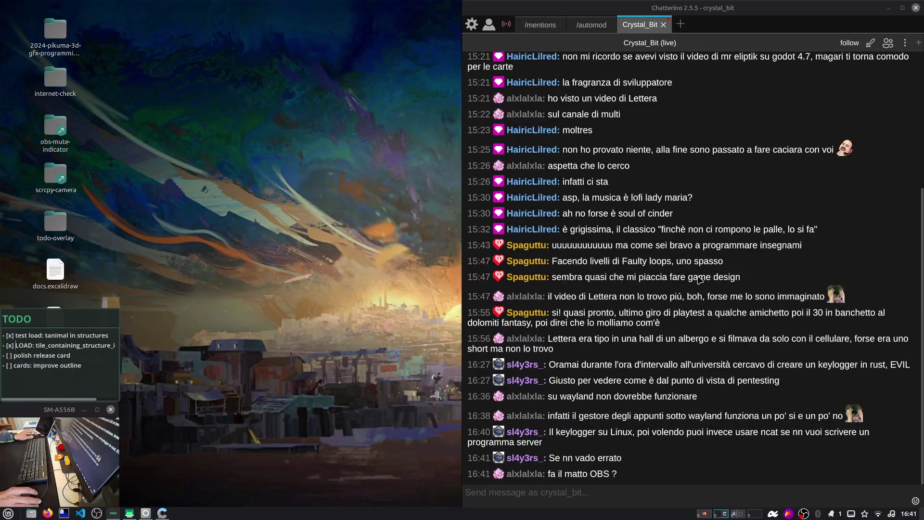
# Read the Crystal_Bit stream chat, then move to workspace 1 with Firefox
pyautogui.click(698, 282)
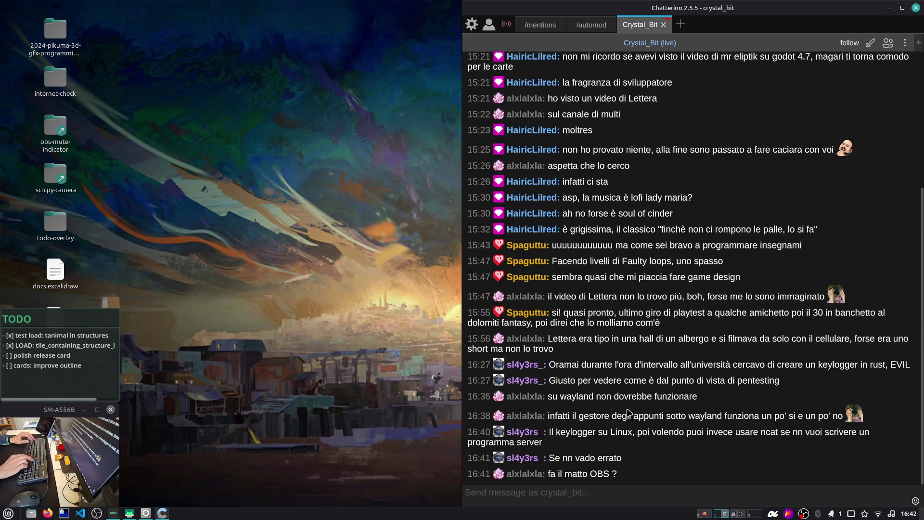
pyautogui.hotkey('ctrl', 'alt', 'Left')
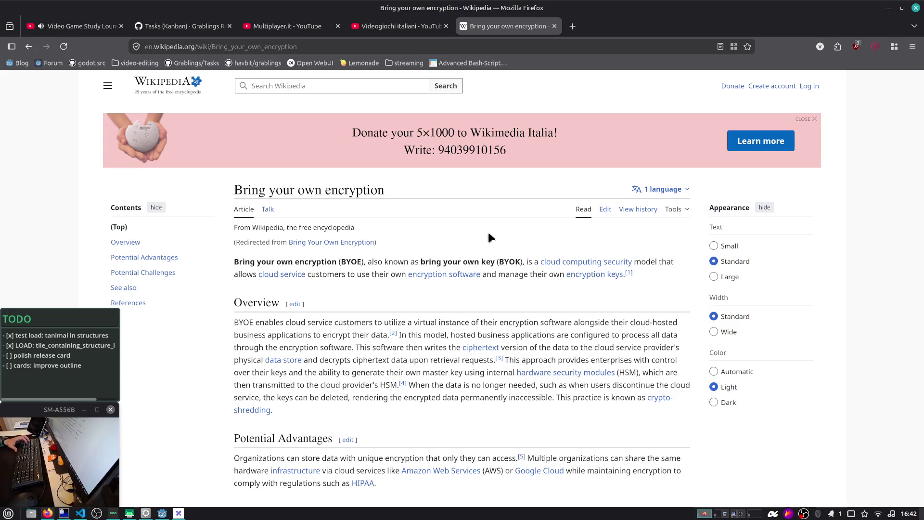
# Reopen the 'Bring your own encryption' Wikipedia tab and read through its Overview section
pyautogui.middleClick(507, 34)
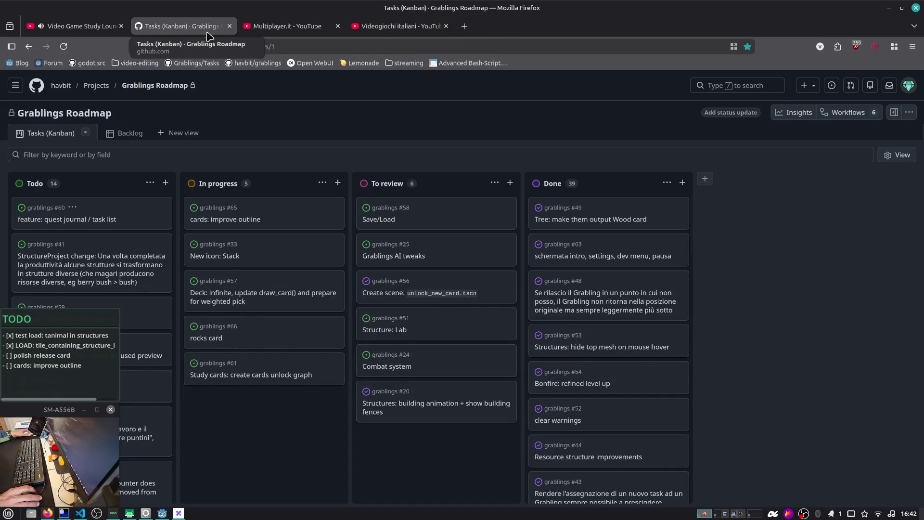
pyautogui.hotkey('ctrl', 'shift', 't')
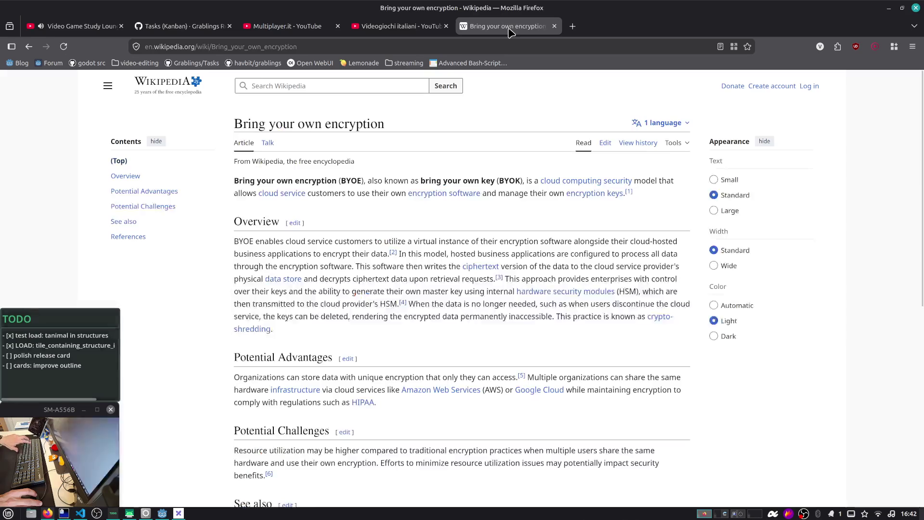
pyautogui.scroll(-2, 397, 168)
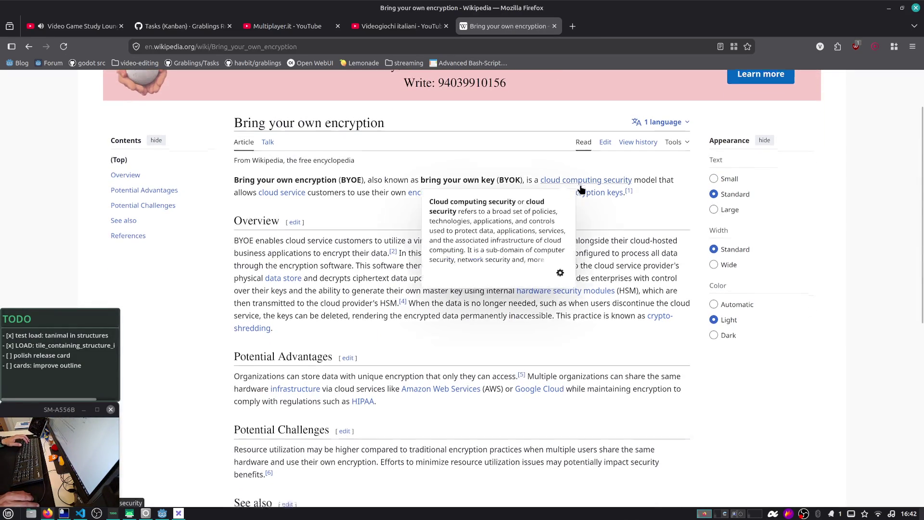
pyautogui.scroll(-2, 576, 191)
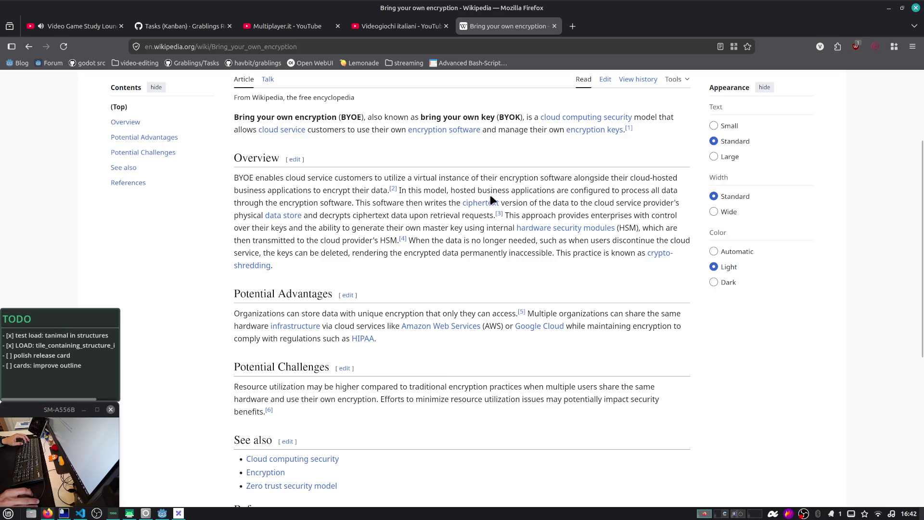
pyautogui.moveTo(572, 193); pyautogui.dragTo(640, 207)
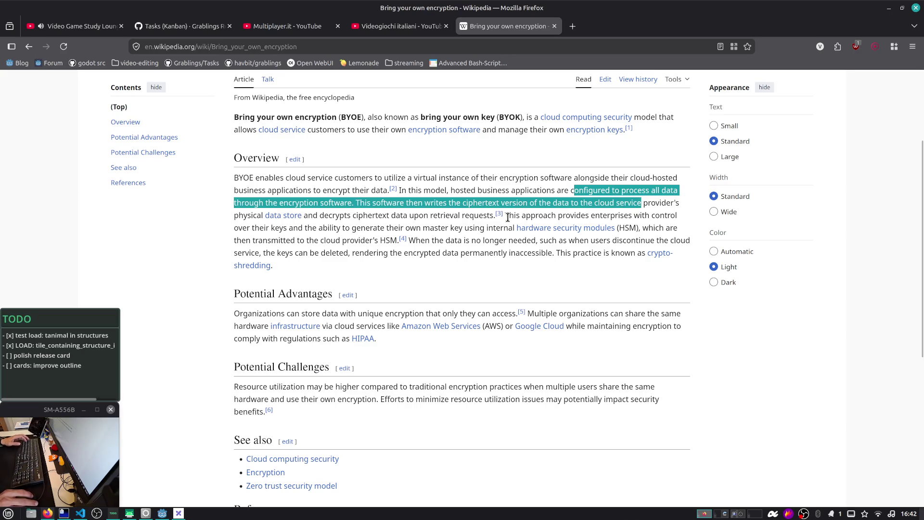
pyautogui.hotkey('alt', 'Tab')
pyautogui.hotkey('alt', 'Tab')
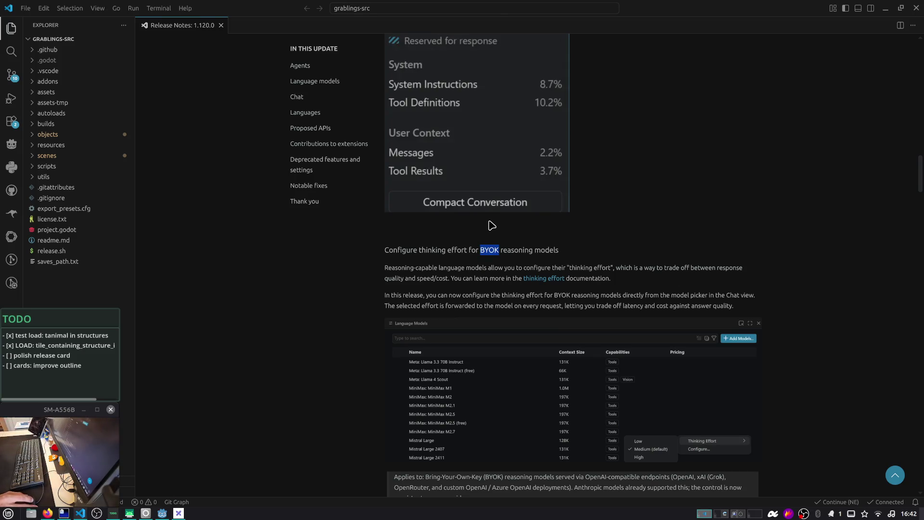
# Scroll through the VS Code release notes, clearing the BYOK text selection
pyautogui.scroll(-1, 488, 221)
pyautogui.click(488, 220)
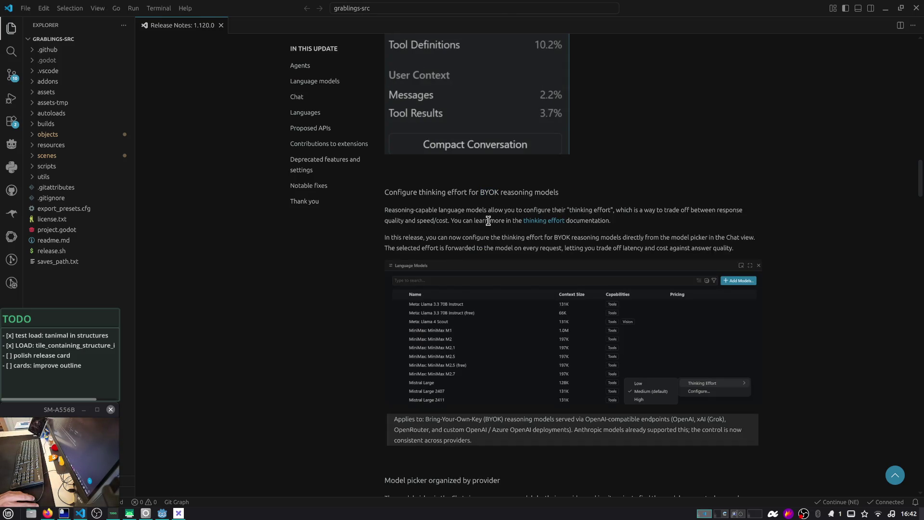
pyautogui.scroll(-5, 488, 221)
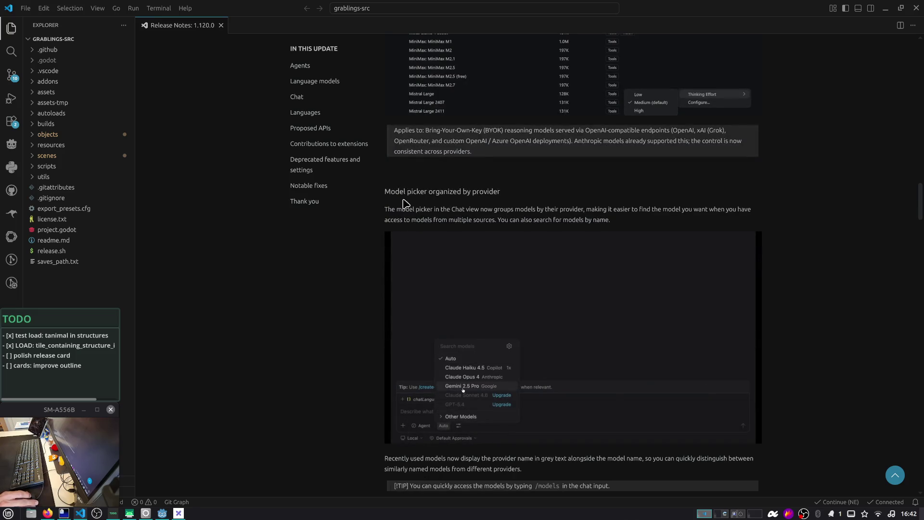
pyautogui.scroll(-13, 407, 205)
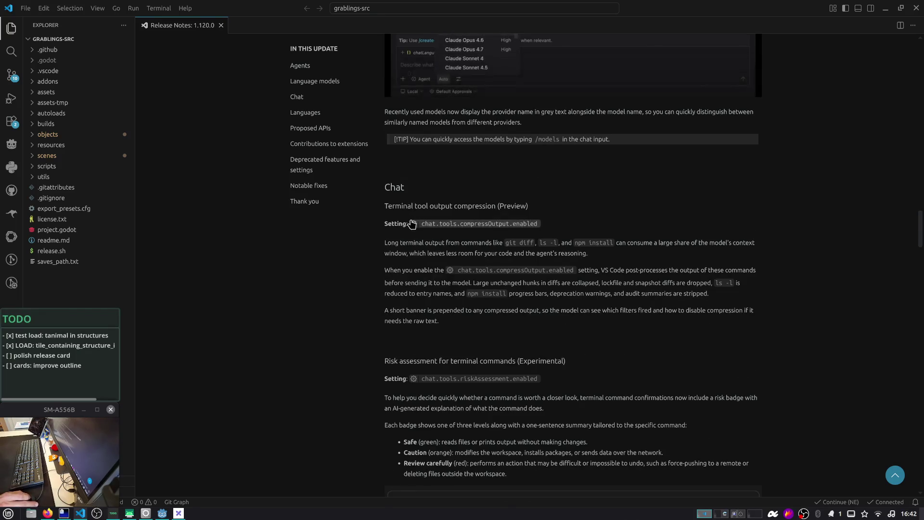
pyautogui.scroll(-7, 415, 223)
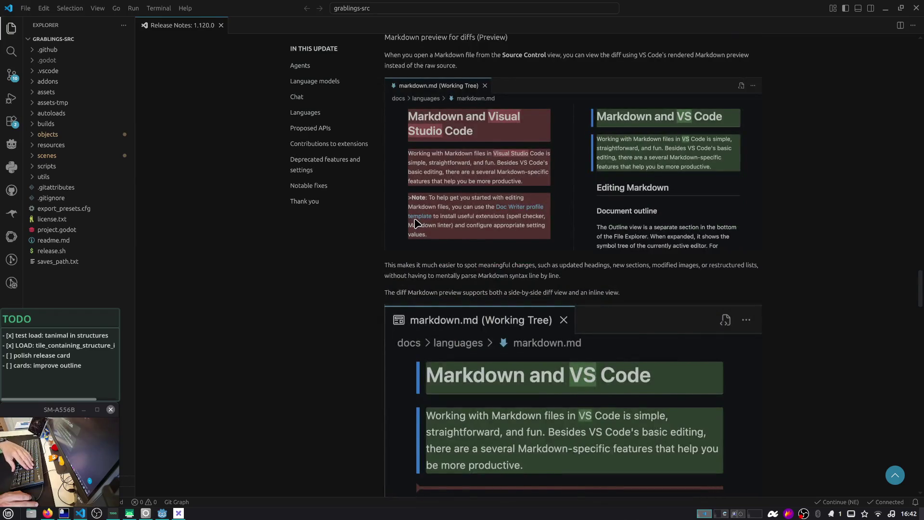
pyautogui.scroll(-7, 414, 219)
pyautogui.scroll(-15, 415, 221)
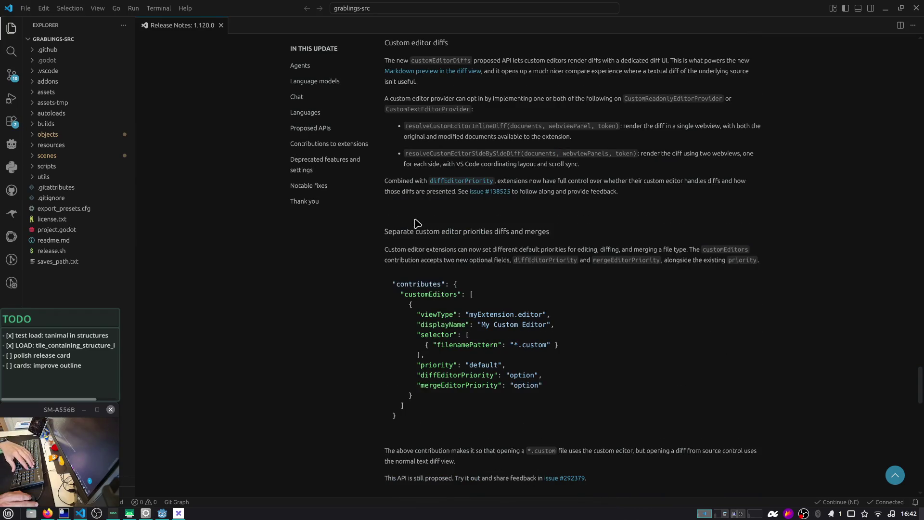
pyautogui.scroll(-15, 417, 223)
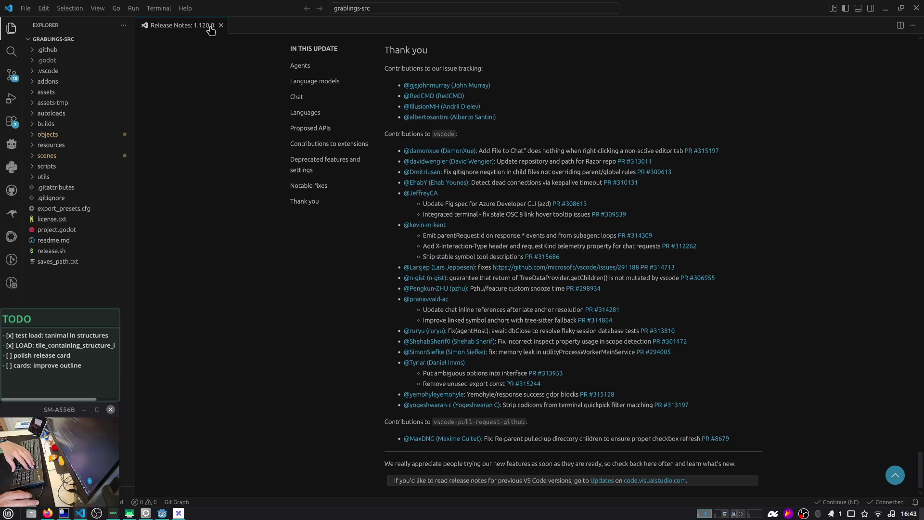
# Close the release notes and open the creature_animal.gd diff from Source Control
pyautogui.click(221, 26)
pyautogui.click(12, 75)
pyautogui.click(61, 94)
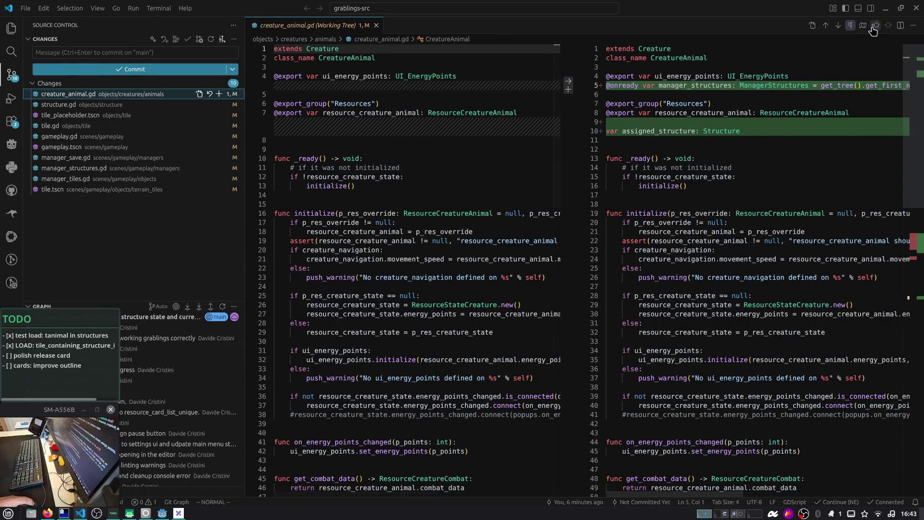
# In the widened creature_animal.gd diff, delete the commented-out old code block
pyautogui.click(839, 27)
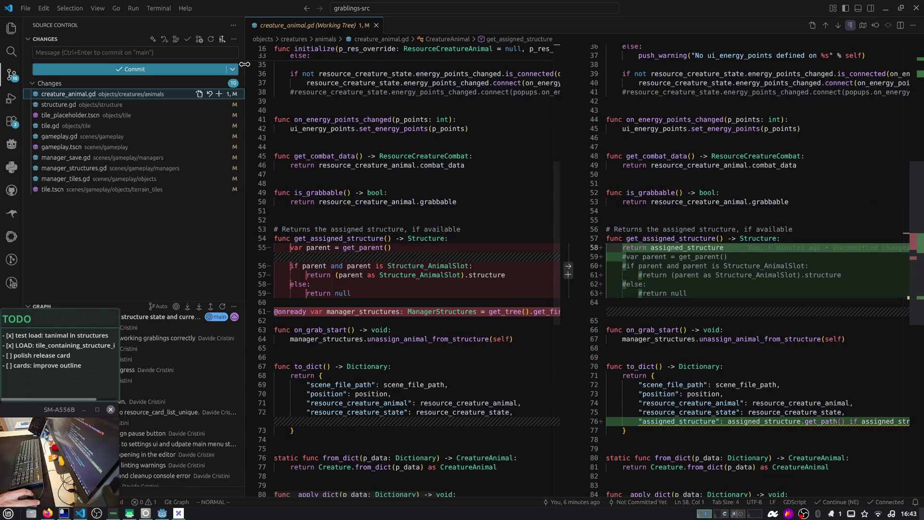
pyautogui.moveTo(244, 64); pyautogui.dragTo(169, 64)
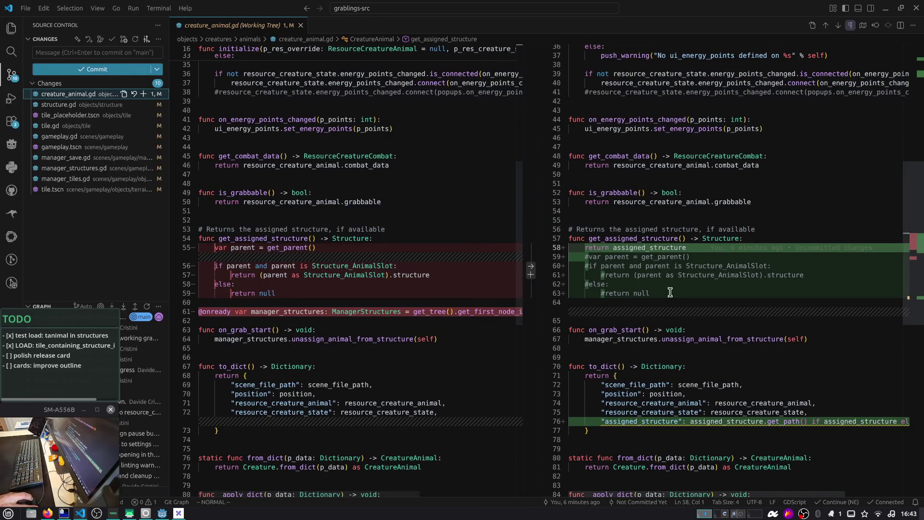
pyautogui.click(645, 239)
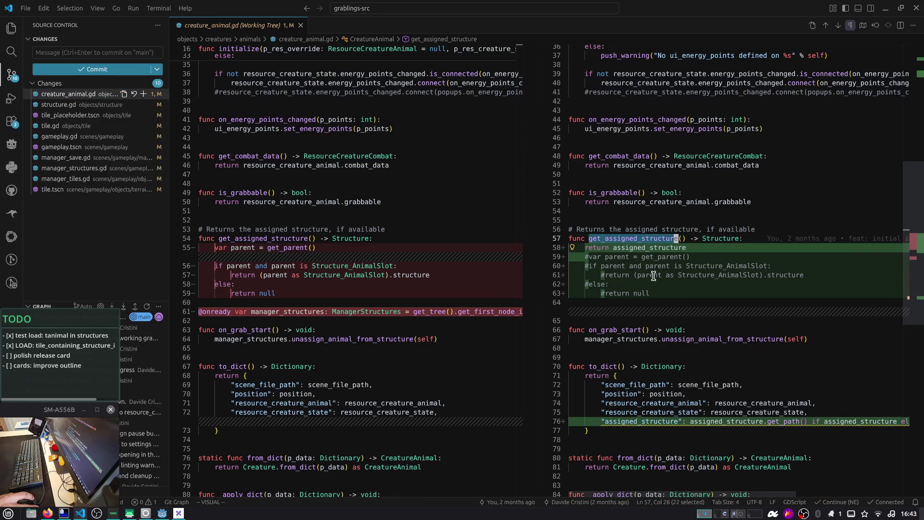
pyautogui.click(657, 292)
pyautogui.hotkey('shift', 'v')
pyautogui.press('k')
pyautogui.press('k')
pyautogui.press('k')
pyautogui.press('d')
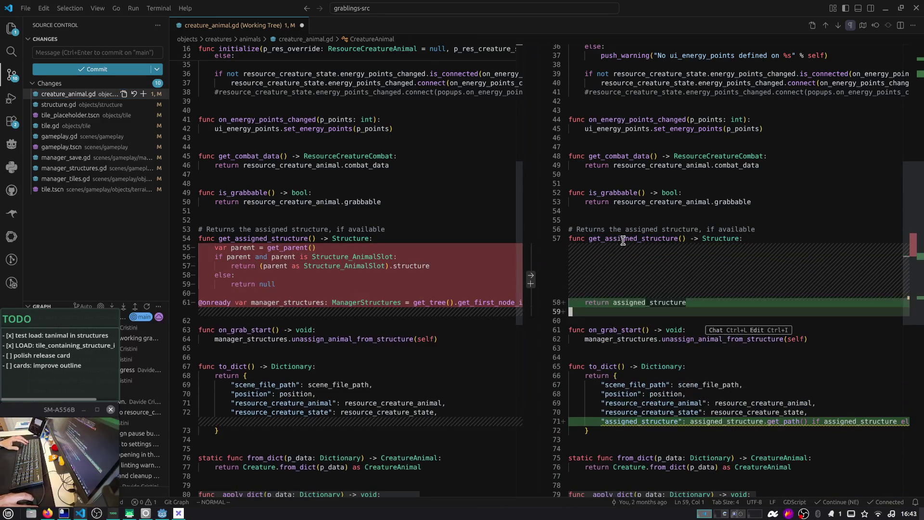
# Search the project for get_assigned_structure and delete that function (lines 55-58)
pyautogui.doubleClick(623, 239)
pyautogui.hotkey('ctrl', 'shift', 'f')
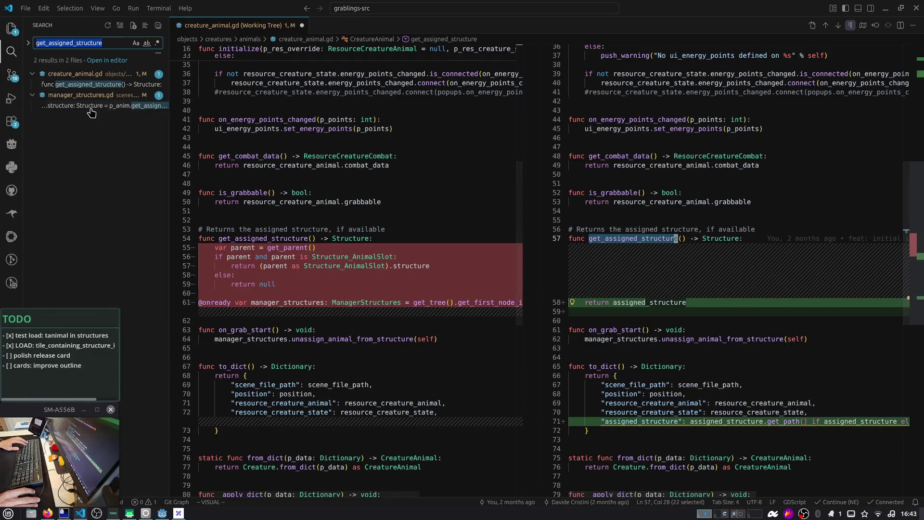
pyautogui.click(88, 86)
pyautogui.moveTo(334, 284); pyautogui.dragTo(160, 255)
pyautogui.press('d')
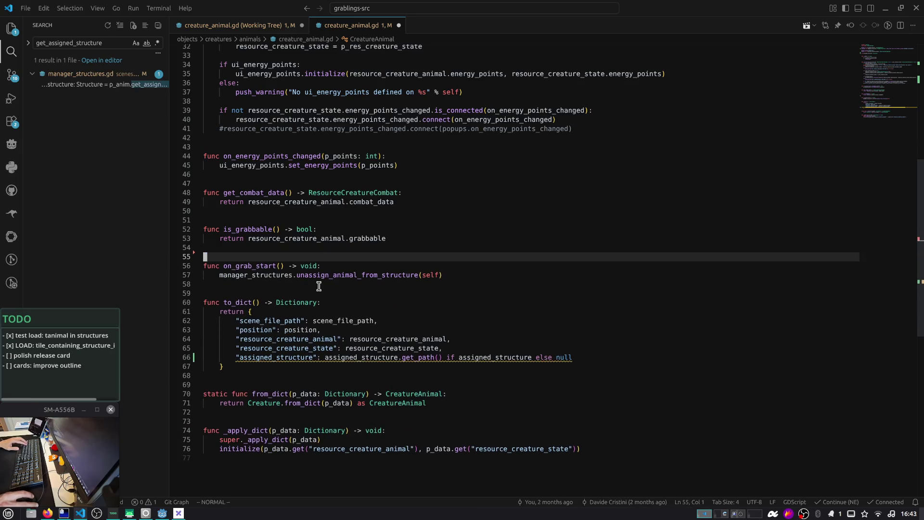
# Make manager_structures.gd line 66 read assigned_structure directly instead of calling the getter, and save
pyautogui.click(105, 87)
pyautogui.press('Escape')
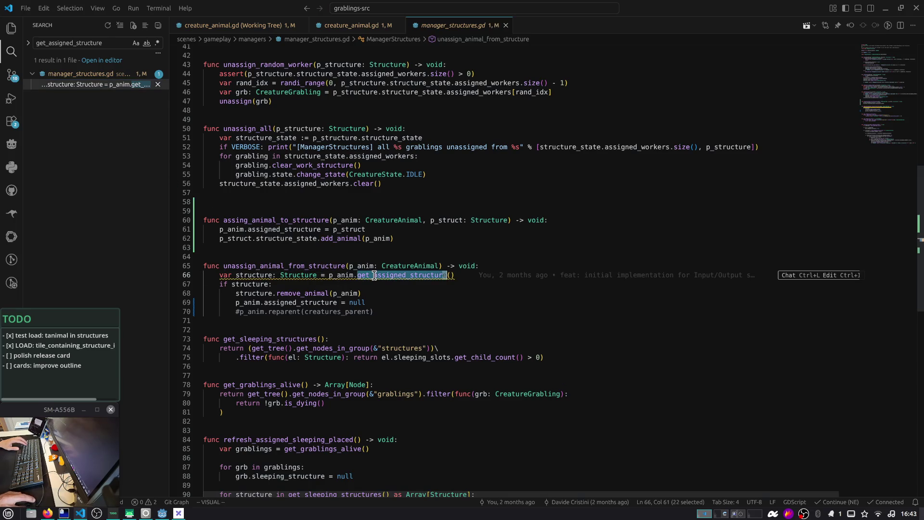
pyautogui.write('bcwassigned_structure')
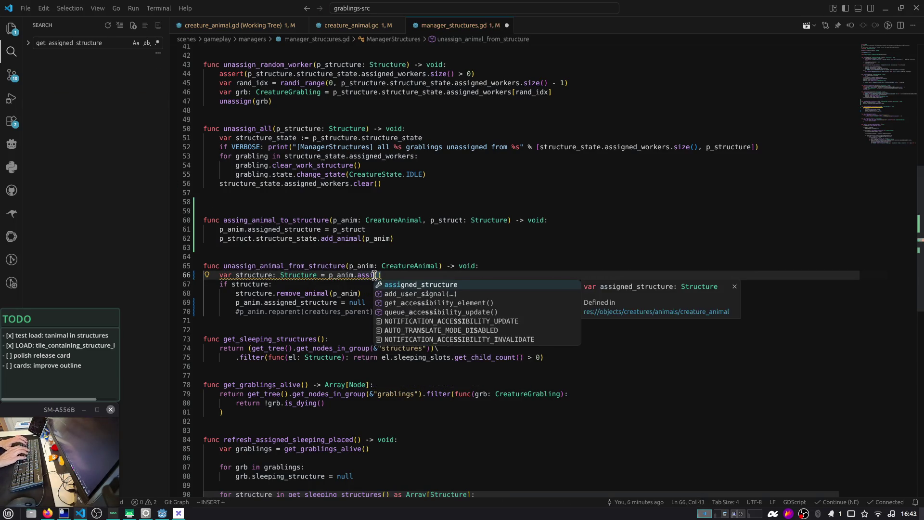
pyautogui.press('Delete')
pyautogui.press('Delete')
pyautogui.press('Escape')
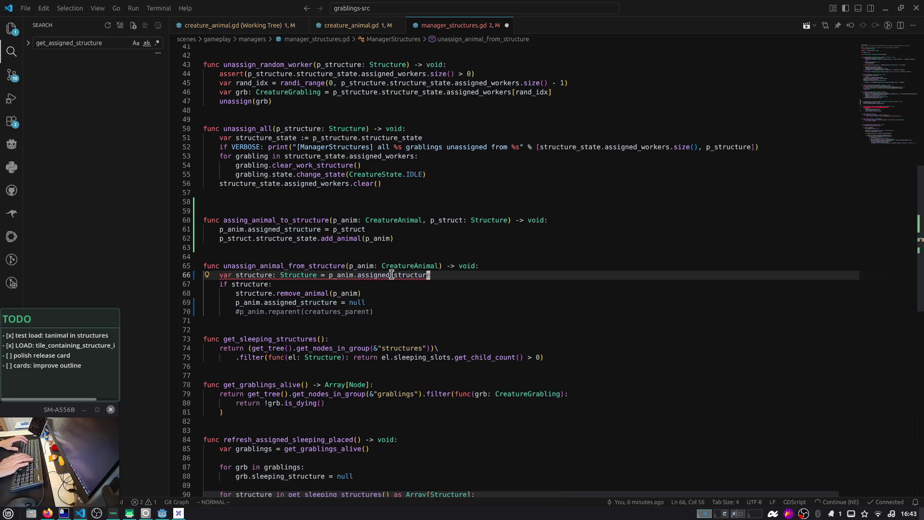
pyautogui.hotkey('ctrl', 's')
# Clear the old search term and return to creature_animal.gd
pyautogui.click(309, 282)
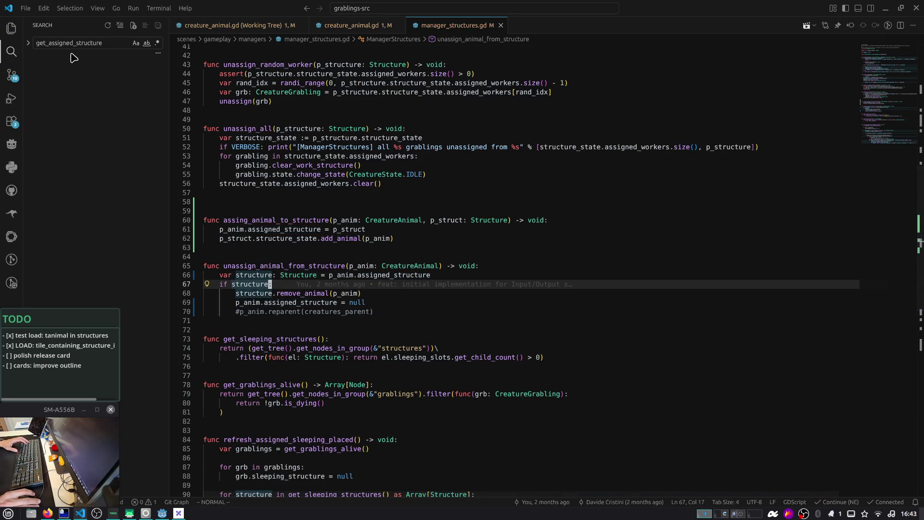
pyautogui.doubleClick(93, 43)
pyautogui.press('BackSpace')
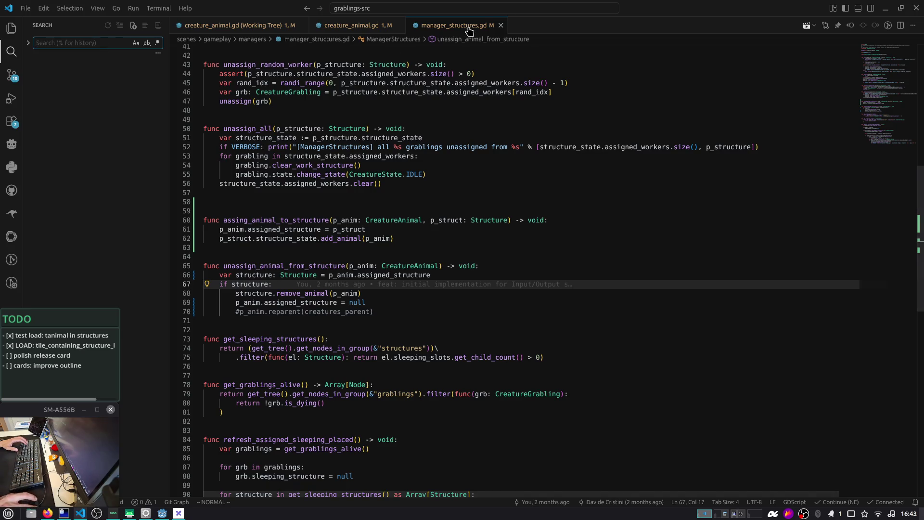
pyautogui.click(385, 28)
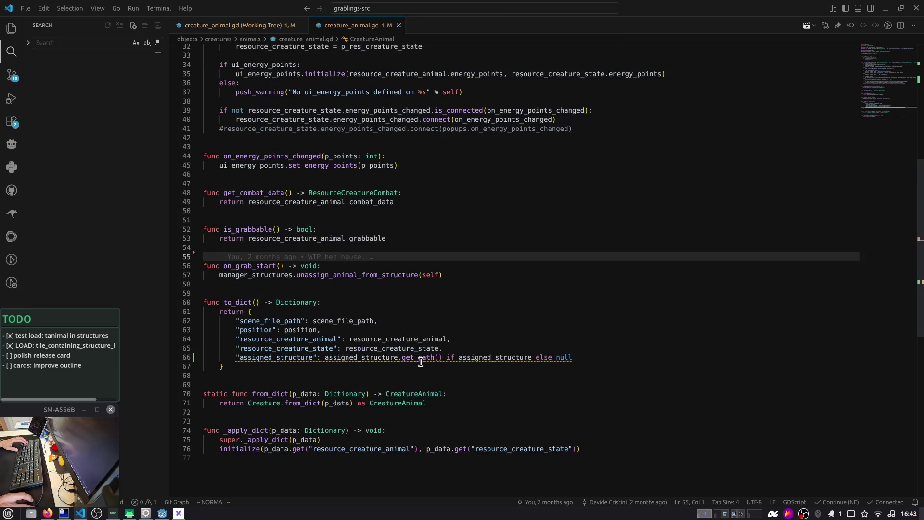
pyautogui.moveTo(421, 358)
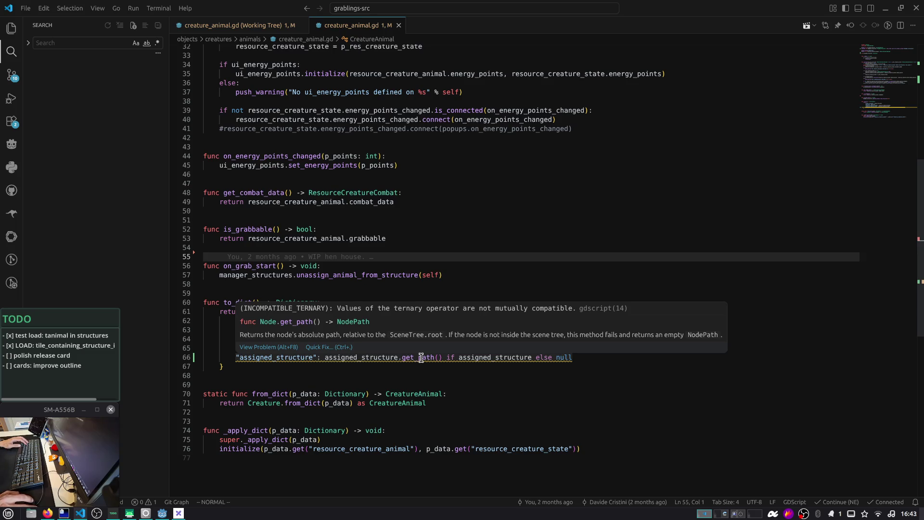
pyautogui.hotkey('alt', 'Tab')
# Search 'twitch errore 2000' and open the Gamex Mentor guide, declining the translation
pyautogui.hotkey('ctrl', 't')
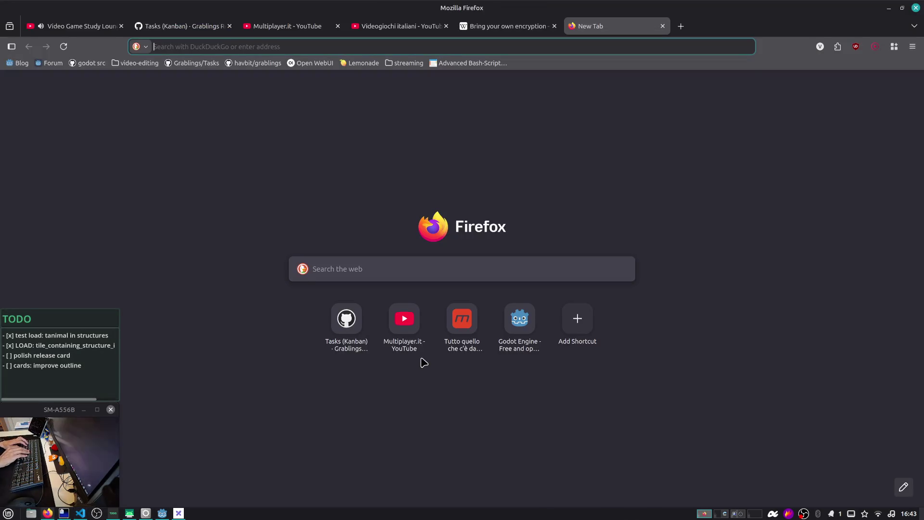
pyautogui.write('twitch ')
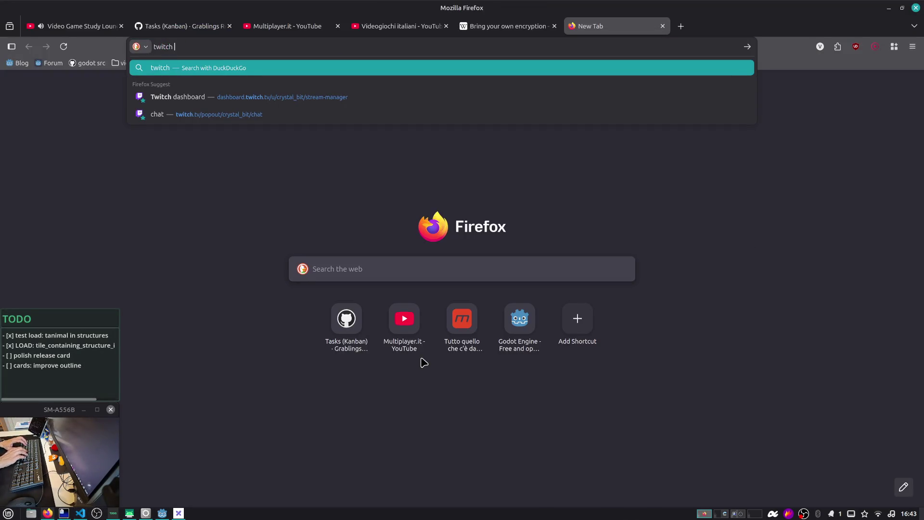
pyautogui.write('erro')
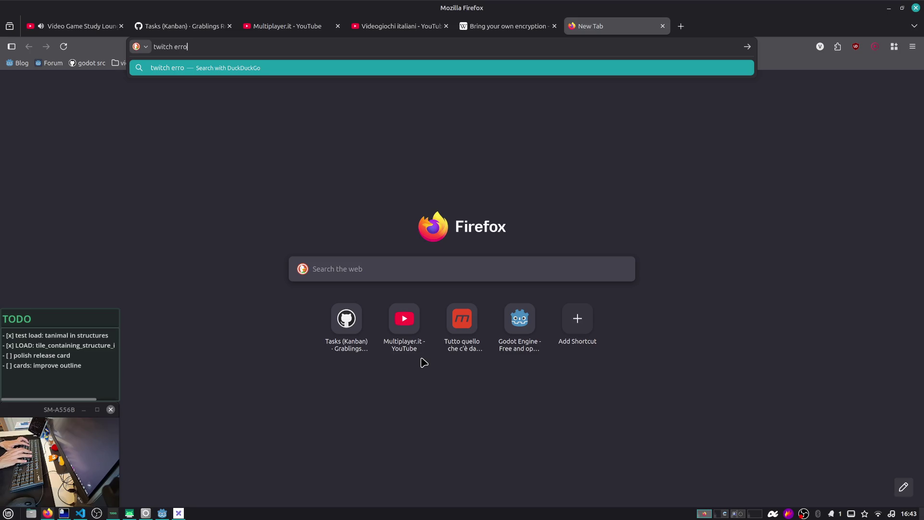
pyautogui.write('re 2000')
pyautogui.press('Return')
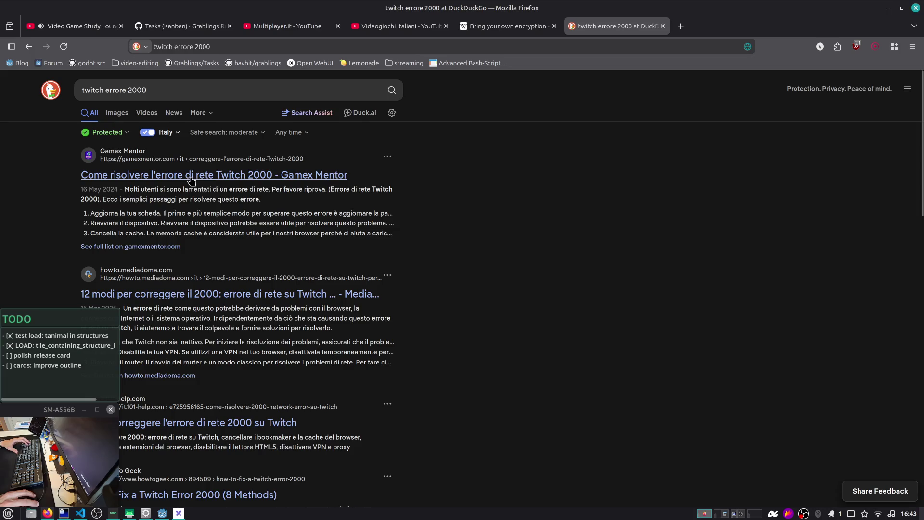
pyautogui.click(191, 180)
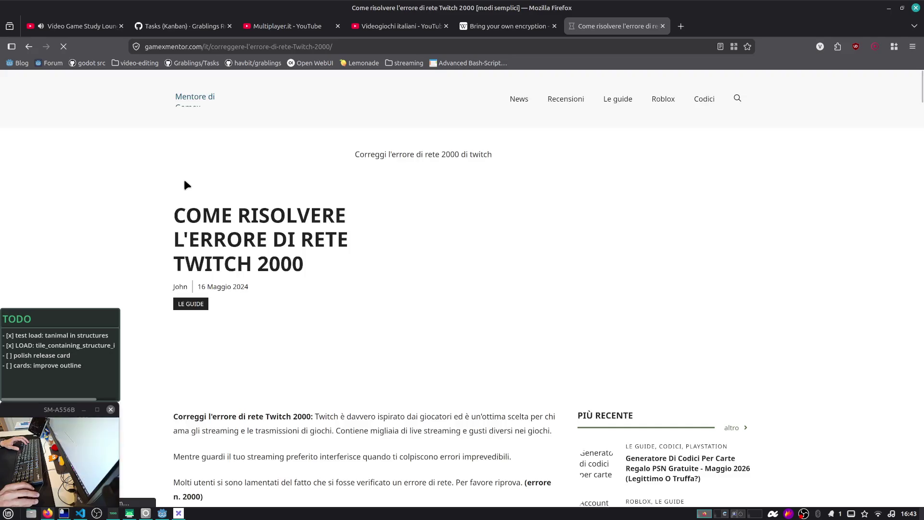
pyautogui.scroll(-4, 186, 183)
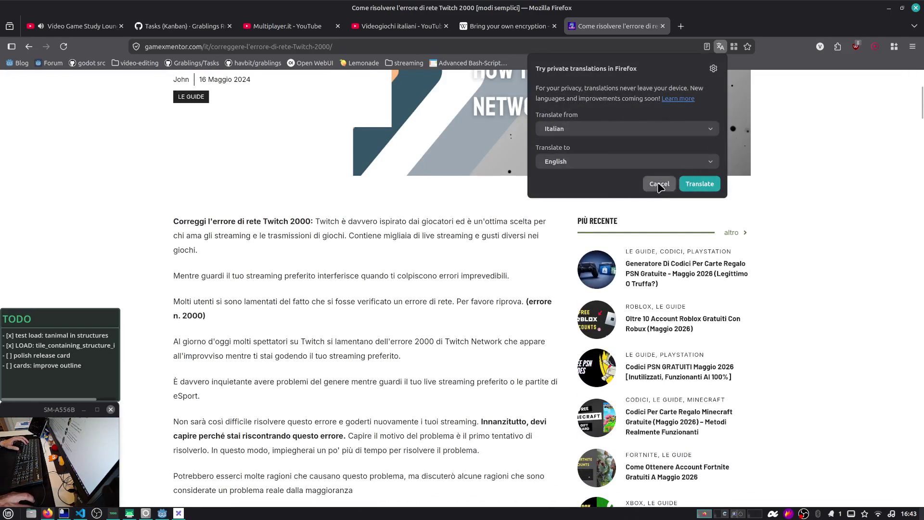
pyautogui.click(659, 183)
pyautogui.hotkey('ctrl', 'alt', 'Right')
pyautogui.hotkey('ctrl', 'alt', 'Right')
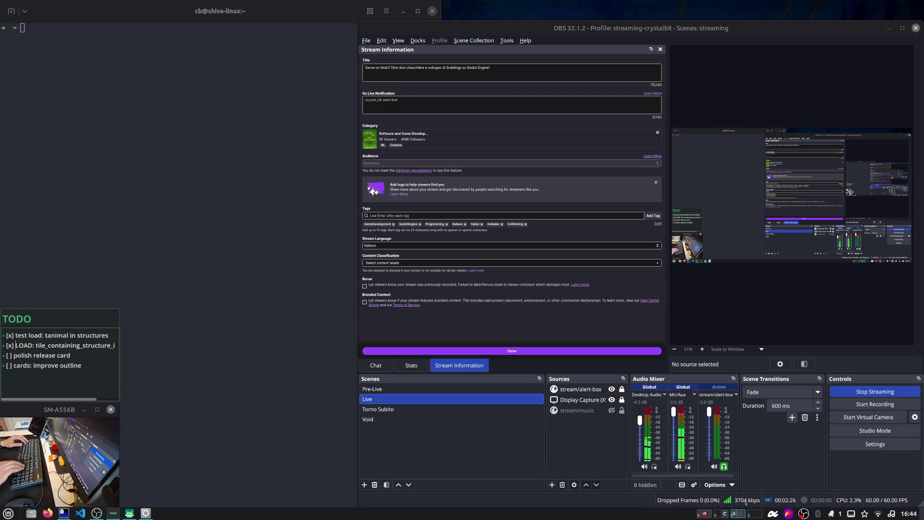
# Launch System Monitor via a 'system' search, review its Resources page, and glance at the chat
pyautogui.press('super')
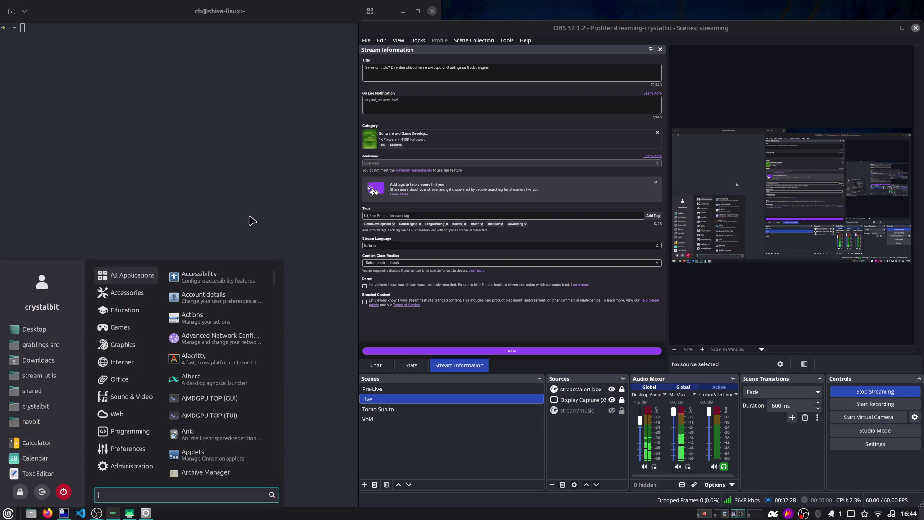
pyautogui.write('system')
pyautogui.press('Return')
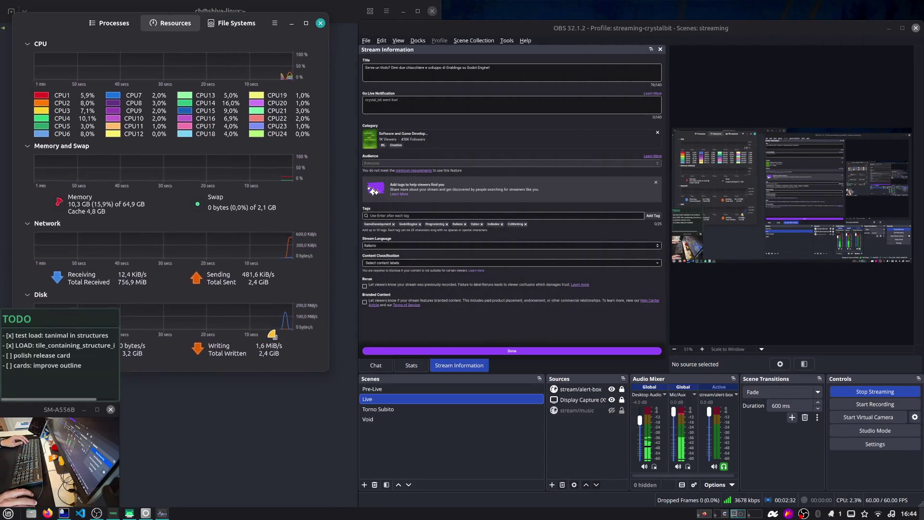
pyautogui.scroll(-2, 297, 275)
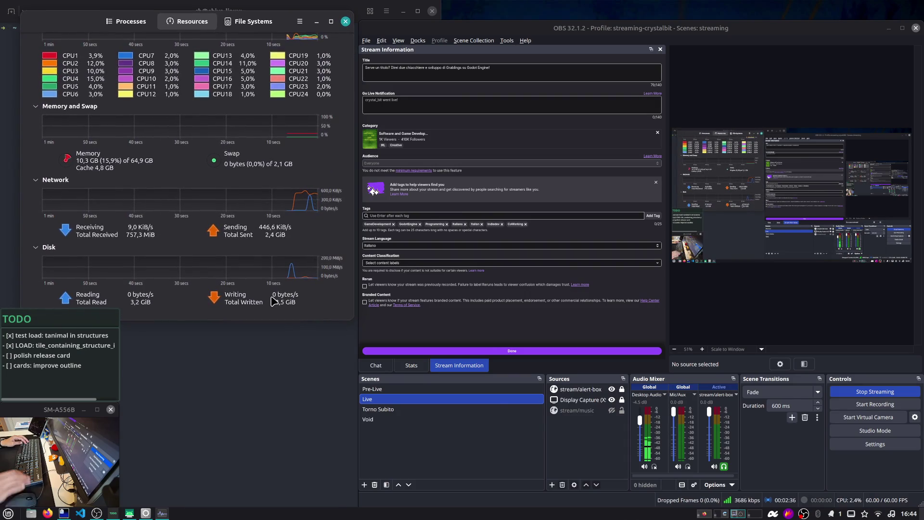
pyautogui.hotkey('ctrl', 'alt', 'Right')
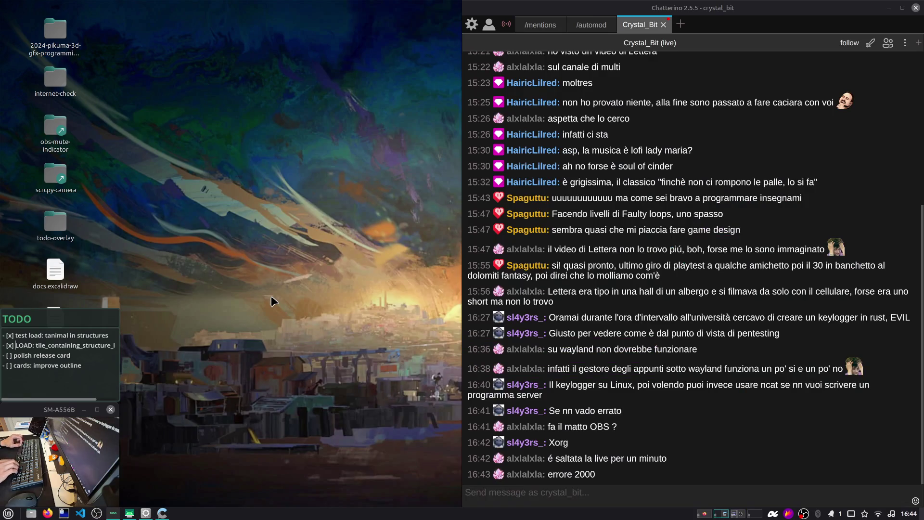
pyautogui.hotkey('ctrl', 'alt', 'Left')
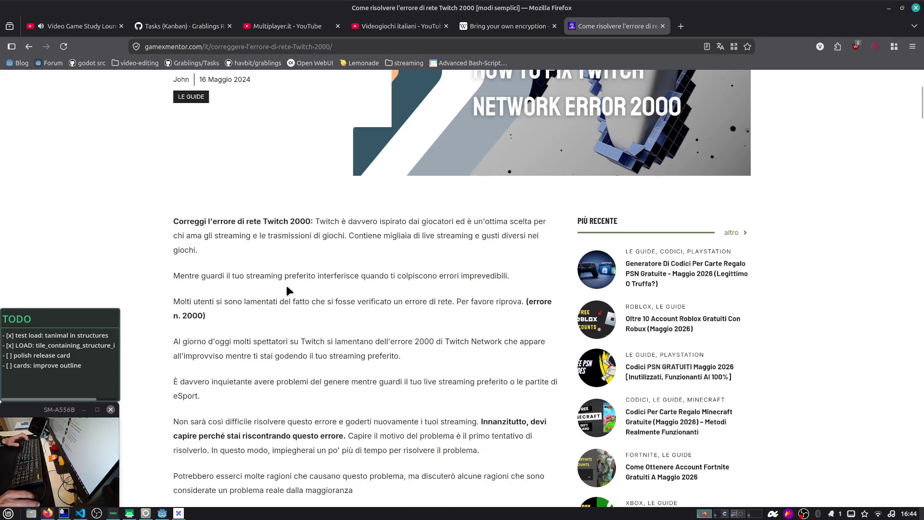
# Close the error 2000 and encryption tabs, leaving the Grablings Roadmap Kanban board showing
pyautogui.scroll(-3, 260, 258)
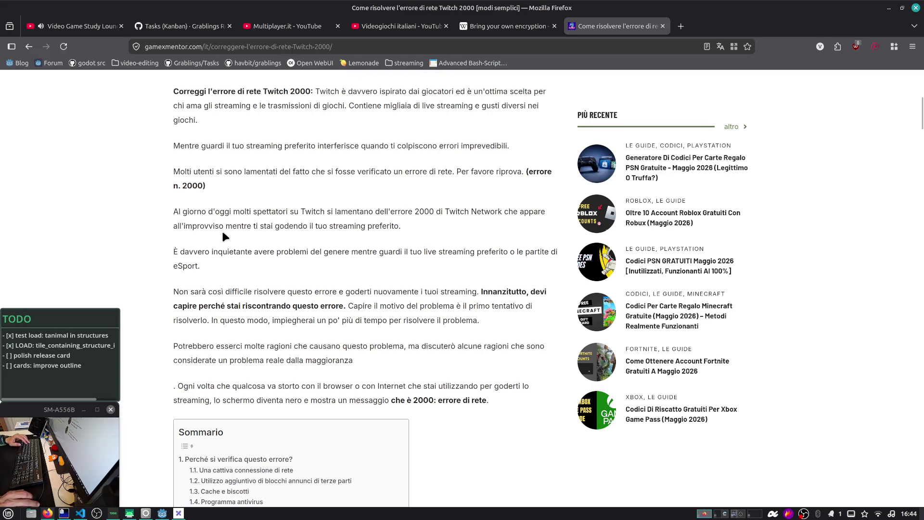
pyautogui.scroll(-4, 222, 230)
pyautogui.hotkey('ctrl', 'w')
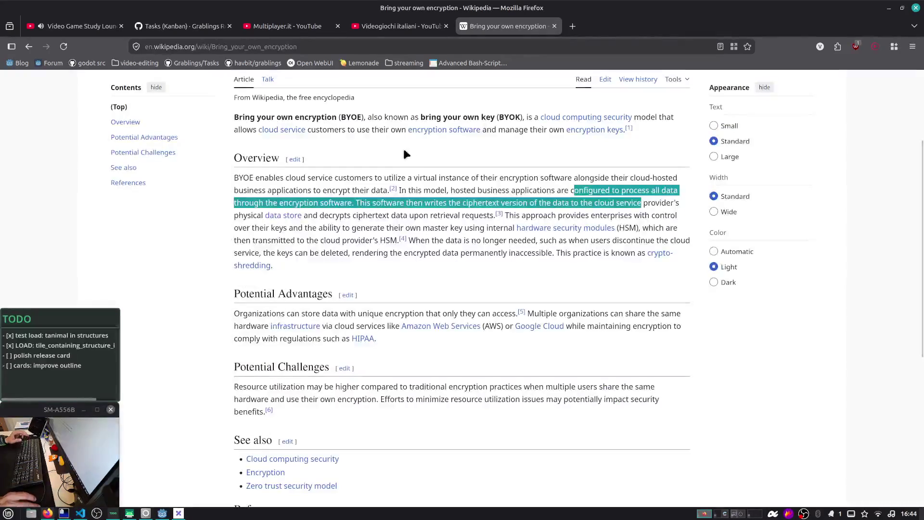
pyautogui.middleClick(502, 29)
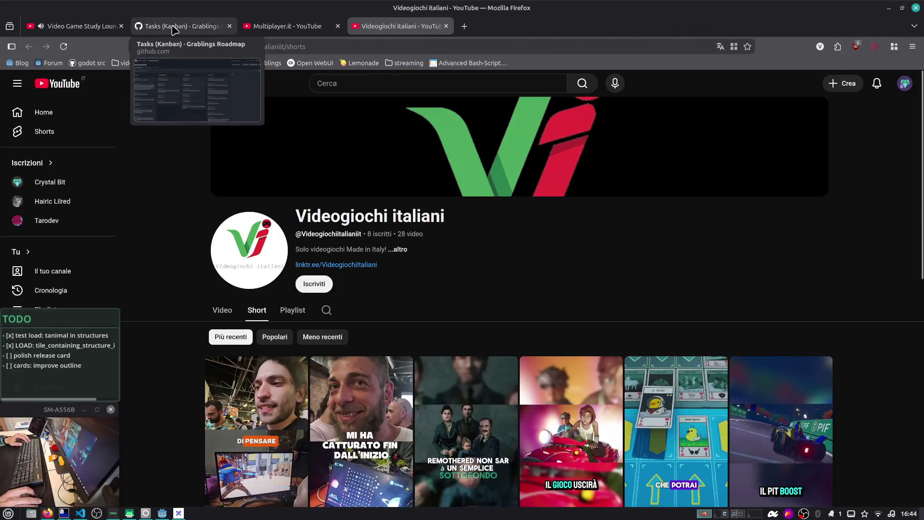
pyautogui.click(172, 29)
pyautogui.hotkey('alt', 'Tab')
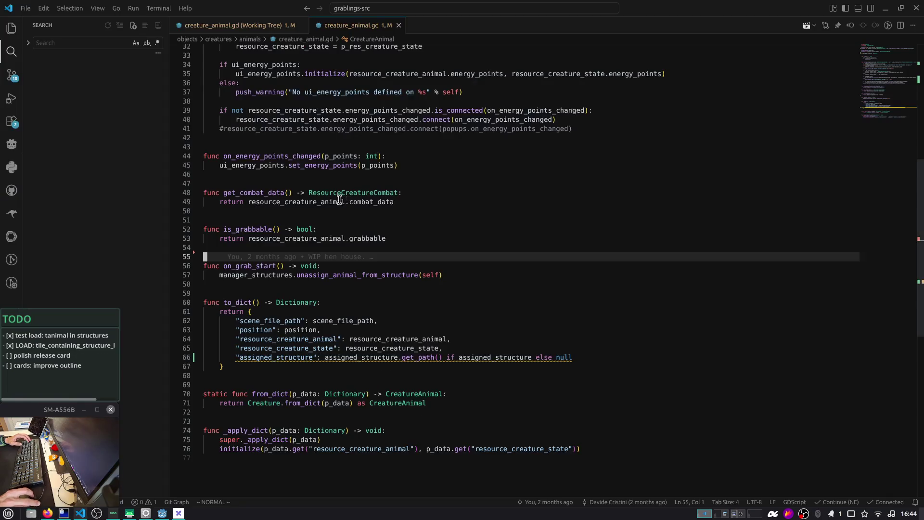
pyautogui.scroll(-1, 427, 289)
pyautogui.moveTo(427, 330)
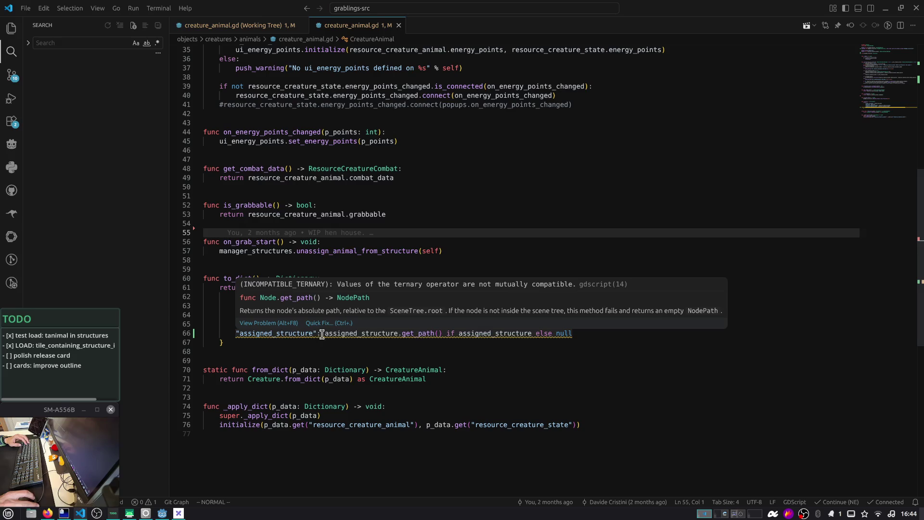
# Replace null with NodePath("") on creature_animal.gd line 66 and save
pyautogui.click(422, 333)
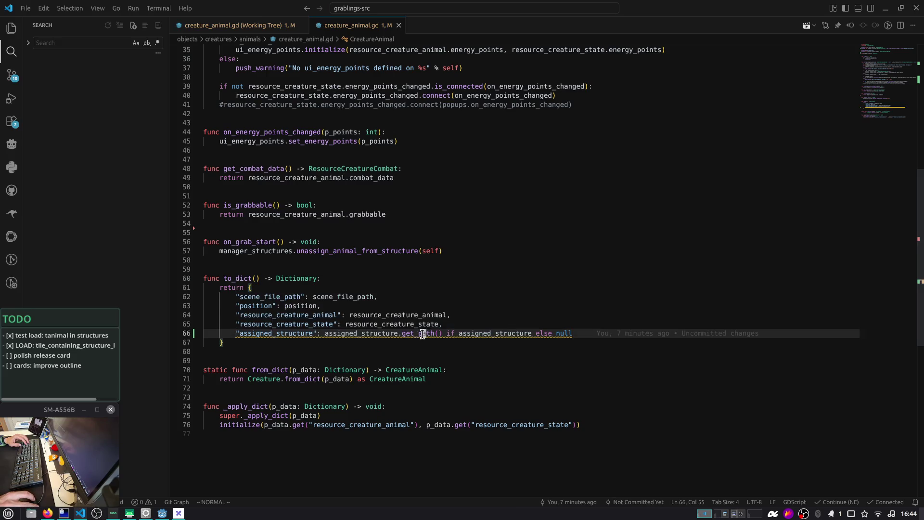
pyautogui.doubleClick(558, 333)
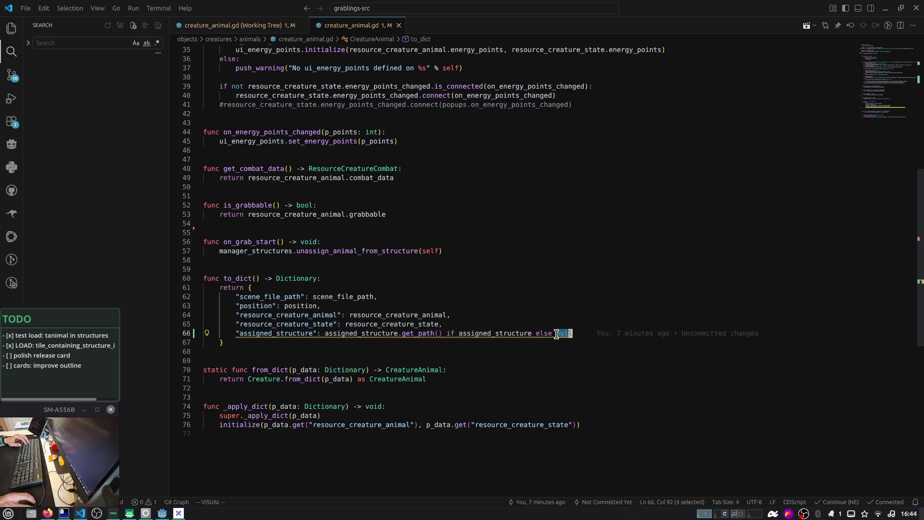
pyautogui.click(555, 333)
pyautogui.moveTo(564, 333)
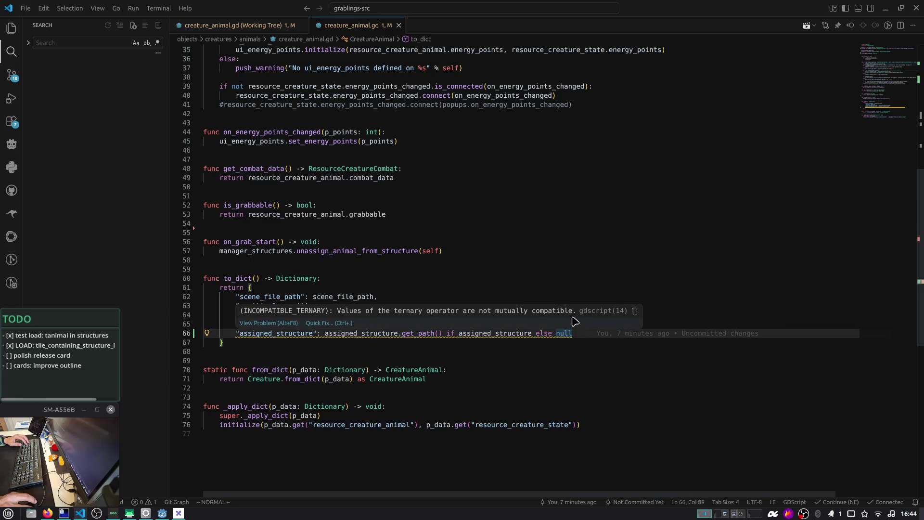
pyautogui.write('cwno')
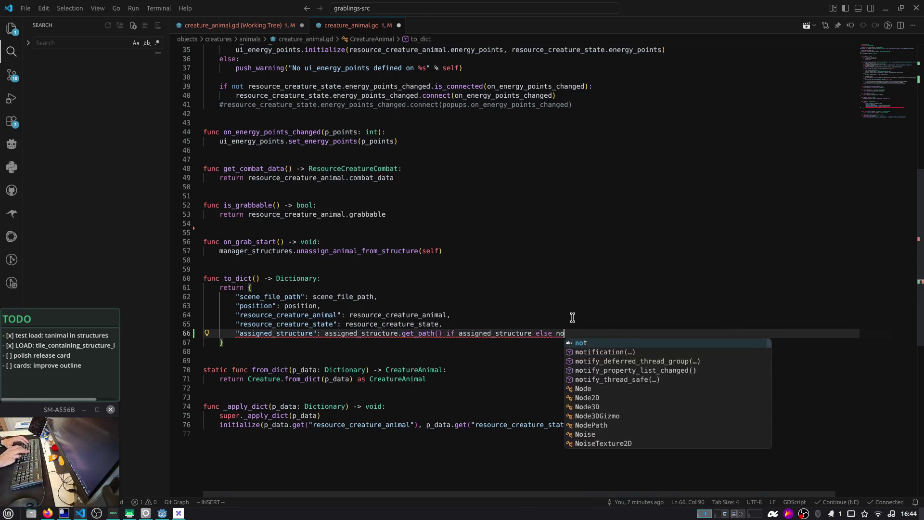
pyautogui.press('BackSpace')
pyautogui.press('BackSpace')
pyautogui.write('NodePath("')
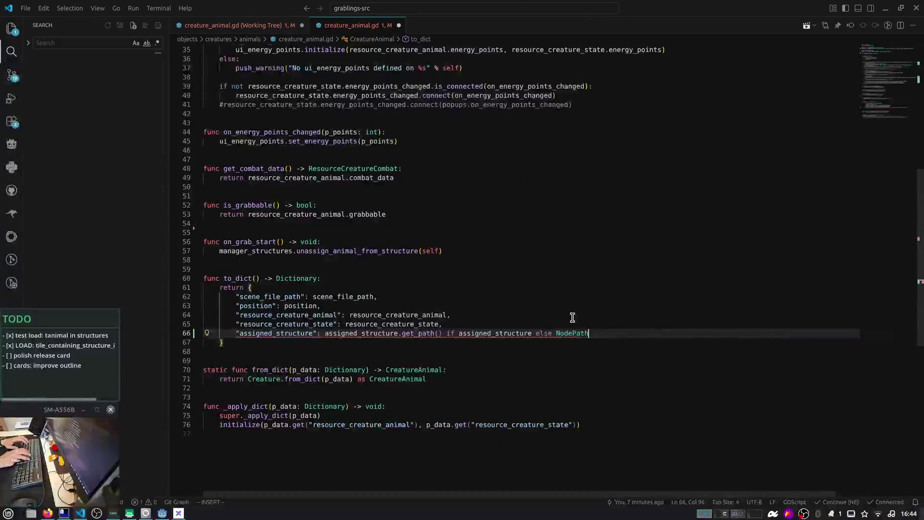
pyautogui.press('Escape')
pyautogui.hotkey('ctrl', 's')
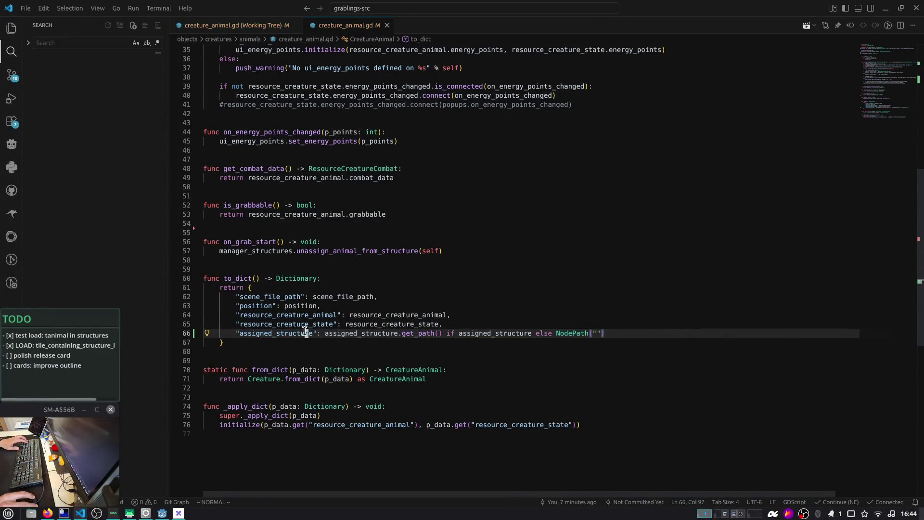
# Search the project for assigned_structure and open manager_save.gd at line 86
pyautogui.doubleClick(305, 333)
pyautogui.hotkey('ctrl', 'shift', 'f')
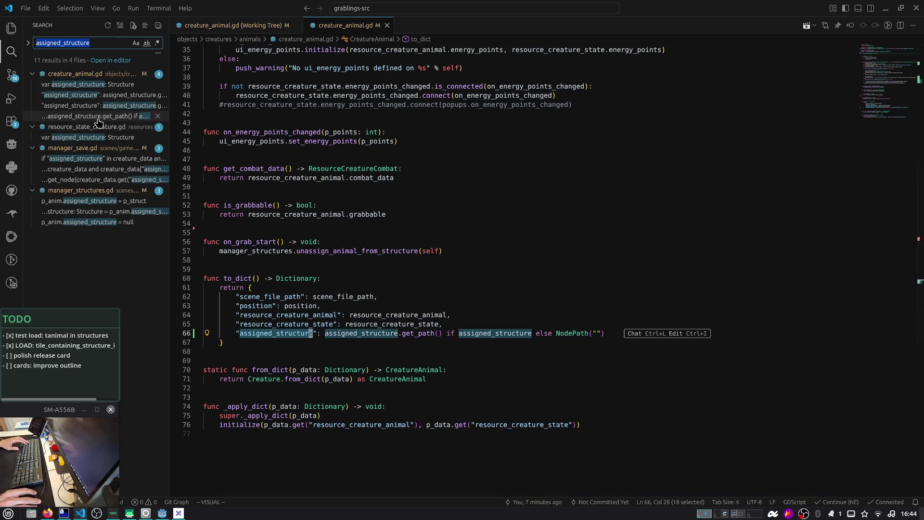
pyautogui.click(97, 118)
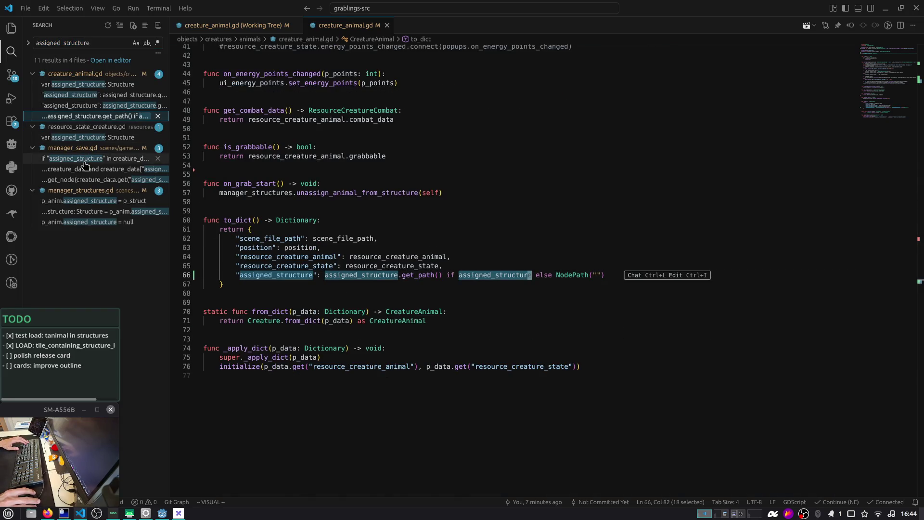
pyautogui.click(85, 169)
pyautogui.press('Down')
pyautogui.click(513, 266)
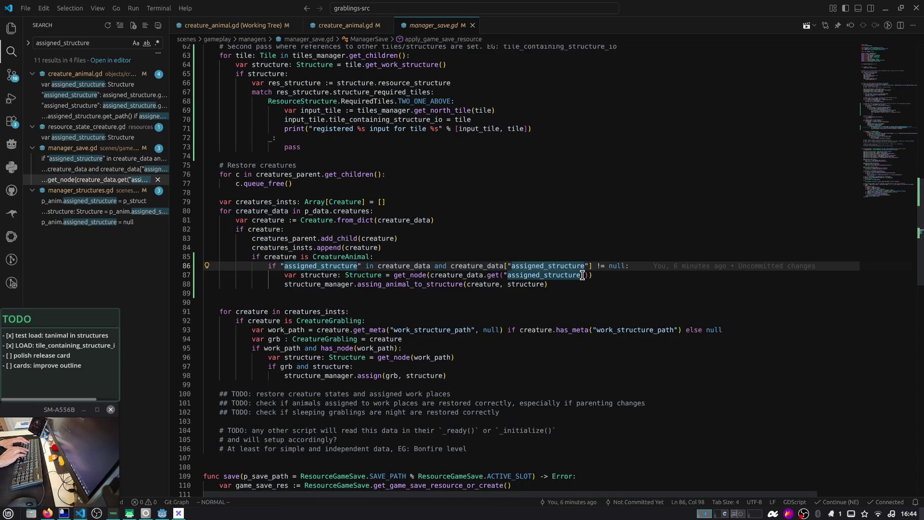
# Insert a new line 86 declaring 'assigned_structure: NodePath ='
pyautogui.press('w')
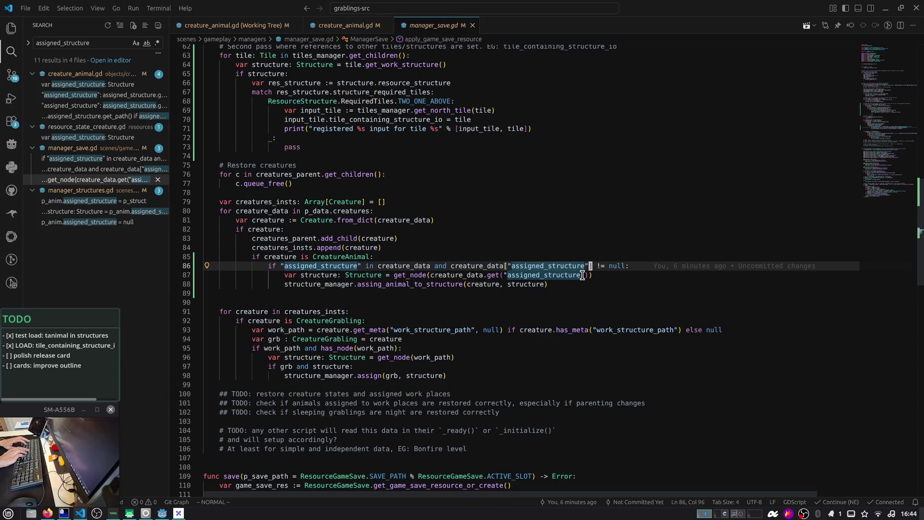
pyautogui.press('v')
pyautogui.press('e')
pyautogui.press('Escape')
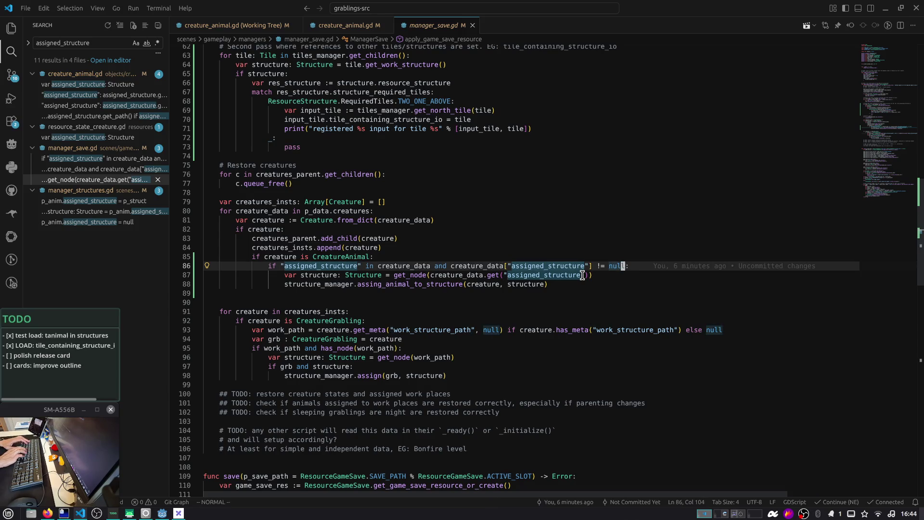
pyautogui.hotkey('shift', 'o')
pyautogui.write('var')
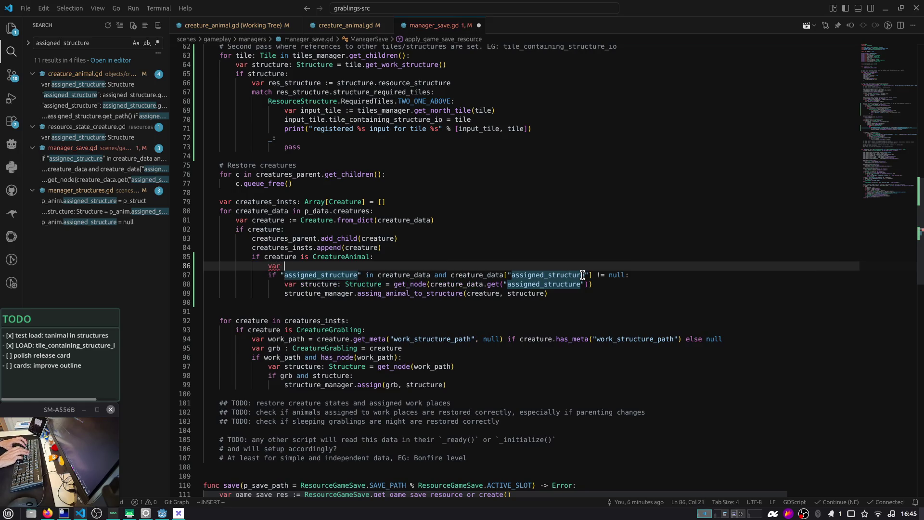
pyautogui.write('assigned_struct')
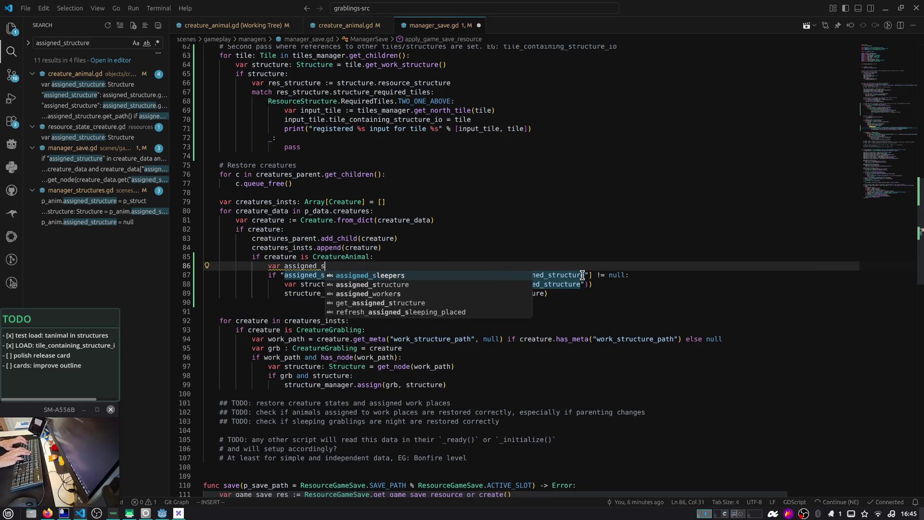
pyautogui.press('Tab')
pyautogui.write(': Node')
pyautogui.press('Tab')
pyautogui.write('=')
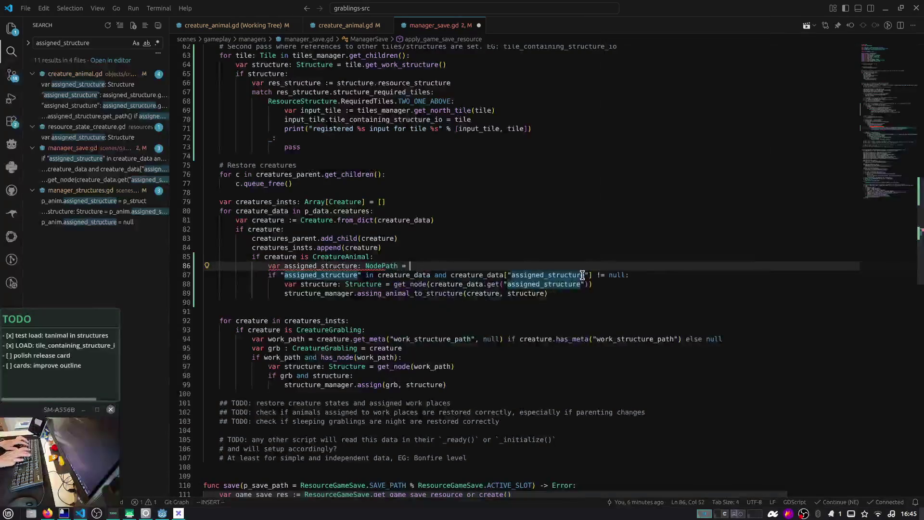
pyautogui.press('Escape')
# Move the creature_data["assigned_structure"] lookup from line 87 into the new declaration's value
pyautogui.press('j')
pyautogui.press('b')
pyautogui.press('b')
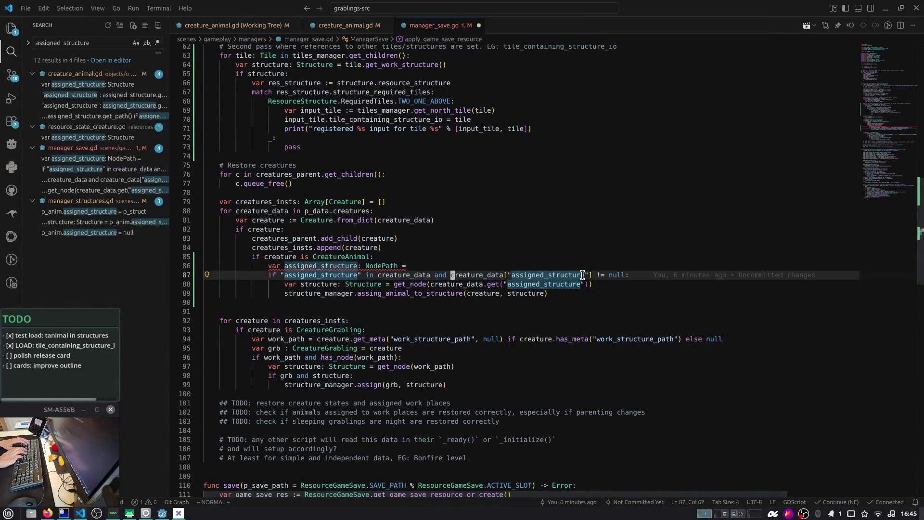
pyautogui.press('v')
pyautogui.press('E')
pyautogui.press('E')
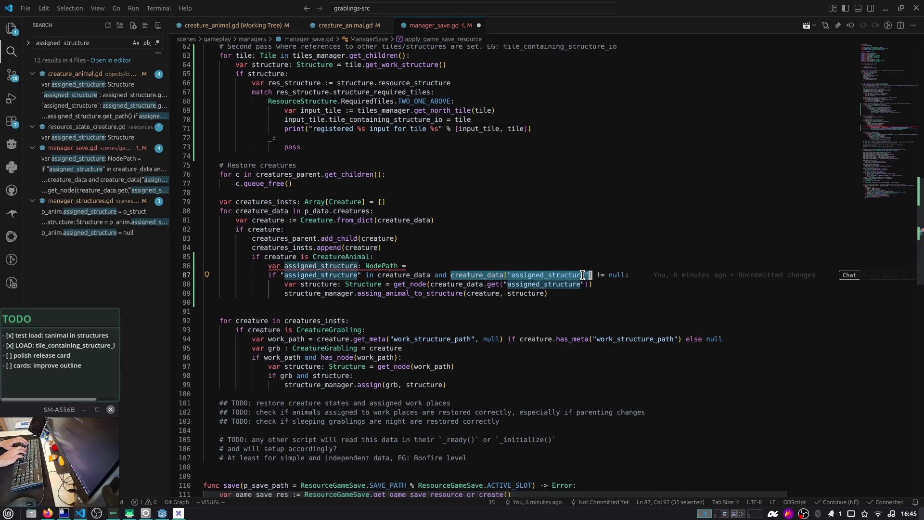
pyautogui.press('d')
pyautogui.press('k')
pyautogui.press('p')
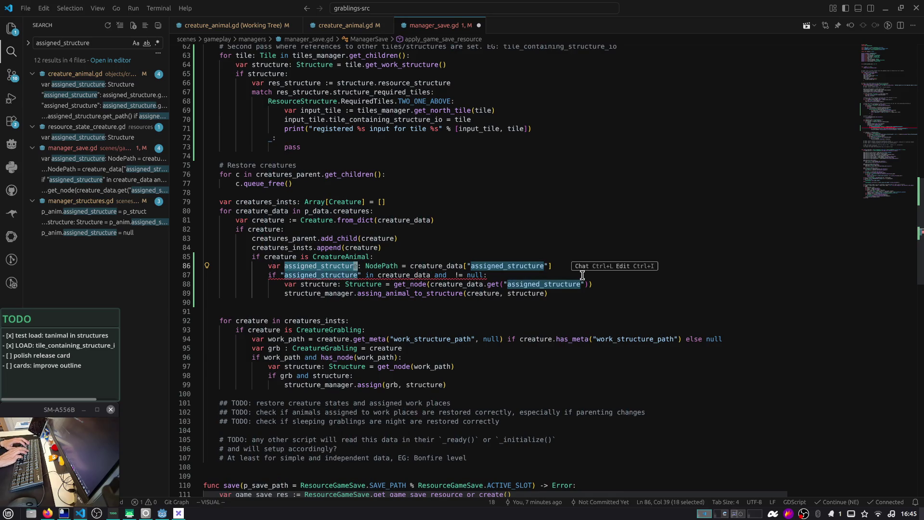
# Replace line 87's condition with assigned_structure.is_empty()
pyautogui.press('j')
pyautogui.press('0')
pyautogui.press('v')
pyautogui.press('E')
pyautogui.press('E')
pyautogui.press('E')
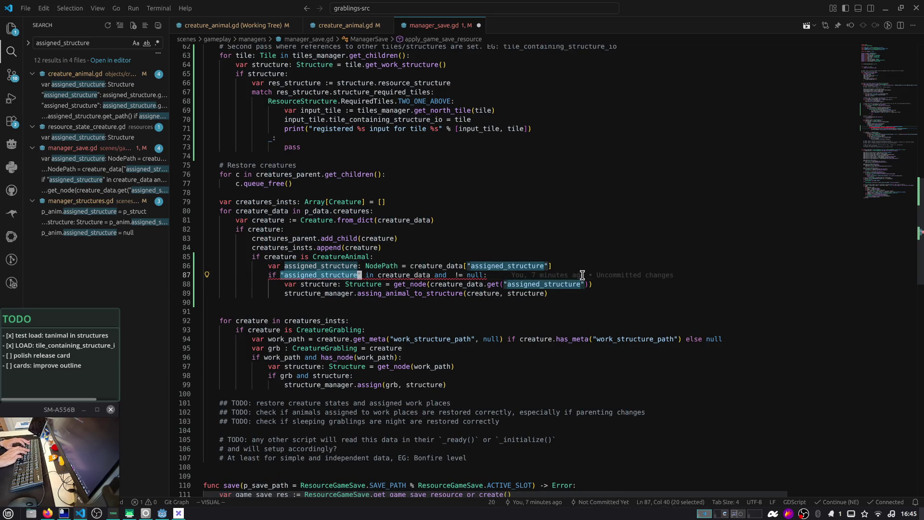
pyautogui.write('cassigned_structure.is:')
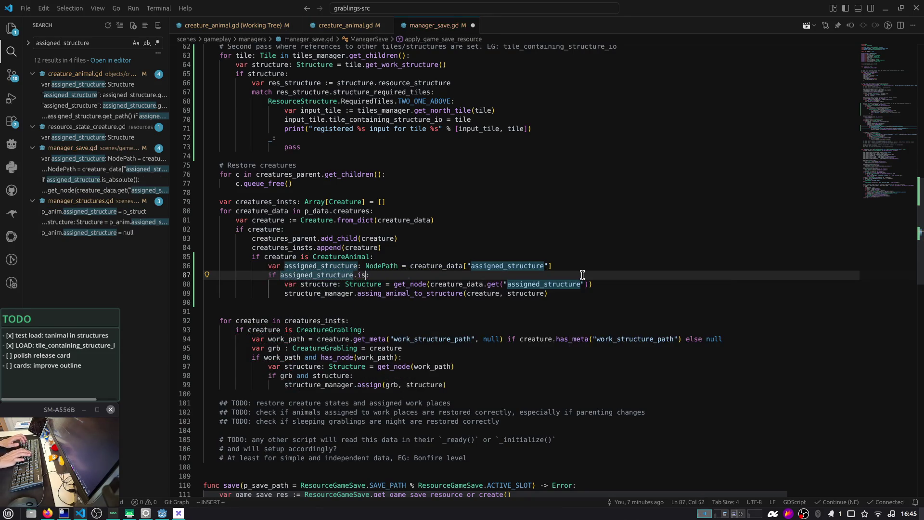
pyautogui.press('Down')
pyautogui.press('Down')
pyautogui.press('Return')
pyautogui.press('Escape')
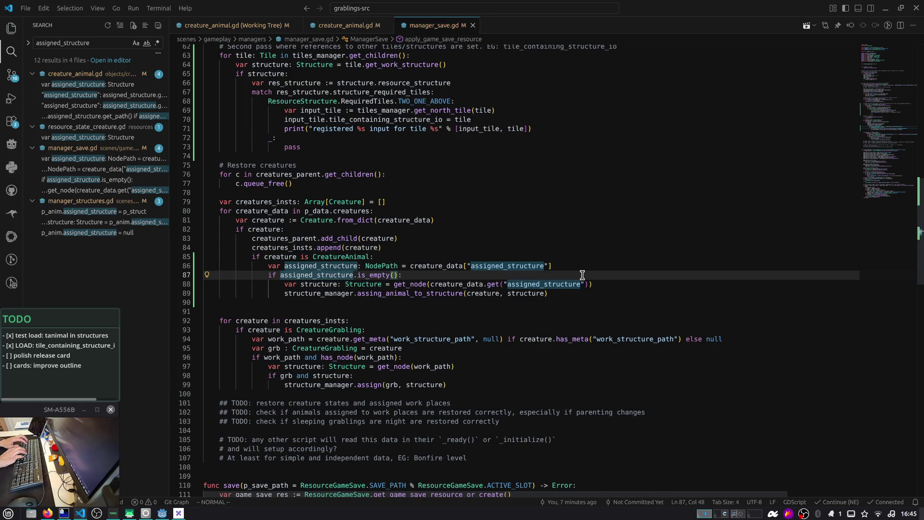
pyautogui.click(307, 274)
pyautogui.scroll(1, 307, 273)
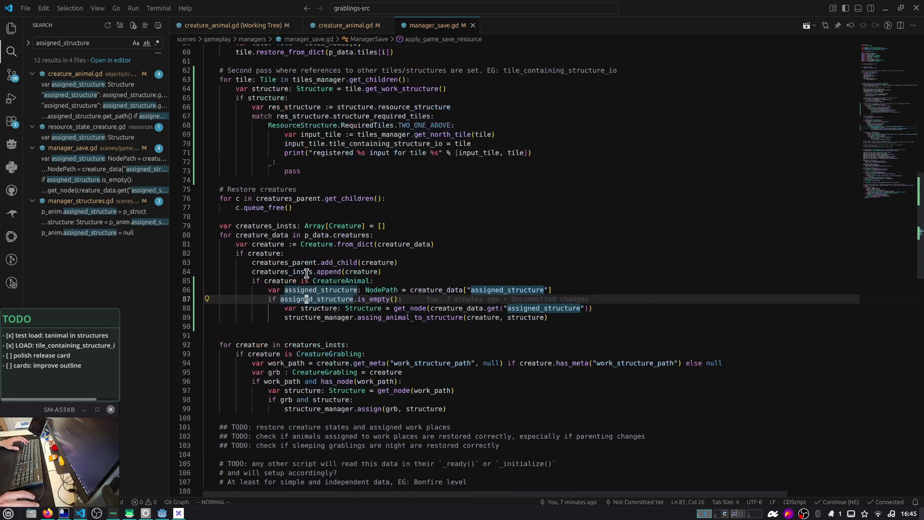
# Insert 'not' before assigned_structure so line 87 reads 'if not assigned_structure.is_empty():'
pyautogui.scroll(-1, 336, 269)
pyautogui.click(560, 294)
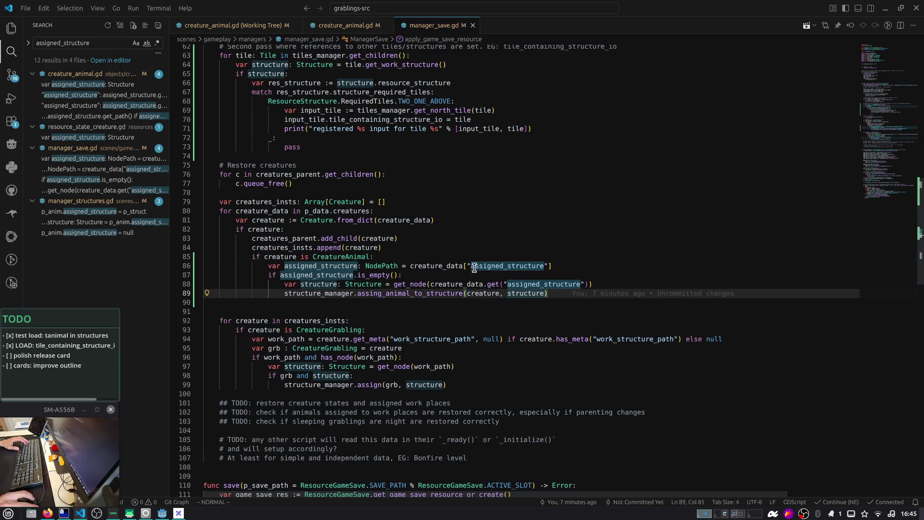
pyautogui.doubleClick(318, 278)
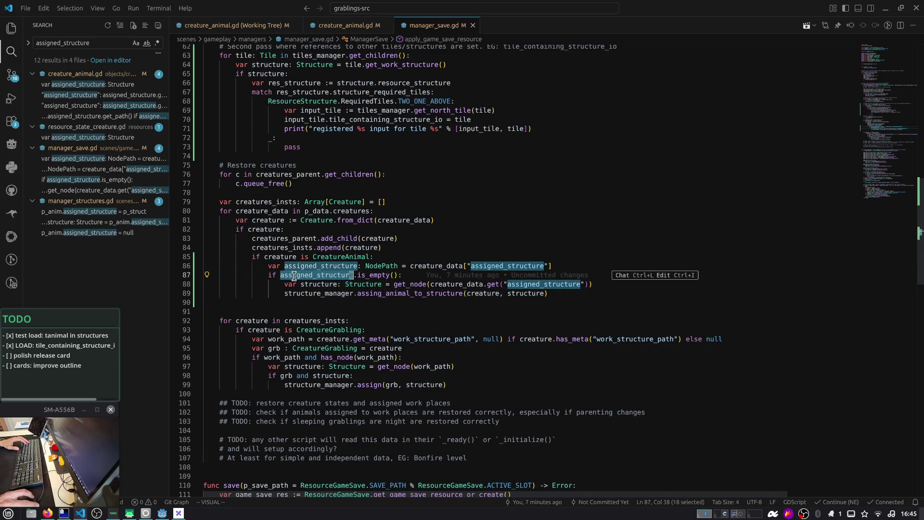
pyautogui.hotkey('shift', 'i')
pyautogui.write('not')
pyautogui.press('Escape')
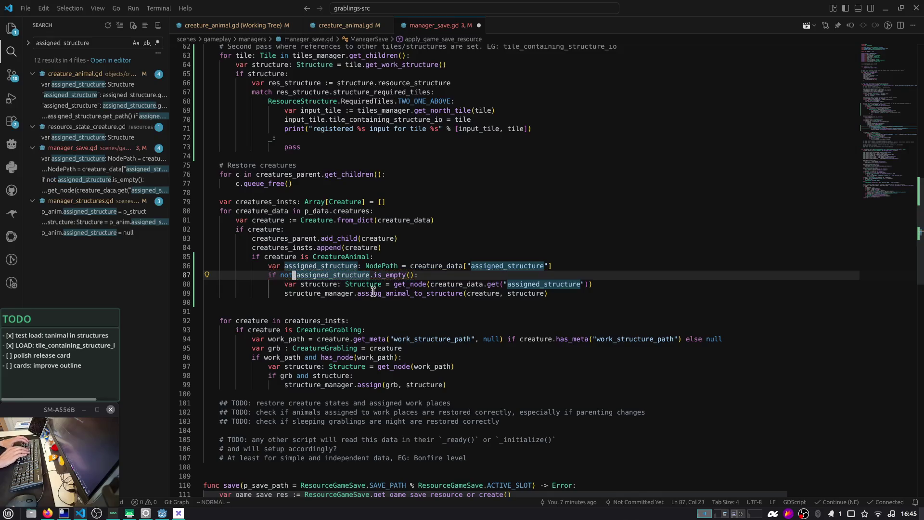
# Open a new line above the assign call and begin typing 'stru' for a structure check
pyautogui.doubleClick(385, 275)
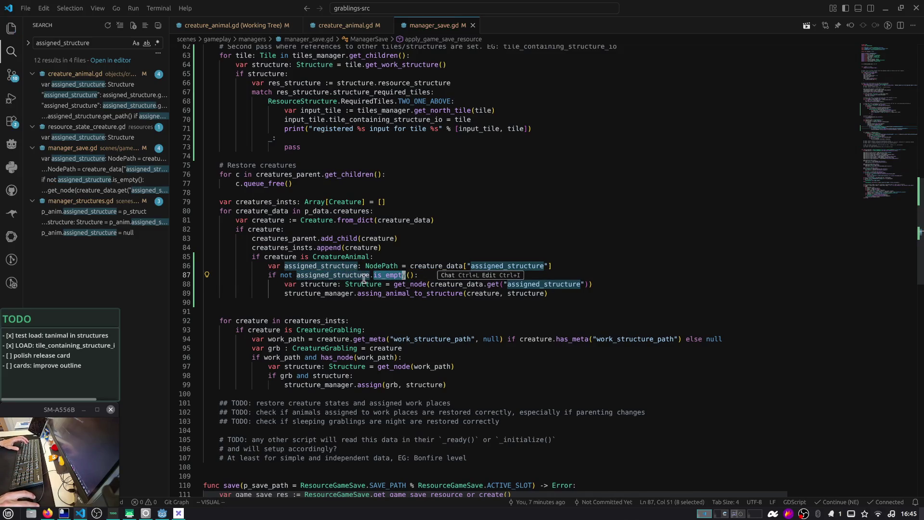
pyautogui.click(527, 285)
pyautogui.moveTo(548, 293); pyautogui.dragTo(268, 286)
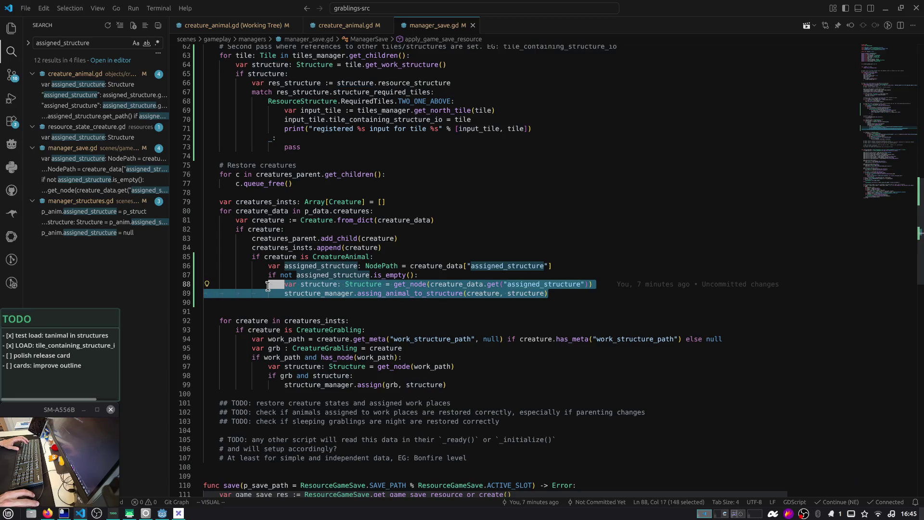
pyautogui.click(439, 293)
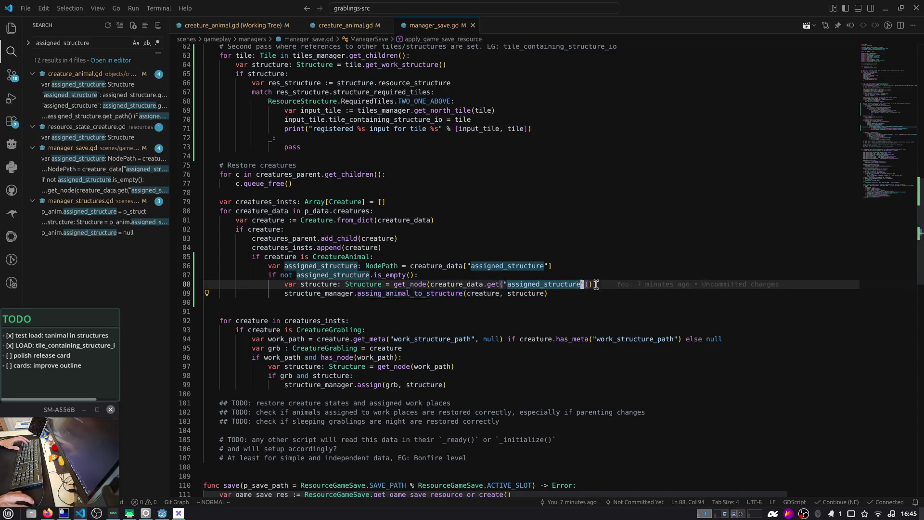
pyautogui.write('O stru')
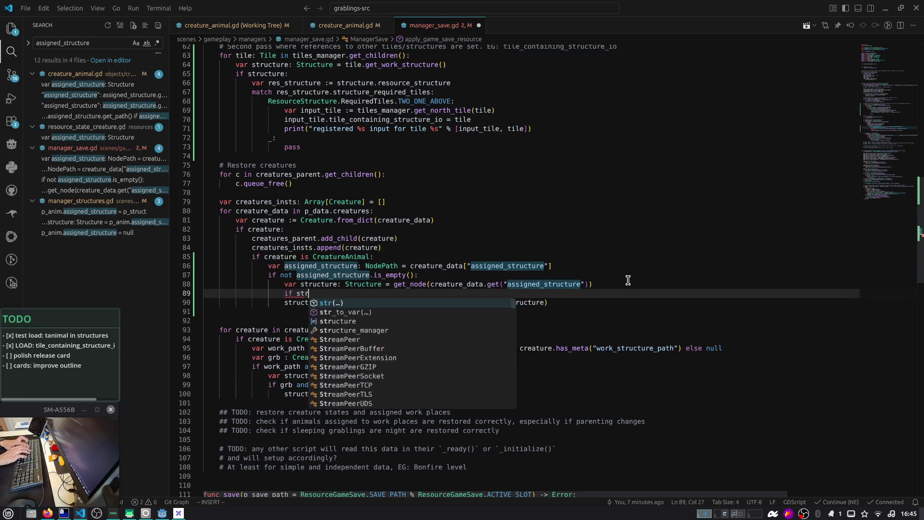
# Complete 'if structure:' above the assign call and indent the call beneath it
pyautogui.press('Return')
pyautogui.write(':')
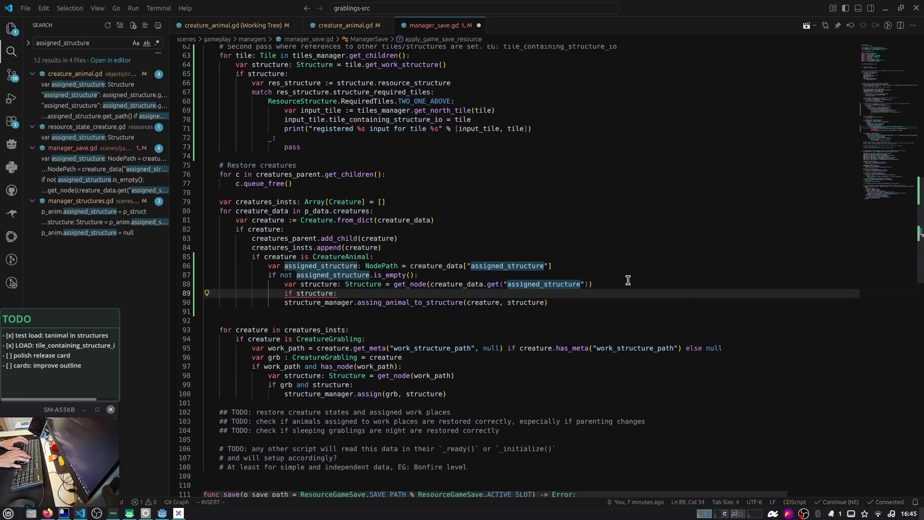
pyautogui.press('Escape')
pyautogui.press('j')
pyautogui.press('>')
pyautogui.press('>')
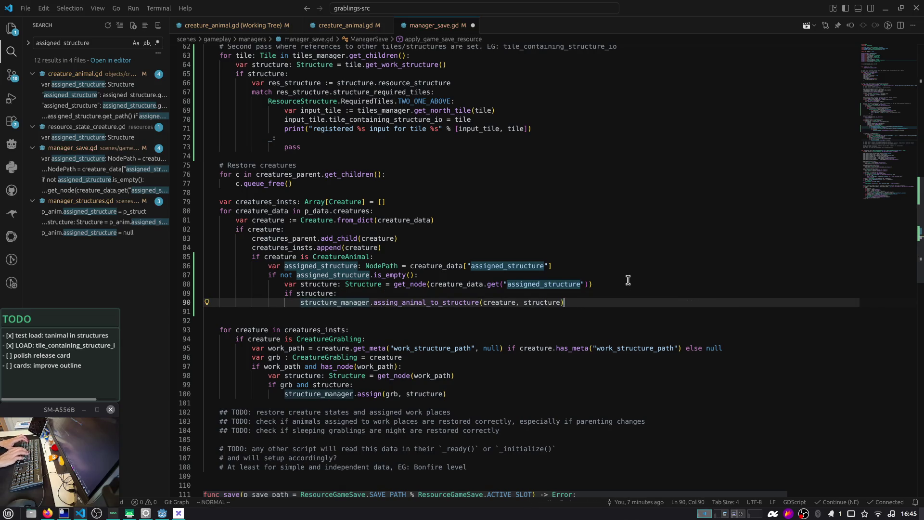
# Add an else branch with assert(false, "nodes should always be present in the scene at this point")
pyautogui.press('o')
pyautogui.press('BackSpace')
pyautogui.write('else:')
pyautogui.press('Return')
pyautogui.write('asser')
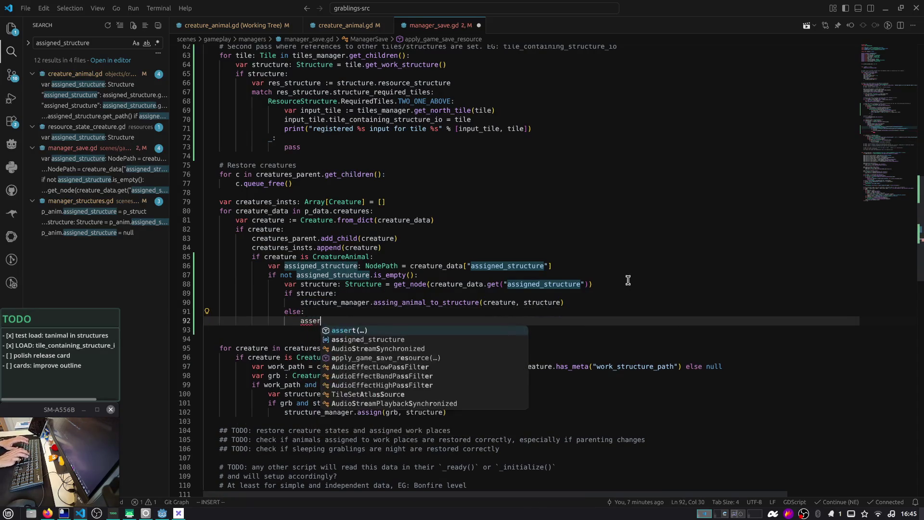
pyautogui.write('t(false, "ho')
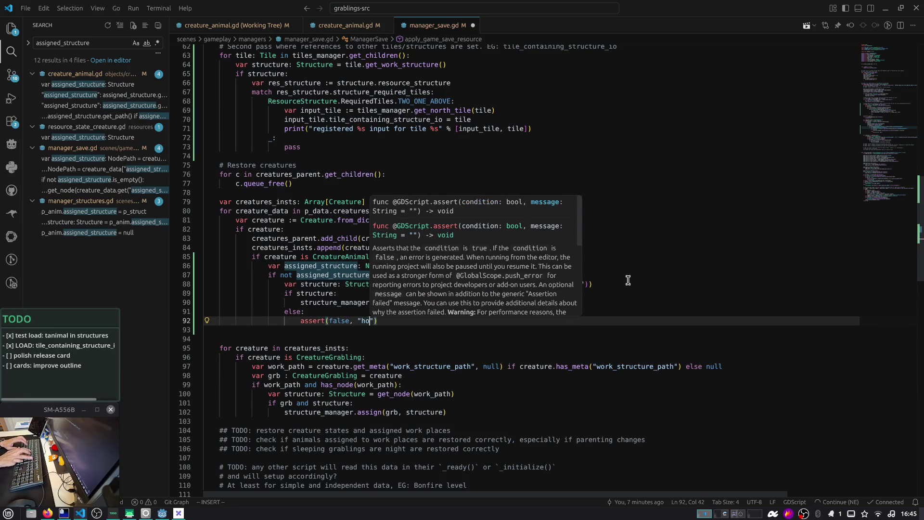
pyautogui.write('nodes should ')
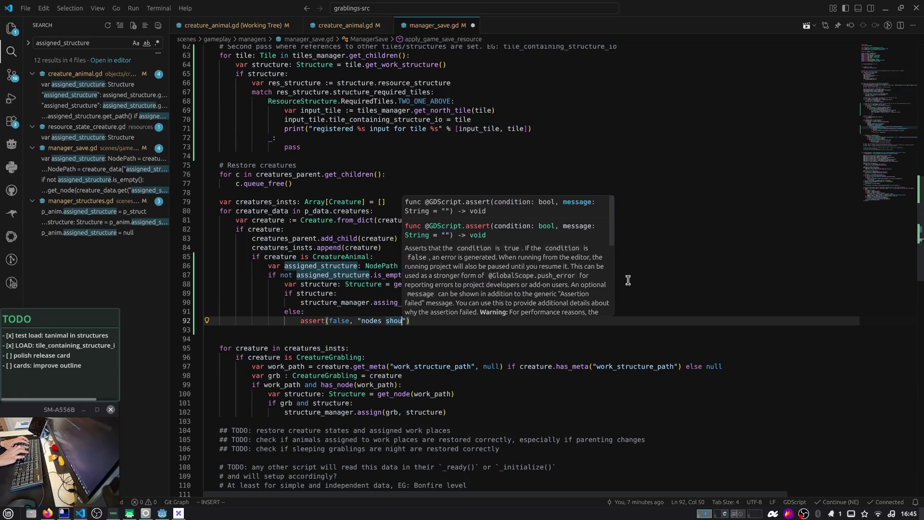
pyautogui.write('always be')
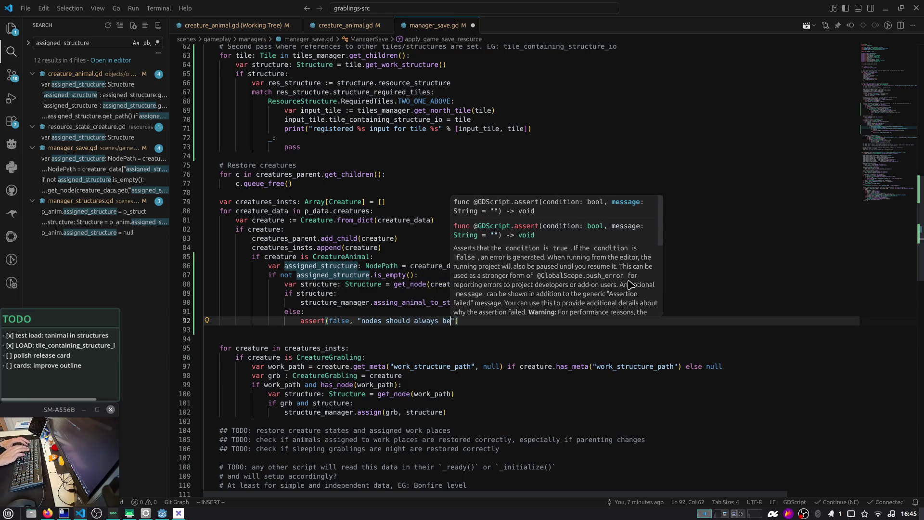
pyautogui.press('BackSpace')
pyautogui.press('BackSpace')
pyautogui.press('BackSpace')
pyautogui.write('be present in the sce')
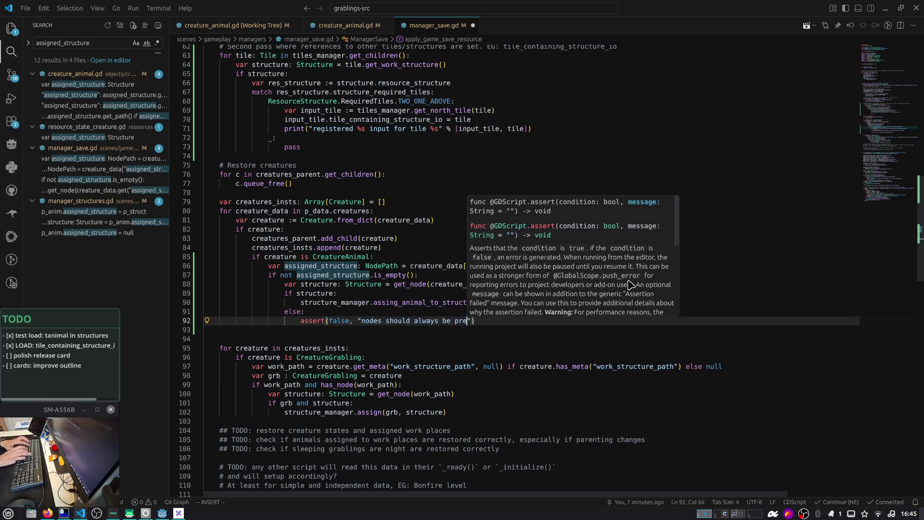
pyautogui.write('ne at this point')
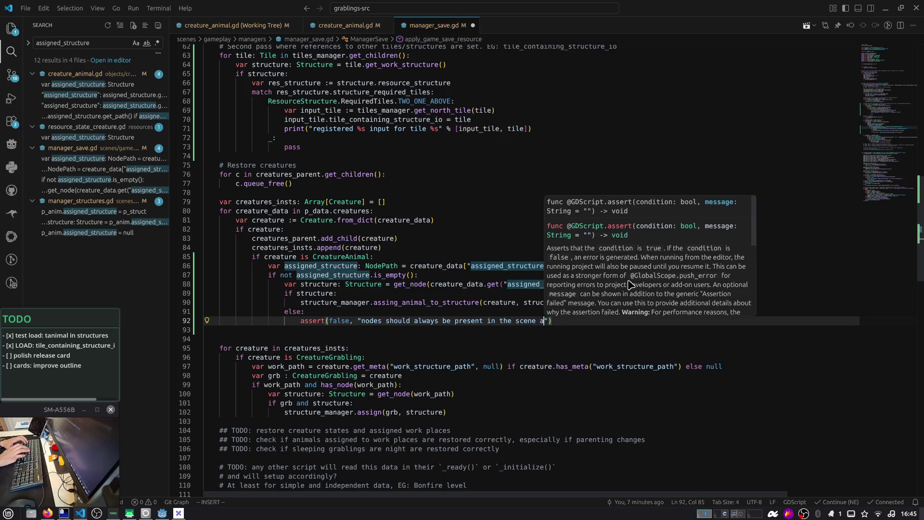
pyautogui.press('Escape')
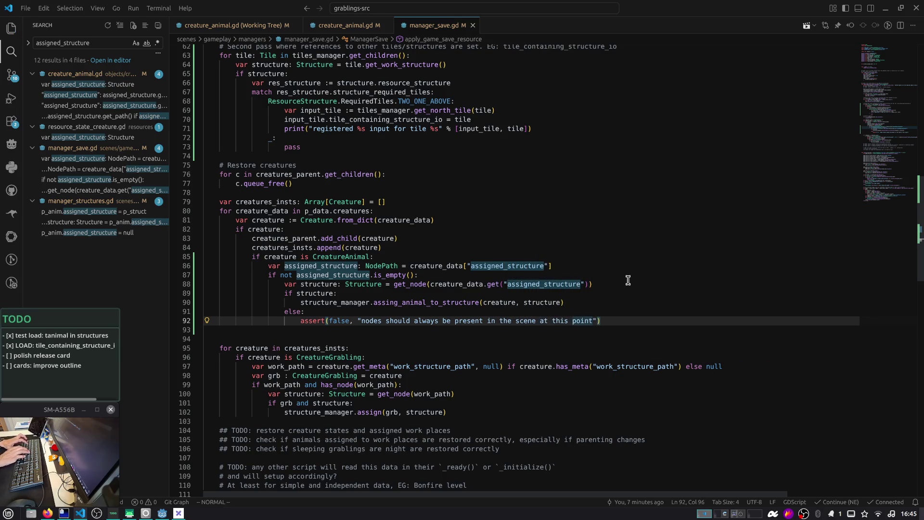
pyautogui.hotkey('ctrl', 'shift', 'g')
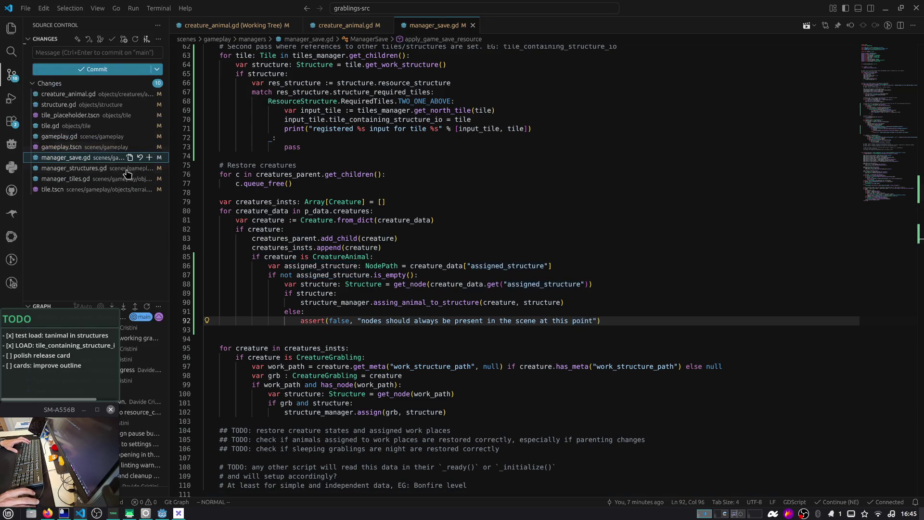
# Review the manager_save.gd, creature_animal.gd and structure.gd diffs, staging creature_animal.gd and structure.gd
pyautogui.moveTo(285, 321); pyautogui.dragTo(624, 322)
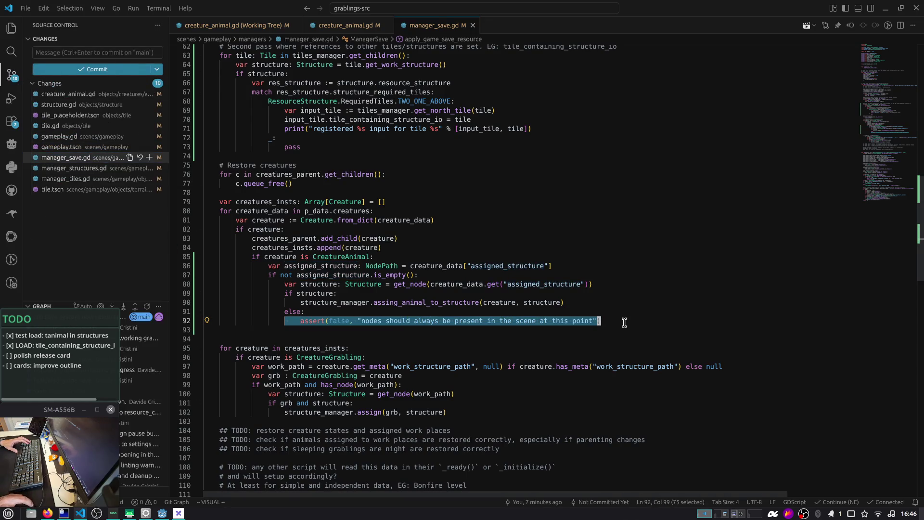
pyautogui.scroll(-2, 514, 295)
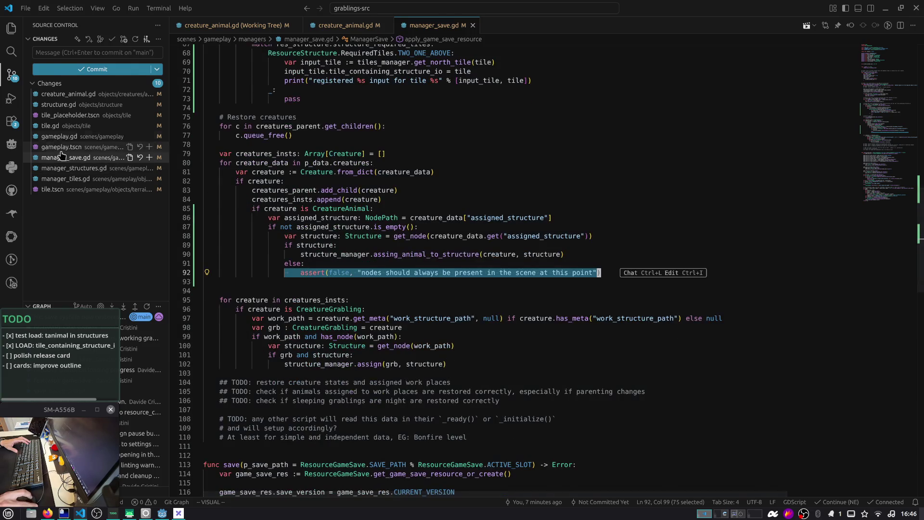
pyautogui.click(66, 159)
pyautogui.click(72, 95)
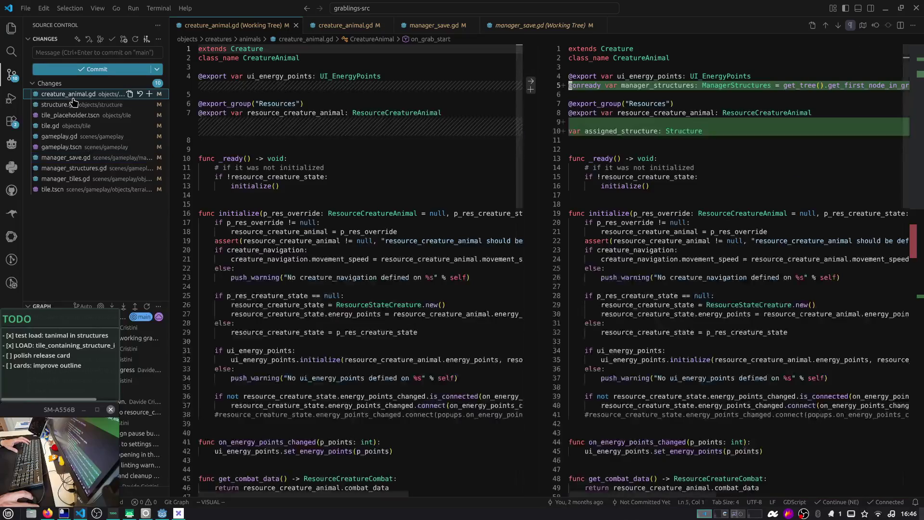
pyautogui.scroll(-15, 770, 143)
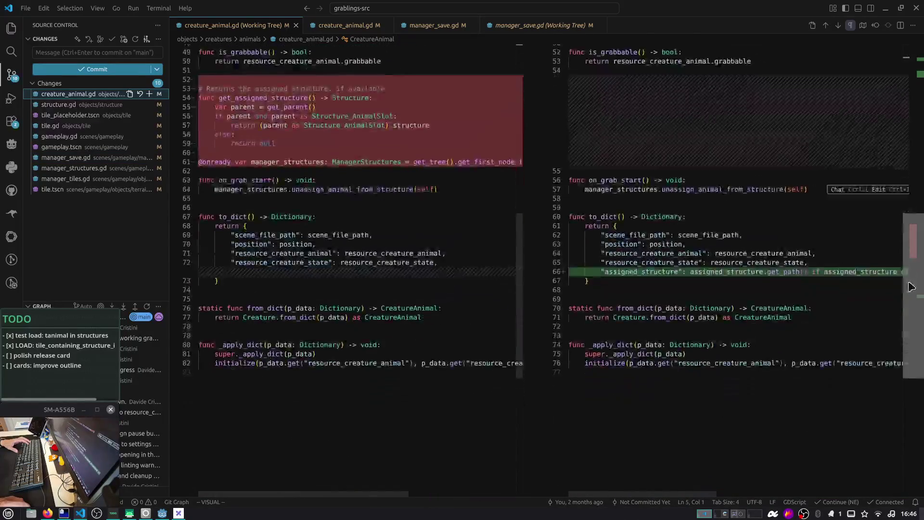
pyautogui.click(149, 94)
pyautogui.click(72, 115)
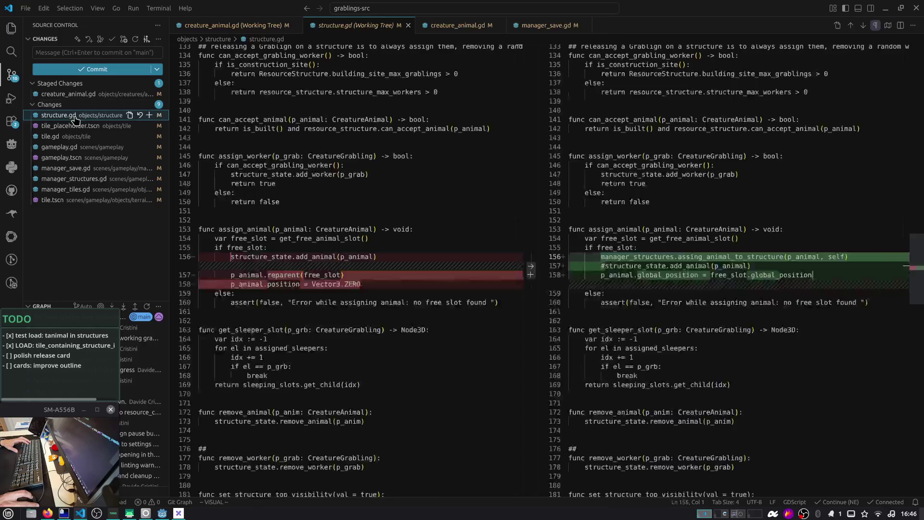
pyautogui.scroll(-2, 903, 259)
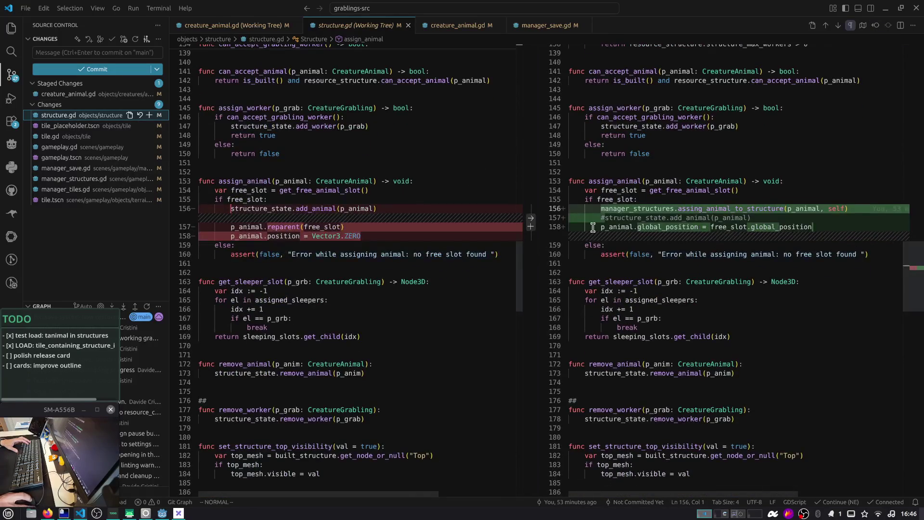
pyautogui.click(149, 115)
# Discard the visible = false change in tile_placeholder.tscn
pyautogui.click(91, 131)
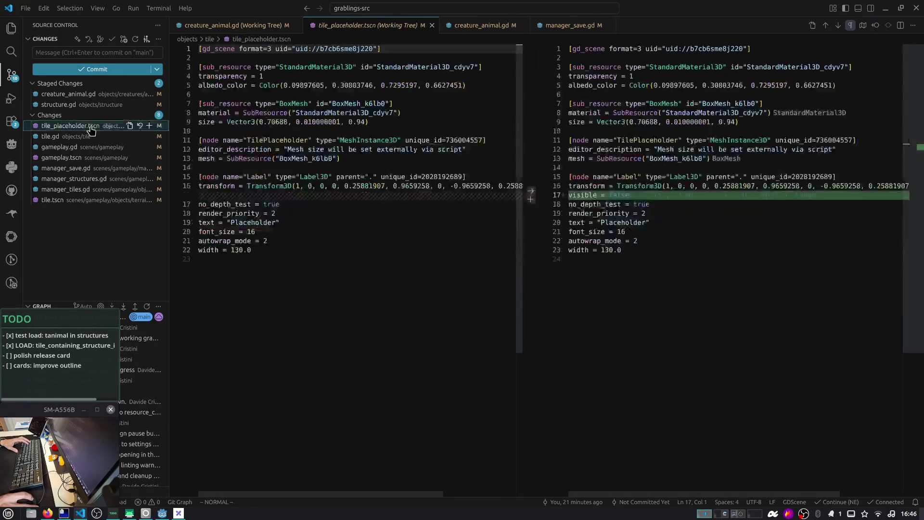
pyautogui.click(140, 126)
pyautogui.click(518, 196)
pyautogui.click(114, 137)
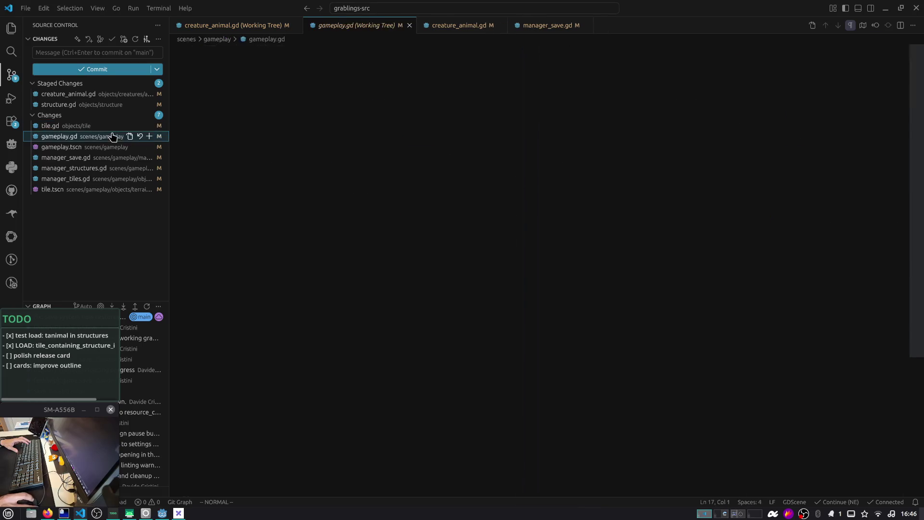
# Delete the commented structure_input_container line, line 125's extra condition and the tile_containing_structure_io print
pyautogui.click(110, 129)
pyautogui.scroll(-2, 696, 243)
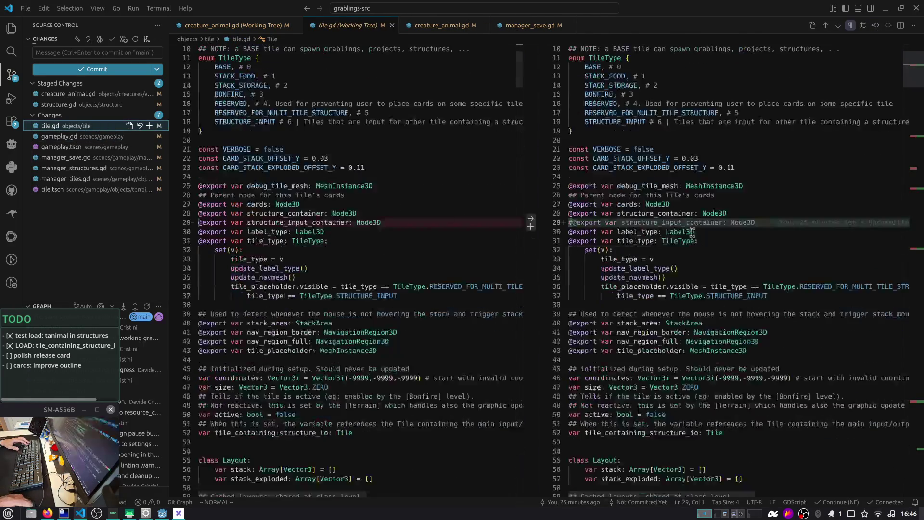
pyautogui.press('d')
pyautogui.press('d')
pyautogui.moveTo(922, 65); pyautogui.dragTo(921, 140)
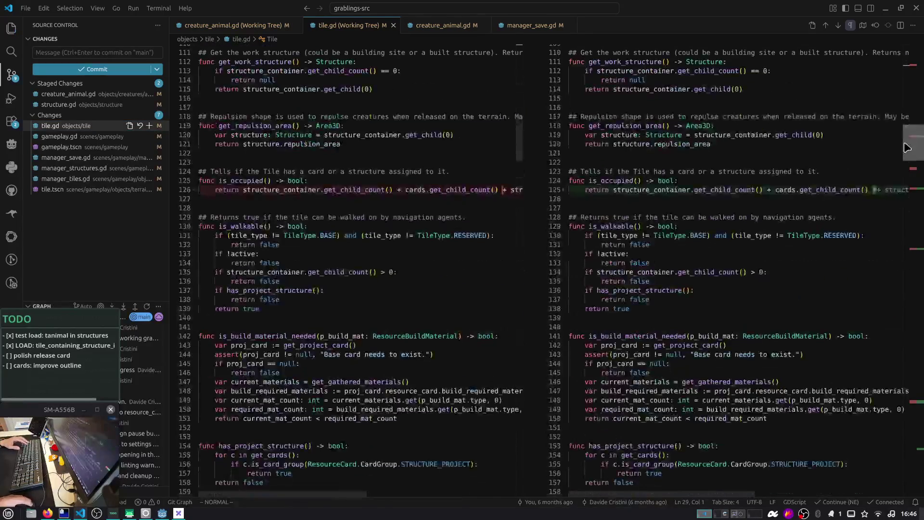
pyautogui.hscroll(3, 675, 204)
pyautogui.hscroll(2, 675, 205)
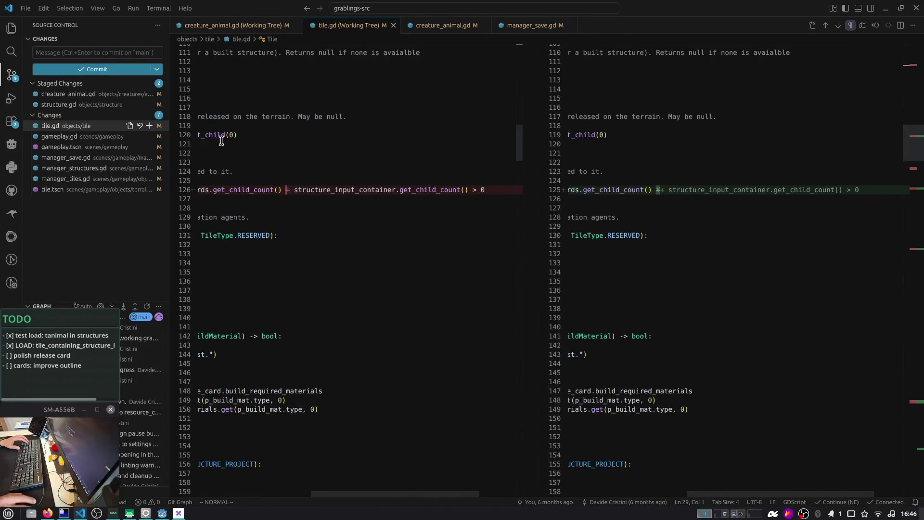
pyautogui.scroll(-5, 702, 166)
pyautogui.scroll(5, 703, 166)
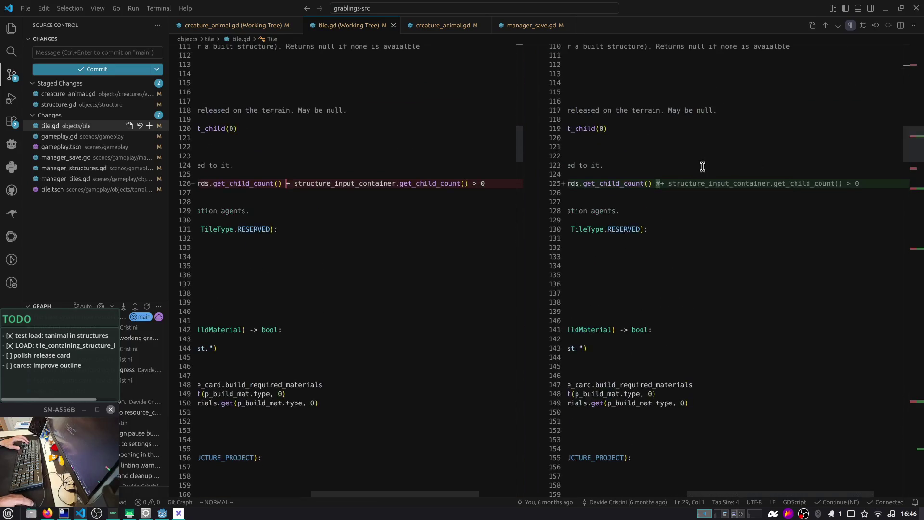
pyautogui.click(651, 183)
pyautogui.hotkey('shift', 'd')
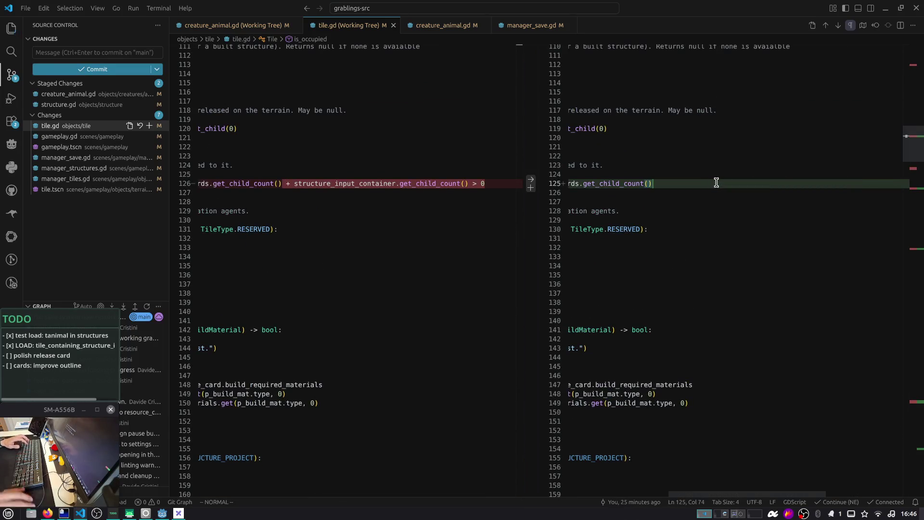
pyautogui.hscroll(-5, 783, 178)
pyautogui.moveTo(909, 161); pyautogui.dragTo(917, 245)
pyautogui.press('d')
pyautogui.press('d')
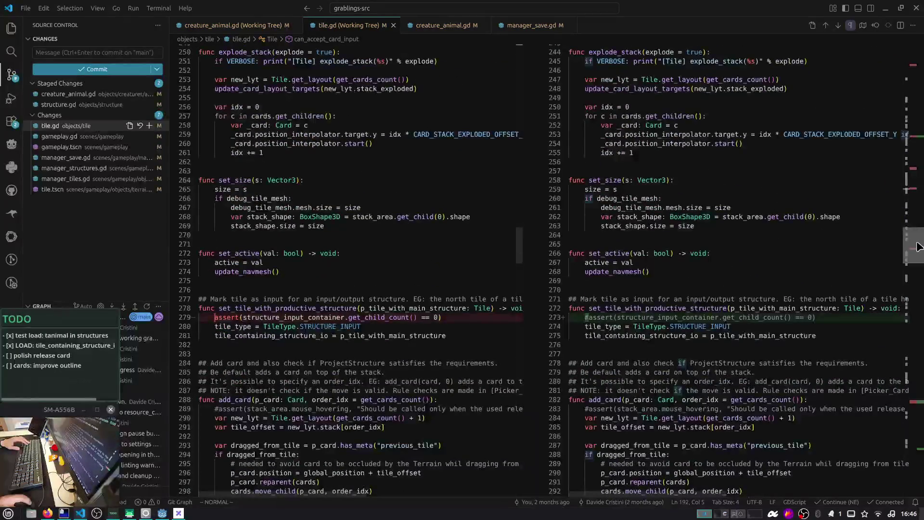
# Remove the commented-out assert line, then save and stage tile.gd
pyautogui.click(688, 317)
pyautogui.press('d')
pyautogui.press('d')
pyautogui.hotkey('ctrl', 's')
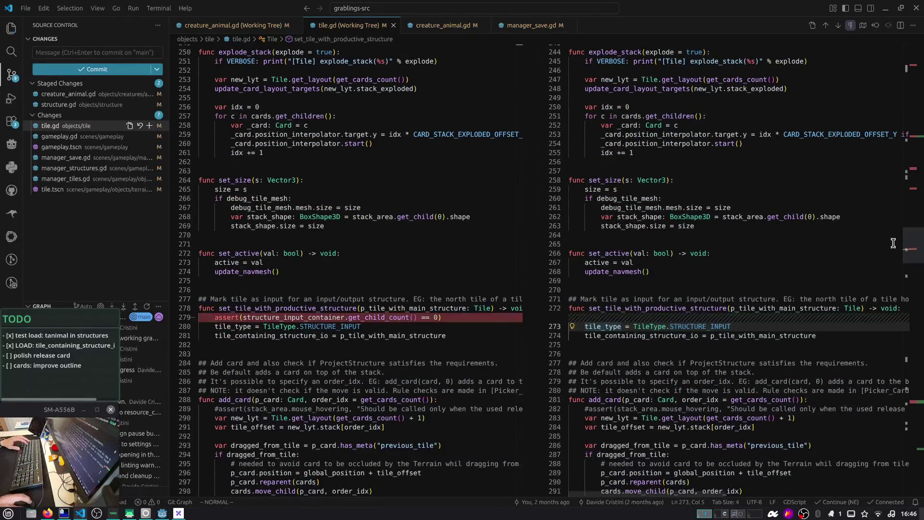
pyautogui.moveTo(917, 245); pyautogui.dragTo(919, 451)
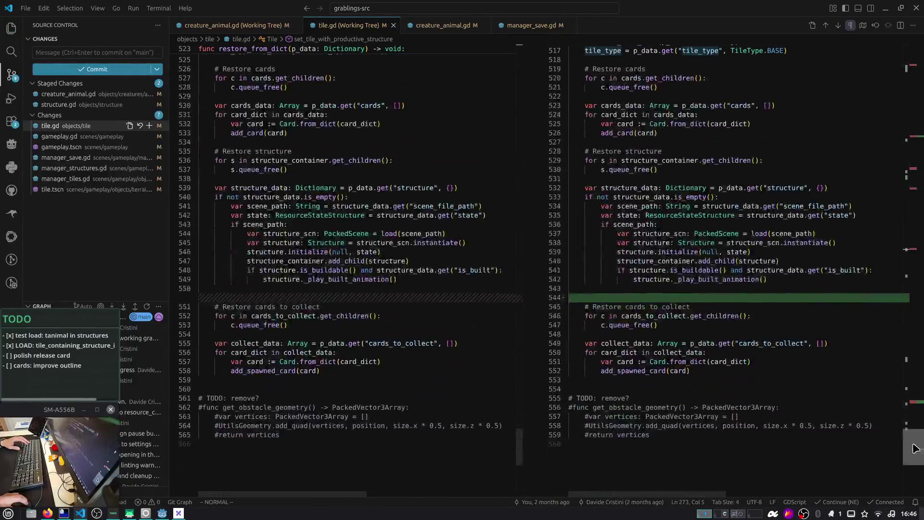
pyautogui.click(150, 125)
pyautogui.click(88, 138)
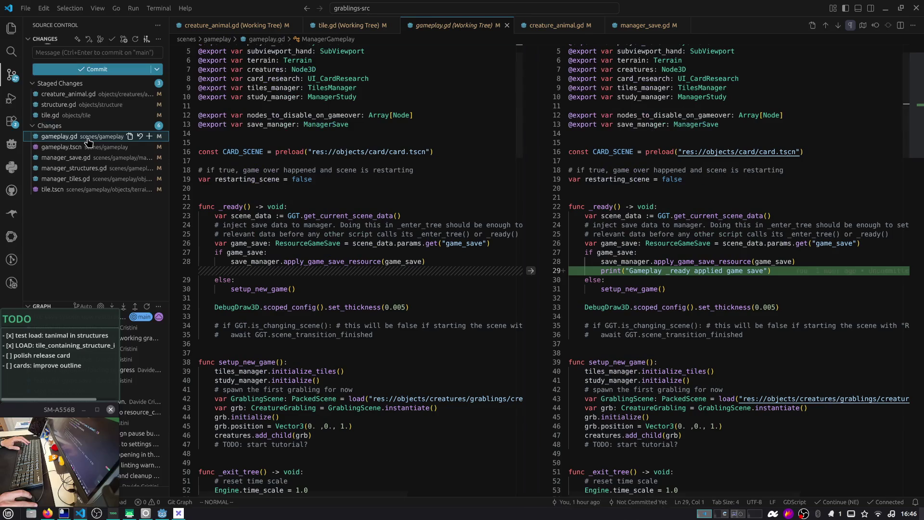
# Review gameplay.tscn's diff and stage it for the commit
pyautogui.click(639, 271)
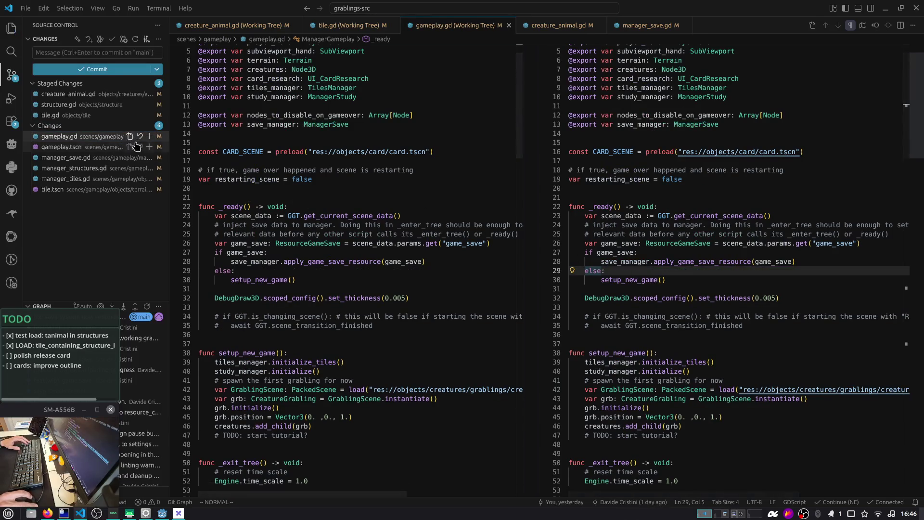
pyautogui.click(89, 148)
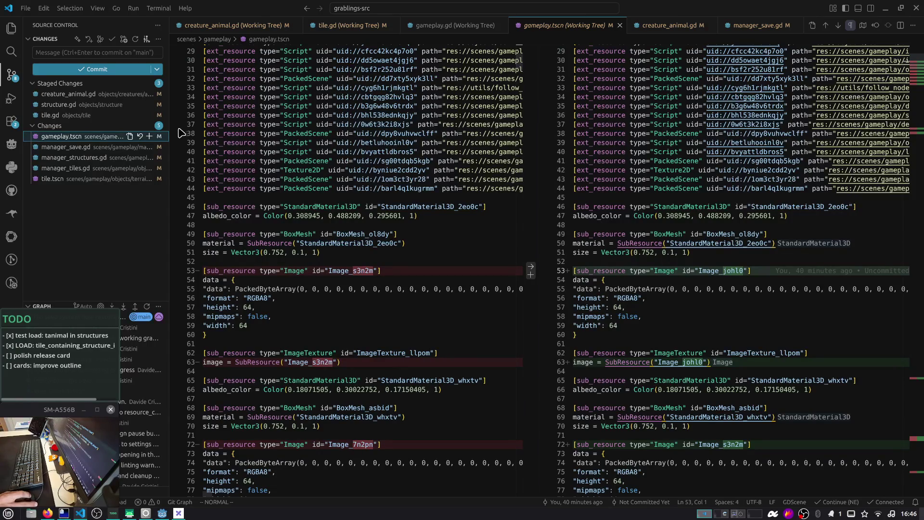
pyautogui.click(149, 137)
# Delete the registered-input print line from manager_save.gd and stage the file
pyautogui.click(116, 150)
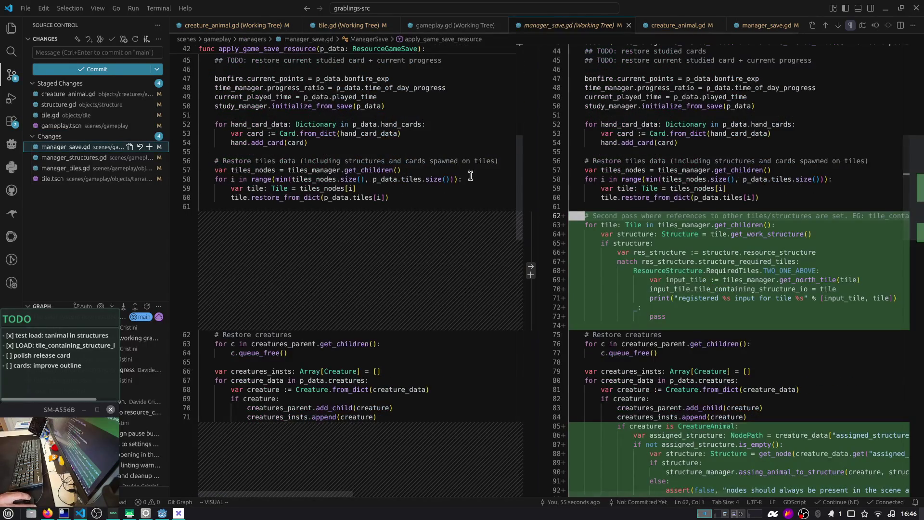
pyautogui.scroll(-3, 471, 176)
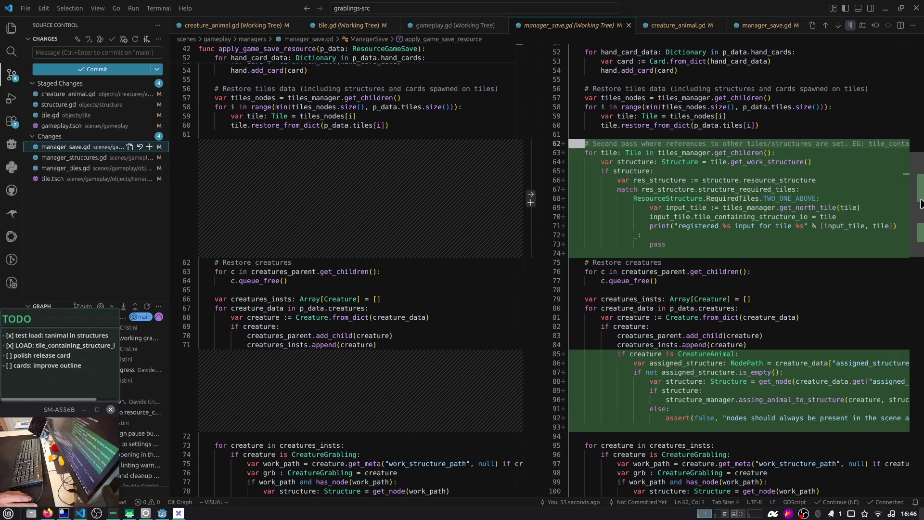
pyautogui.click(693, 226)
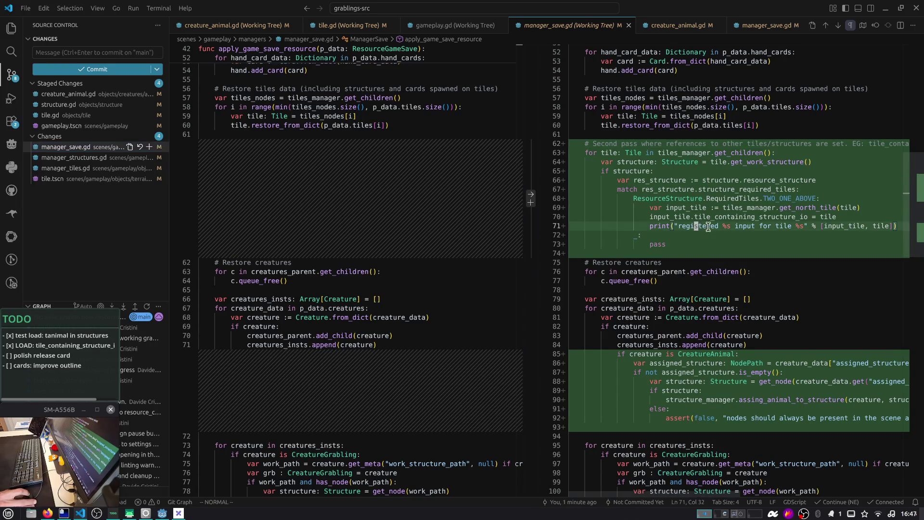
pyautogui.press('d')
pyautogui.press('d')
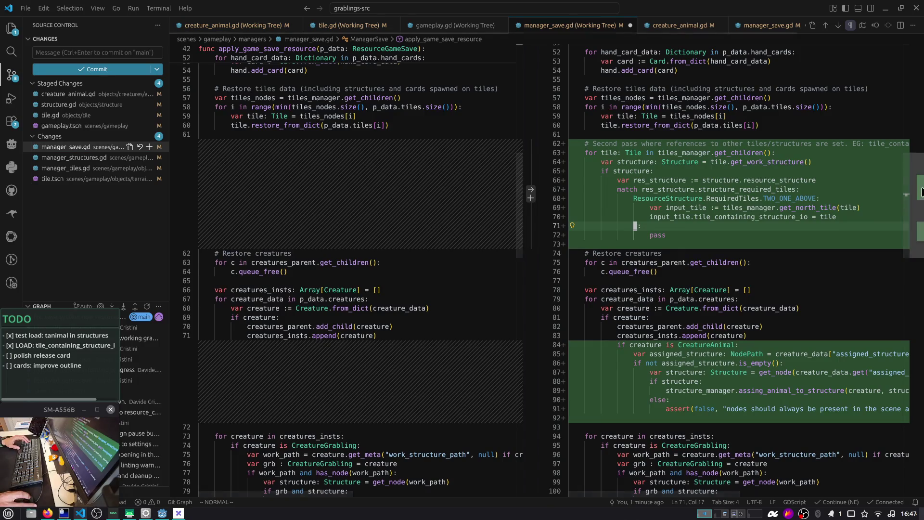
pyautogui.scroll(-5, 917, 218)
pyautogui.scroll(-4, 675, 262)
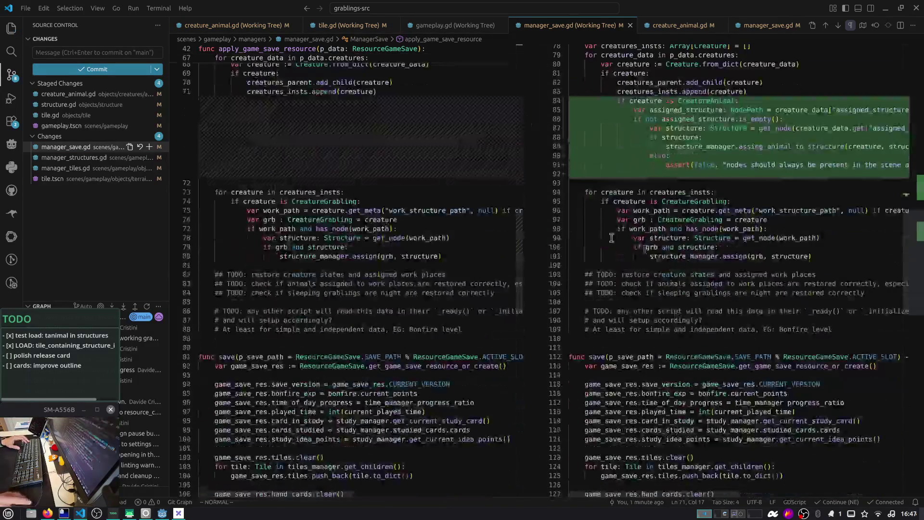
pyautogui.click(149, 147)
# Remove the extra blank line and commented-out reparent line from manager_structures.gd, save and stage it
pyautogui.click(73, 162)
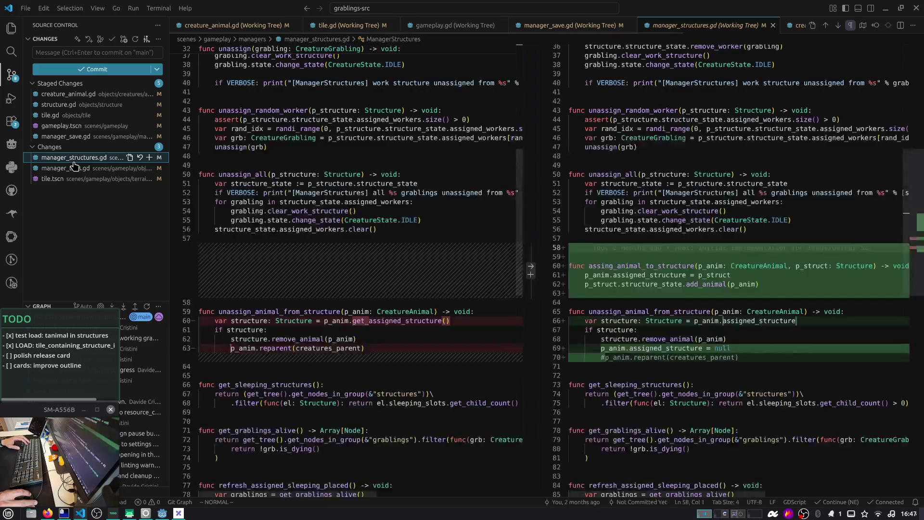
pyautogui.scroll(-3, 514, 207)
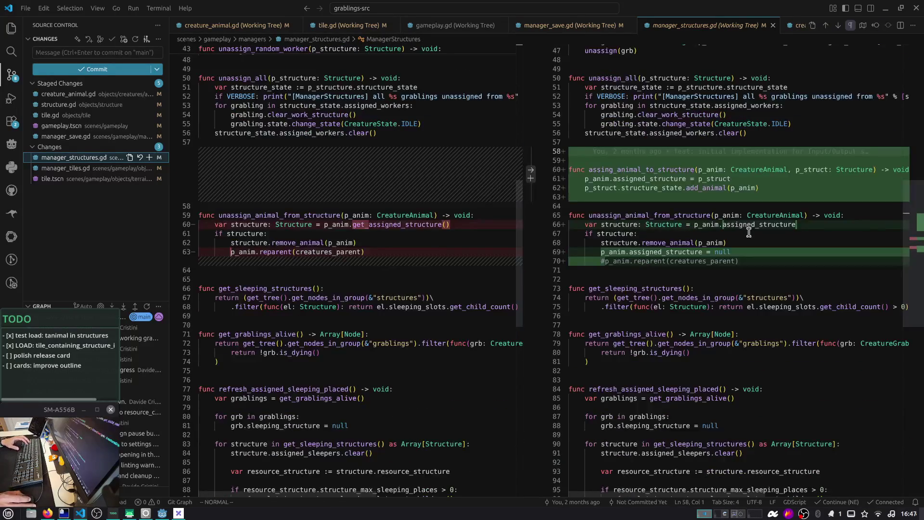
pyautogui.scroll(-2, 745, 226)
pyautogui.moveTo(686, 214)
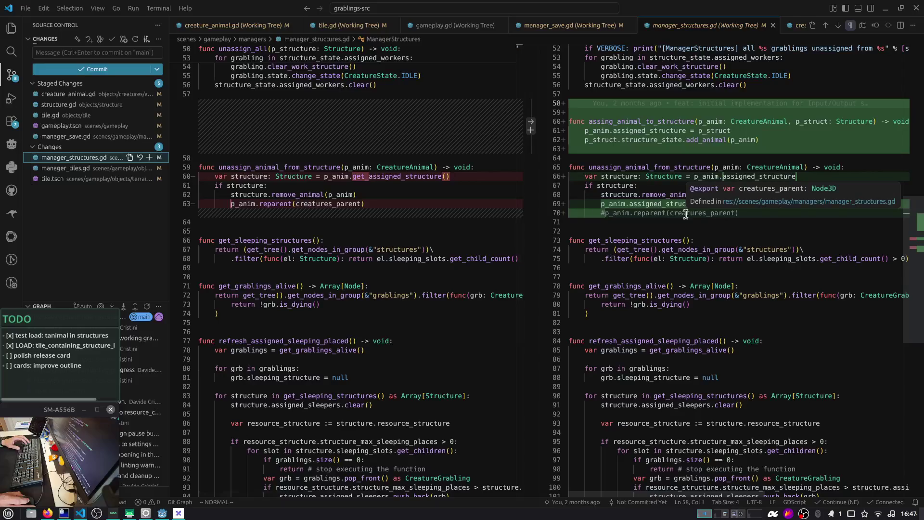
pyautogui.press('d')
pyautogui.press('d')
pyautogui.click(663, 204)
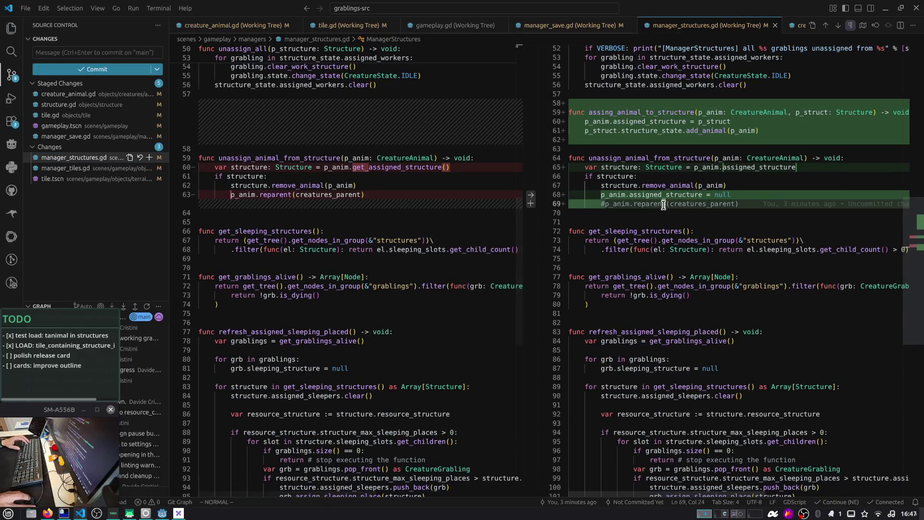
pyautogui.press('d')
pyautogui.press('d')
pyautogui.hotkey('ctrl', 's')
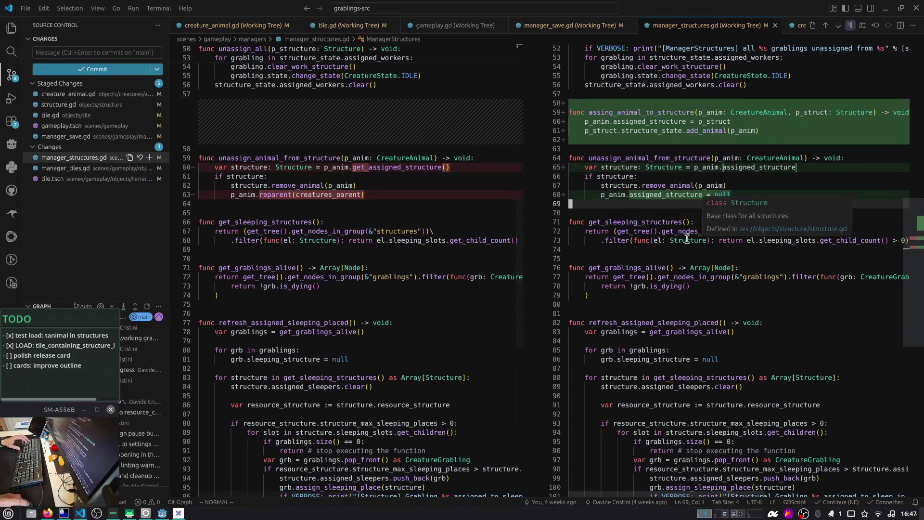
pyautogui.scroll(-1, 692, 225)
pyautogui.click(149, 157)
pyautogui.click(77, 168)
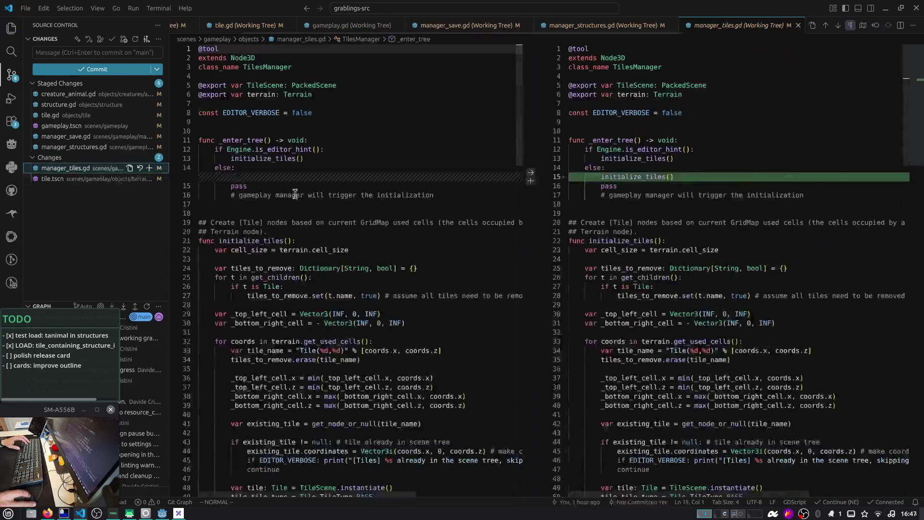
# Strip the pass and Engine.is_editor_hint() lines so _enter_tree always calls initialize_tiles(), and save
pyautogui.click(623, 185)
pyautogui.press('d')
pyautogui.press('d')
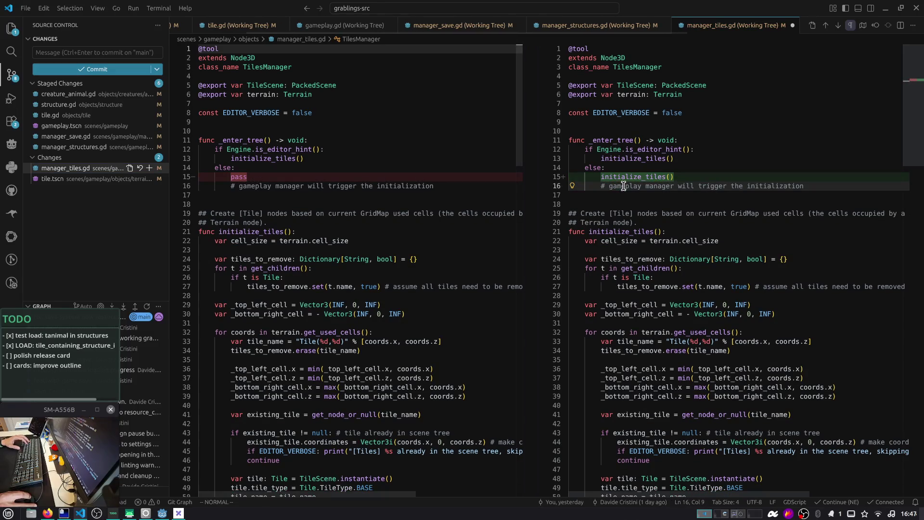
pyautogui.press('k')
pyautogui.press('k')
pyautogui.press('k')
pyautogui.press('d')
pyautogui.press('d')
pyautogui.press('k')
pyautogui.press('d')
pyautogui.press('d')
pyautogui.press('k')
pyautogui.press('d')
pyautogui.press('d')
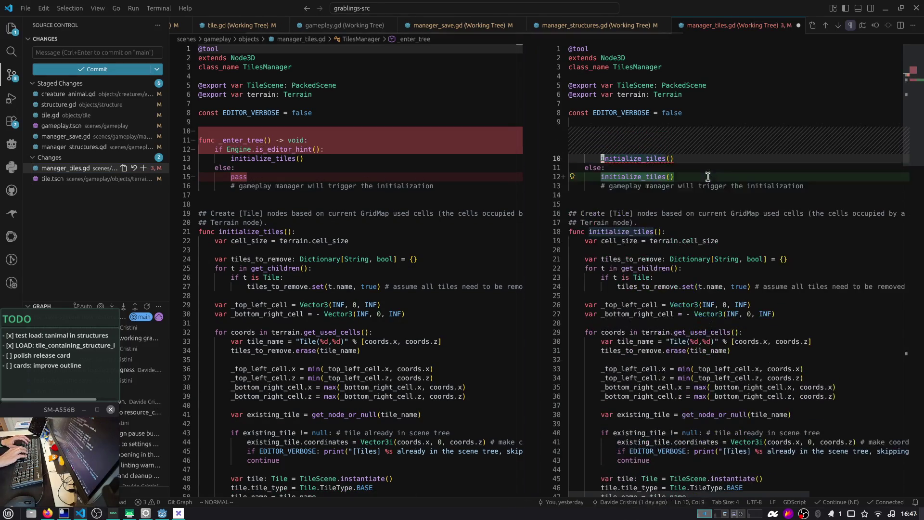
pyautogui.press('u')
pyautogui.press('u')
pyautogui.press('j')
pyautogui.press('d')
pyautogui.press('d')
pyautogui.press('d')
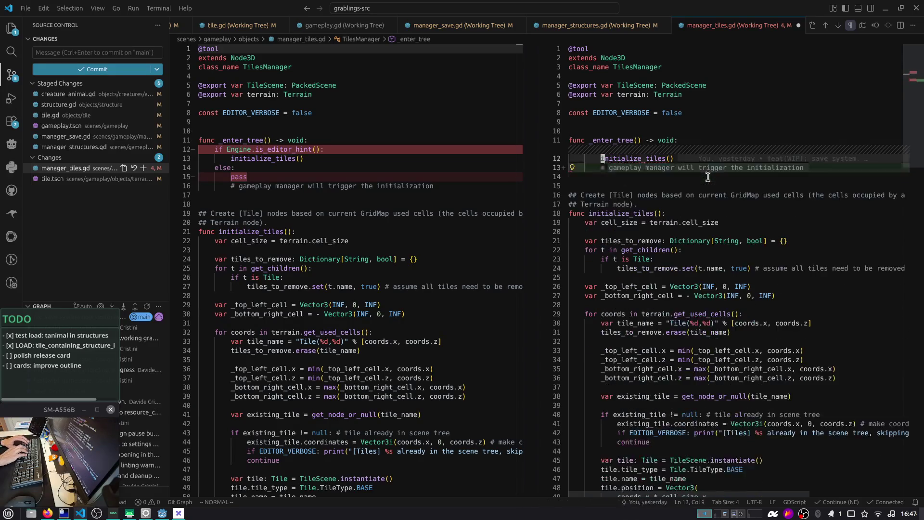
pyautogui.press('k')
pyautogui.press('<')
pyautogui.press('<')
pyautogui.hotkey('ctrl', 's')
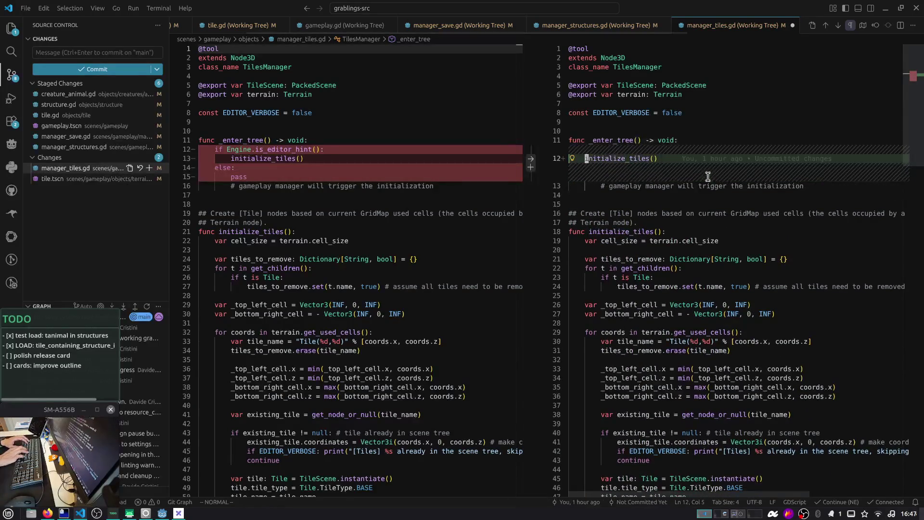
# Dedent the comment to match initialize_tiles() and inspect the _enter_tree and initialize_tiles names
pyautogui.press('j')
pyautogui.press('<')
pyautogui.press('<')
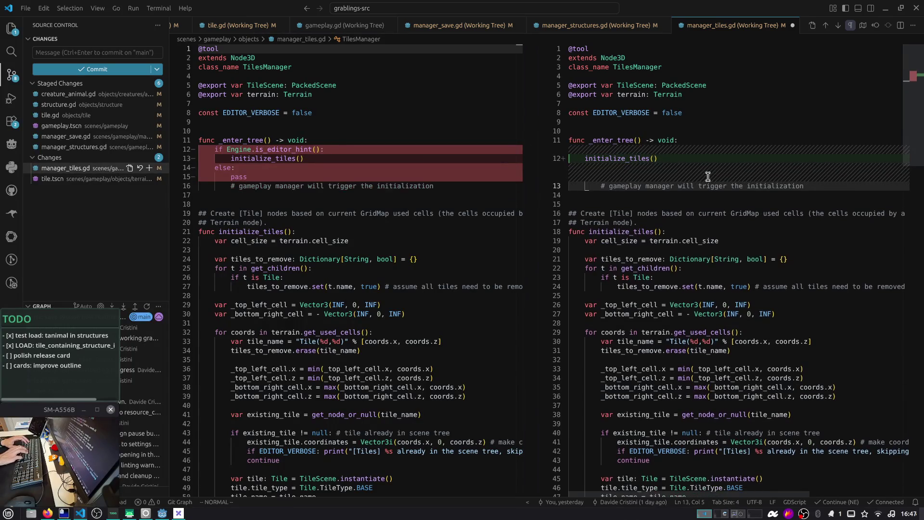
pyautogui.press('k')
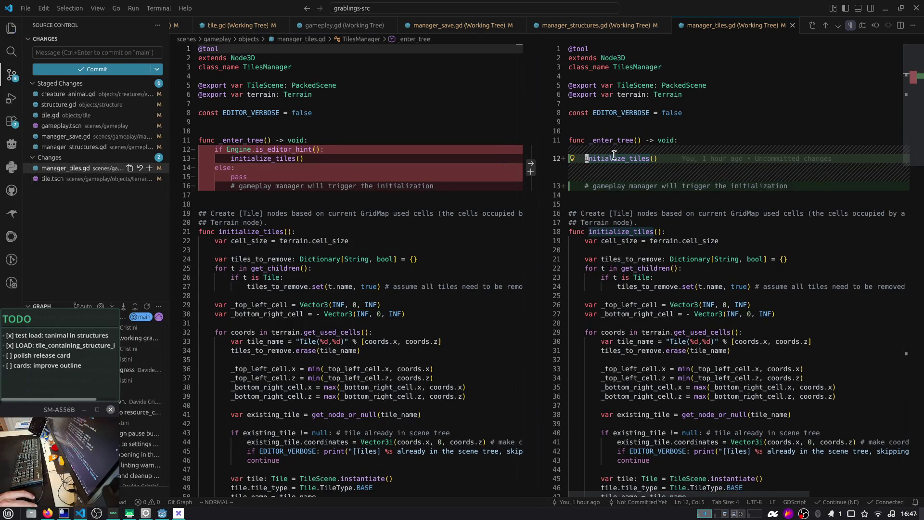
pyautogui.press('v')
pyautogui.press('e')
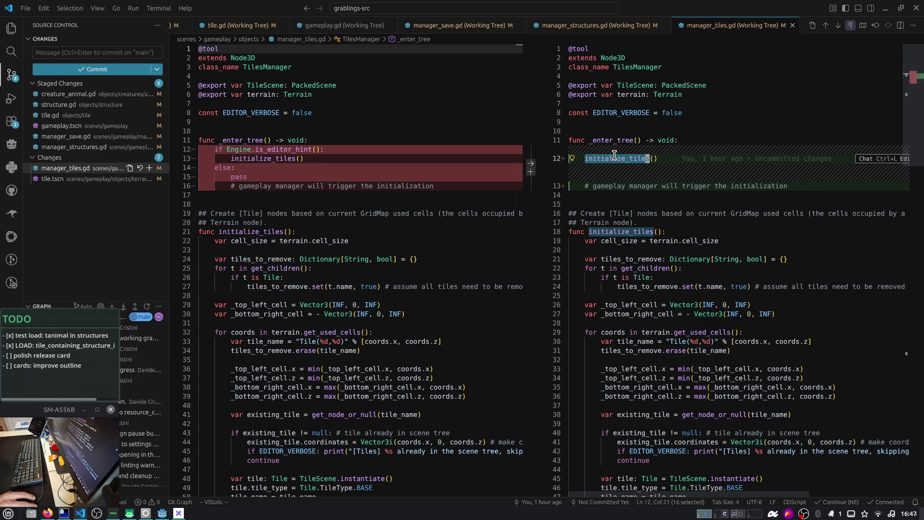
pyautogui.doubleClick(617, 140)
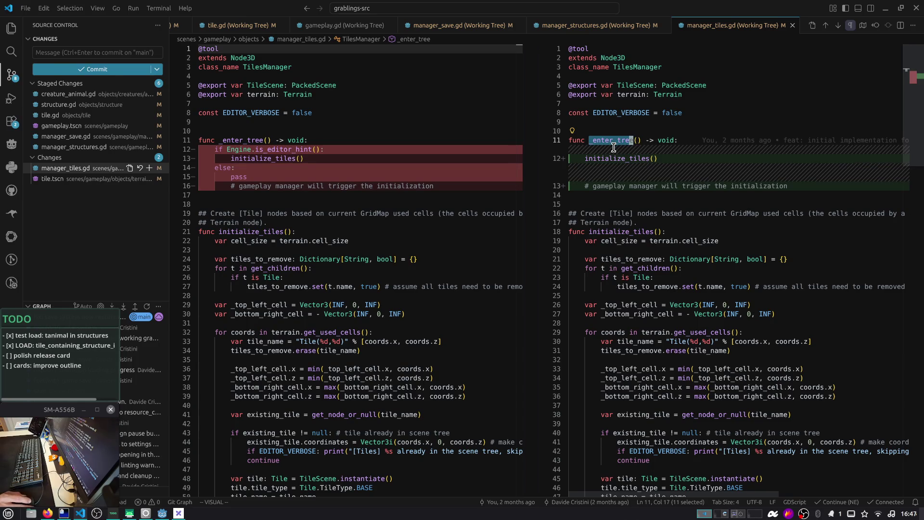
pyautogui.doubleClick(615, 159)
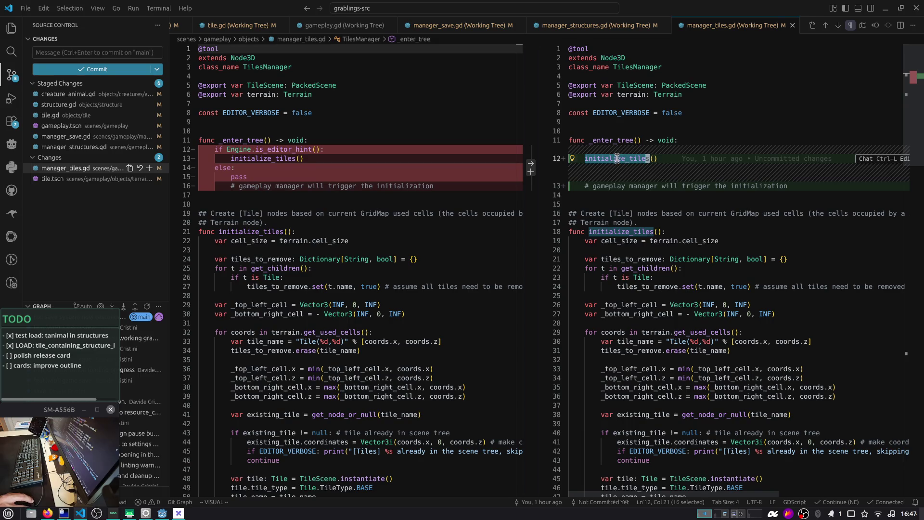
pyautogui.moveTo(650, 158)
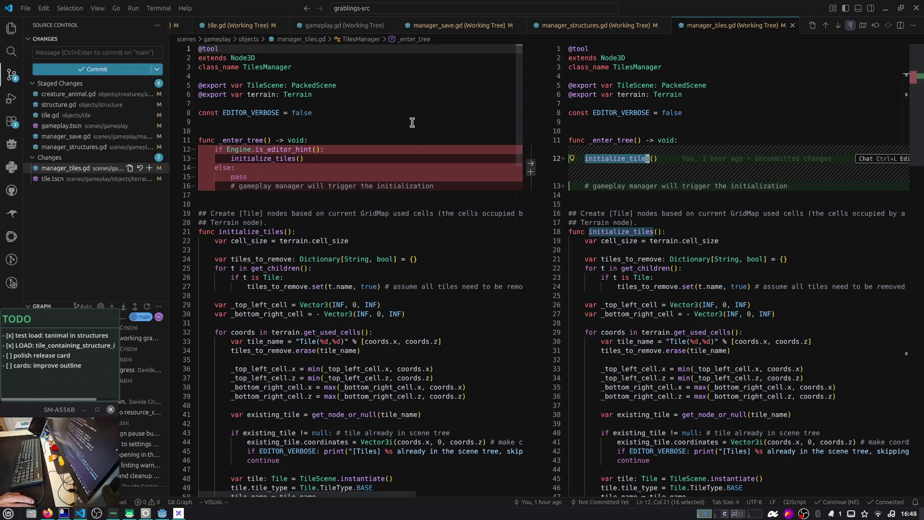
# Stage manager_tiles.gd and, after reviewing its diff, tile.tscn
pyautogui.click(149, 168)
pyautogui.click(91, 179)
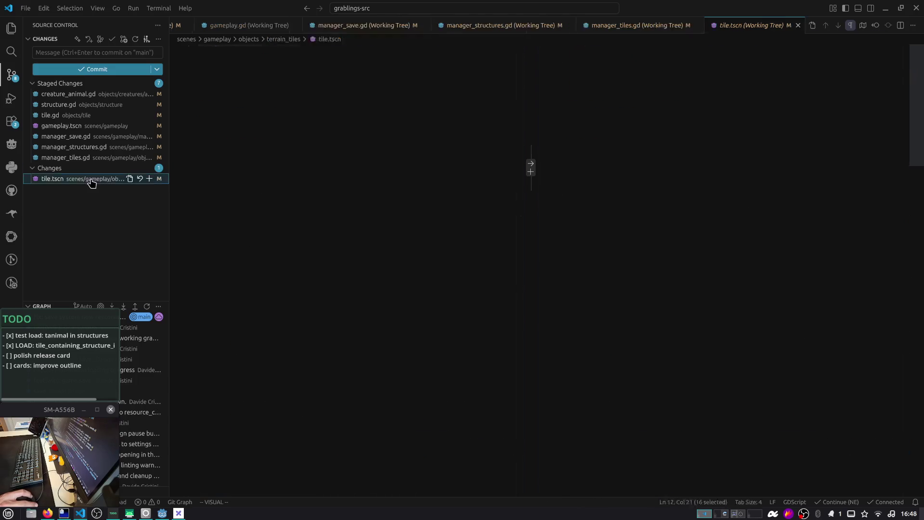
pyautogui.scroll(-7, 620, 193)
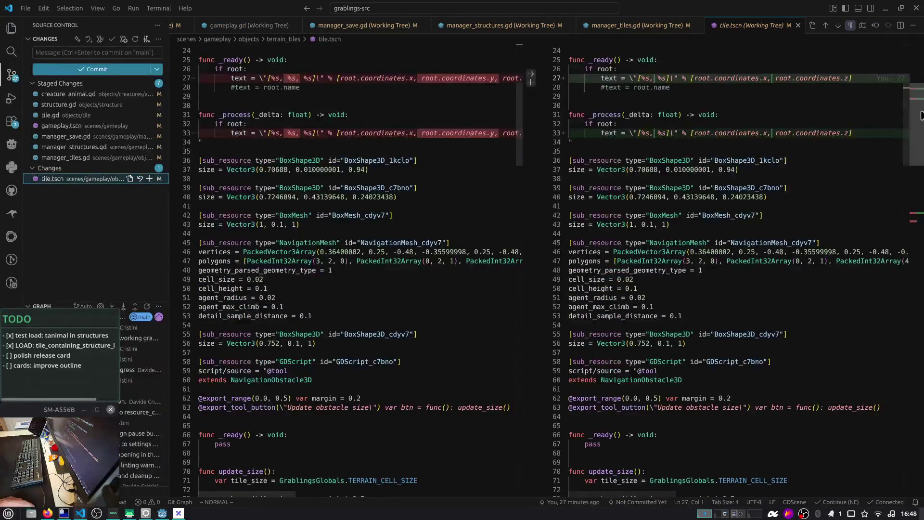
pyautogui.scroll(-20, 916, 126)
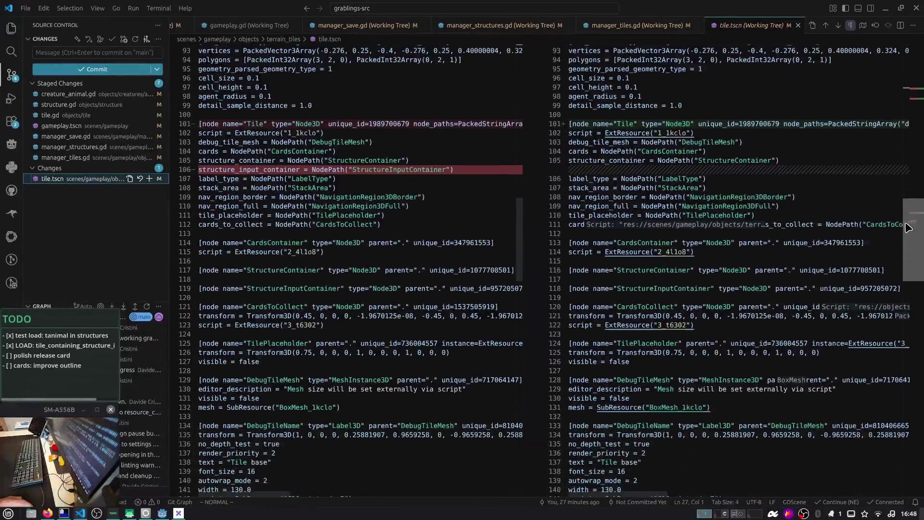
pyautogui.click(149, 179)
# Commit with the message 'fix: game now correctly loads assigned animals to productive structure'
pyautogui.click(85, 53)
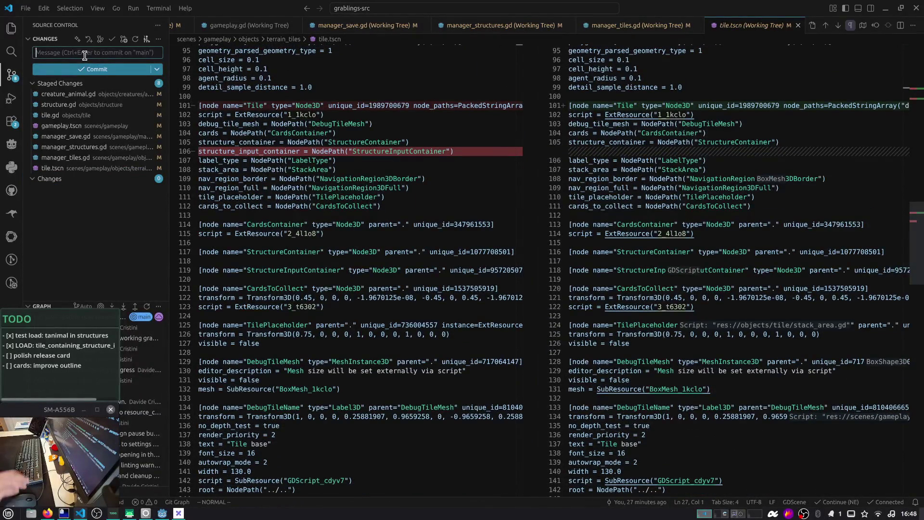
pyautogui.write('fix: load game with assigned animals')
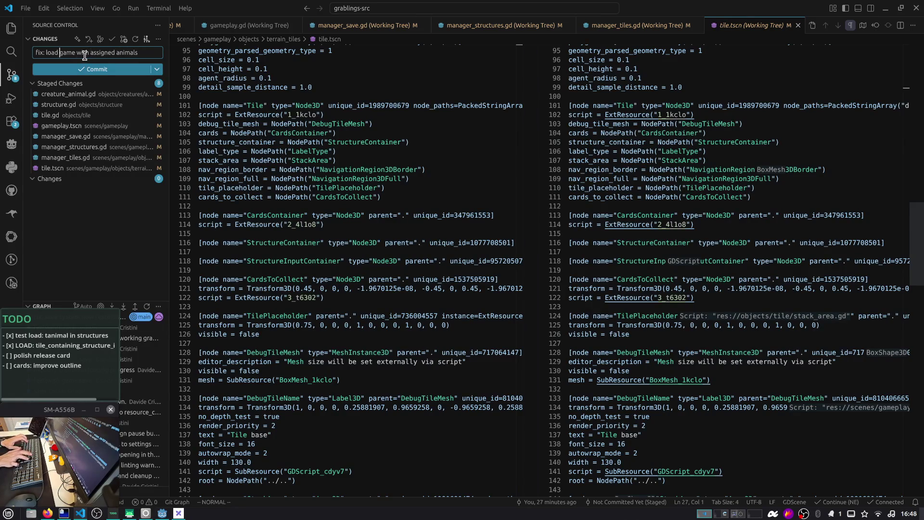
pyautogui.press('Delete')
pyautogui.press('Delete')
pyautogui.hotkey('ctrl', 'Right')
pyautogui.write('now correc')
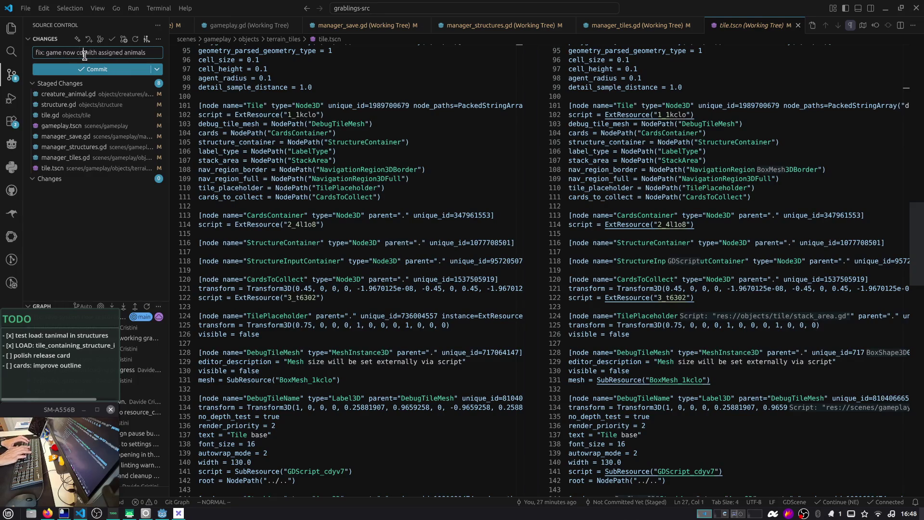
pyautogui.write('tly loads')
pyautogui.hotkey('ctrl', 'Delete')
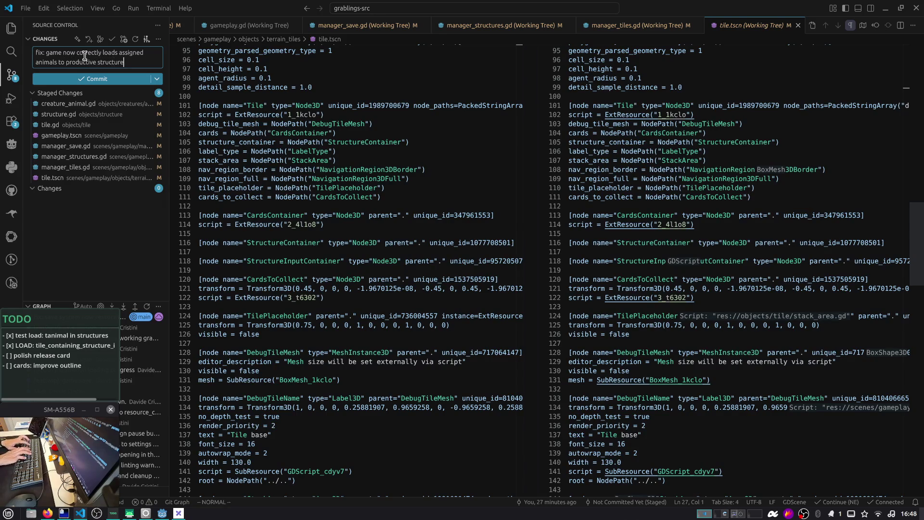
pyautogui.click(139, 78)
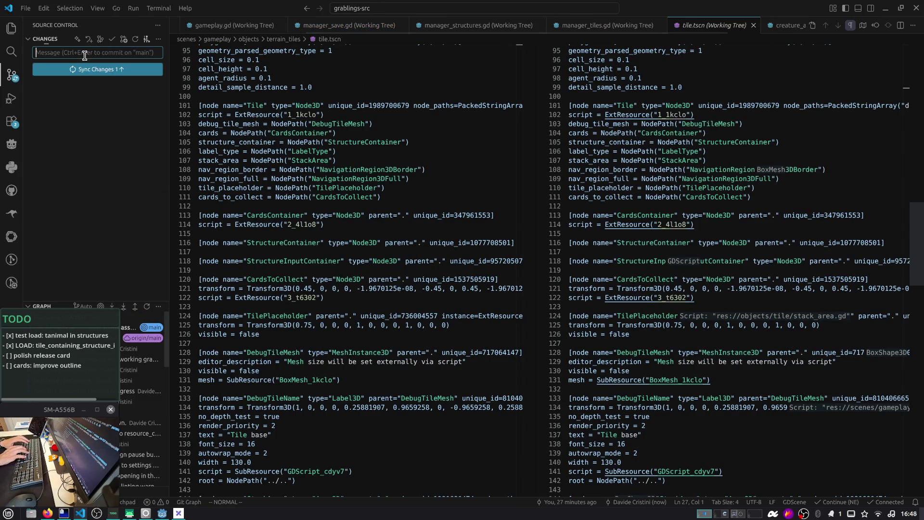
# Sync the new commit to the remote and search the Command Palette for a close-all command
pyautogui.click(140, 70)
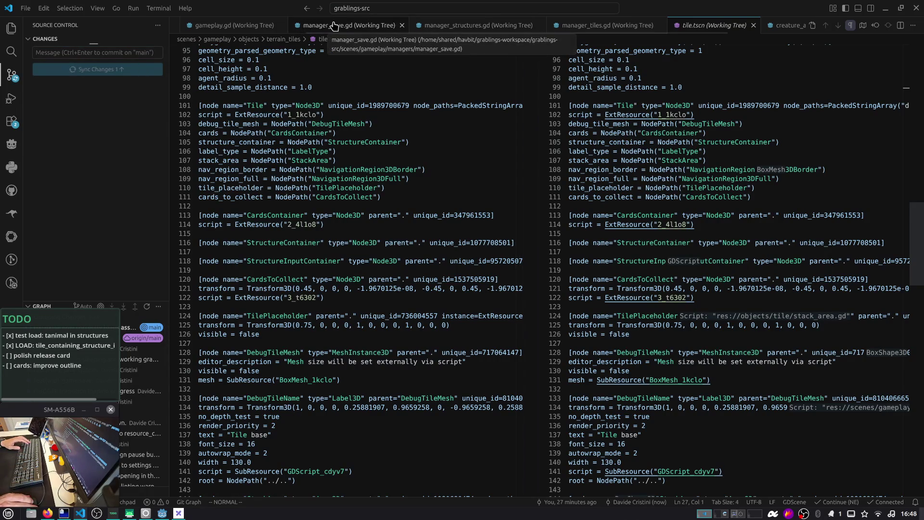
pyautogui.hotkey('ctrl', 'shift', 'p')
pyautogui.write('close all')
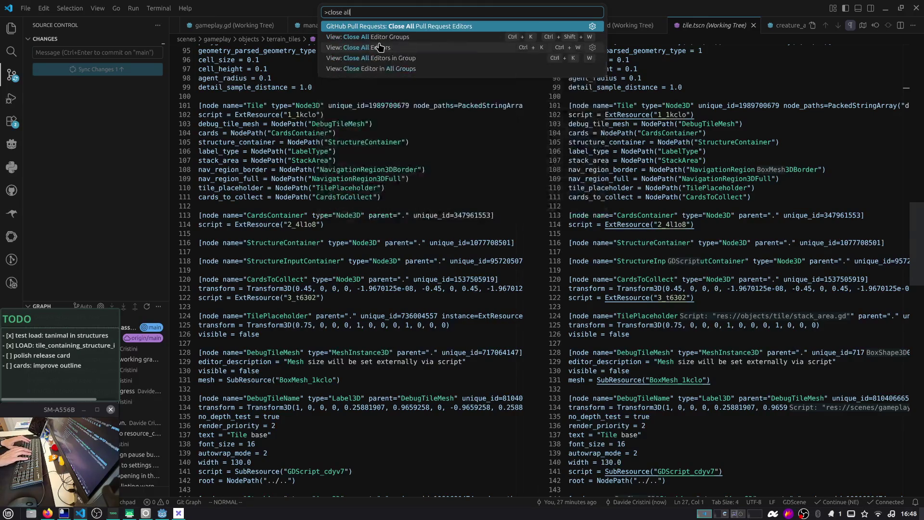
pyautogui.press('Down')
pyautogui.press('Down')
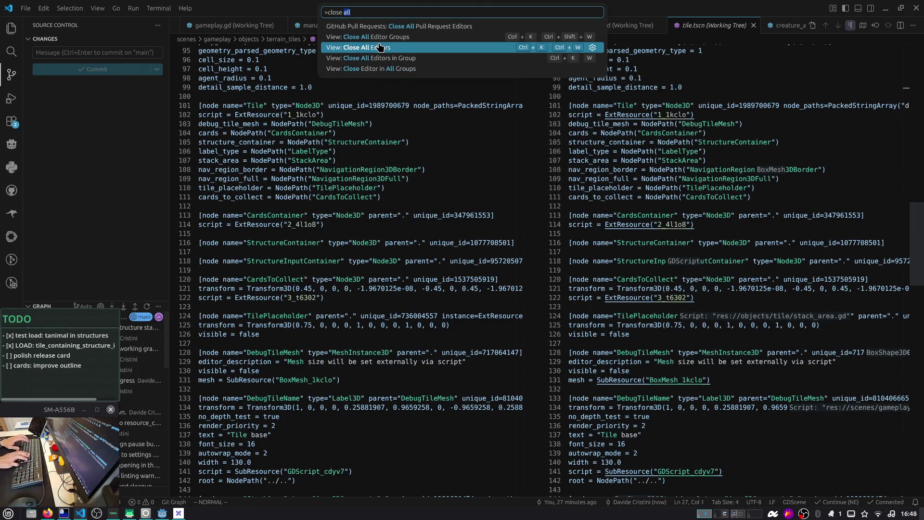
pyautogui.write('tab')
pyautogui.press('Escape')
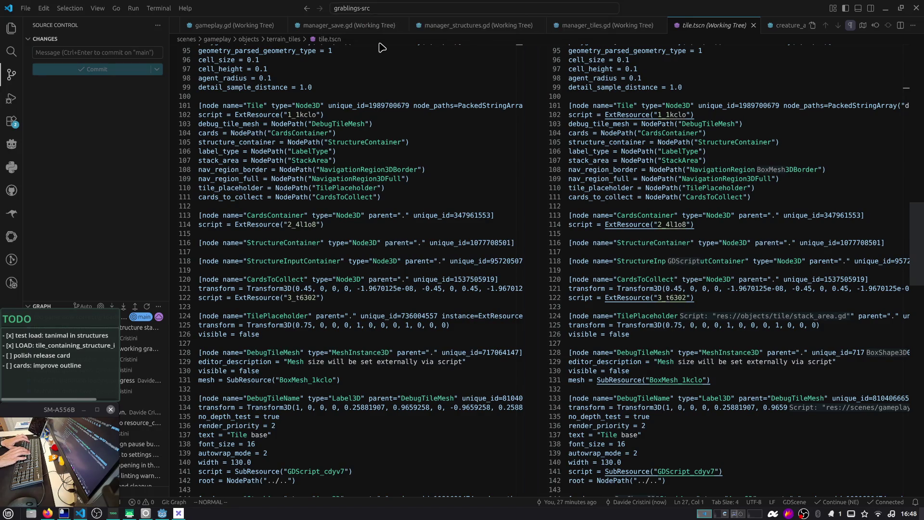
# Close the other editors and remaining diff tabs, leaving creature_animal.gd open
pyautogui.hotkey('ctrl', 'shift', 'p')
pyautogui.write('other')
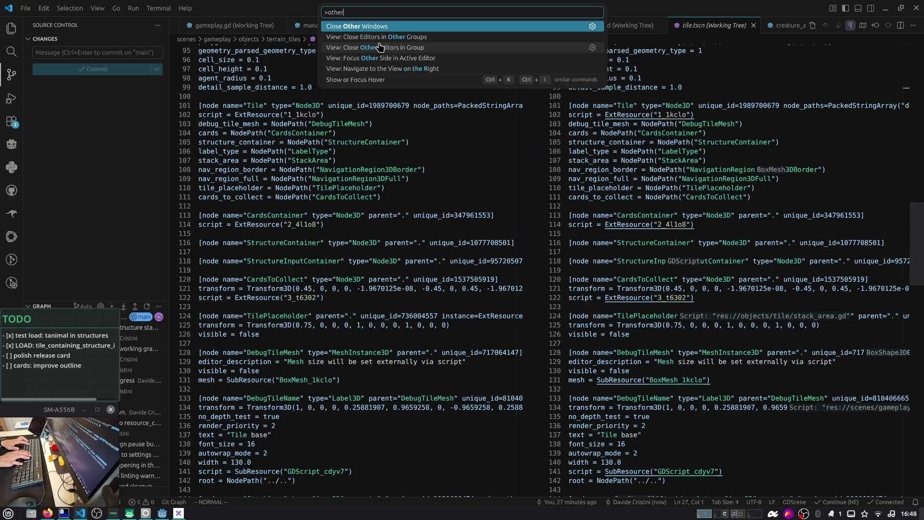
pyautogui.write(' tab')
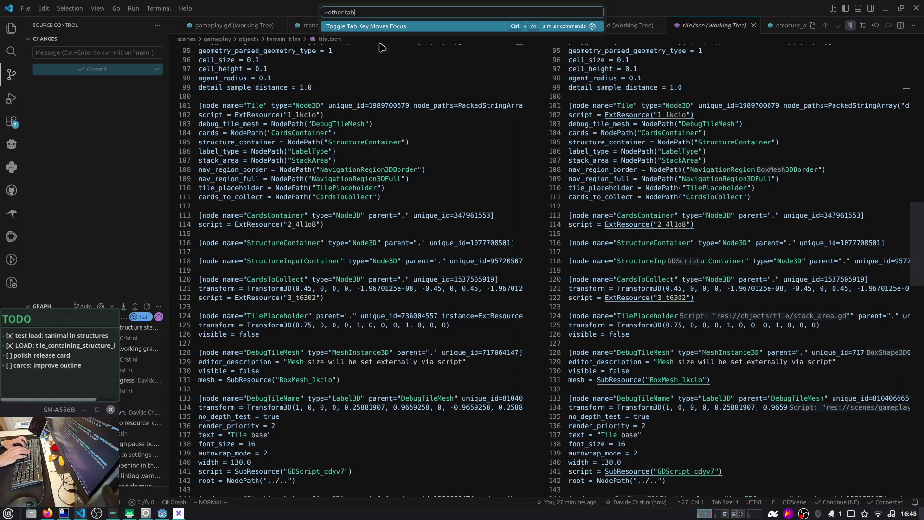
pyautogui.press('Escape')
pyautogui.hotkey('ctrl', 'w')
pyautogui.hotkey('ctrl', 'w')
pyautogui.hotkey('ctrl', 'w')
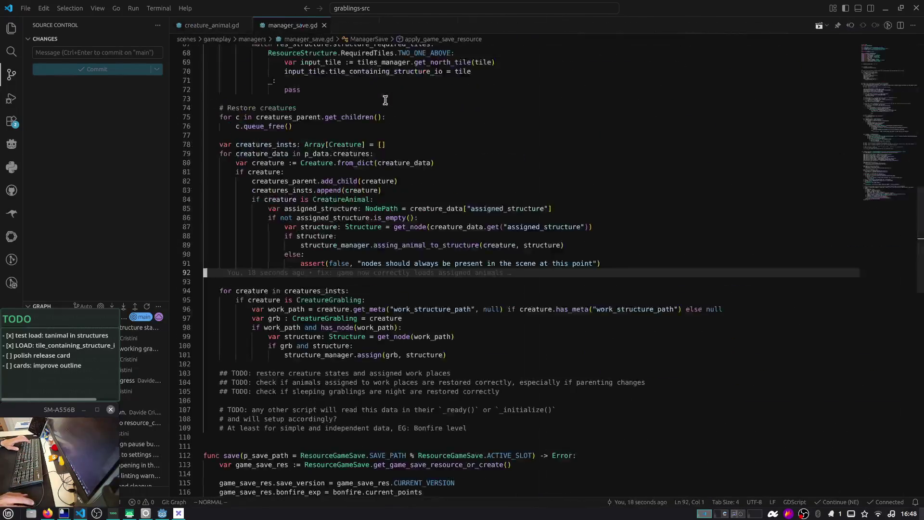
pyautogui.hotkey('alt', 'Tab')
pyautogui.hotkey('alt', 'Tab')
pyautogui.hotkey('alt', 'Tab')
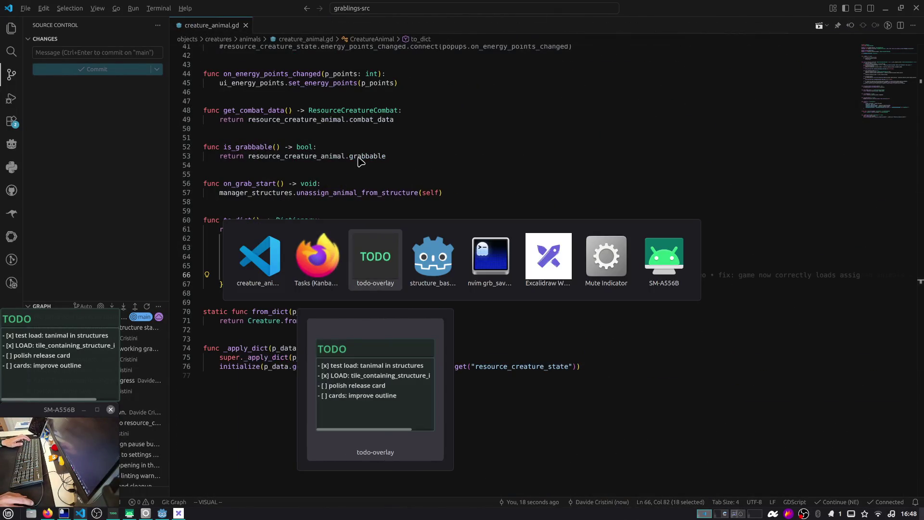
# Read the Crystal_Bit chat in Chatterino, drag its window slightly wider, then return to Firefox
pyautogui.hotkey('alt', 'shift', 'Tab')
pyautogui.hotkey('alt', 'shift', 'Tab')
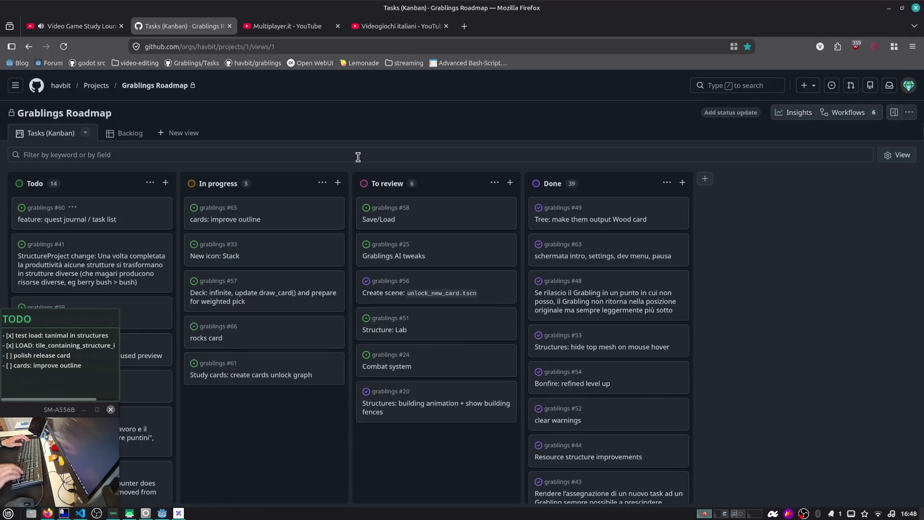
pyautogui.hotkey('ctrl', 'alt', 'Right')
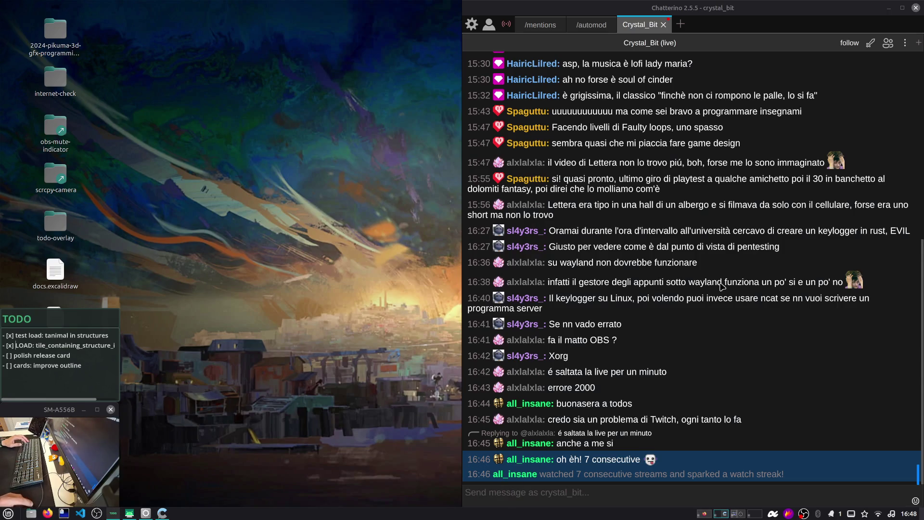
pyautogui.click(722, 286)
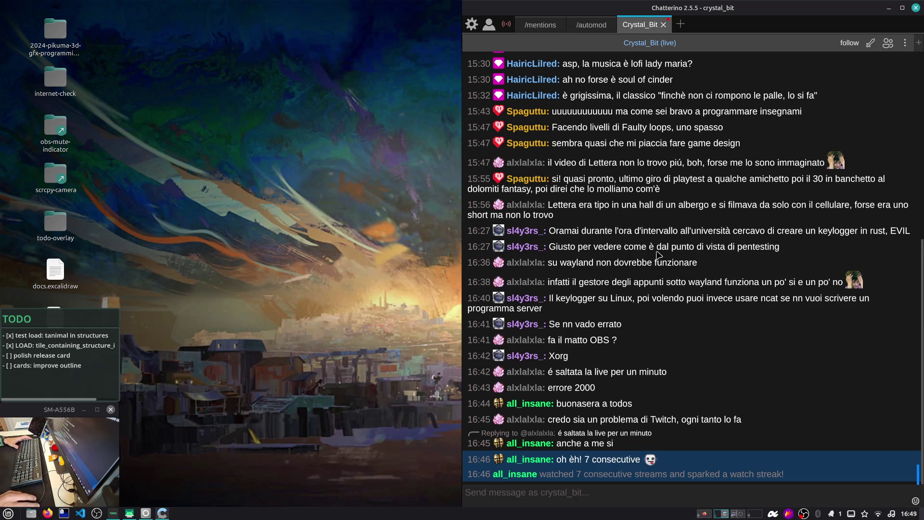
pyautogui.moveTo(461, 189); pyautogui.dragTo(441, 190)
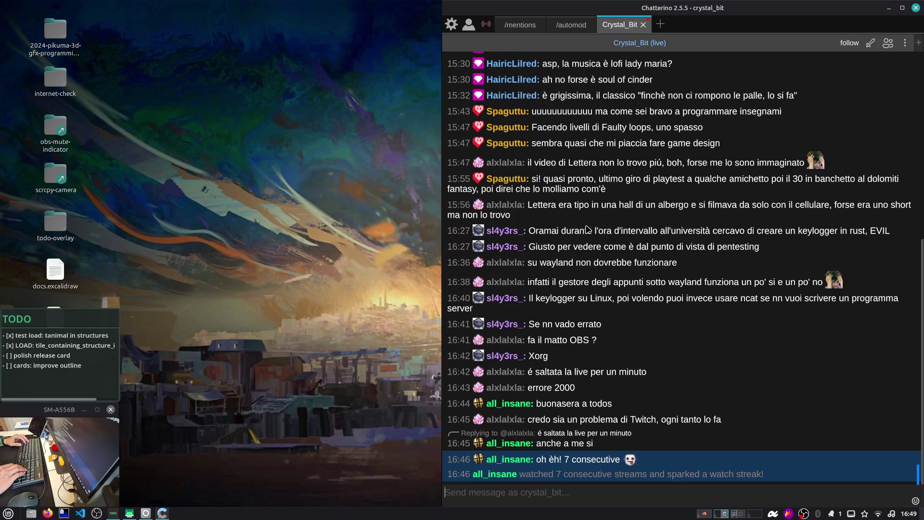
pyautogui.hotkey('alt', 'Tab')
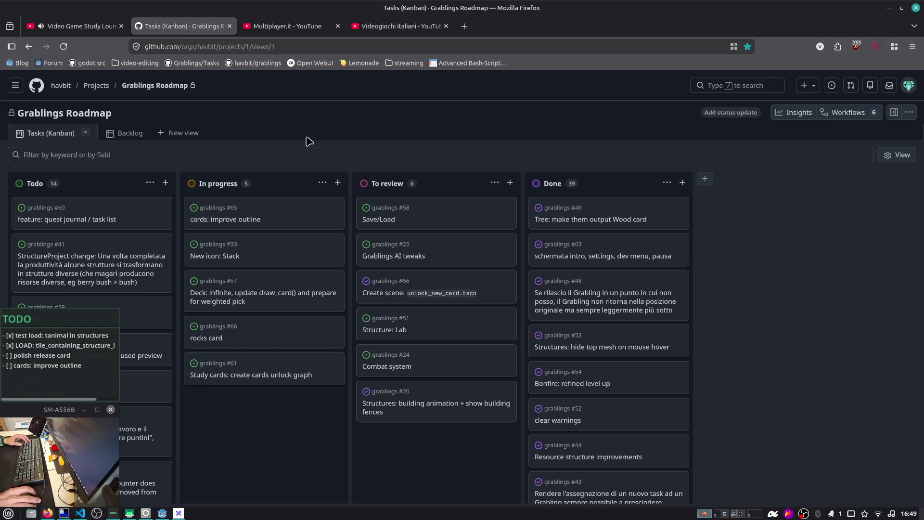
# Cycle through the workspaces back to Firefox and switch to the Multiplayer.it - YouTube tab
pyautogui.press('ctrl+super+Right')
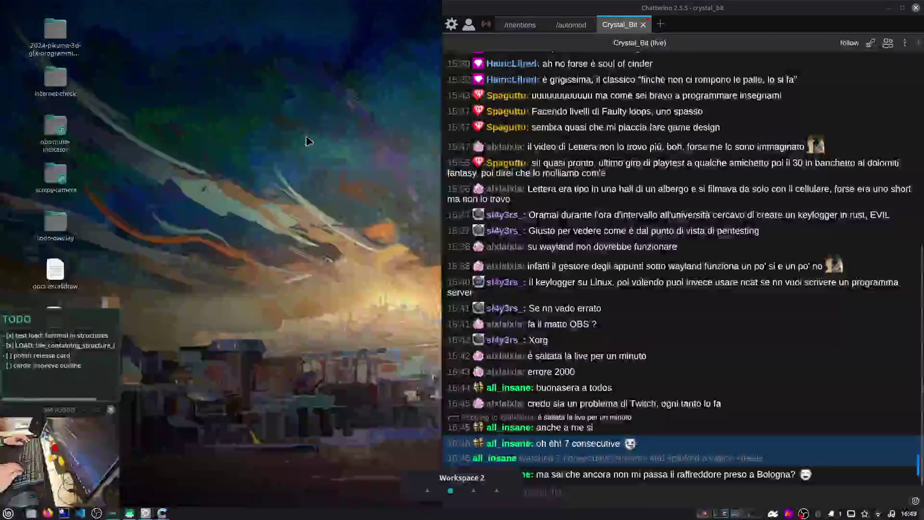
pyautogui.press('ctrl+super+Right')
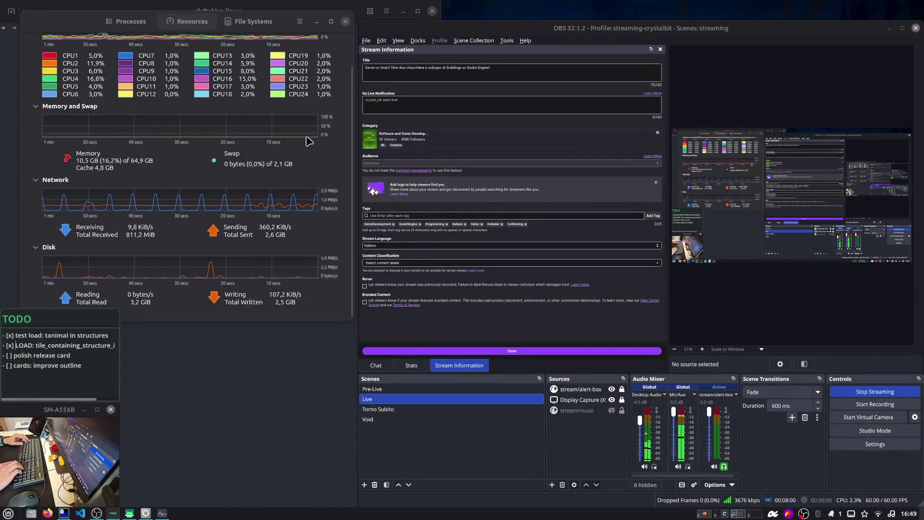
pyautogui.press('ctrl+super+Left')
pyautogui.press('ctrl+super+Left')
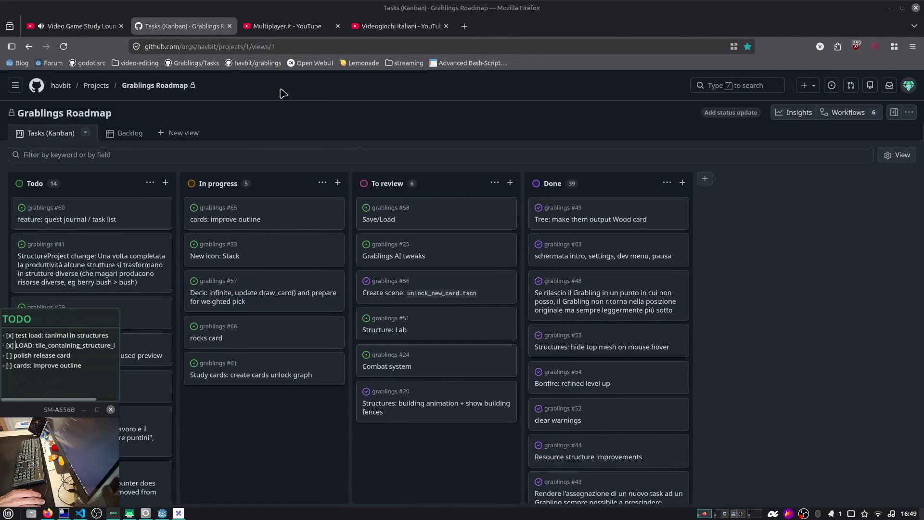
pyautogui.click(10, 356)
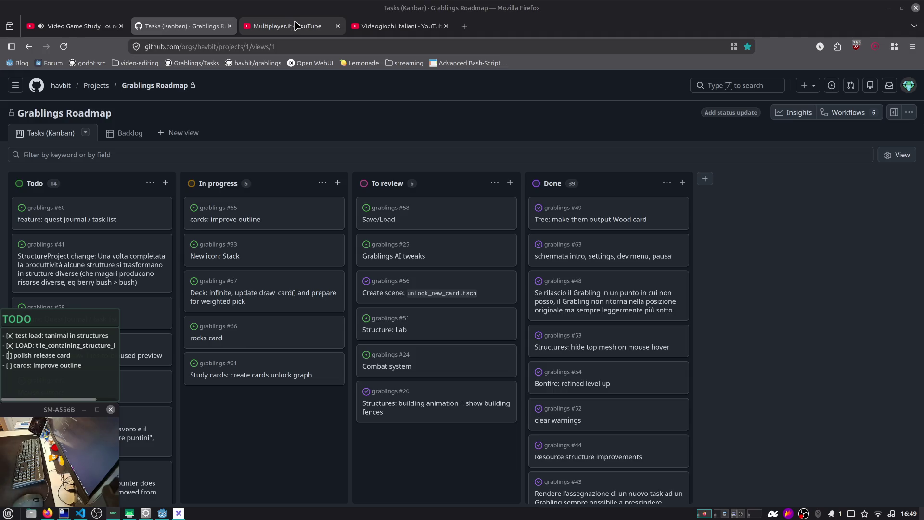
pyautogui.click(297, 26)
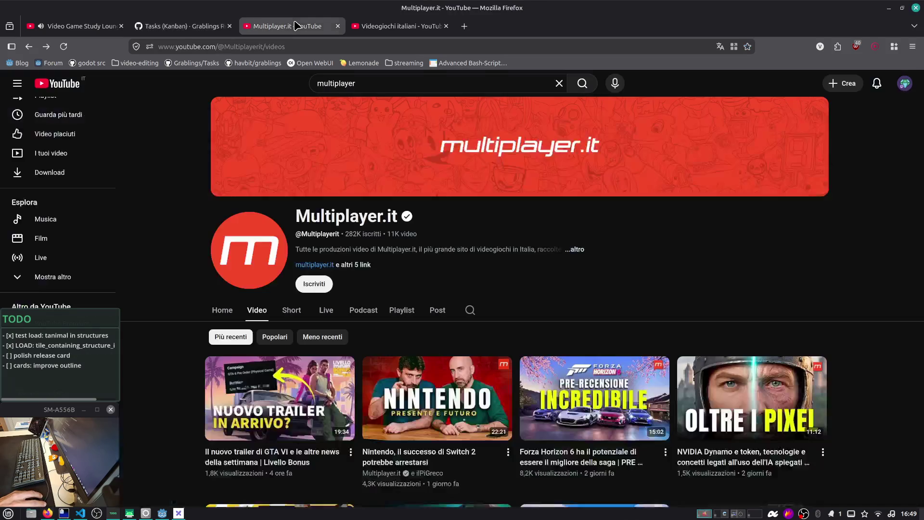
# Scroll up and down through the Multiplayer.it channel's Shorts grid
pyautogui.scroll(-3, 322, 144)
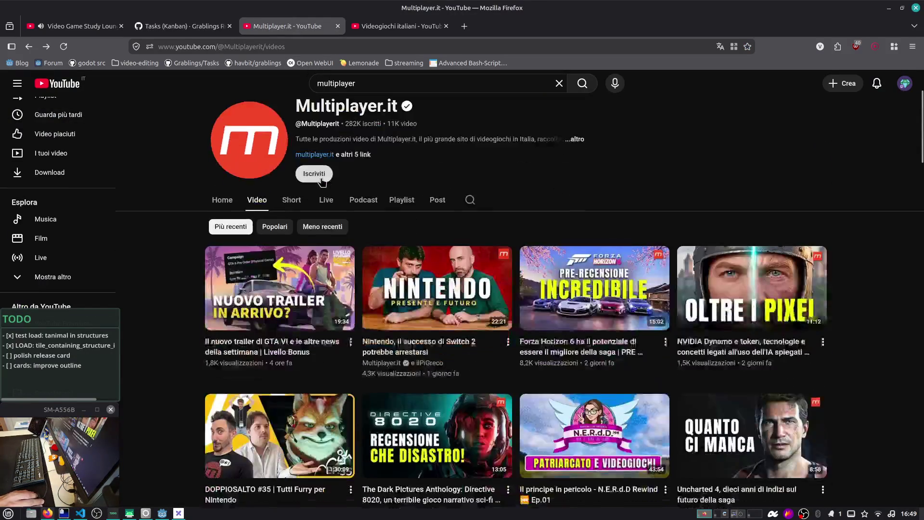
pyautogui.scroll(-2, 318, 178)
pyautogui.click(294, 116)
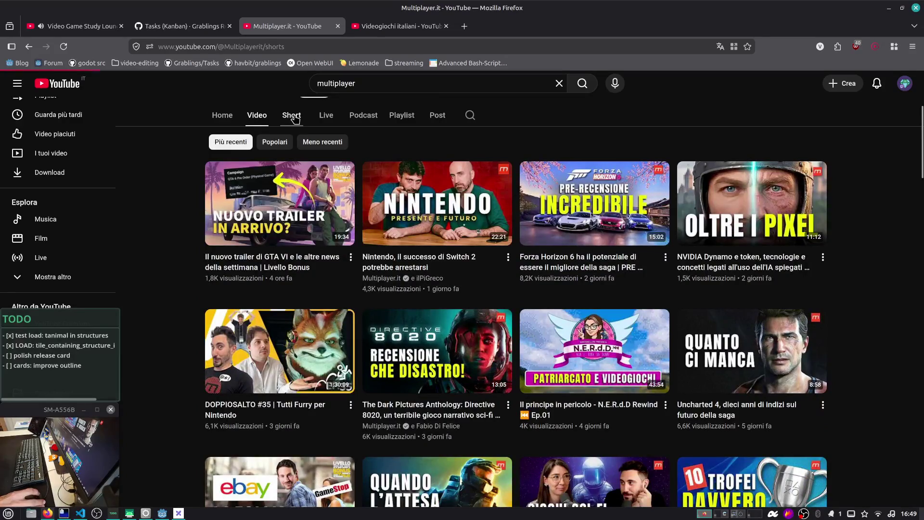
pyautogui.scroll(-3, 270, 202)
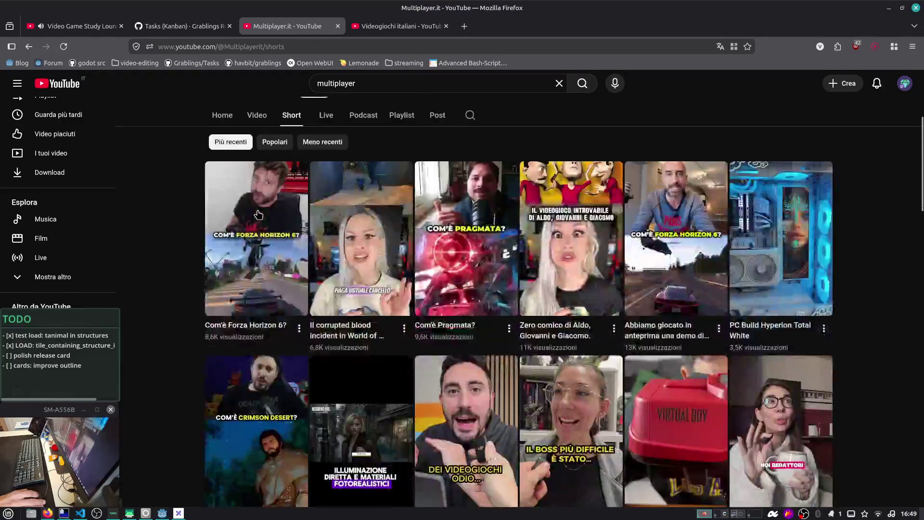
pyautogui.scroll(-4, 275, 226)
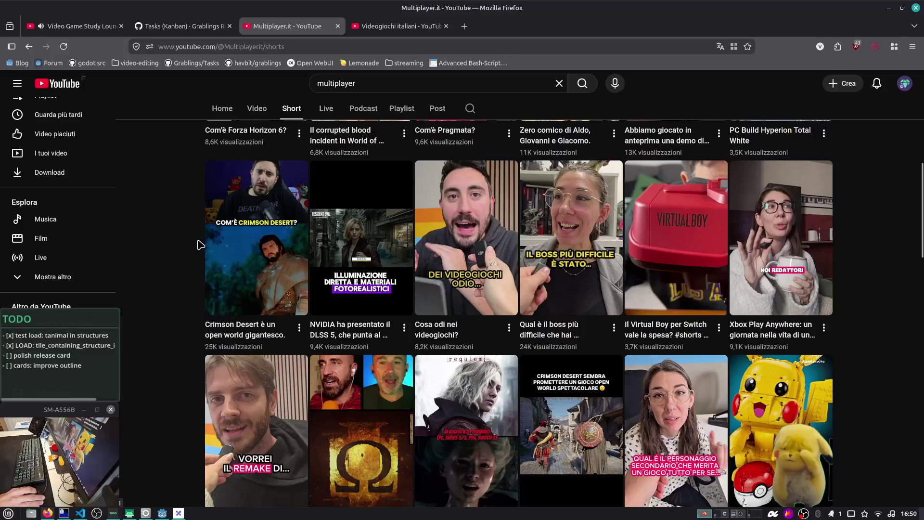
pyautogui.scroll(-3, 199, 246)
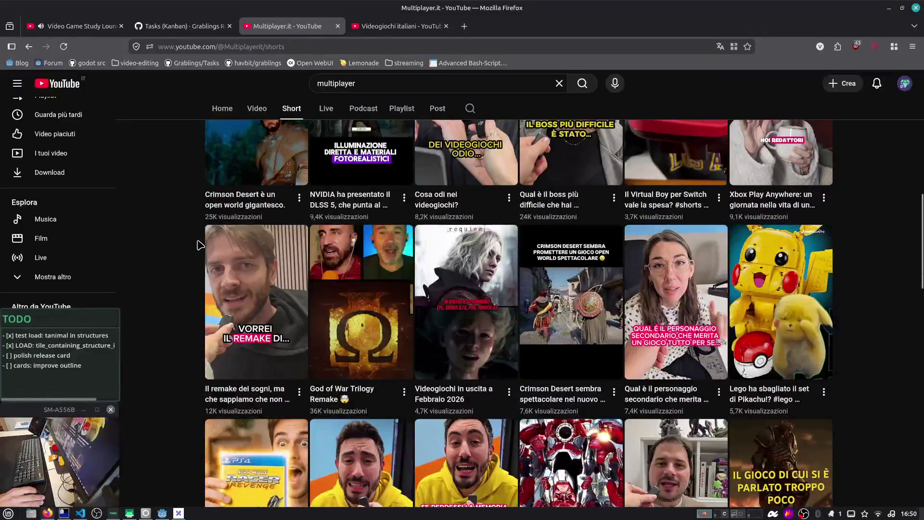
pyautogui.scroll(-3, 257, 327)
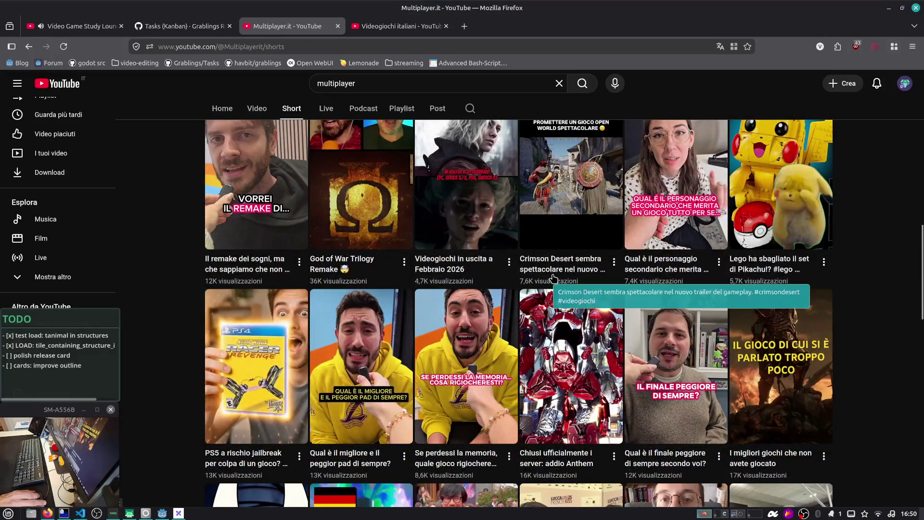
pyautogui.scroll(-3, 553, 278)
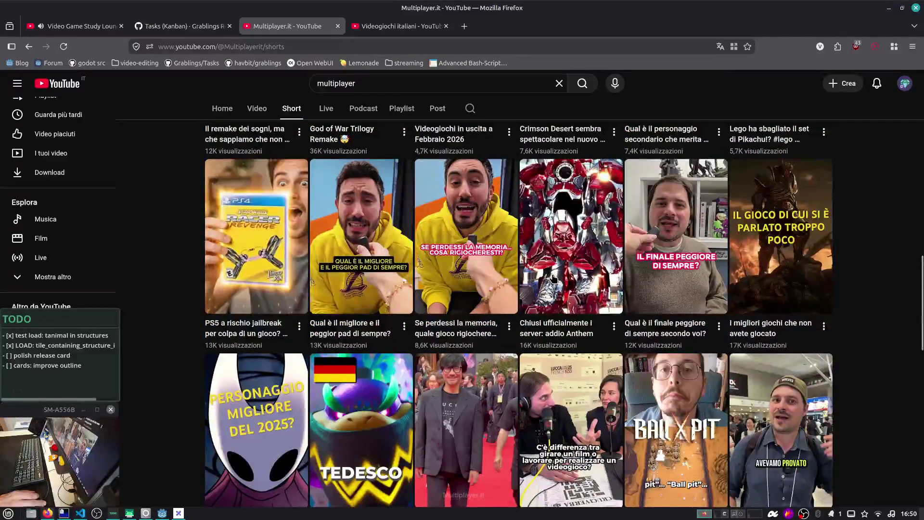
pyautogui.scroll(-4, 554, 278)
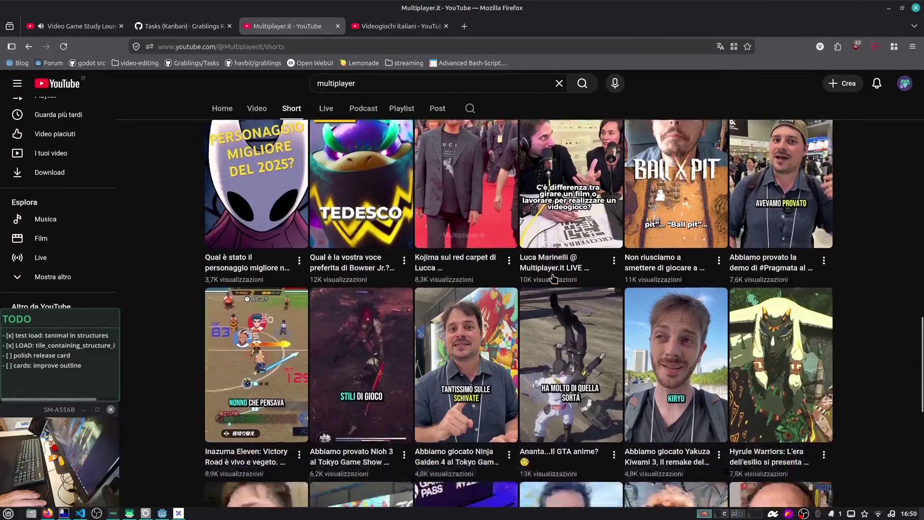
pyautogui.scroll(-3, 554, 278)
pyautogui.scroll(5, 553, 279)
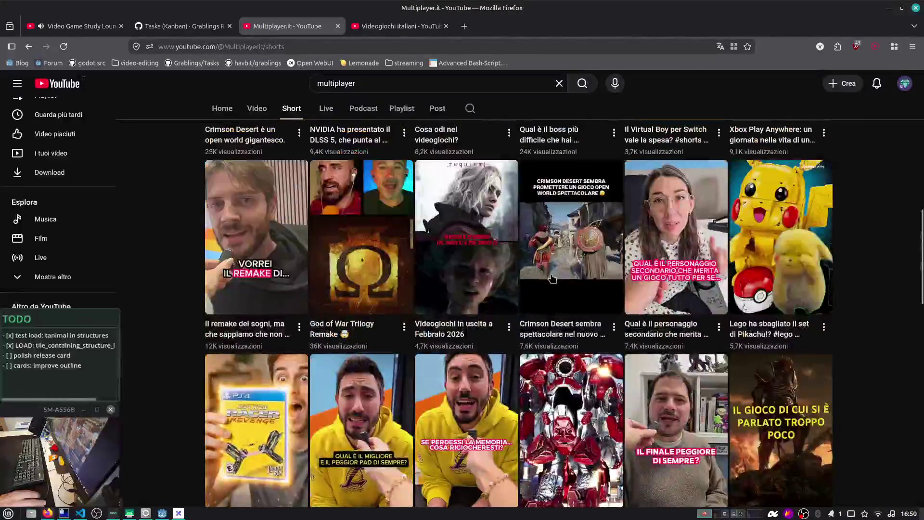
pyautogui.scroll(-8, 296, 341)
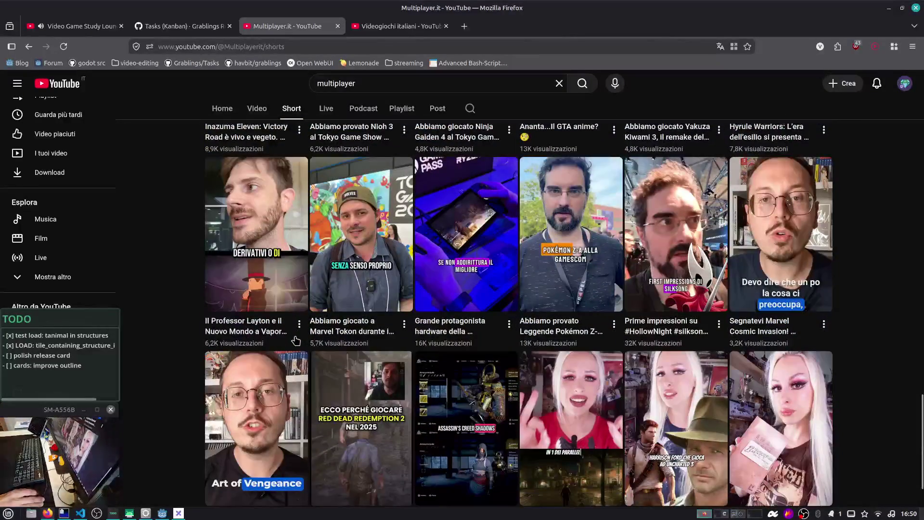
pyautogui.scroll(12, 526, 332)
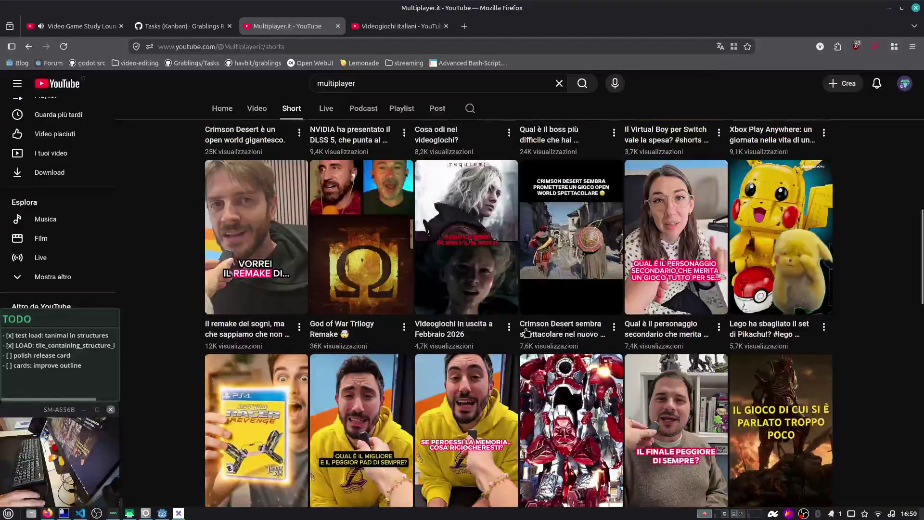
pyautogui.scroll(5, 780, 323)
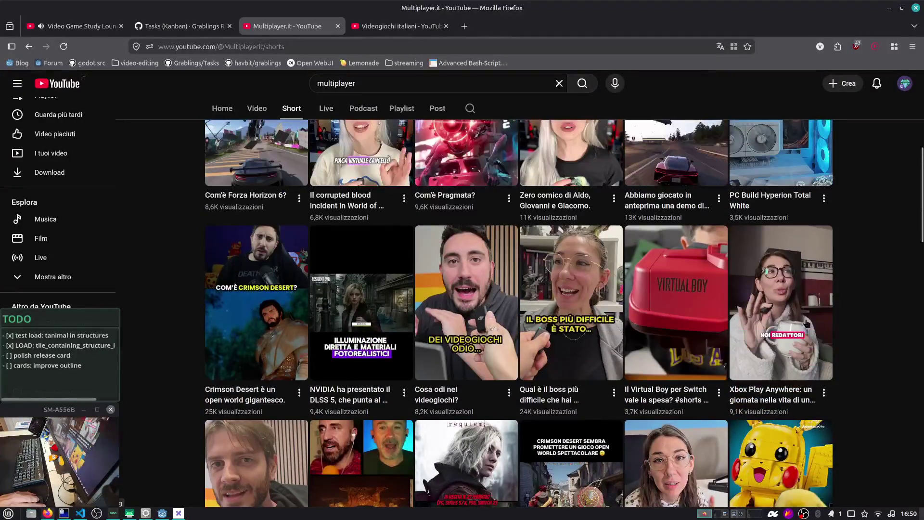
pyautogui.scroll(10, 839, 324)
pyautogui.scroll(-5, 839, 324)
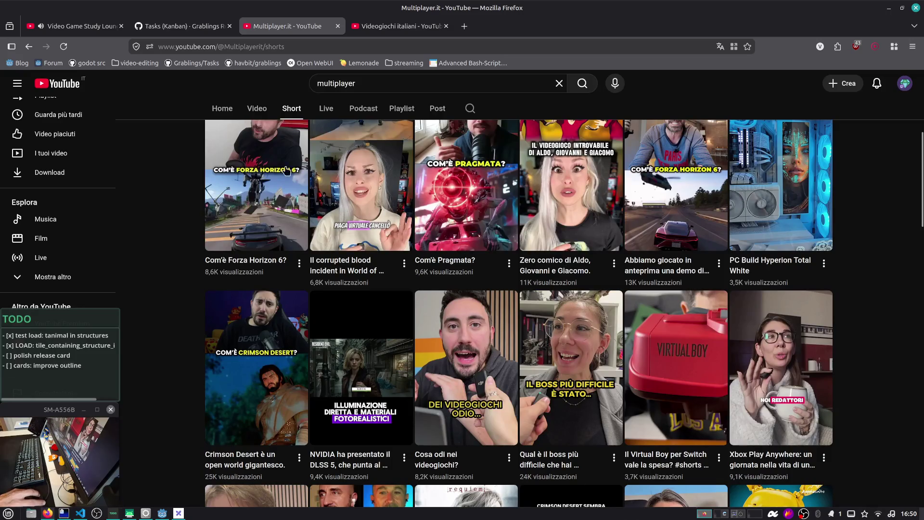
# Open the 'Com'è Pragmata?' short, then return to the corrupted blood incident short
pyautogui.click(42, 27)
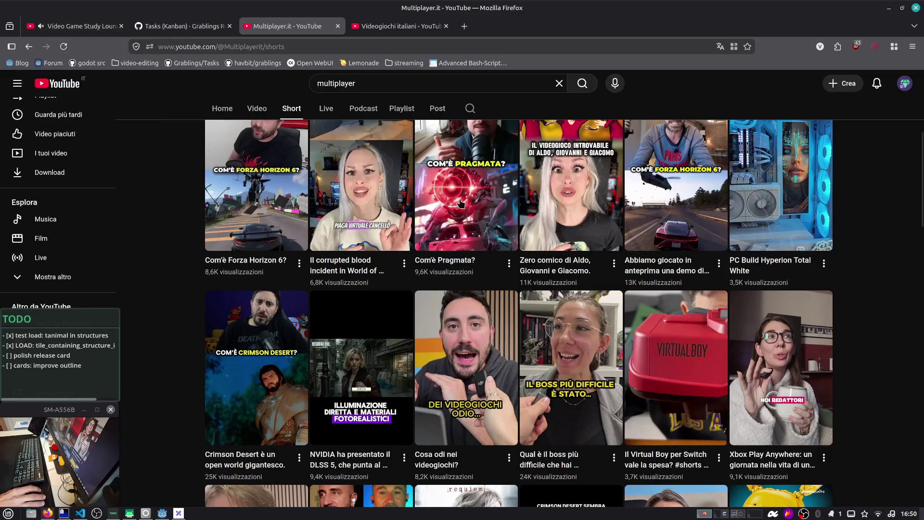
pyautogui.click(537, 268)
pyautogui.scroll(-1, 496, 292)
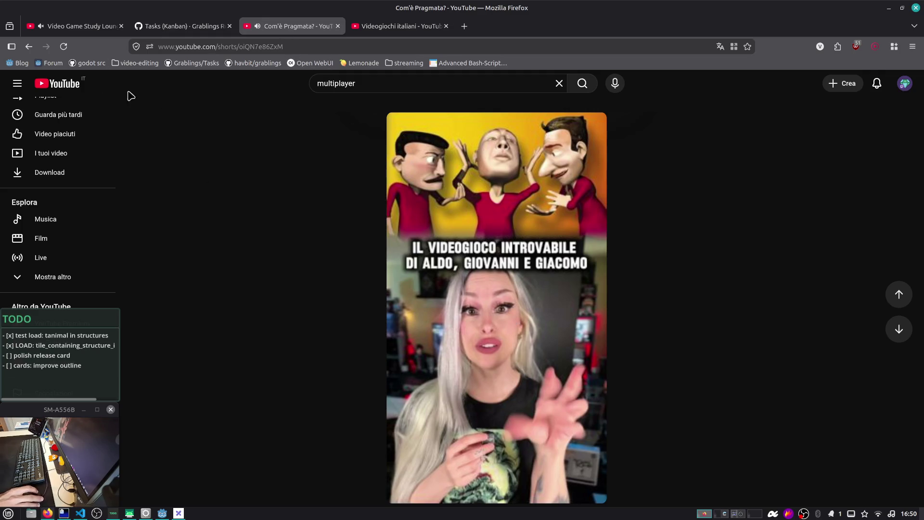
pyautogui.click(557, 84)
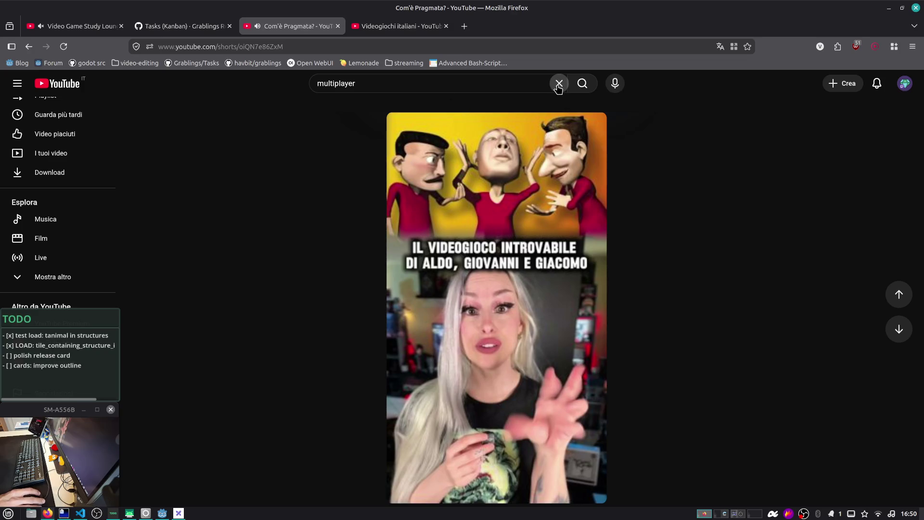
pyautogui.click(897, 294)
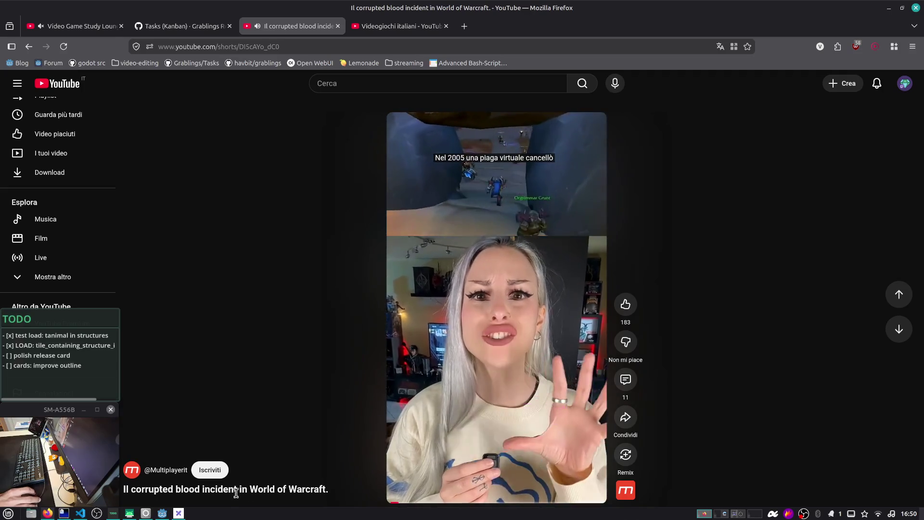
# Glance at the corrupted blood short's comments, pause it, and close the Multiplayer.it tab
pyautogui.click(625, 380)
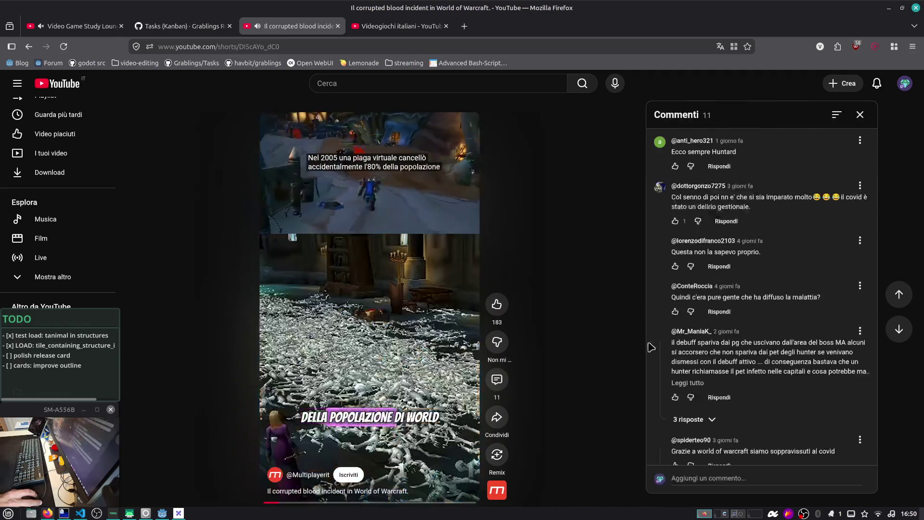
pyautogui.click(861, 115)
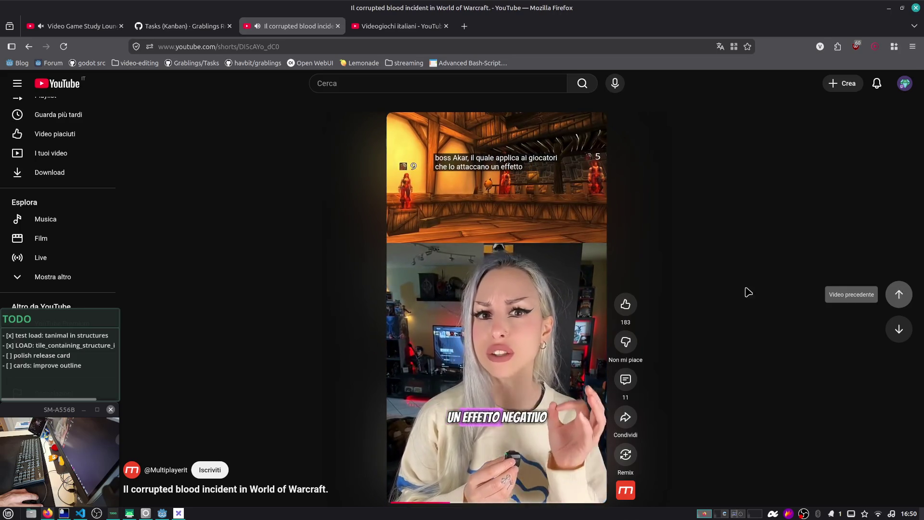
pyautogui.click(521, 280)
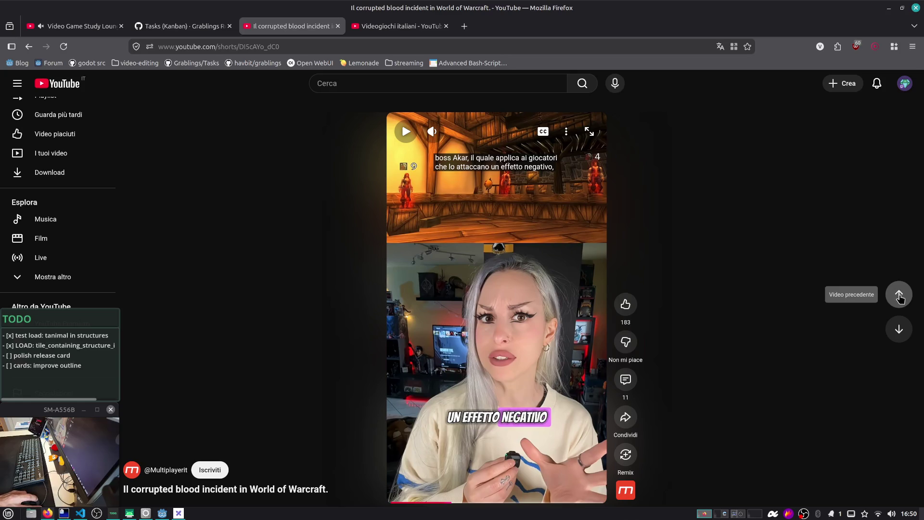
pyautogui.click(899, 295)
pyautogui.hotkey('alt', 'Tab')
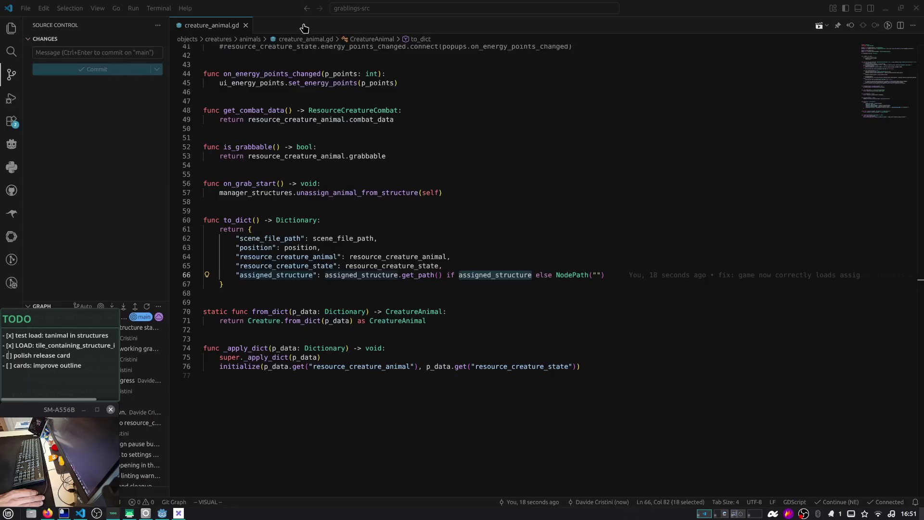
pyautogui.hotkey('alt', 'Tab')
pyautogui.hotkey('alt', 'Left')
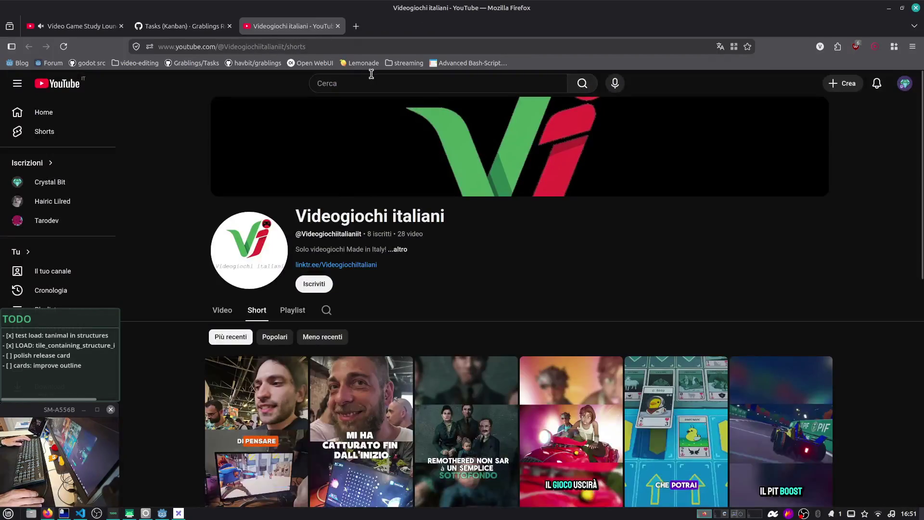
# Scroll the Videogiochi italiani Shorts grid and open the 'Svilupparty 2026: Splatchinko' short
pyautogui.moveTo(182, 34)
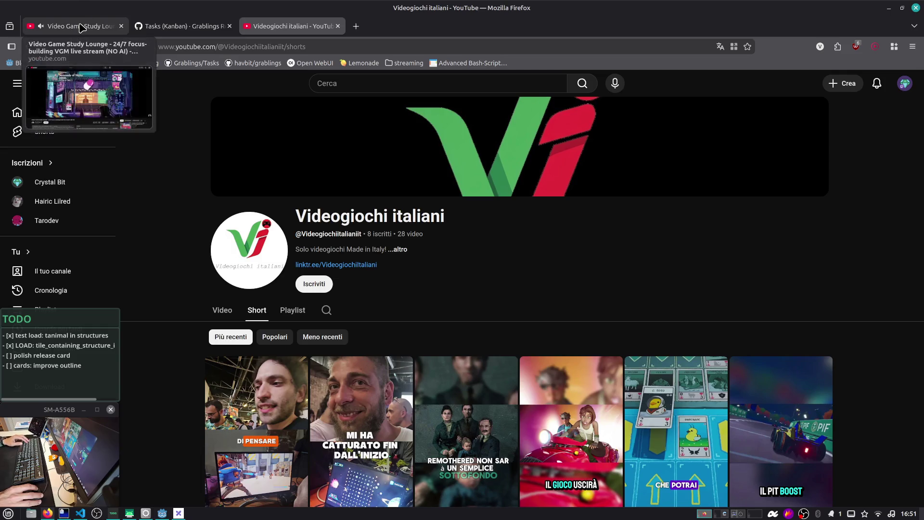
pyautogui.scroll(-3, 216, 192)
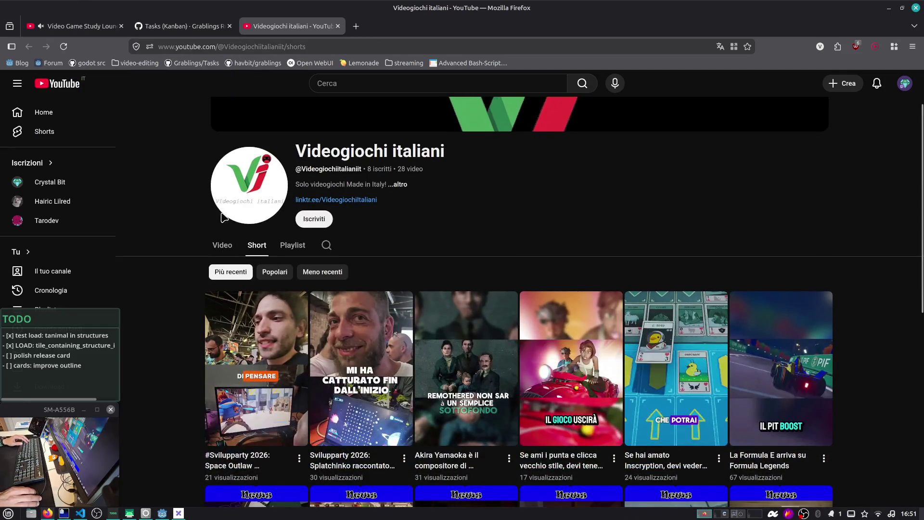
pyautogui.scroll(-1, 222, 213)
pyautogui.scroll(-1, 222, 213)
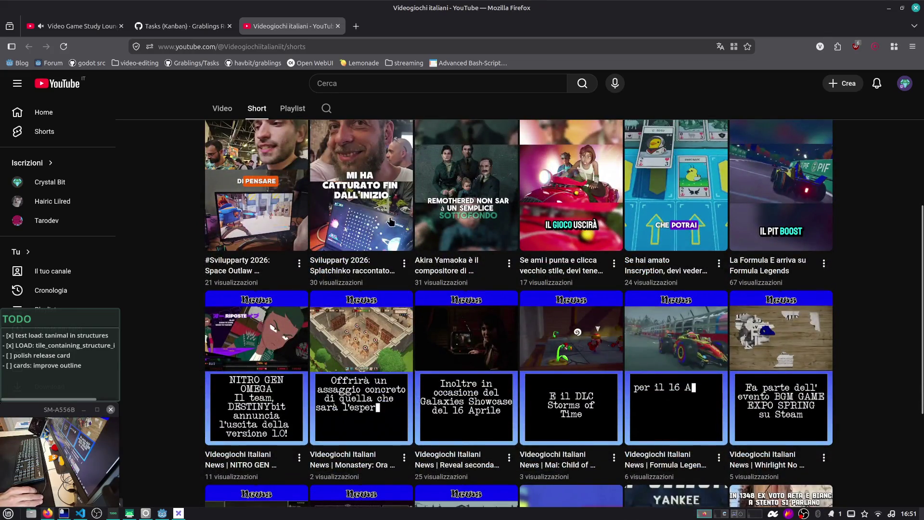
pyautogui.scroll(1, 314, 229)
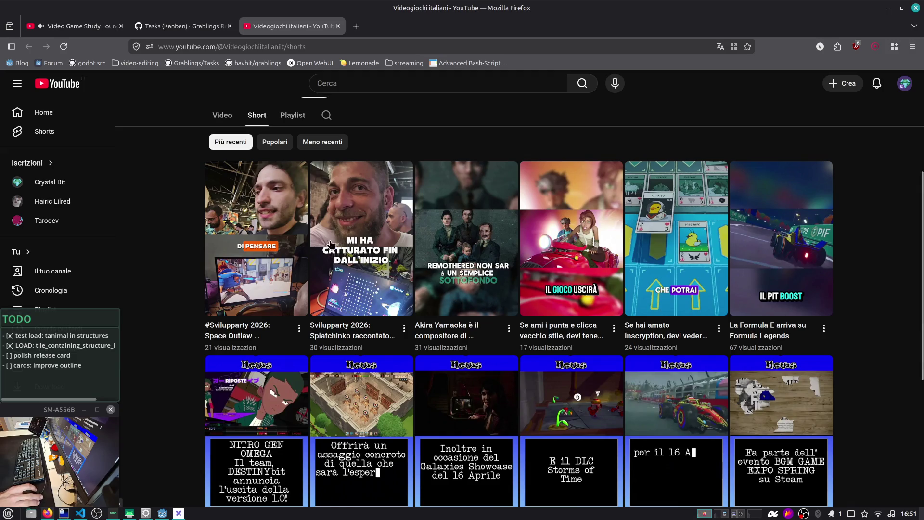
pyautogui.click(349, 242)
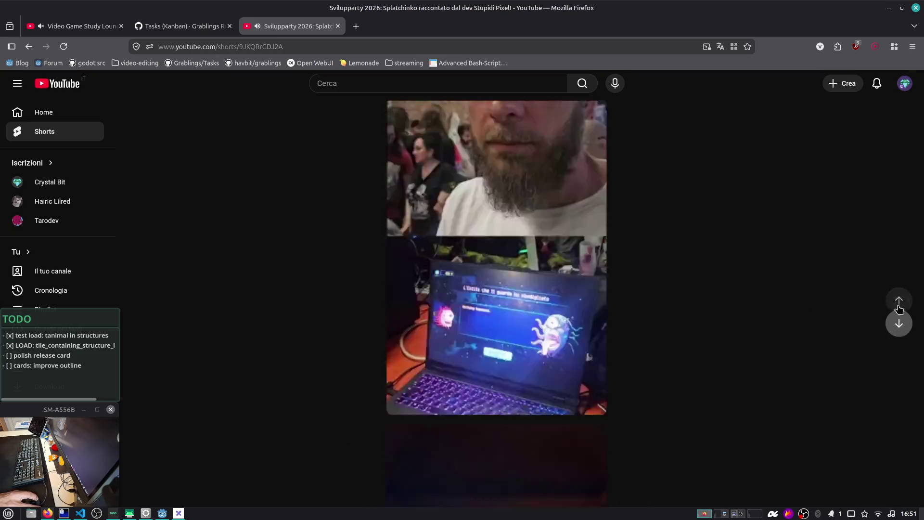
# Return to the Splatchinko short, raise its volume slightly, and pause it partway through
pyautogui.click(899, 289)
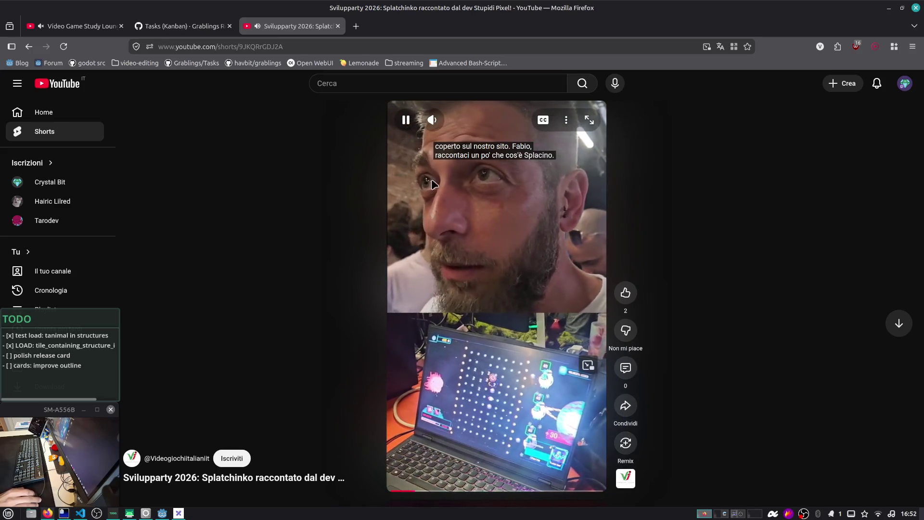
pyautogui.moveTo(433, 120)
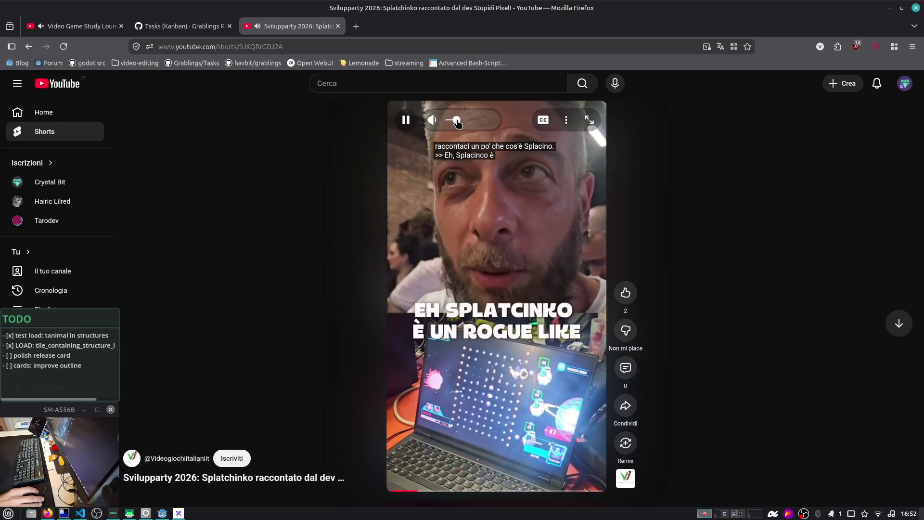
pyautogui.moveTo(458, 123); pyautogui.dragTo(461, 124)
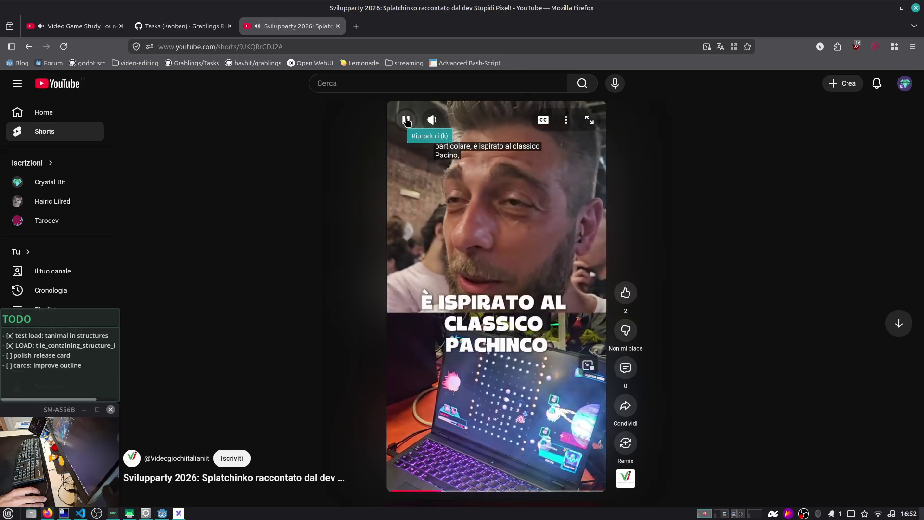
pyautogui.click(406, 120)
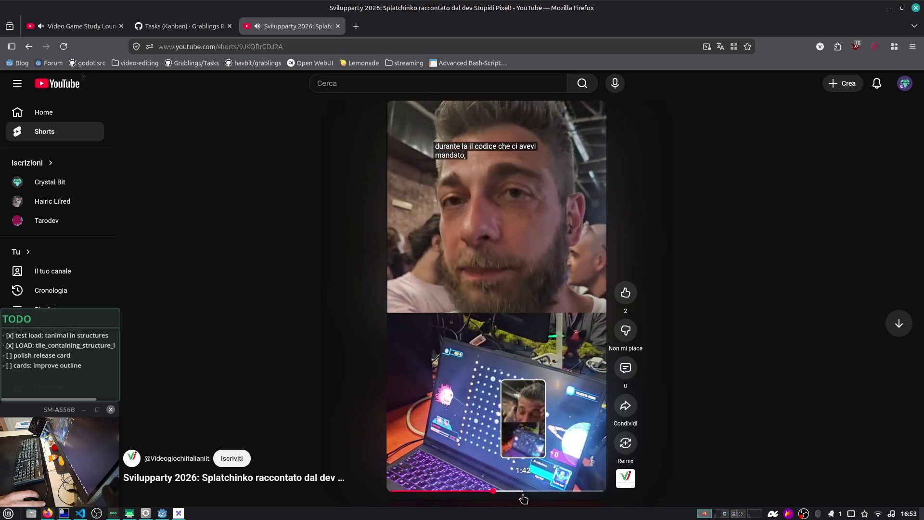
pyautogui.click(473, 361)
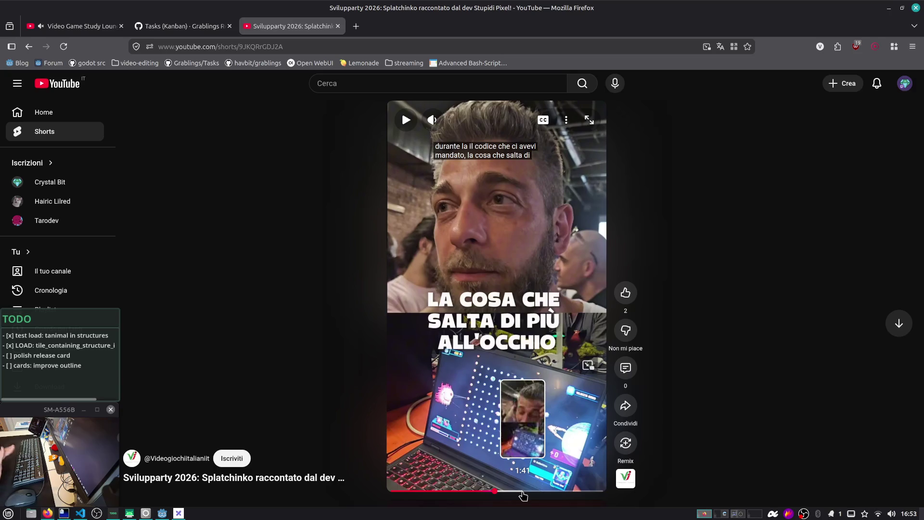
# Skip through the interview to its closing goodbye and advance to the Akira Yamaoka Remothered short
pyautogui.click(522, 491)
pyautogui.moveTo(532, 491); pyautogui.dragTo(549, 492)
pyautogui.click(557, 491)
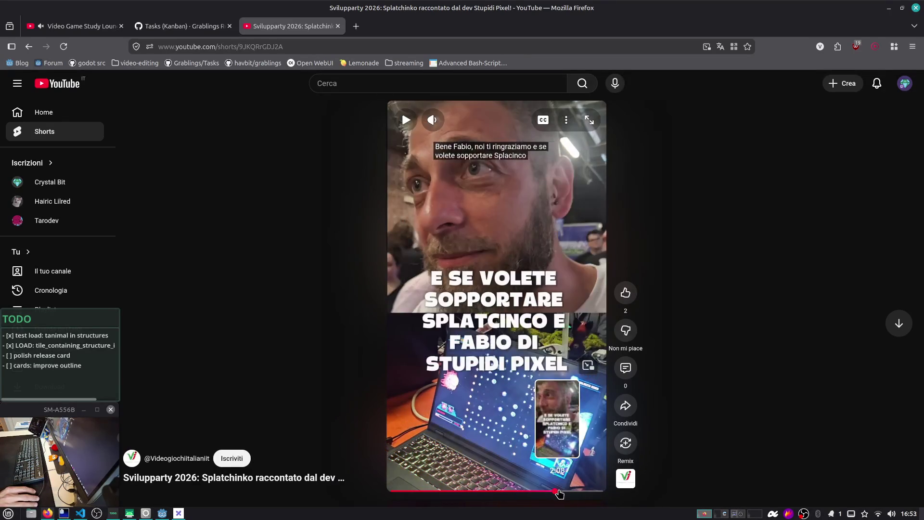
pyautogui.click(567, 491)
pyautogui.click(578, 492)
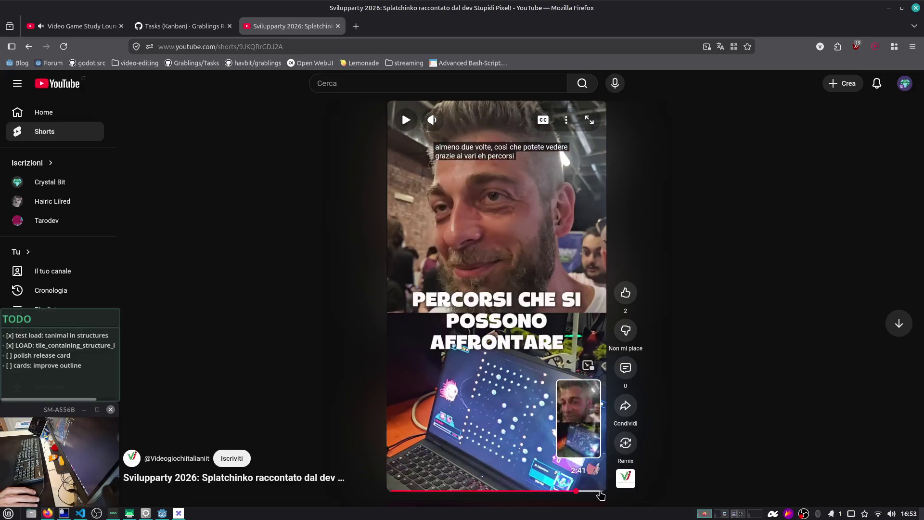
pyautogui.click(595, 492)
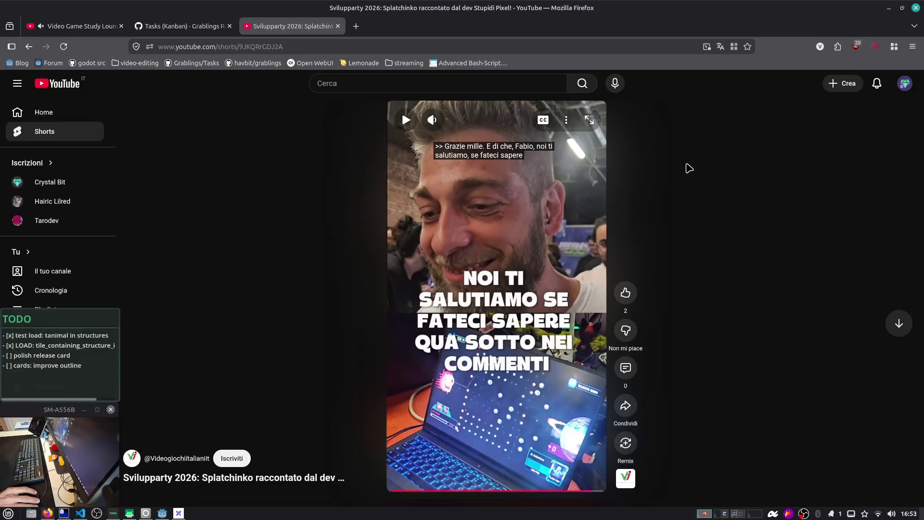
pyautogui.click(898, 323)
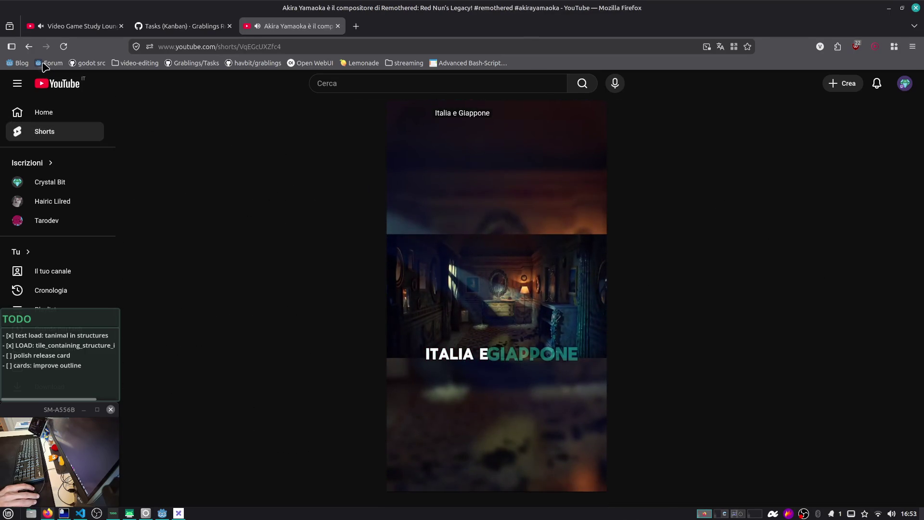
# Leave the Short for Videogiochi italiani's Shorts page, scroll its uploads, and open the account menu
pyautogui.click(30, 47)
pyautogui.click(30, 47)
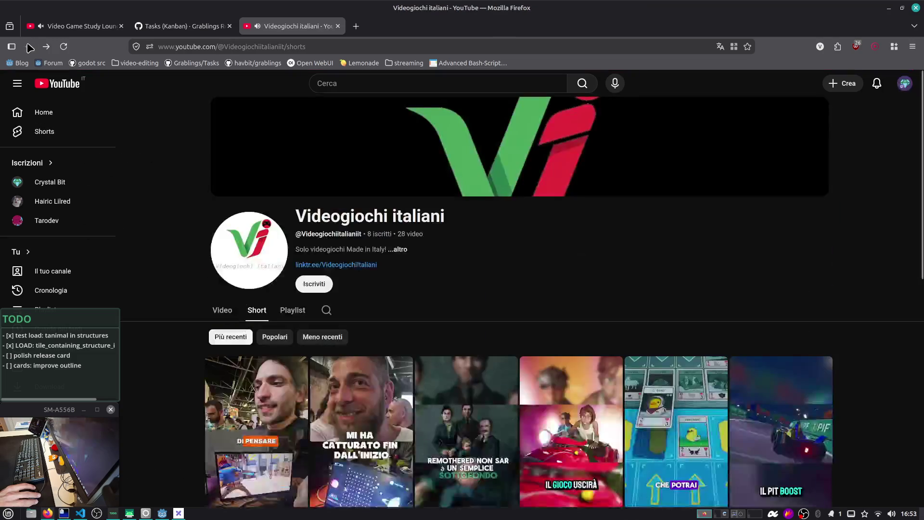
pyautogui.scroll(-3, 277, 239)
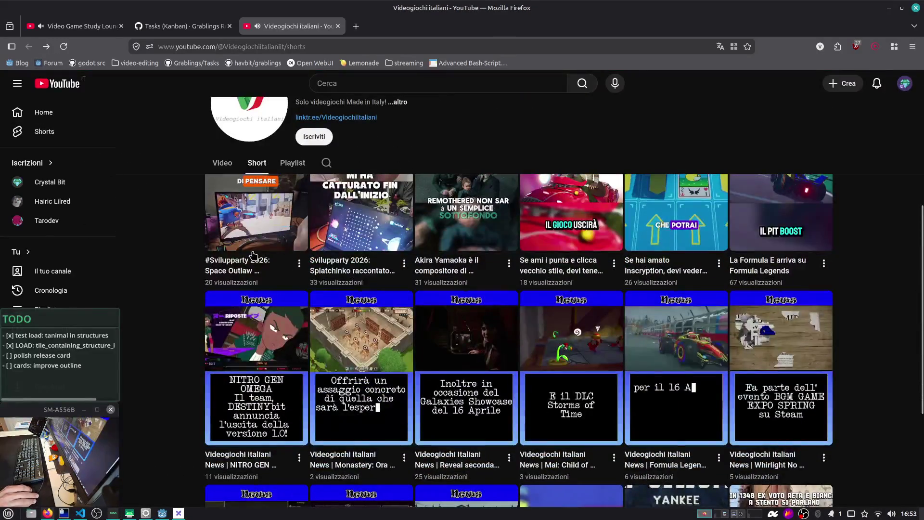
pyautogui.scroll(-1, 588, 307)
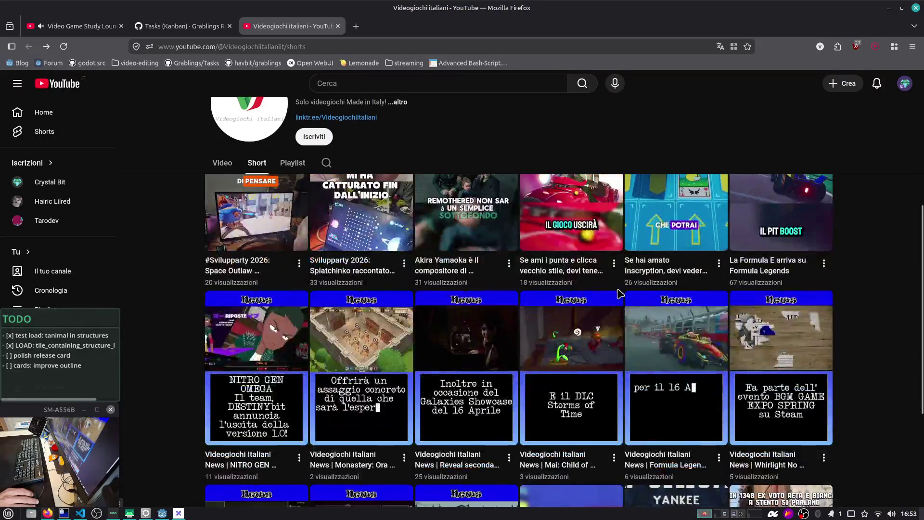
pyautogui.scroll(3, 621, 295)
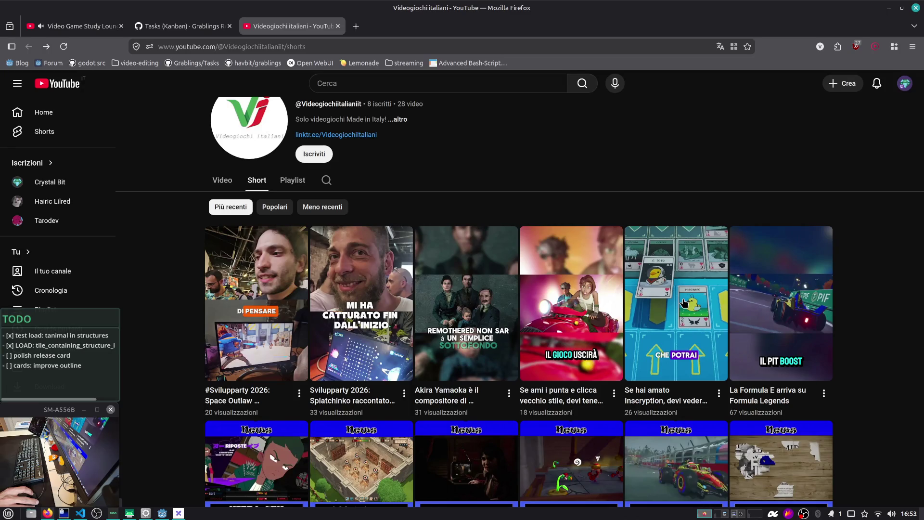
pyautogui.scroll(-3, 684, 303)
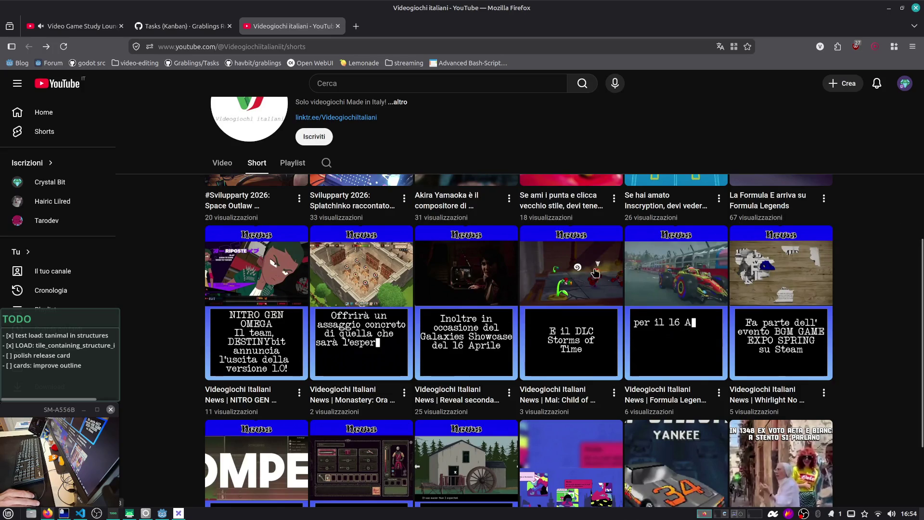
pyautogui.scroll(-1, 345, 293)
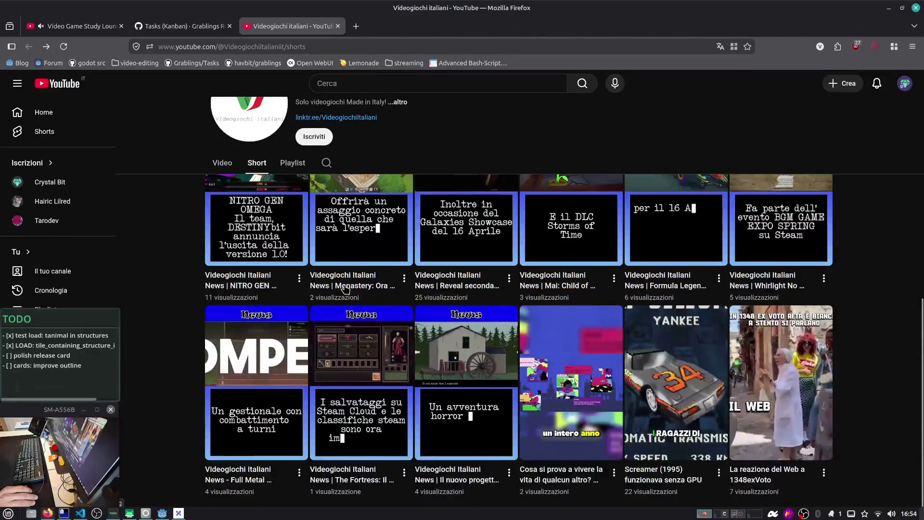
pyautogui.scroll(5, 346, 292)
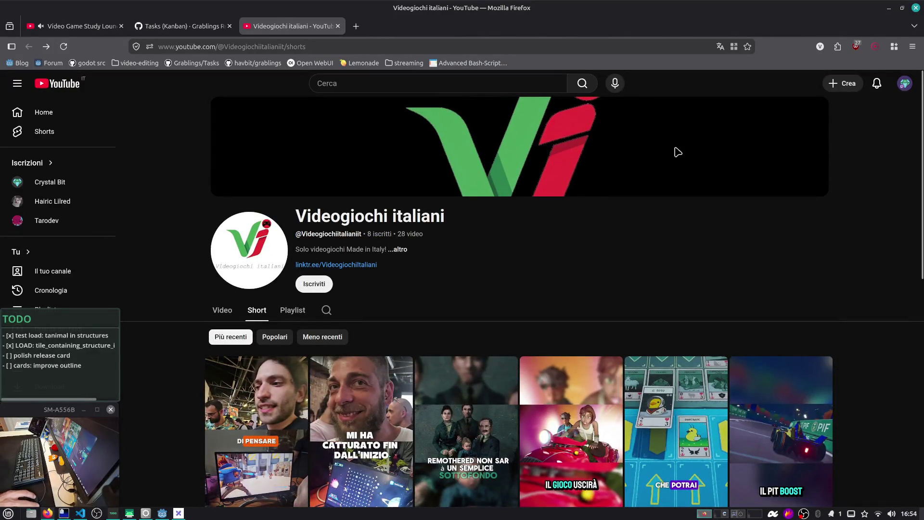
pyautogui.click(905, 83)
# Switch to the larger channel account, subscribe to Videogiochi italiani with All notifications, and show its Videos
pyautogui.click(840, 179)
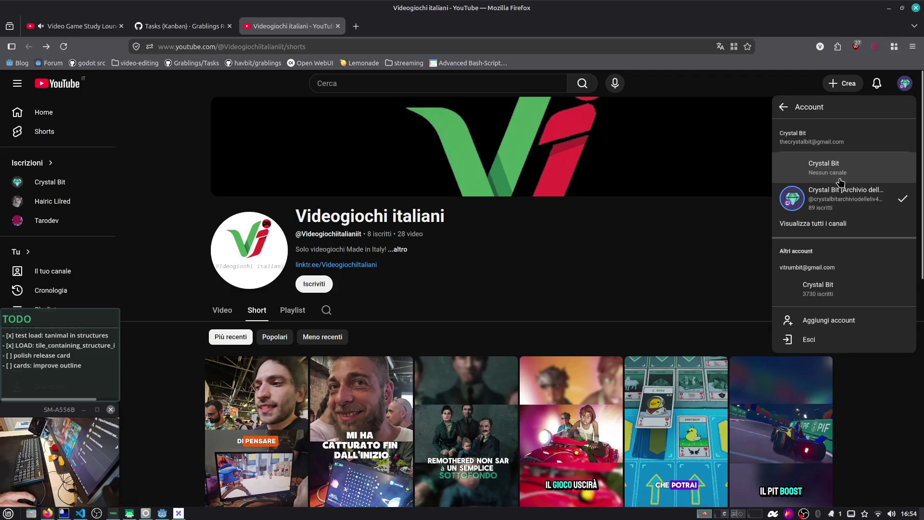
pyautogui.click(818, 289)
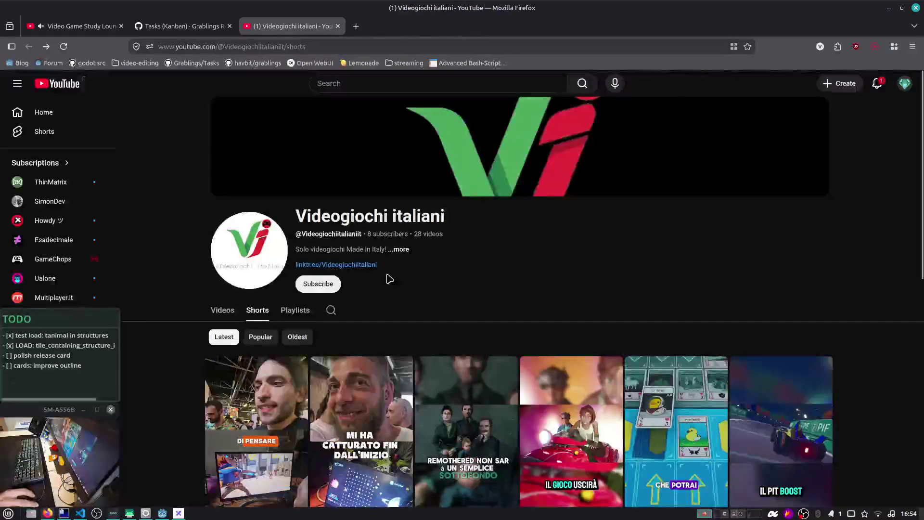
pyautogui.click(319, 284)
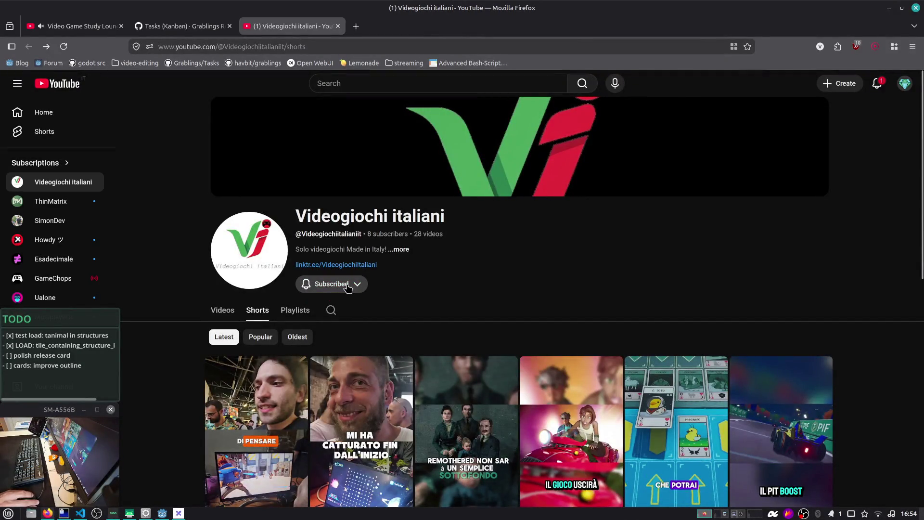
pyautogui.click(353, 285)
pyautogui.click(352, 313)
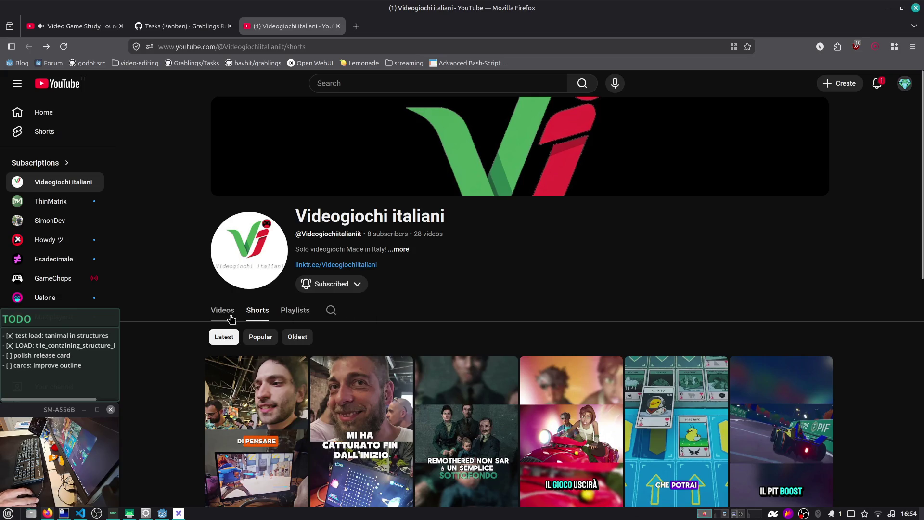
pyautogui.click(230, 316)
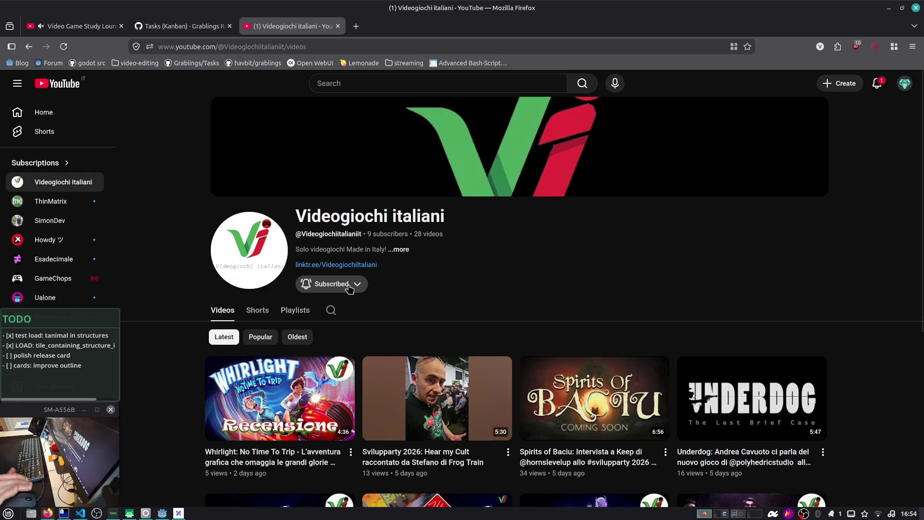
# Scroll Videogiochi italiani's Videos tab previewing thumbnails, then switch to the Chatterino desktop
pyautogui.scroll(-3, 350, 288)
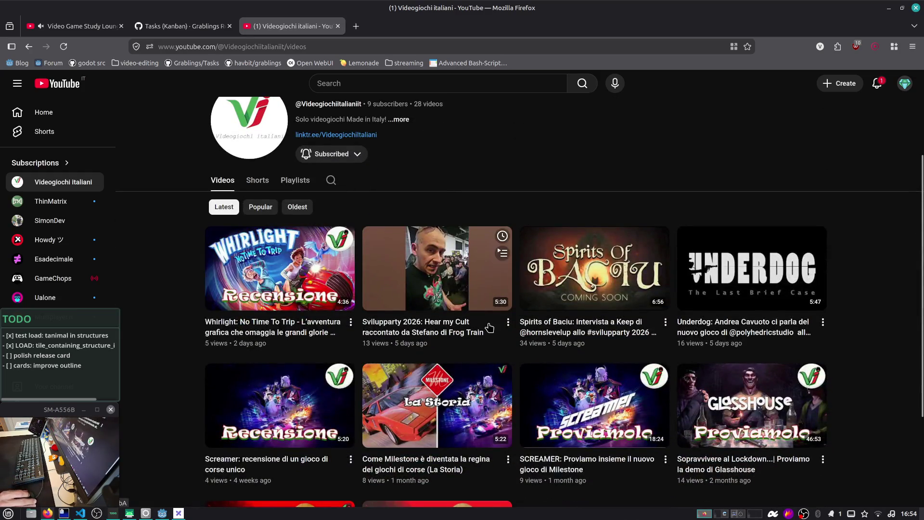
pyautogui.scroll(-1, 582, 330)
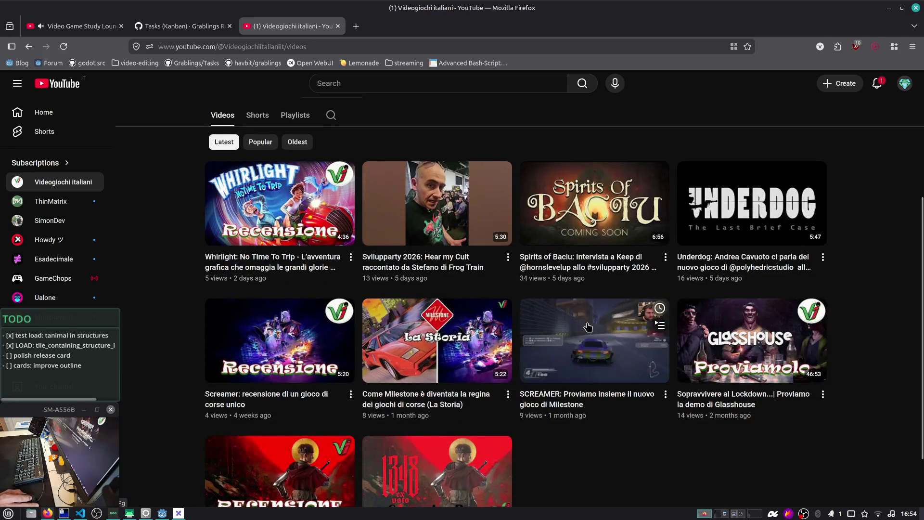
pyautogui.moveTo(696, 279)
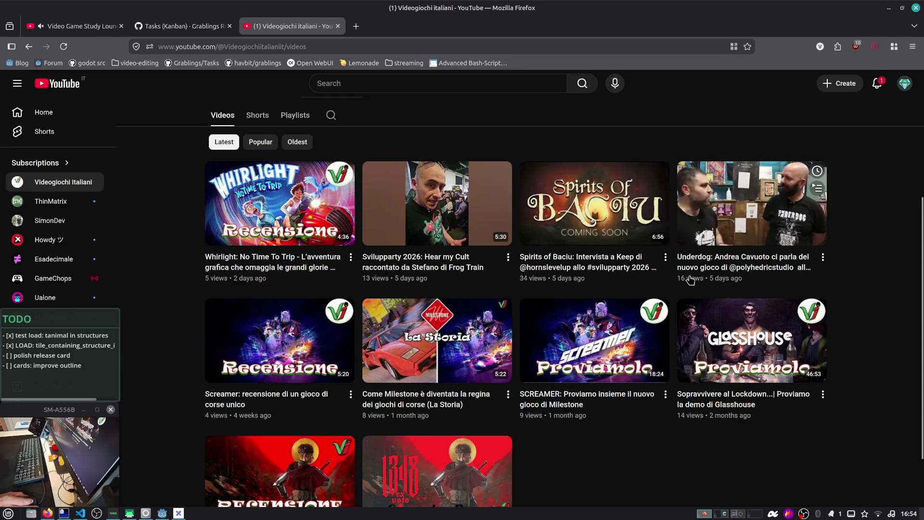
pyautogui.moveTo(600, 279)
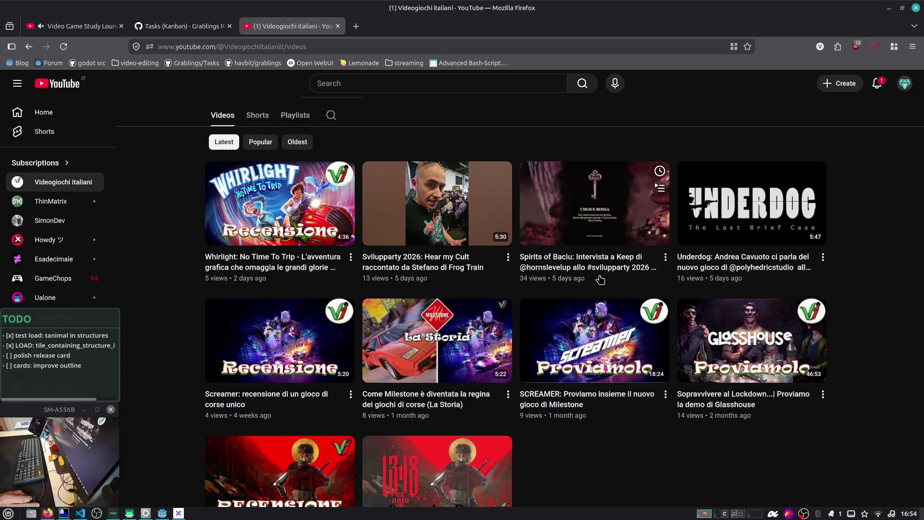
pyautogui.moveTo(462, 404)
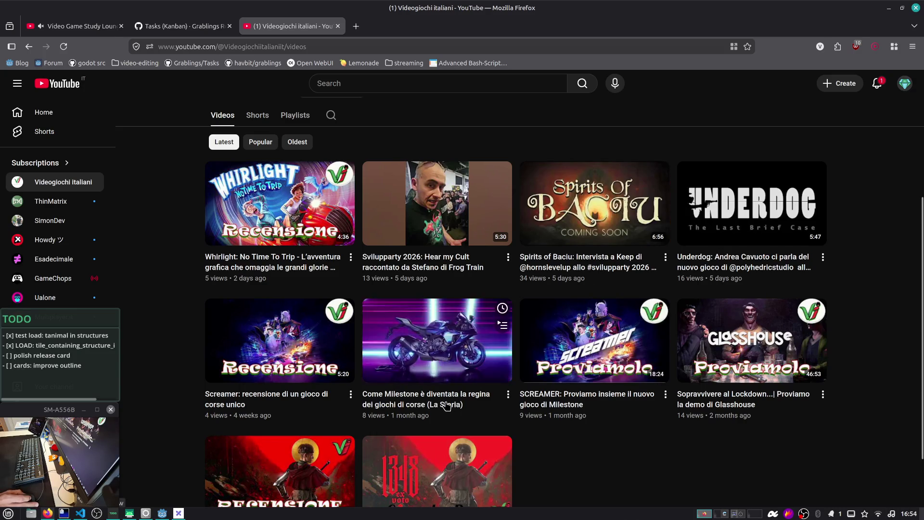
pyautogui.scroll(-2, 337, 347)
pyautogui.moveTo(442, 443)
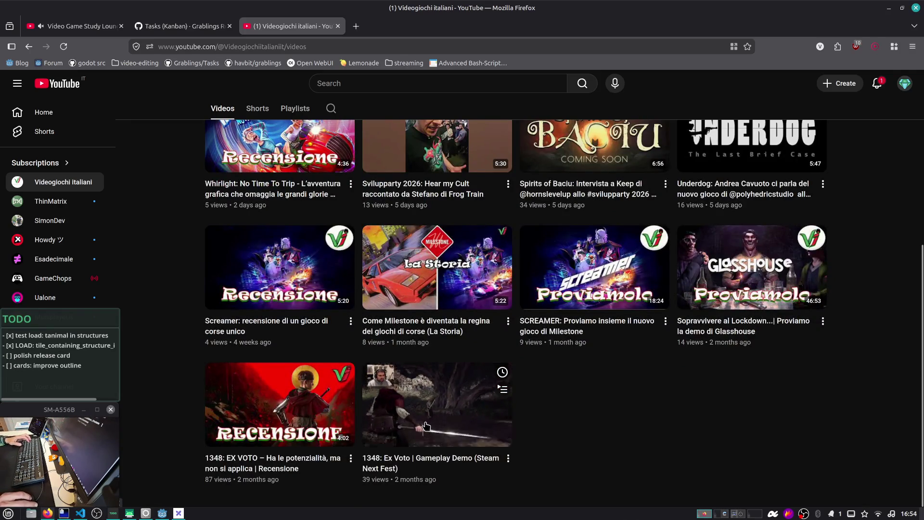
pyautogui.scroll(5, 272, 270)
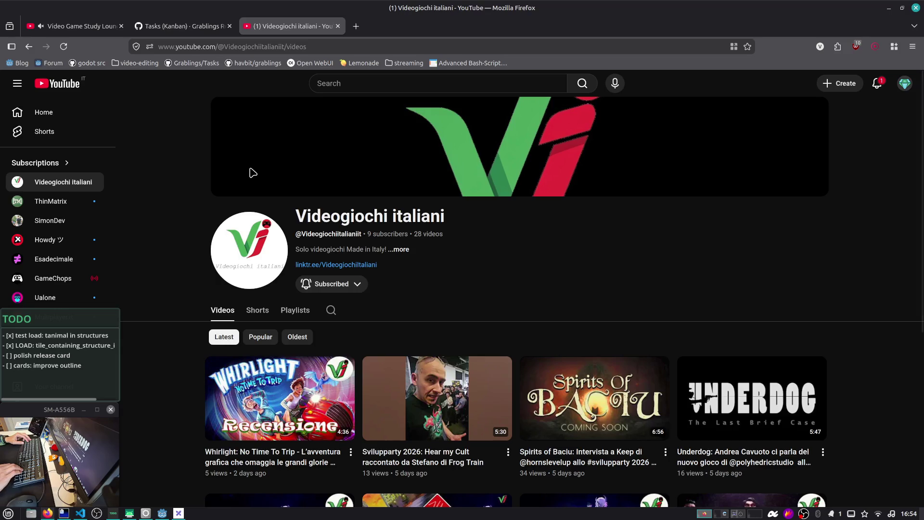
pyautogui.hotkey('ctrl', 'alt', 'Right')
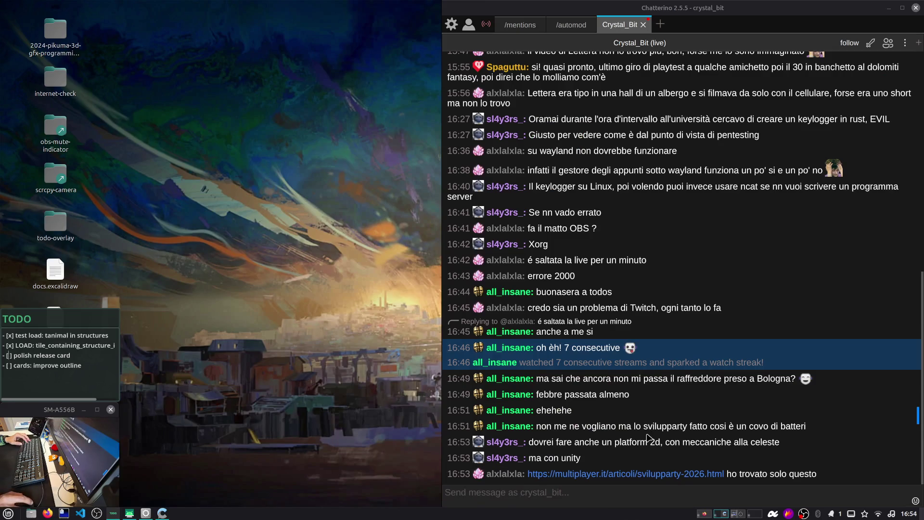
# Focus Chatterino and open the shared multiplayer.it Svilupparty 2026 article link in Firefox
pyautogui.click(649, 442)
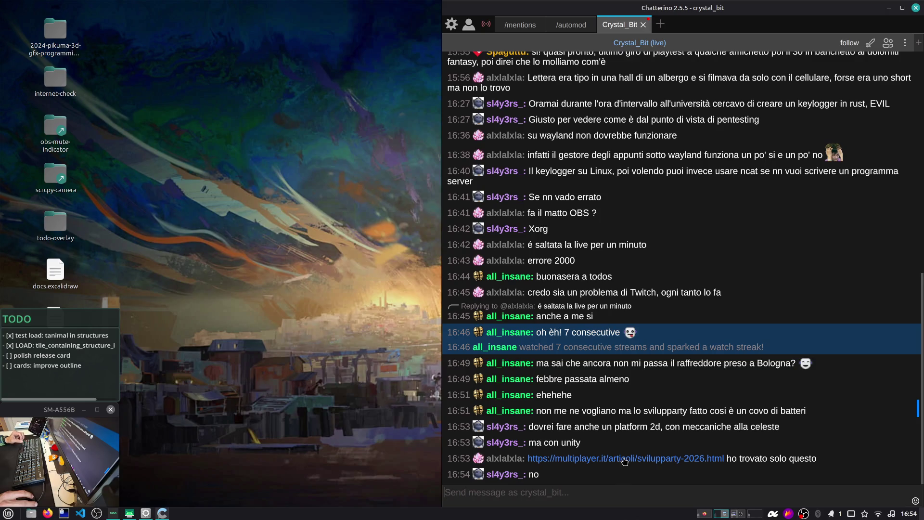
pyautogui.click(624, 460)
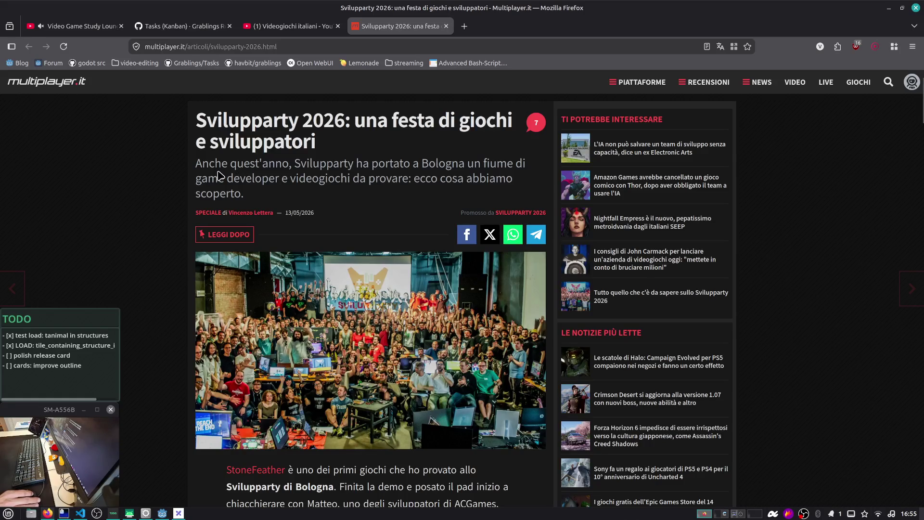
# Read the opening of the Svilupparty article, briefly selecting part of its subtitle
pyautogui.moveTo(218, 172)
pyautogui.mouseDown()
pyautogui.moveTo(345, 178)
pyautogui.moveTo(307, 164)
pyautogui.mouseUp()
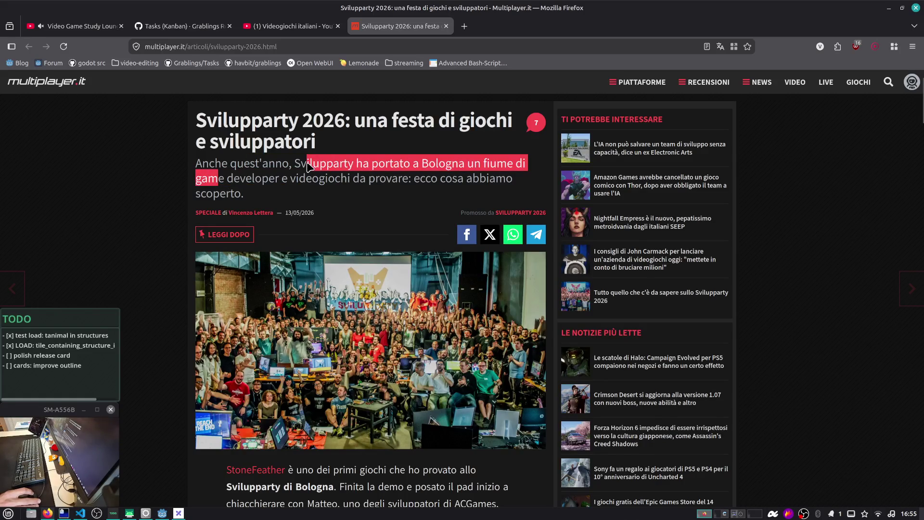
pyautogui.click(179, 174)
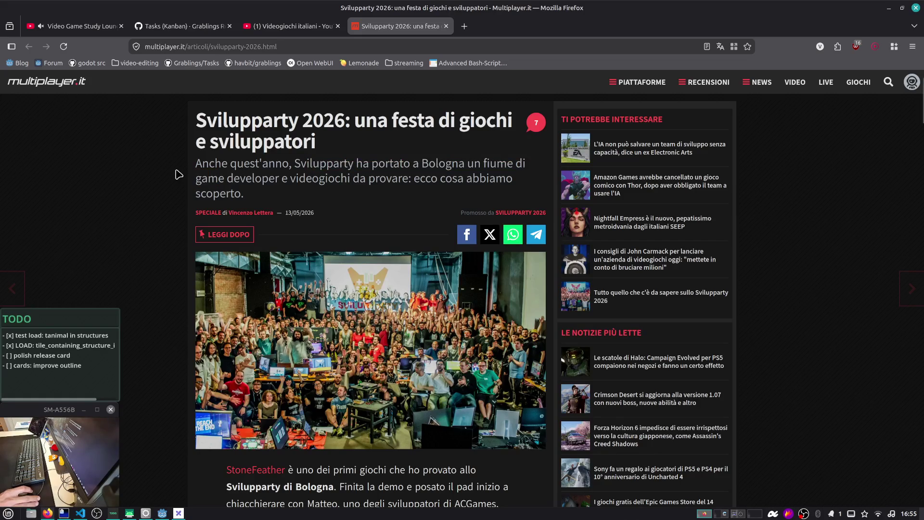
pyautogui.scroll(-5, 191, 175)
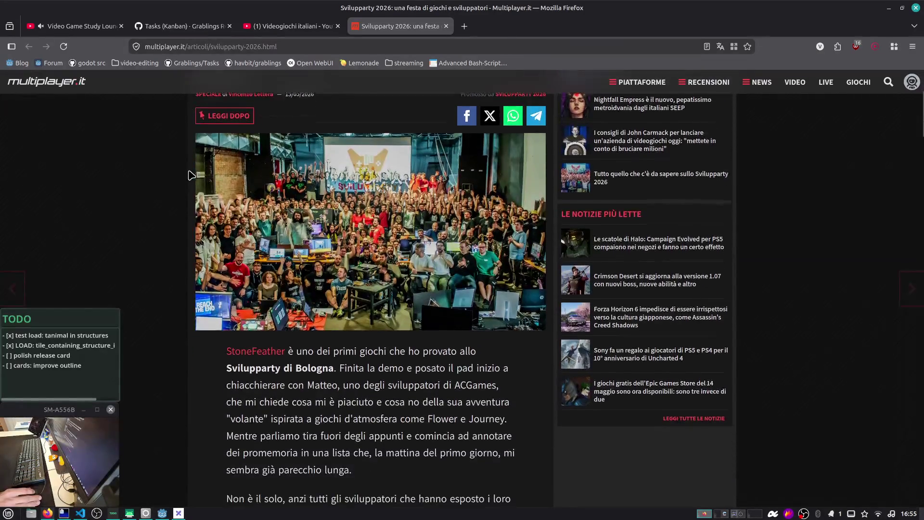
pyautogui.scroll(-2, 192, 176)
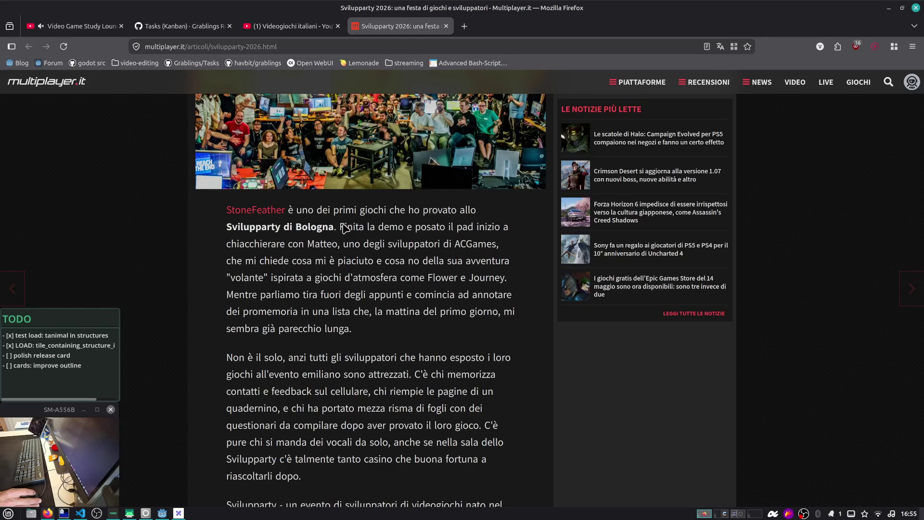
pyautogui.scroll(-2, 346, 227)
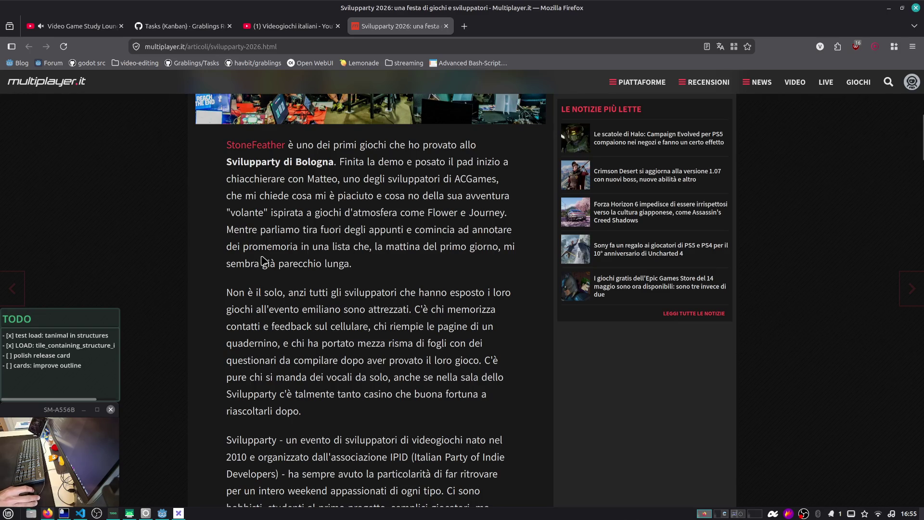
pyautogui.moveTo(424, 248); pyautogui.dragTo(469, 264)
pyautogui.scroll(-2, 468, 262)
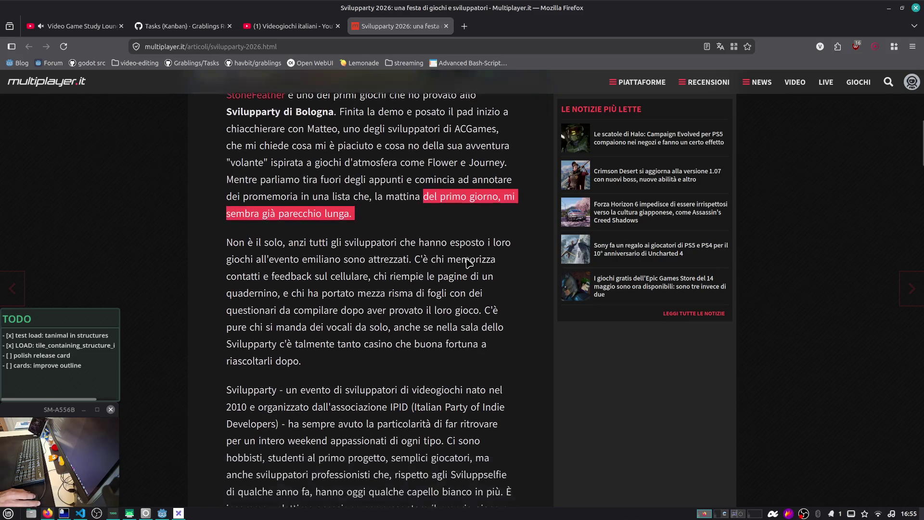
pyautogui.scroll(-2, 468, 262)
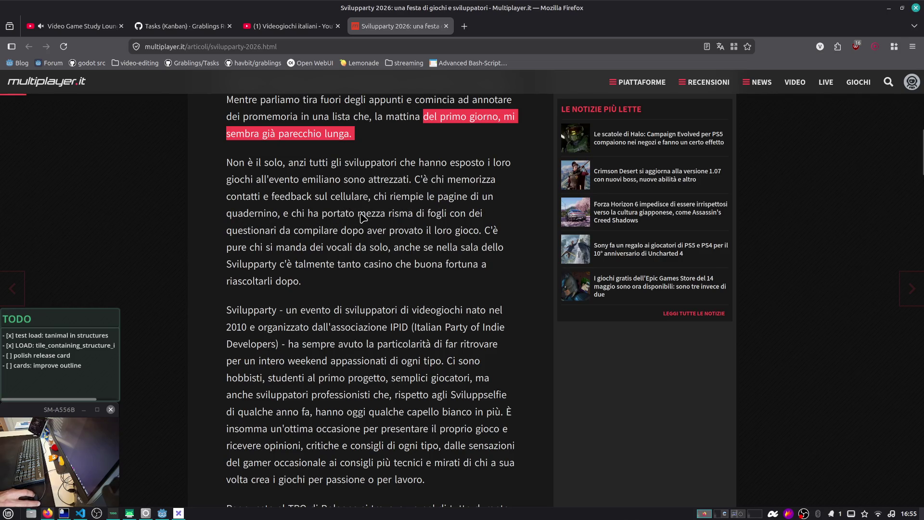
# Read on, highlighting the voice-notes sentences and then the whole Svilupparty paragraph
pyautogui.moveTo(304, 235)
pyautogui.mouseDown()
pyautogui.moveTo(501, 244)
pyautogui.moveTo(497, 284)
pyautogui.mouseUp()
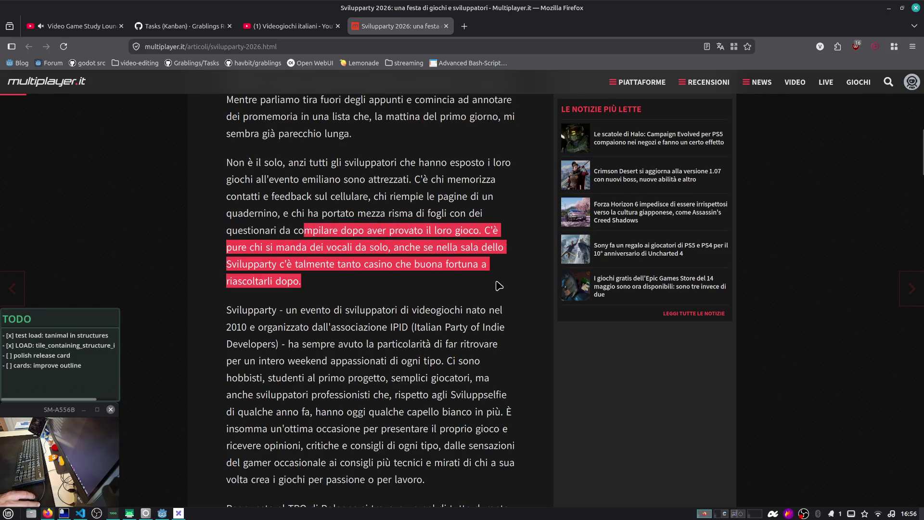
pyautogui.scroll(-2, 498, 282)
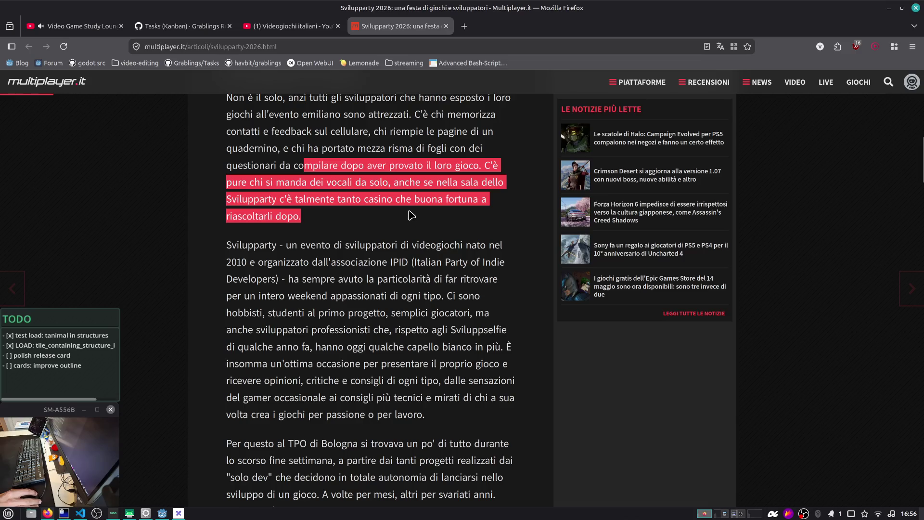
pyautogui.scroll(-2, 293, 222)
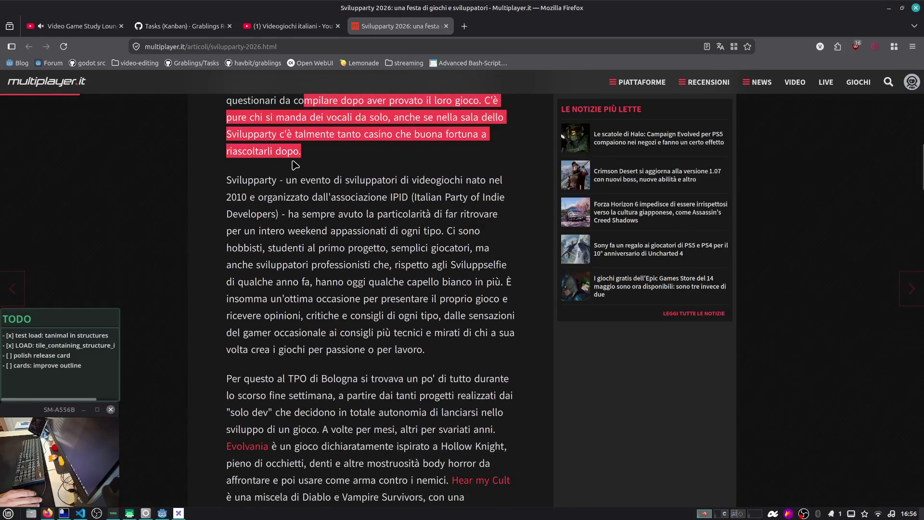
pyautogui.click(310, 163)
pyautogui.moveTo(230, 181)
pyautogui.mouseDown()
pyautogui.moveTo(262, 231)
pyautogui.moveTo(449, 355)
pyautogui.mouseUp()
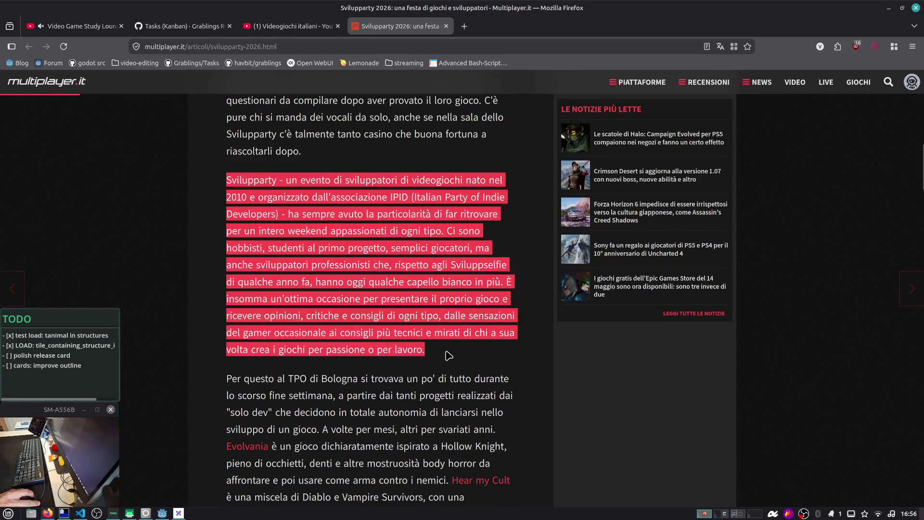
pyautogui.scroll(-2, 448, 355)
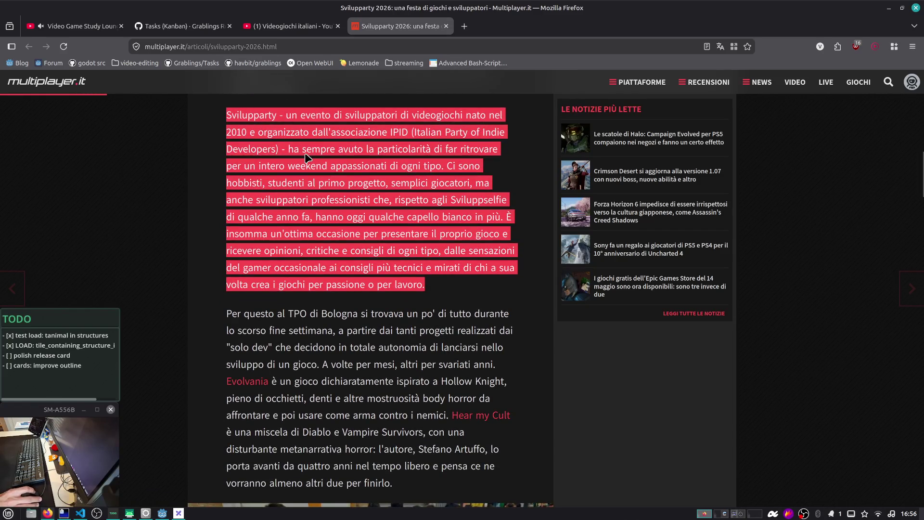
pyautogui.click(424, 245)
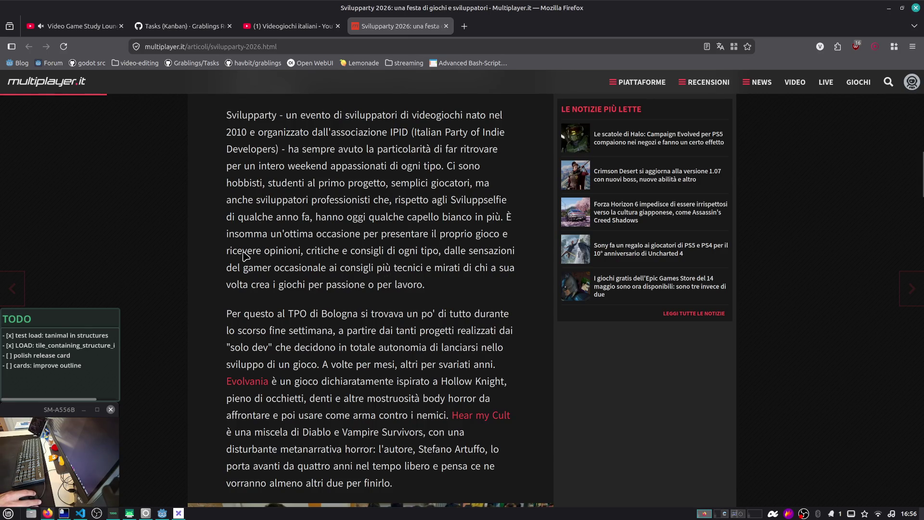
# Read down to the Evolvania and Hear my Cult passage and unmute the YouTube tab
pyautogui.moveTo(244, 266); pyautogui.dragTo(329, 275)
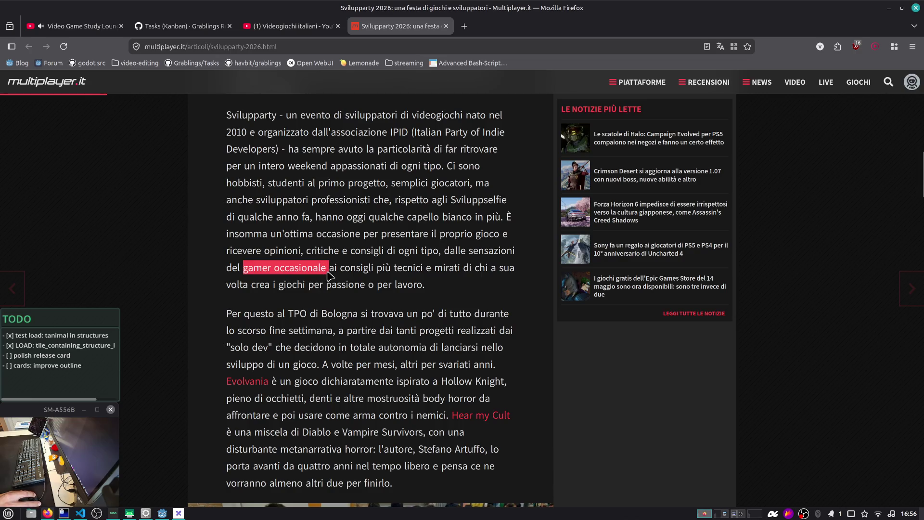
pyautogui.click(443, 270)
pyautogui.scroll(-2, 444, 270)
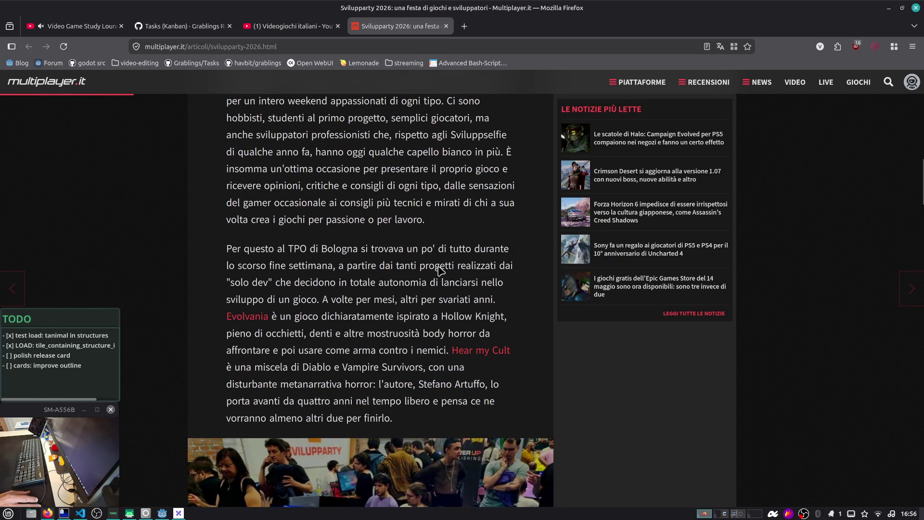
pyautogui.scroll(-2, 439, 270)
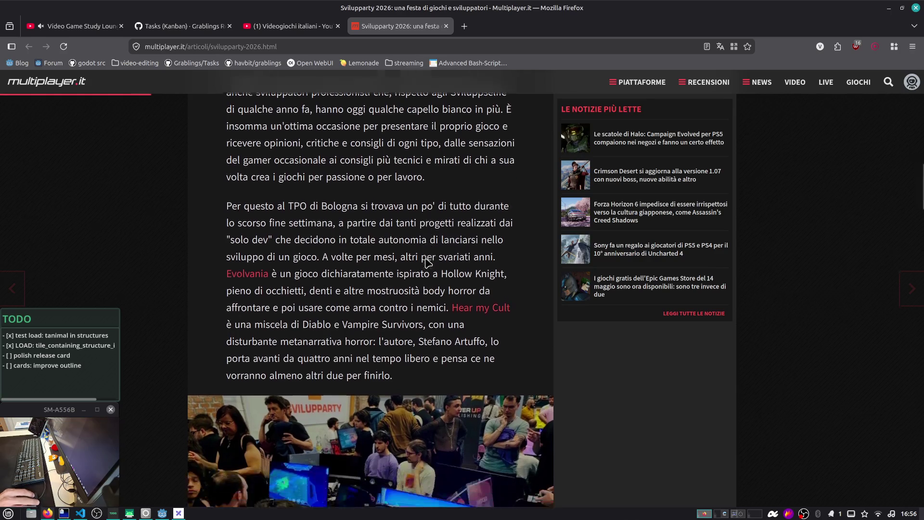
pyautogui.scroll(-1, 383, 235)
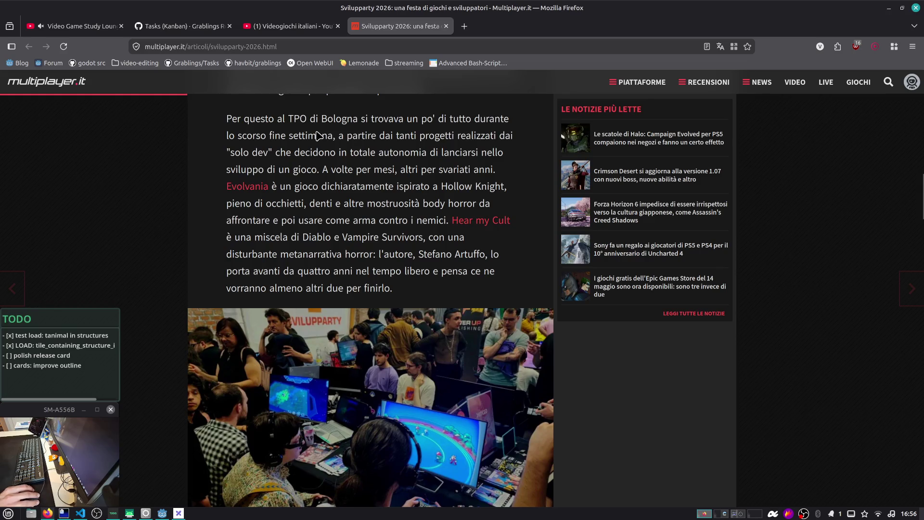
pyautogui.click(41, 26)
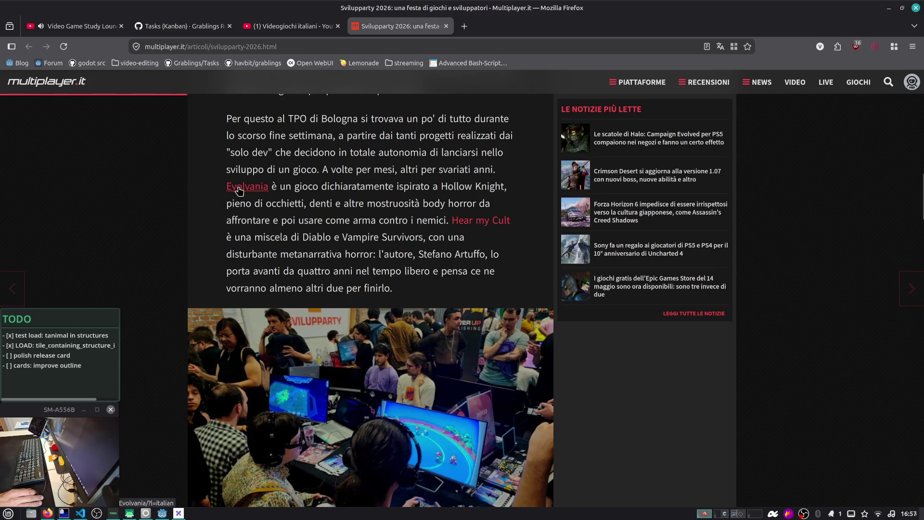
# Open the Evolvania and Hear my Cult Steam pages in background tabs and switch to Evolvania
pyautogui.middleClick(238, 190)
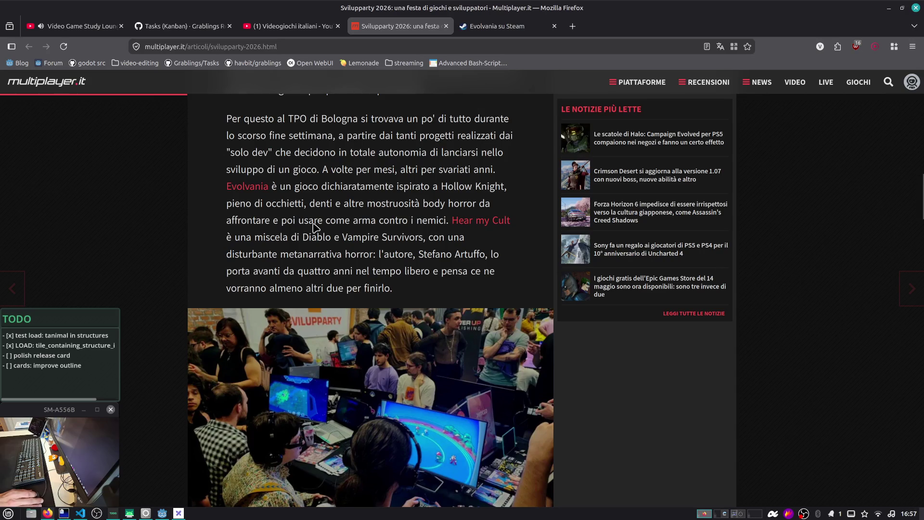
pyautogui.middleClick(491, 225)
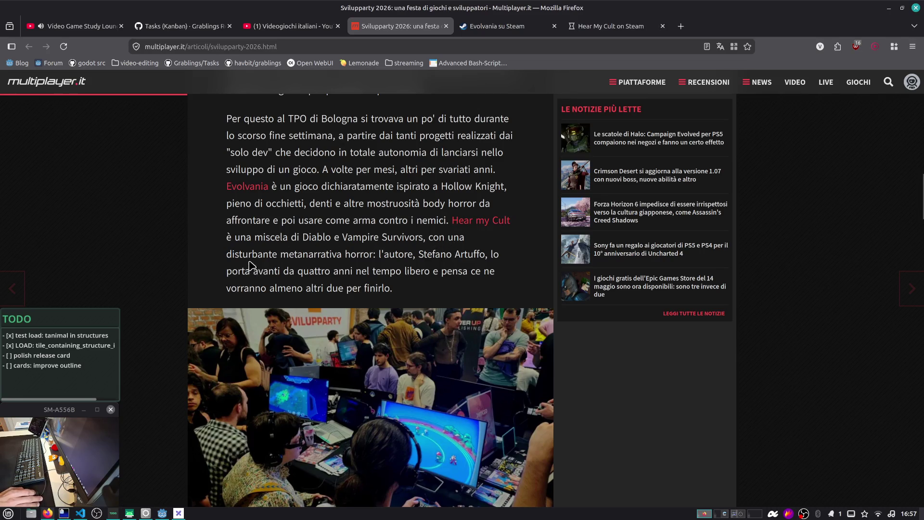
pyautogui.scroll(-2, 408, 264)
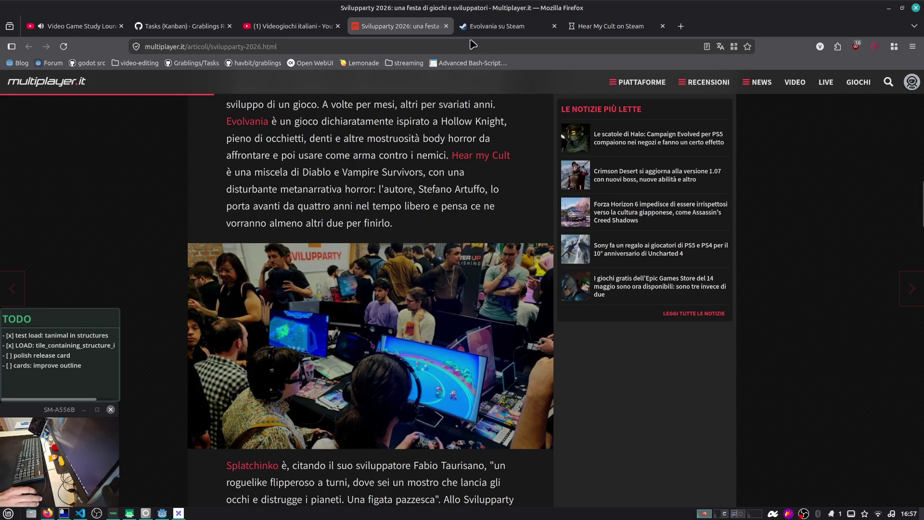
pyautogui.hotkey('ctrl', 'Tab')
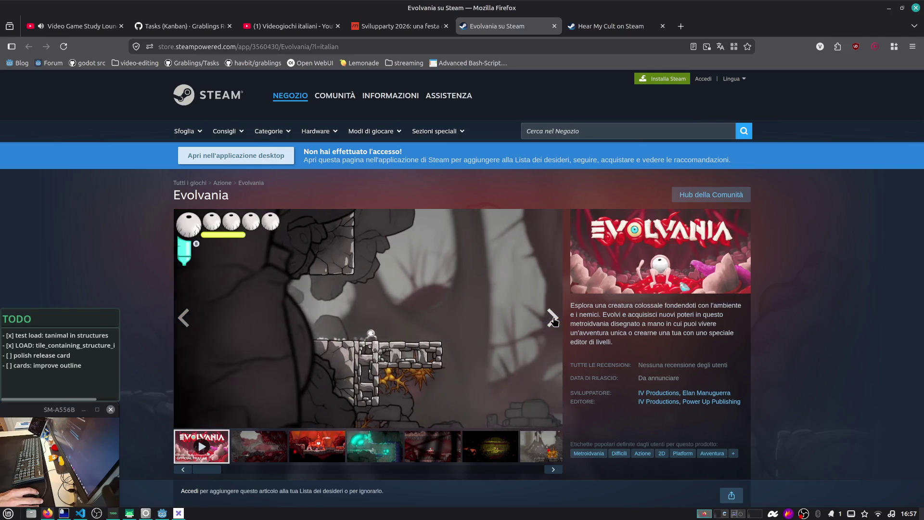
# Mute the YouTube tab, watch the Evolvania trailer enlarged, pause it, and return to the Svilupparty article
pyautogui.scroll(-2, 553, 322)
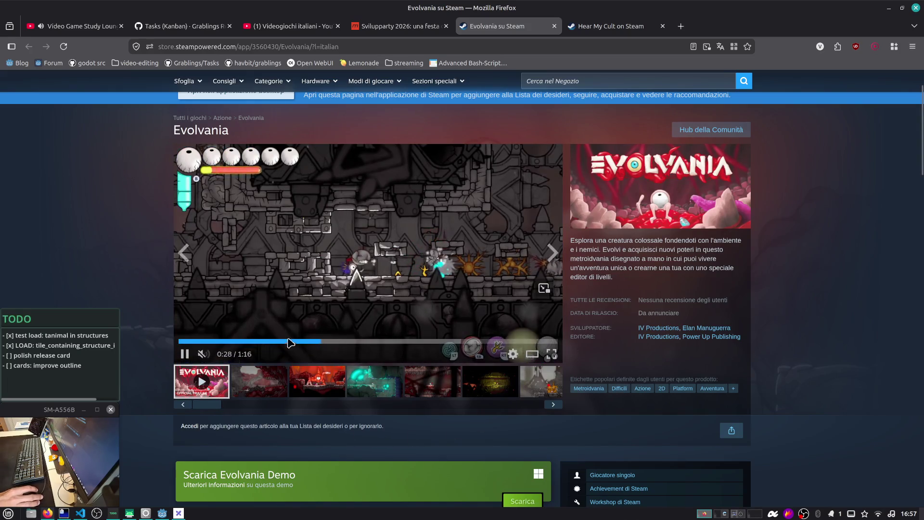
pyautogui.click(41, 26)
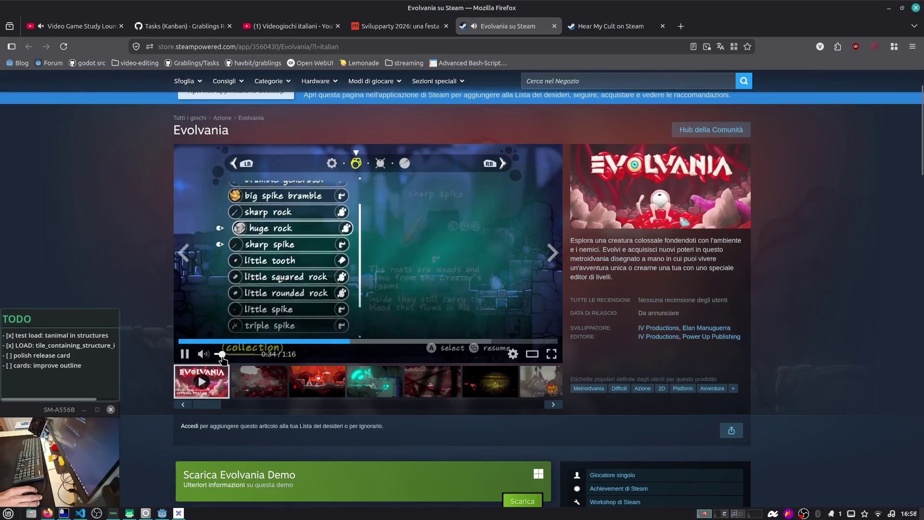
pyautogui.click(522, 354)
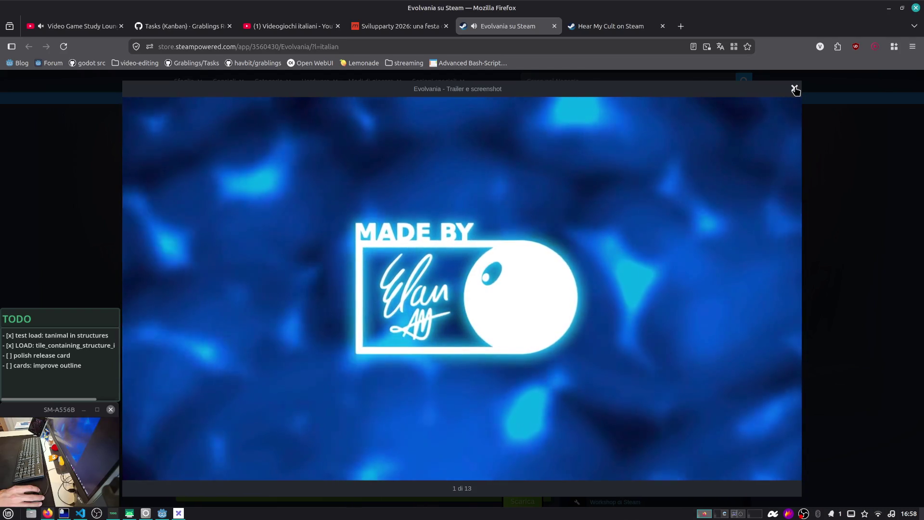
pyautogui.press('Escape')
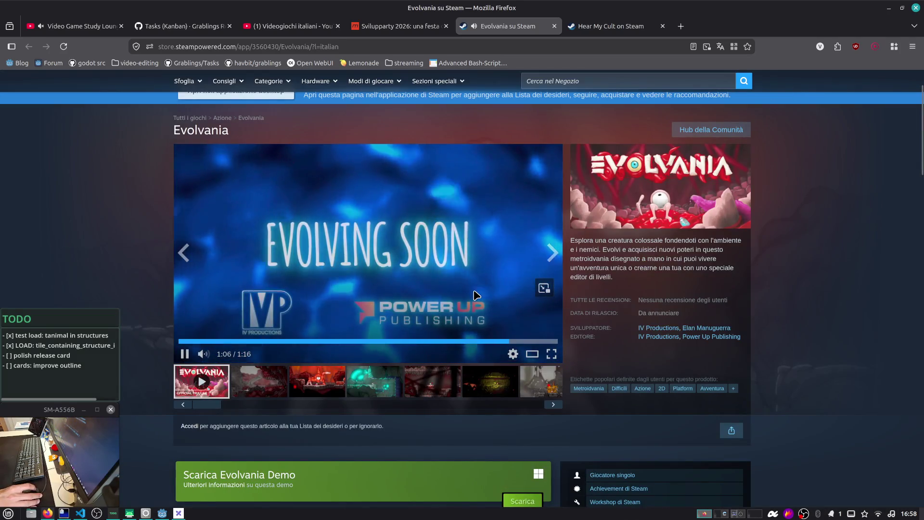
pyautogui.press('space')
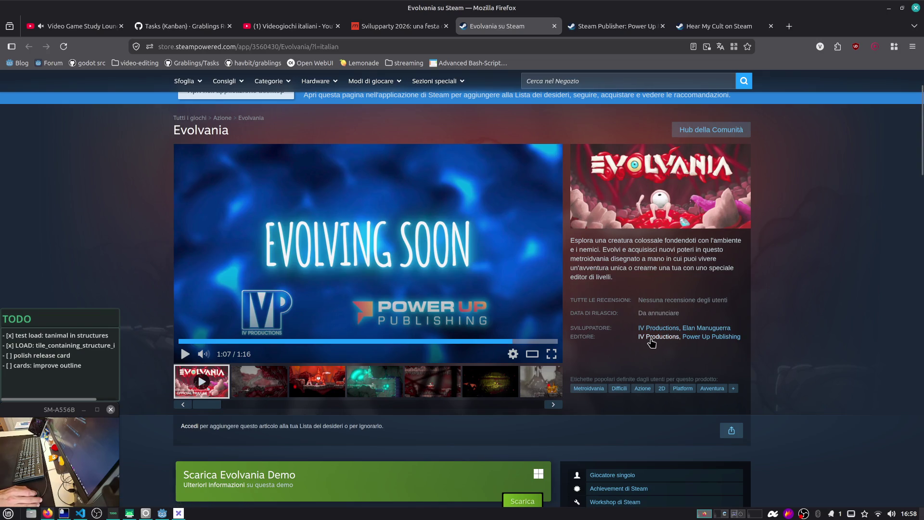
pyautogui.click(412, 31)
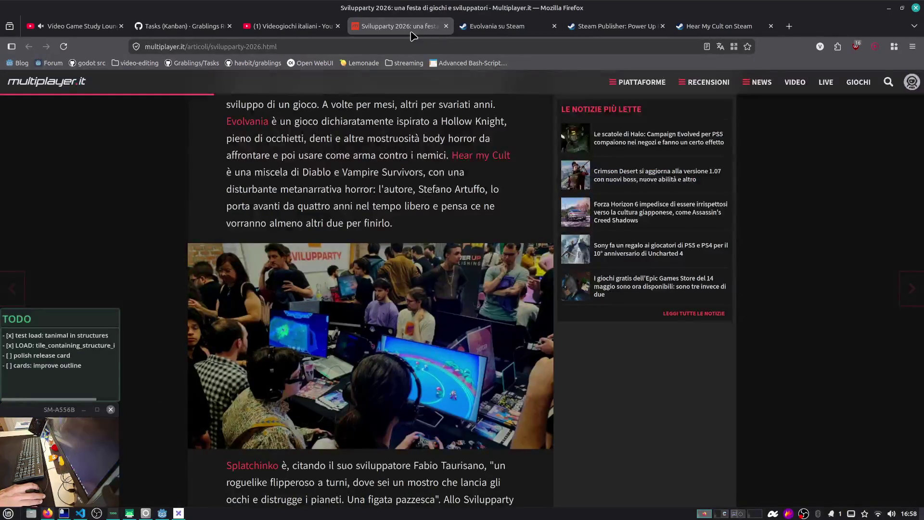
# Bring Hear My Cult's Steam page forward and play its trailer in the enlarged viewer
pyautogui.click(717, 26)
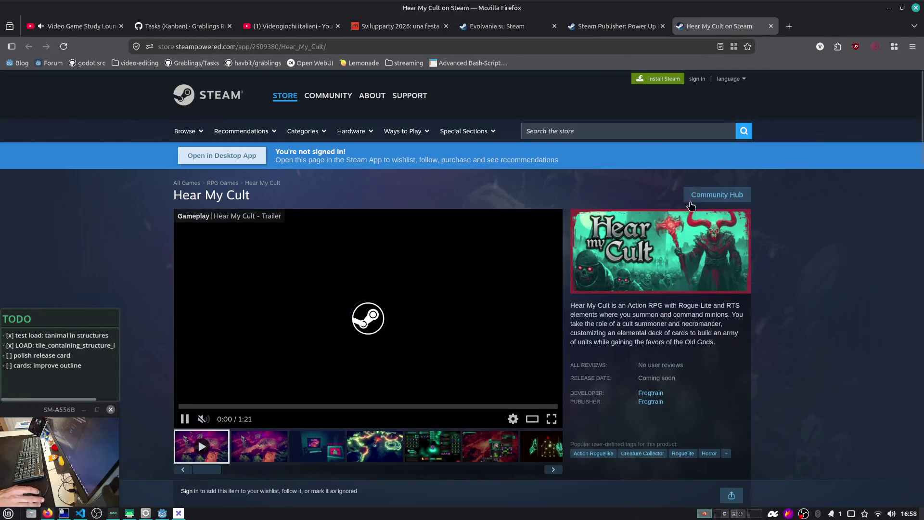
pyautogui.scroll(-3, 343, 272)
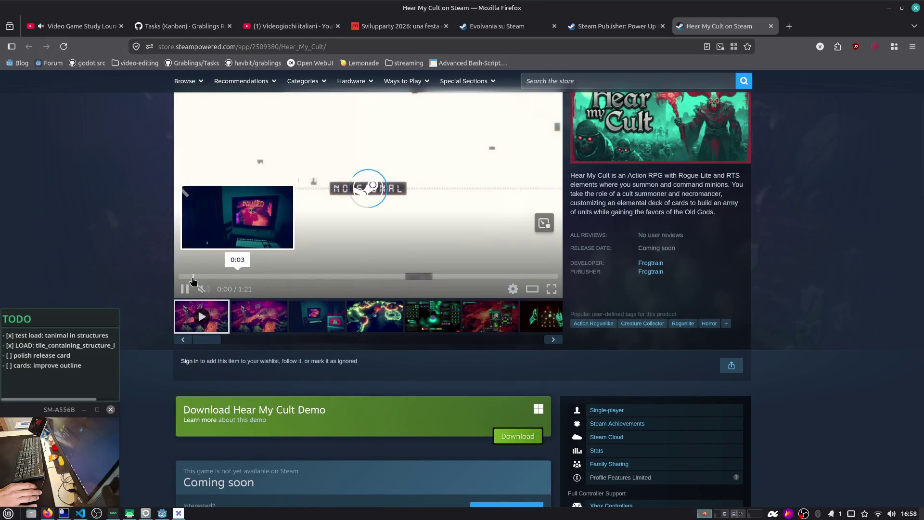
pyautogui.scroll(2, 198, 284)
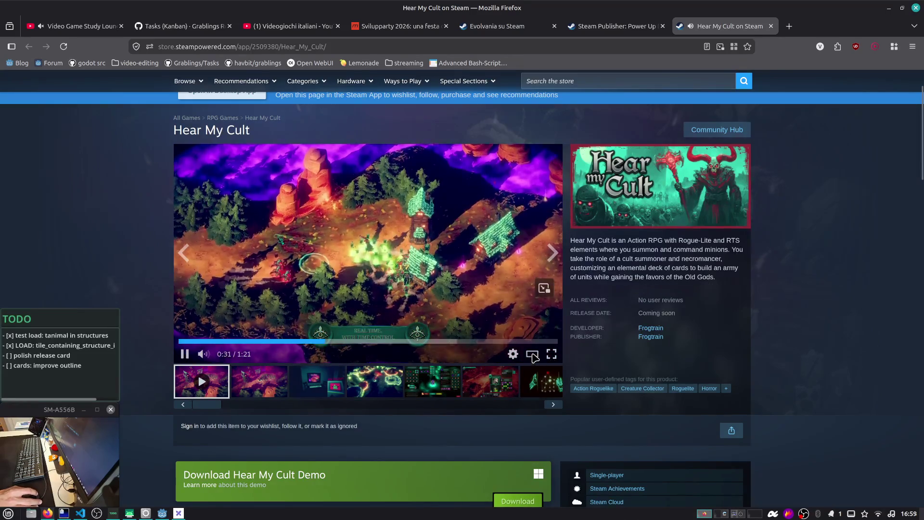
pyautogui.click(352, 311)
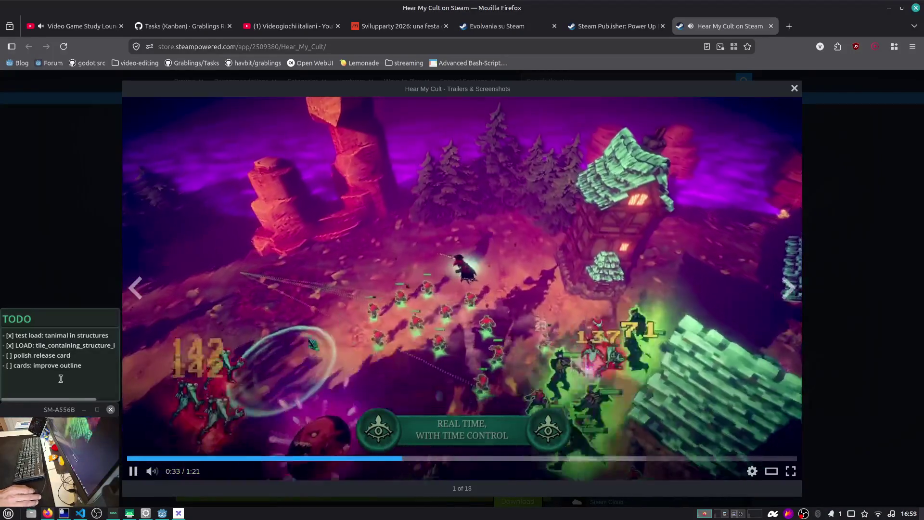
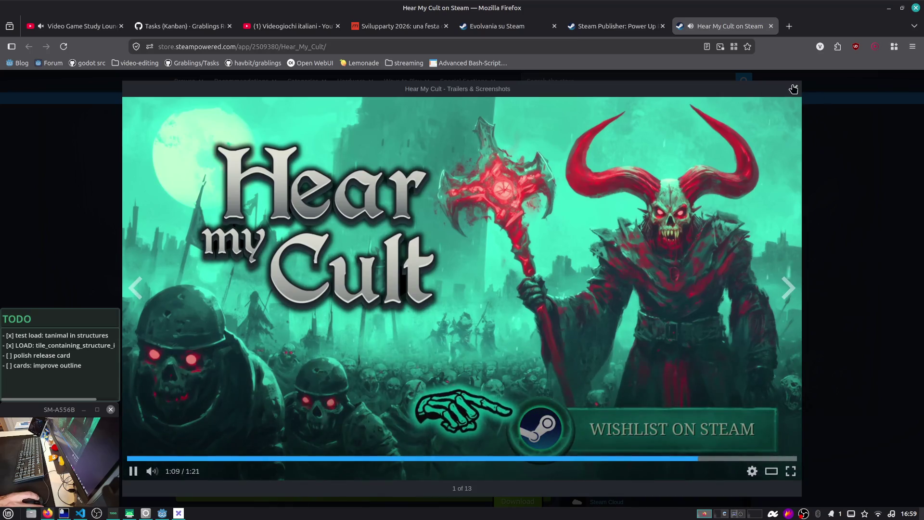
# Close the trailer viewer, look through the Frogtrain developer's releases, then close that tab
pyautogui.click(794, 88)
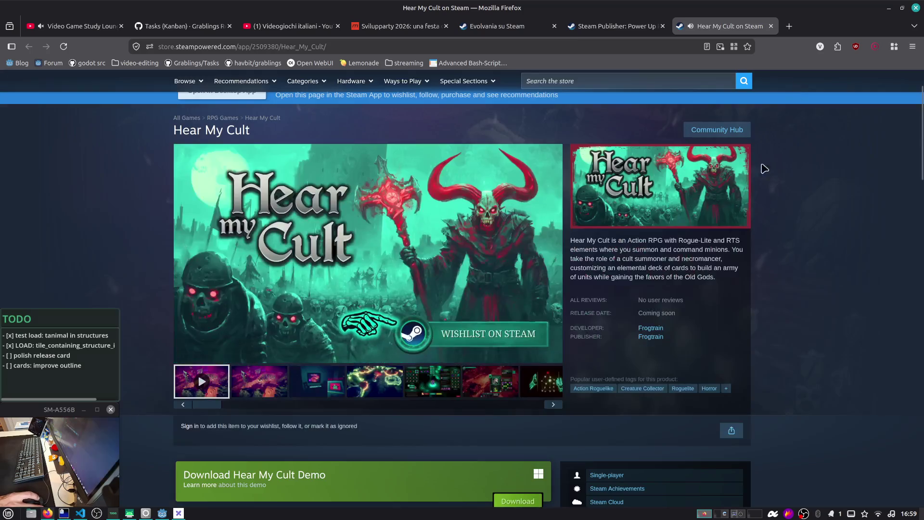
pyautogui.click(649, 330)
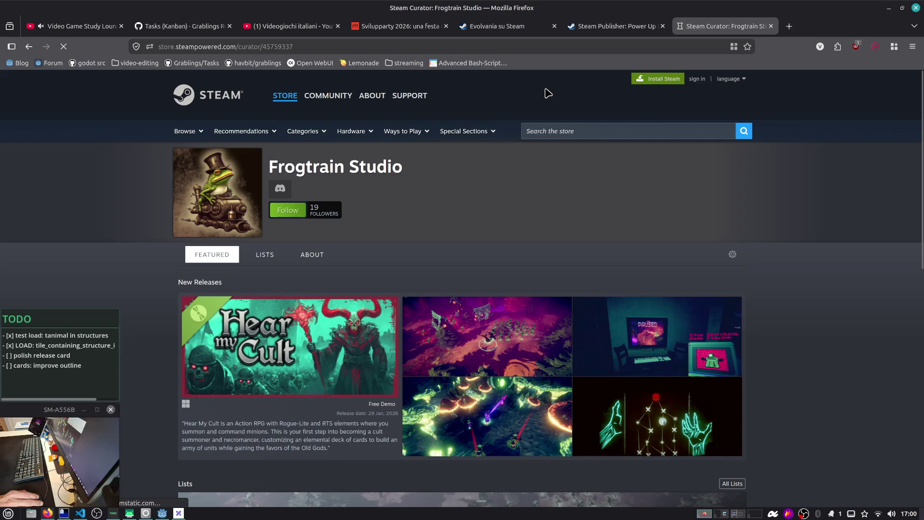
pyautogui.scroll(-2, 548, 91)
pyautogui.scroll(-5, 547, 92)
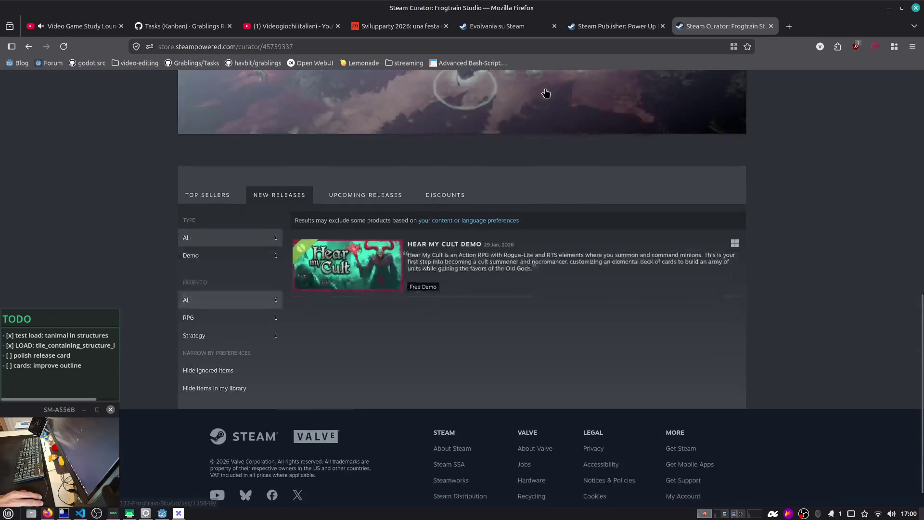
pyautogui.middleClick(701, 27)
# Browse Power Up Publishing's new releases, such as Vesperia Bononia, War of Wheels and Kring
pyautogui.scroll(-5, 564, 189)
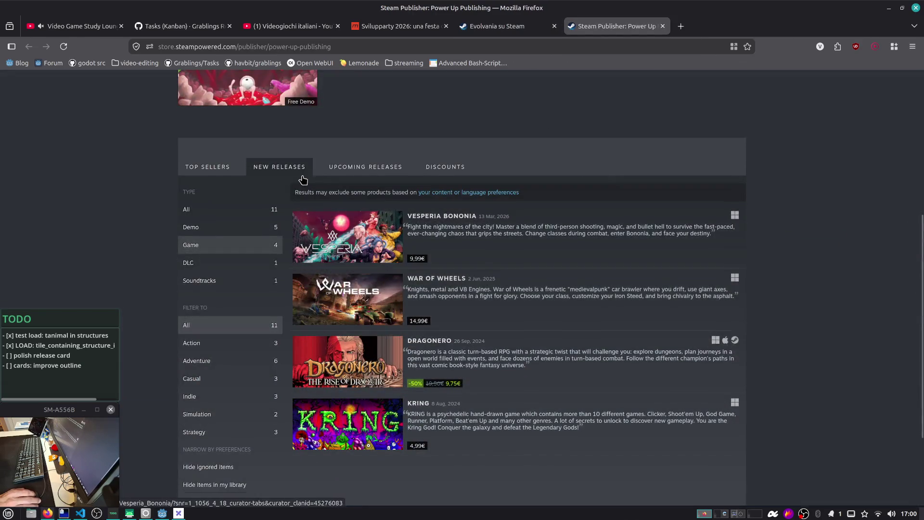
pyautogui.scroll(3, 303, 180)
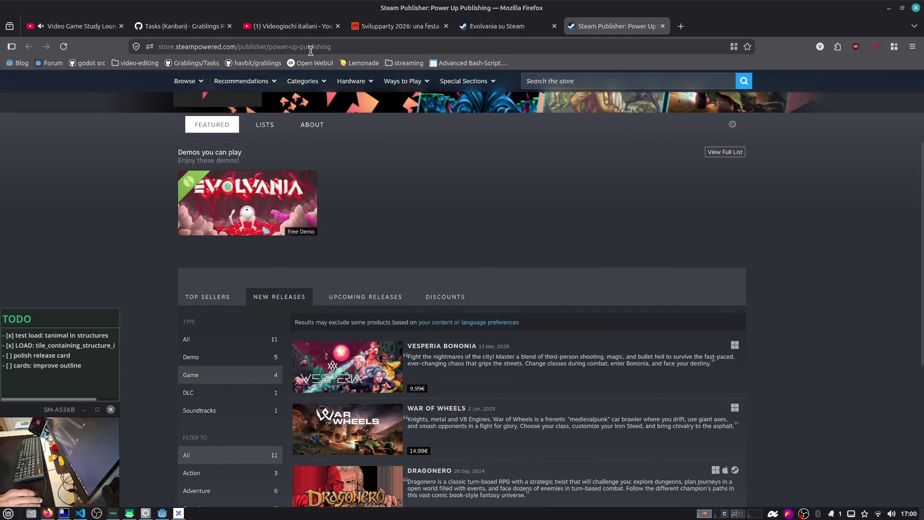
pyautogui.scroll(-4, 418, 154)
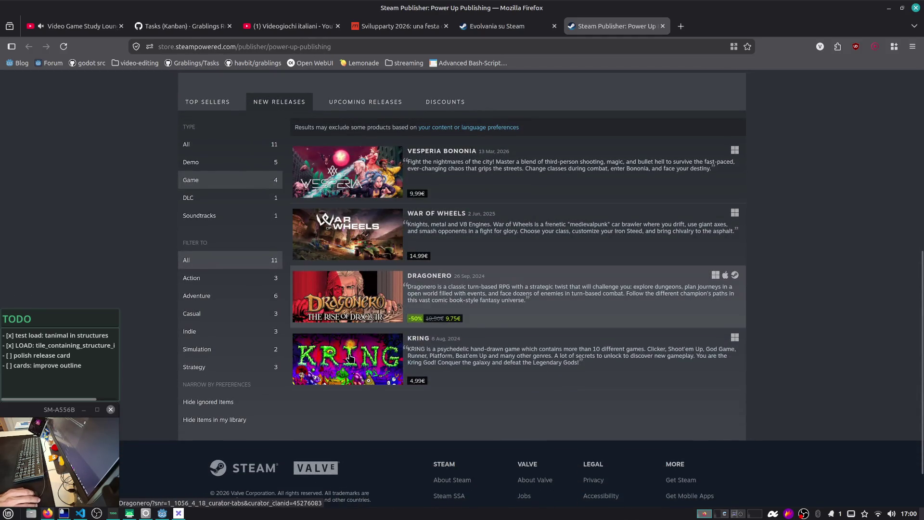
pyautogui.moveTo(382, 195)
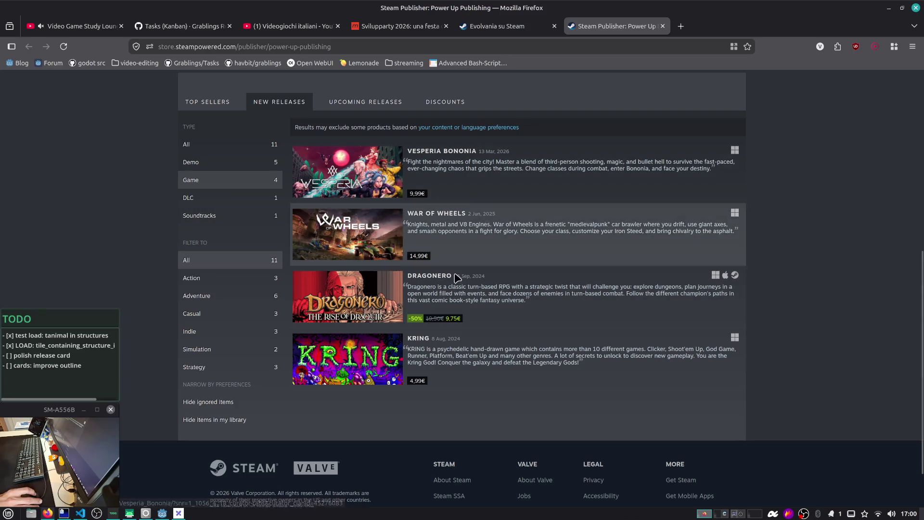
pyautogui.click(513, 27)
# Read through the Multiplayer.it Svilupparty 2026 article
pyautogui.click(445, 24)
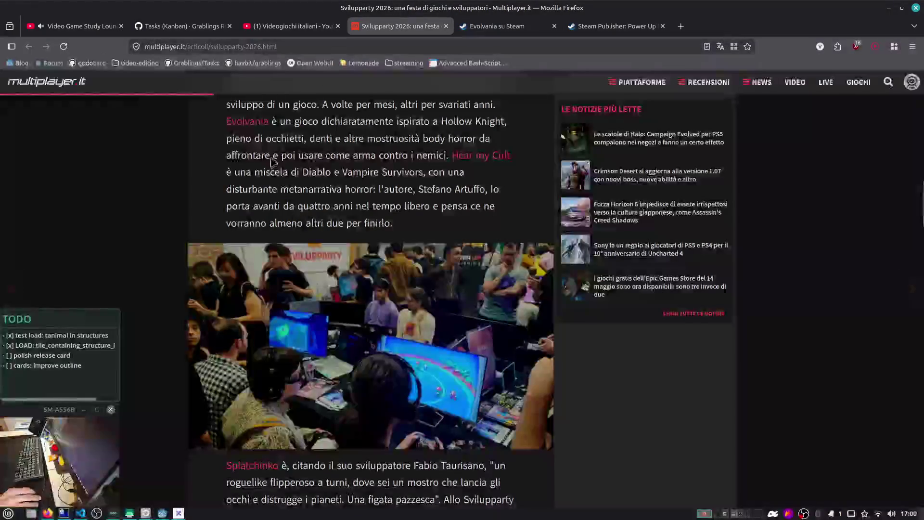
pyautogui.scroll(-3, 215, 231)
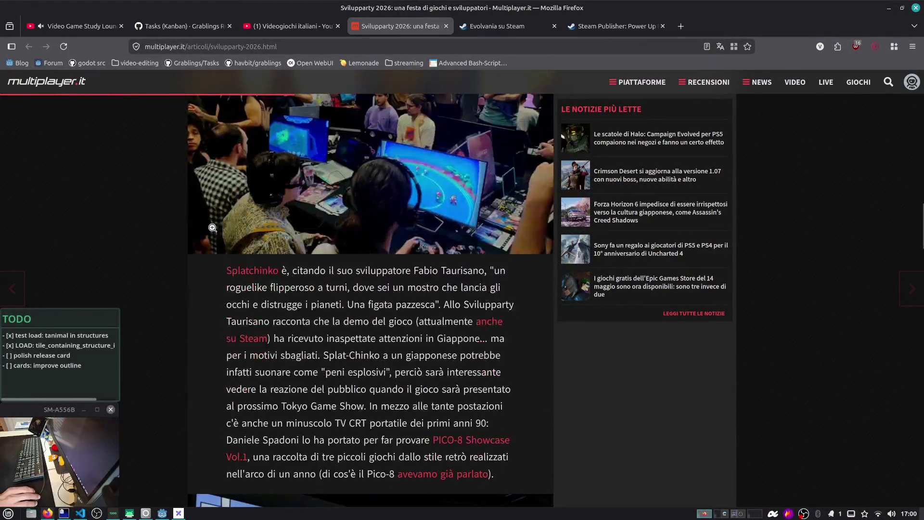
pyautogui.scroll(2, 227, 265)
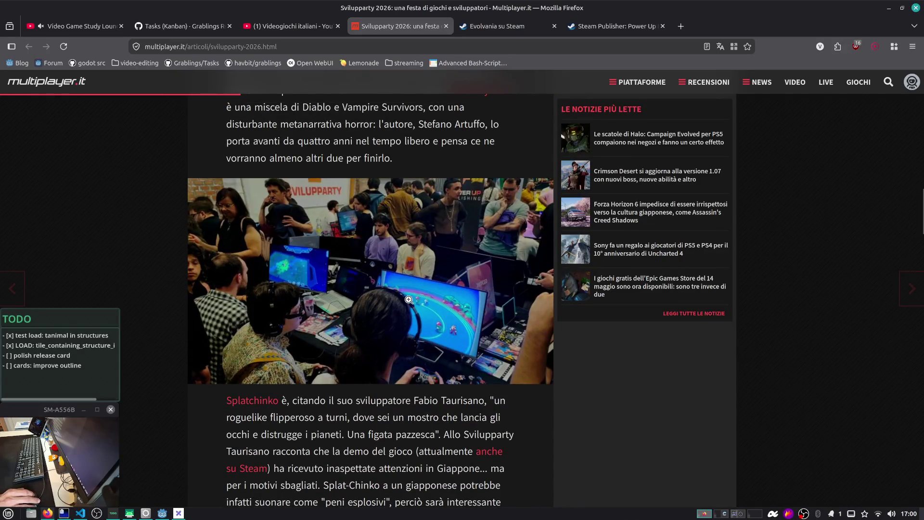
pyautogui.scroll(-5, 272, 240)
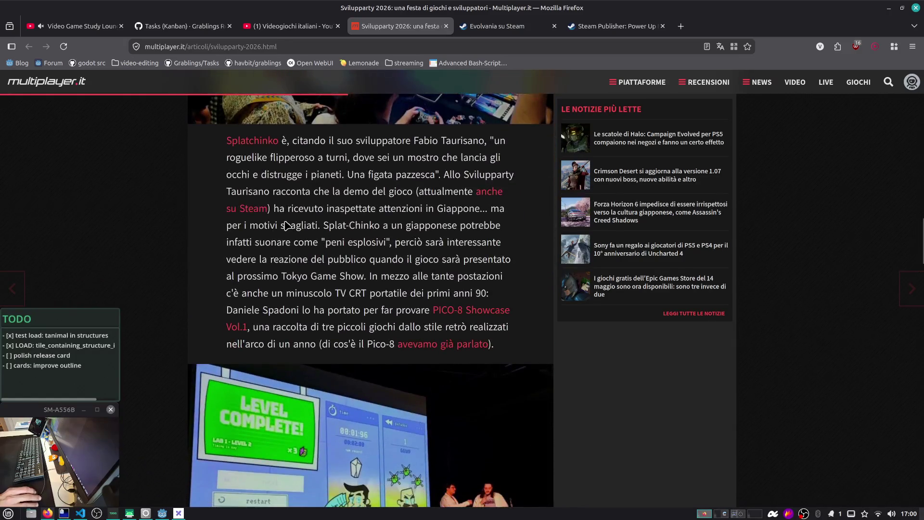
# Glance at the stream chat on the other workspace, then open a new blank browser tab
pyautogui.hotkey('ctrl', 'alt', 'Right')
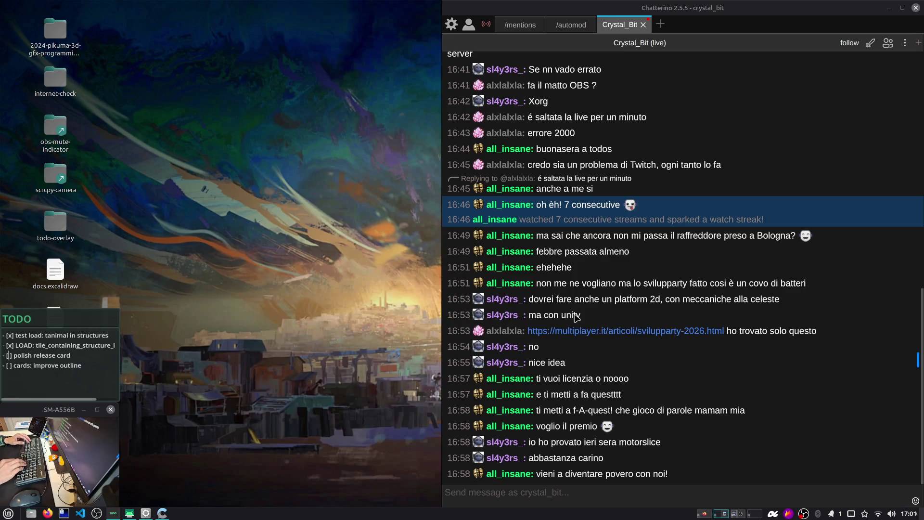
pyautogui.hotkey('ctrl', 'alt', 'Left')
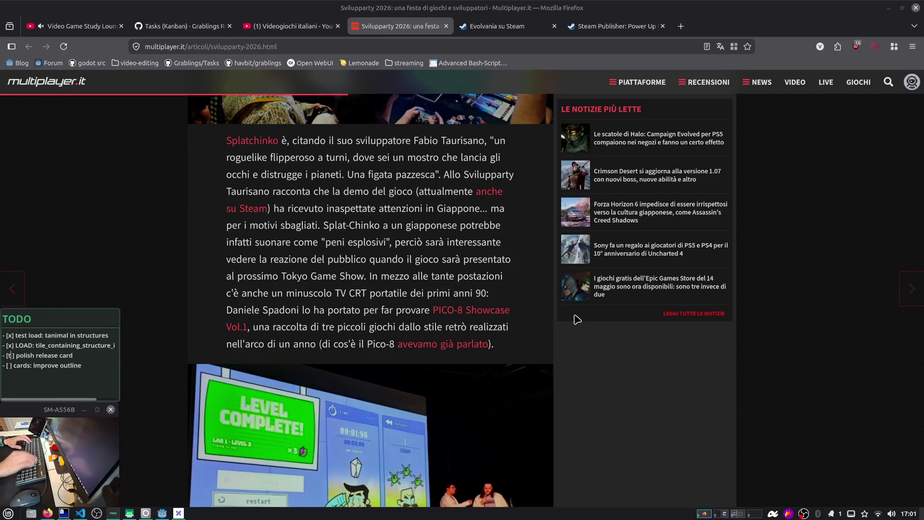
pyautogui.press('BackSpace')
pyautogui.hotkey('ctrl', 't')
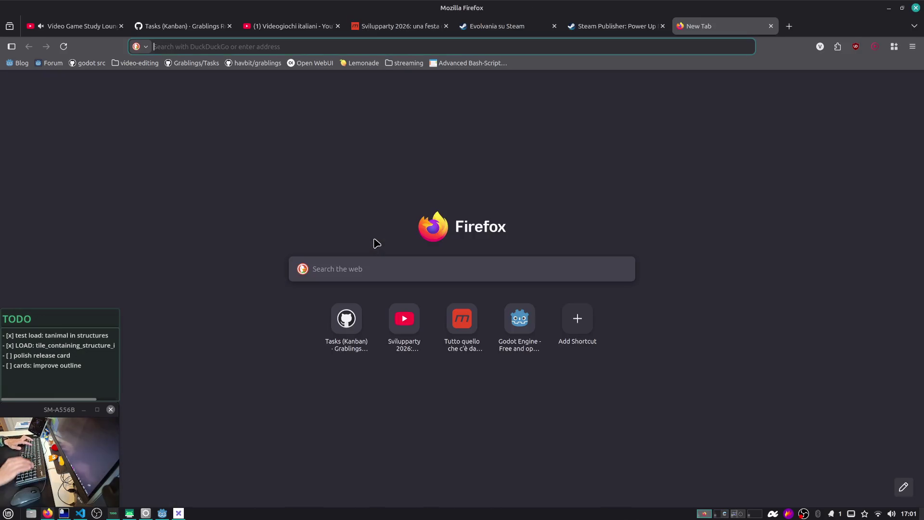
# Search 'dev games' and open the devgames.org homepage without translating it
pyautogui.write('dev games')
pyautogui.press('Return')
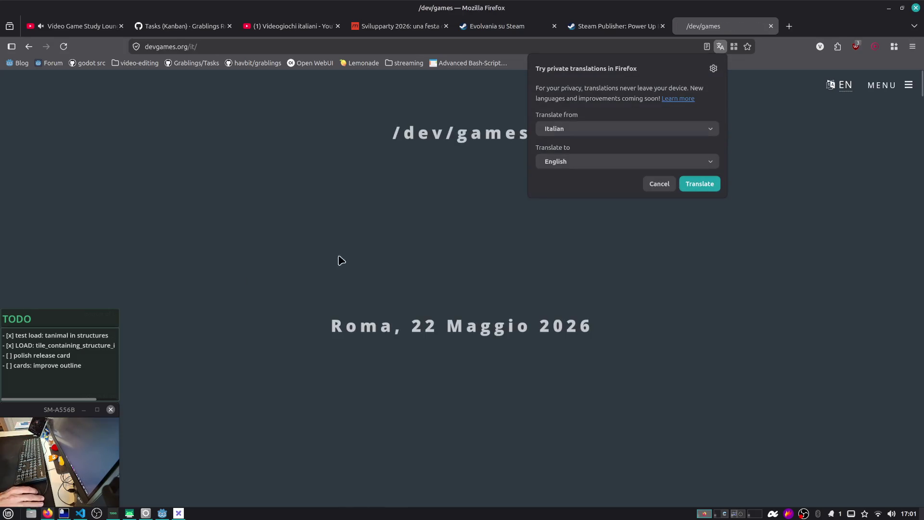
pyautogui.click(668, 183)
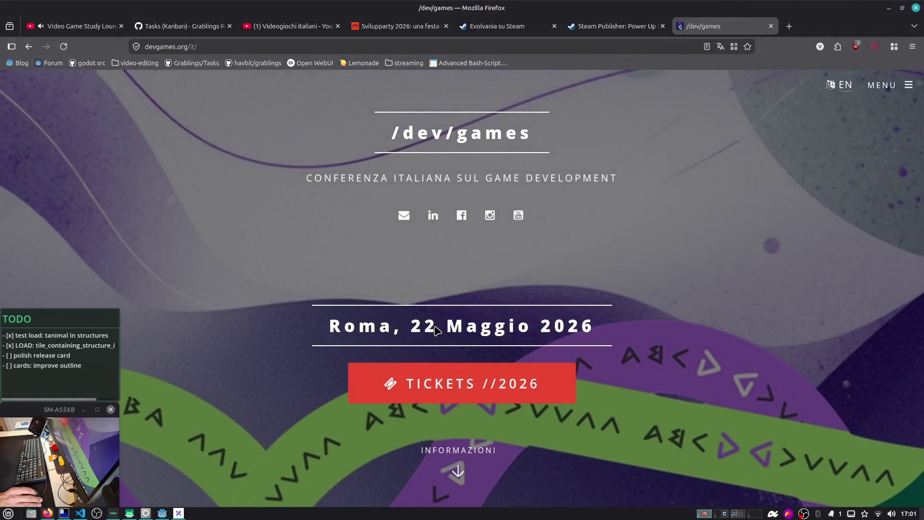
# Scroll through the conference's speaker bios and back to the top, then switch to the chat workspace
pyautogui.scroll(-15, 275, 242)
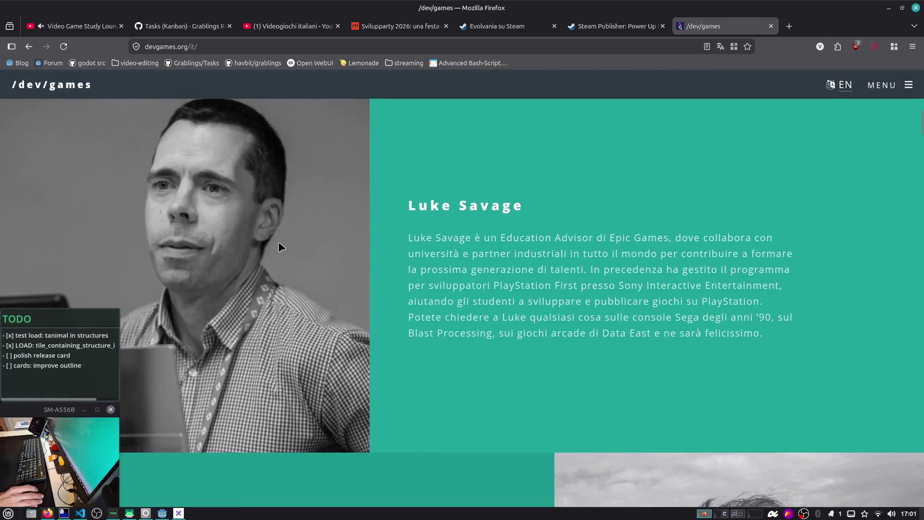
pyautogui.scroll(-4, 304, 252)
pyautogui.scroll(-3, 306, 254)
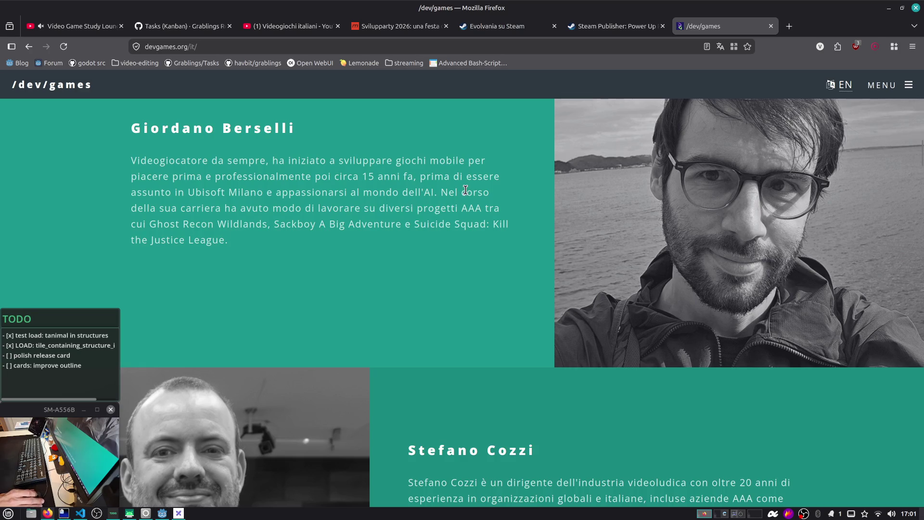
pyautogui.scroll(-2, 465, 189)
pyautogui.scroll(-3, 465, 189)
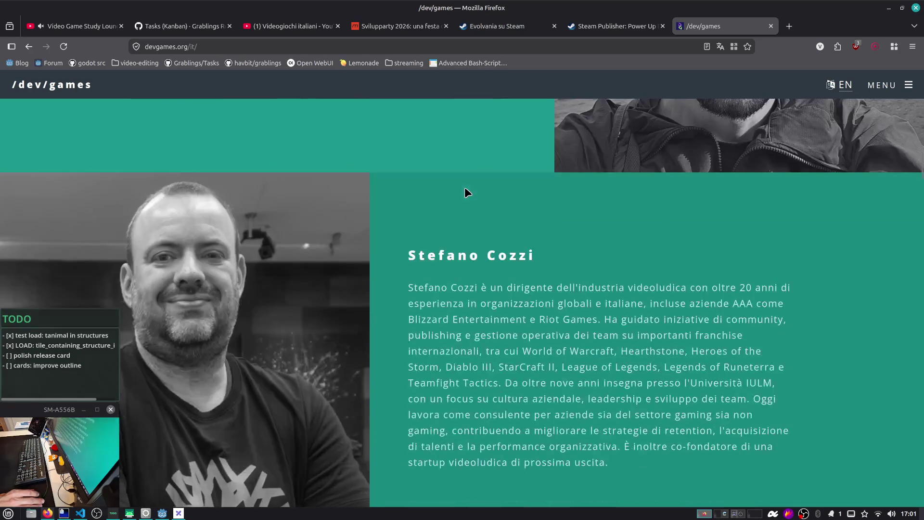
pyautogui.scroll(-9, 465, 188)
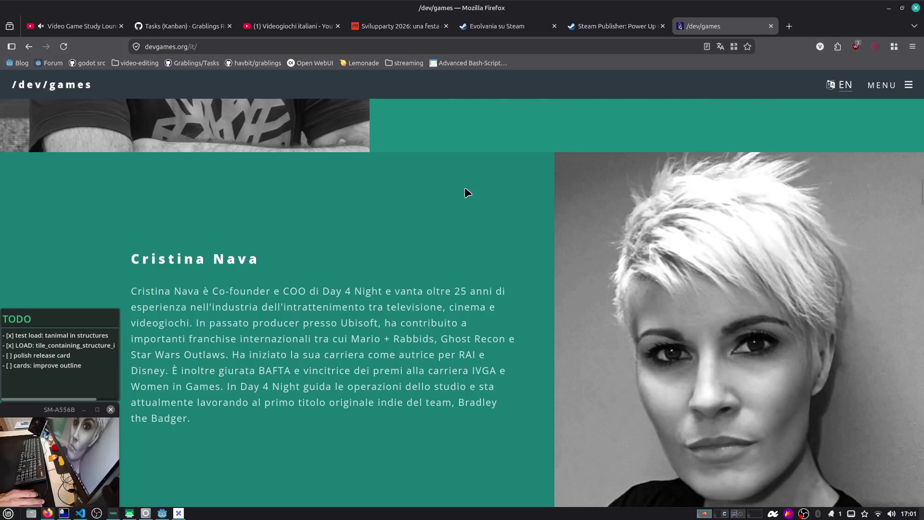
pyautogui.scroll(4, 464, 187)
pyautogui.rightClick(464, 187)
pyautogui.click(457, 186)
pyautogui.scroll(-6, 456, 187)
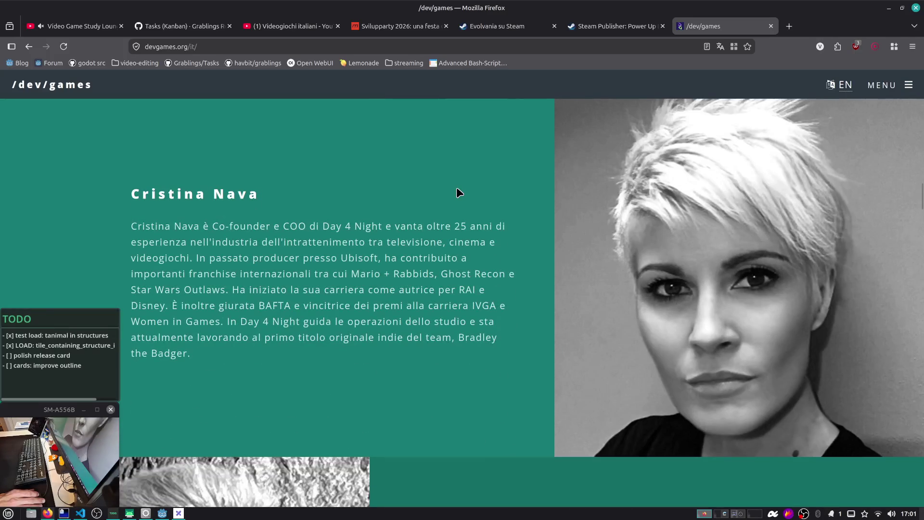
pyautogui.scroll(-2, 328, 196)
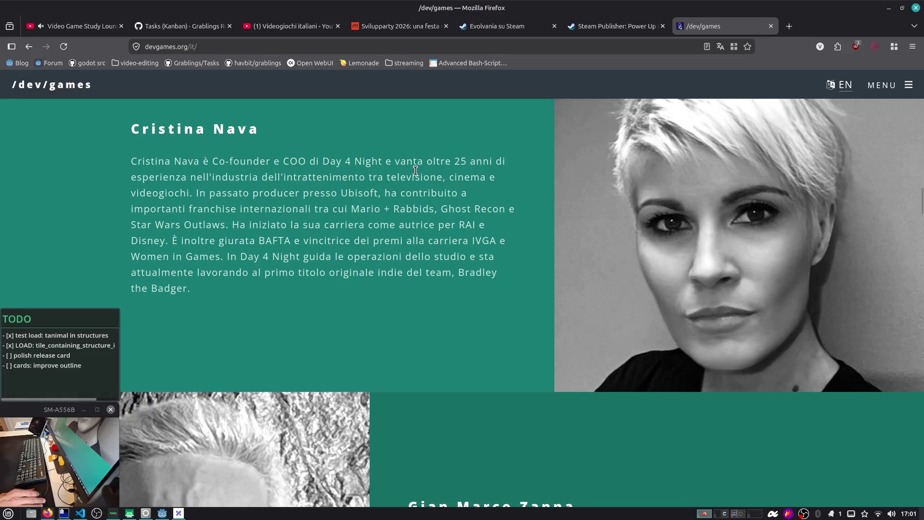
pyautogui.scroll(-9, 416, 171)
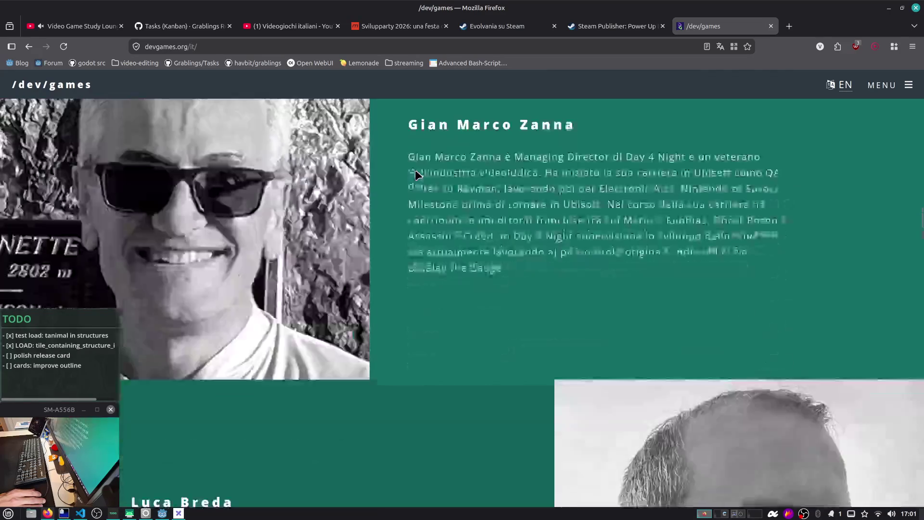
pyautogui.scroll(-3, 418, 175)
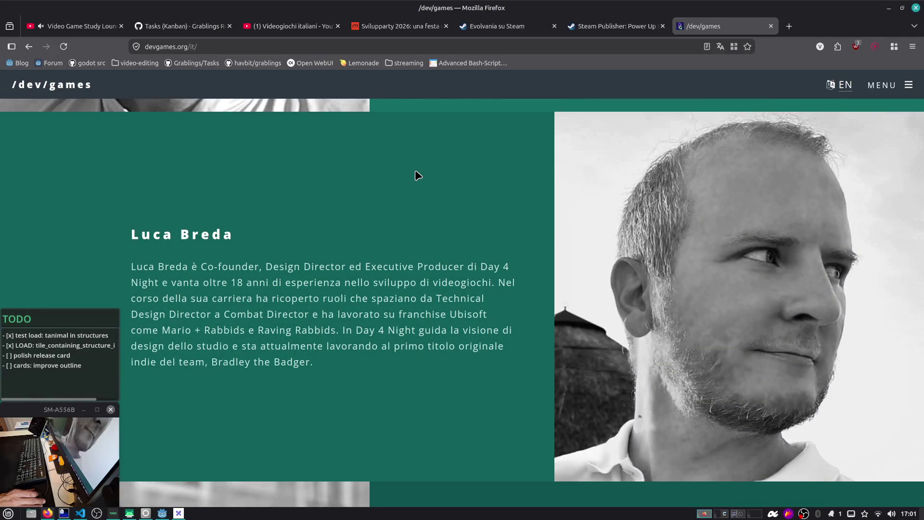
pyautogui.scroll(-12, 418, 175)
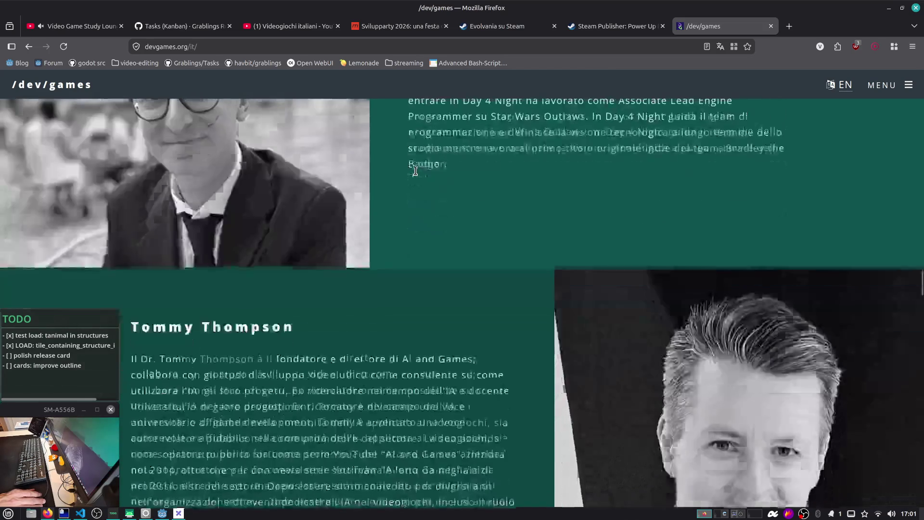
pyautogui.scroll(10, 418, 175)
pyautogui.scroll(-20, 405, 192)
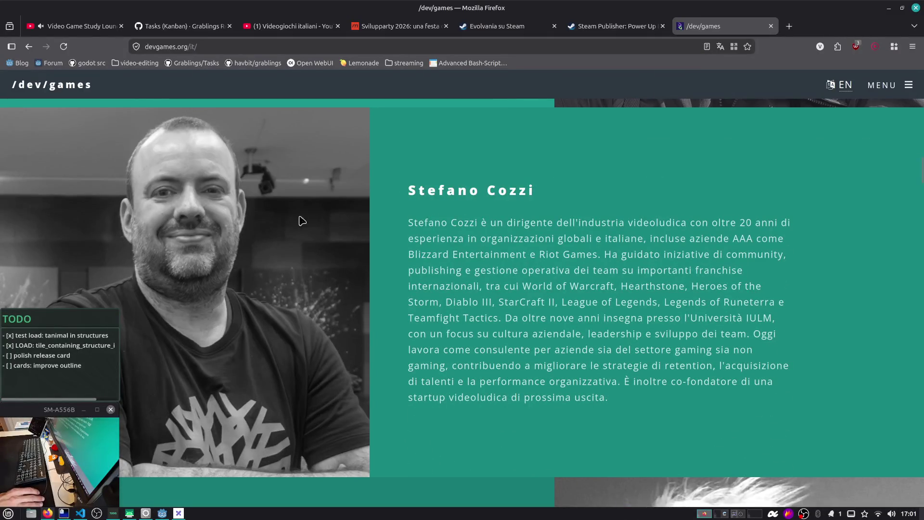
pyautogui.scroll(10, 399, 234)
pyautogui.scroll(-6, 399, 234)
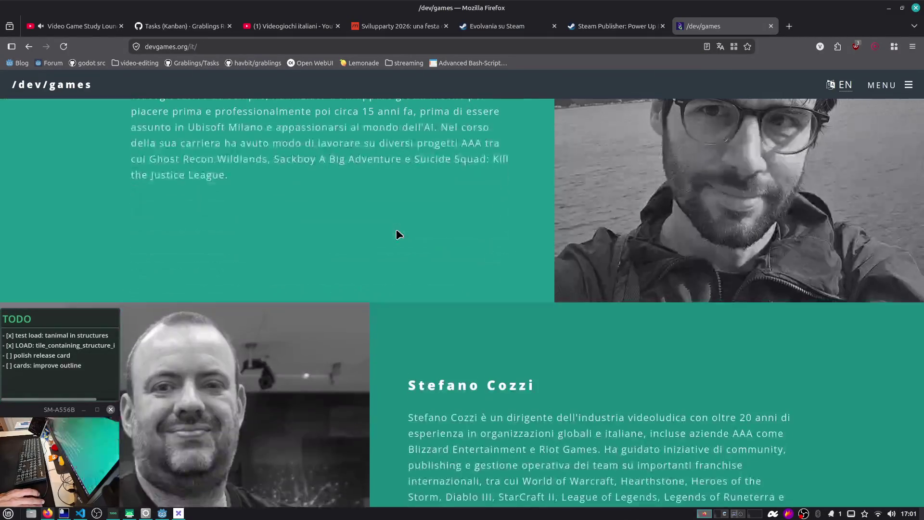
pyautogui.scroll(12, 399, 235)
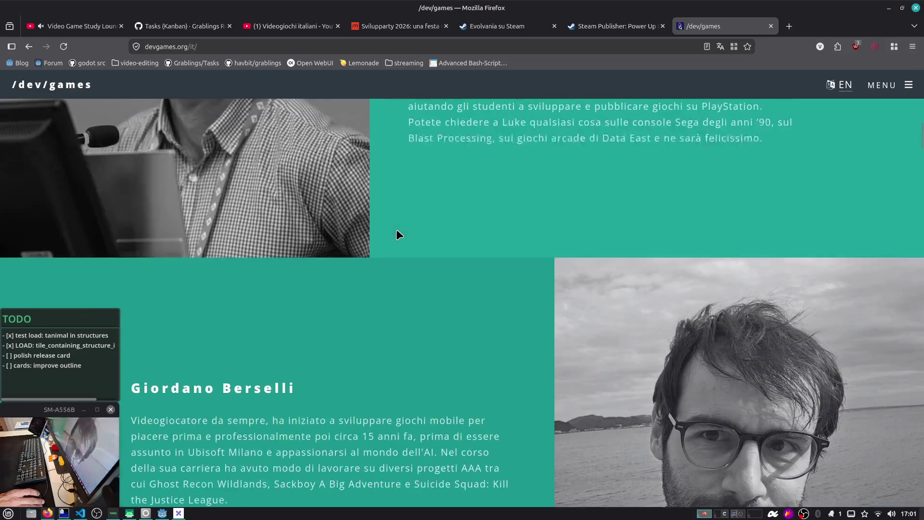
pyautogui.scroll(8, 397, 234)
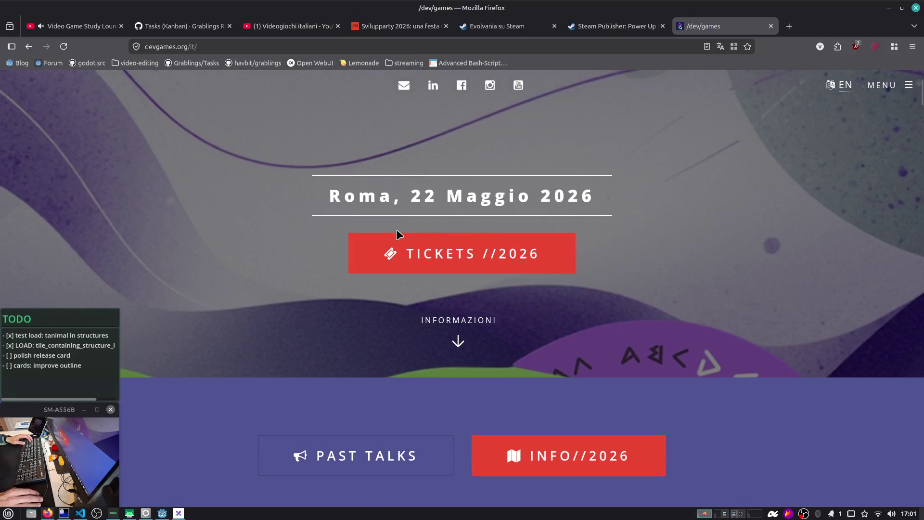
pyautogui.hotkey('ctrl', 'alt', 'Right')
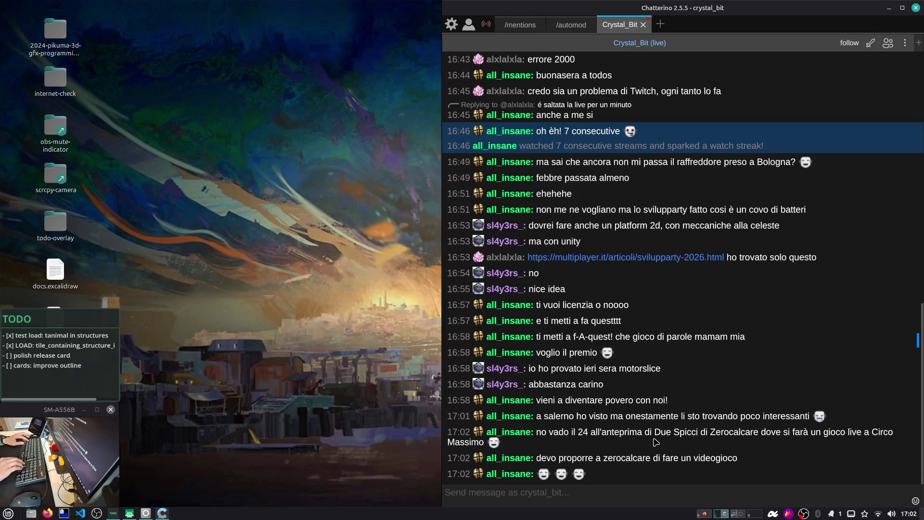
pyautogui.hotkey('ctrl', 'alt', 'Left')
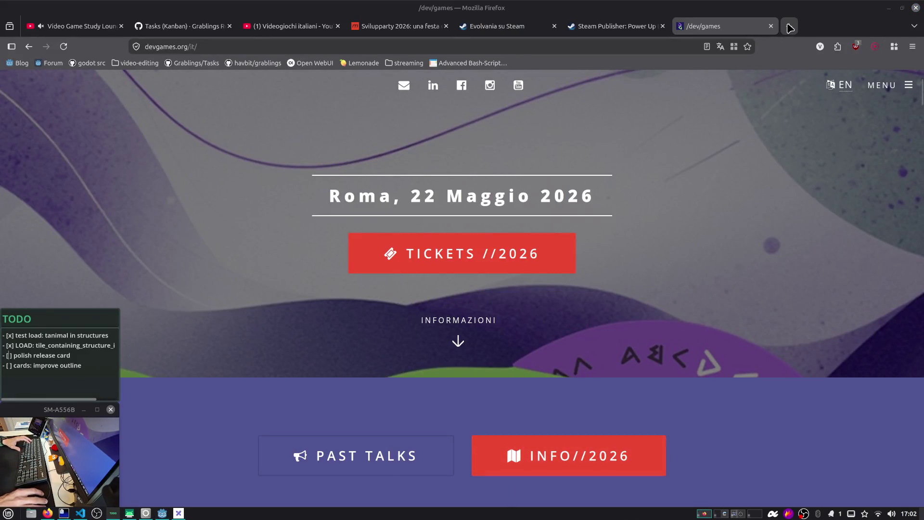
pyautogui.hotkey('ctrl', 'alt', 'Right')
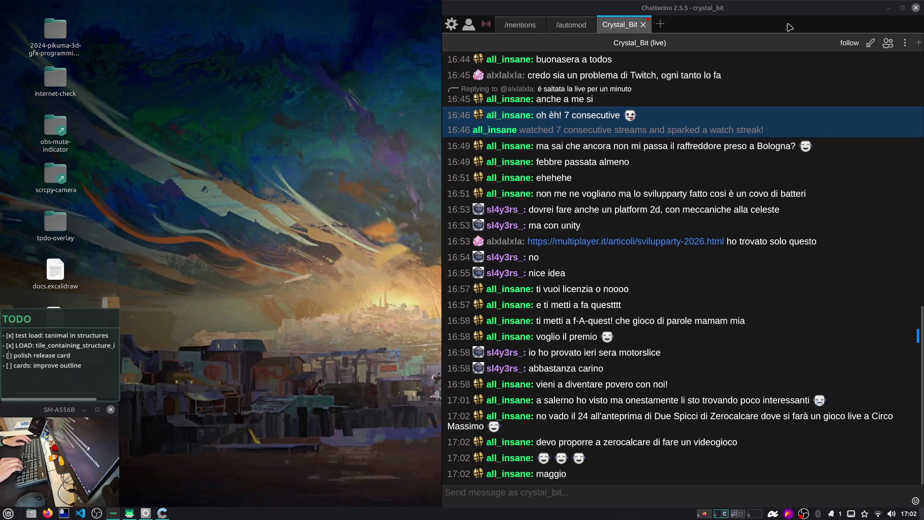
pyautogui.hotkey('ctrl', 'alt', 'Left')
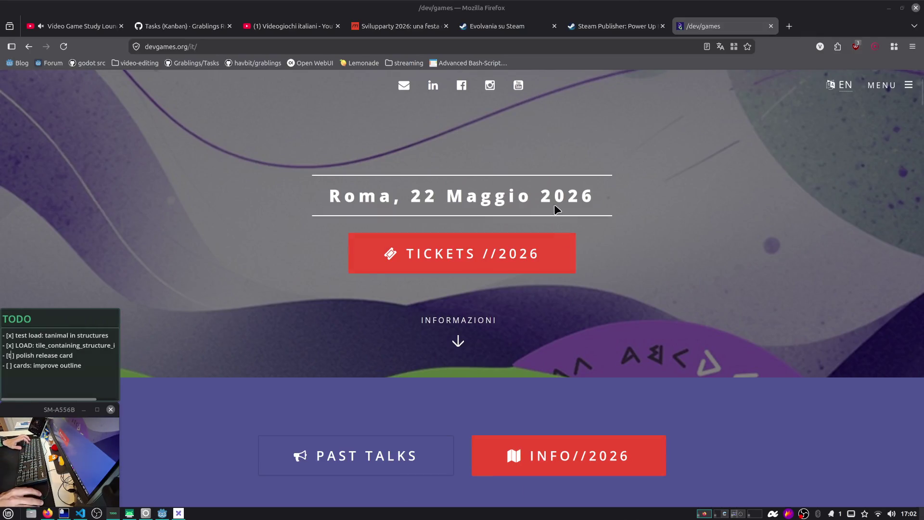
pyautogui.hotkey('ctrl', 't')
pyautogui.write('due spicci ')
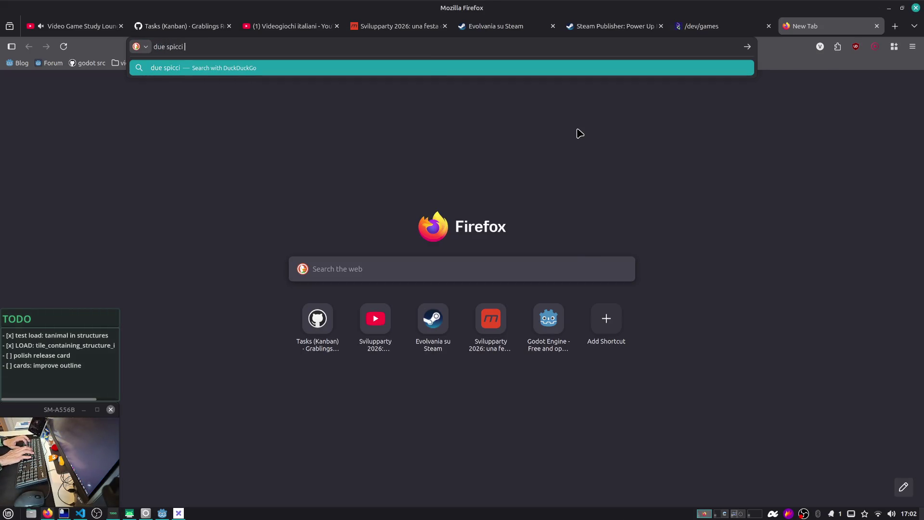
pyautogui.write('24 maggio')
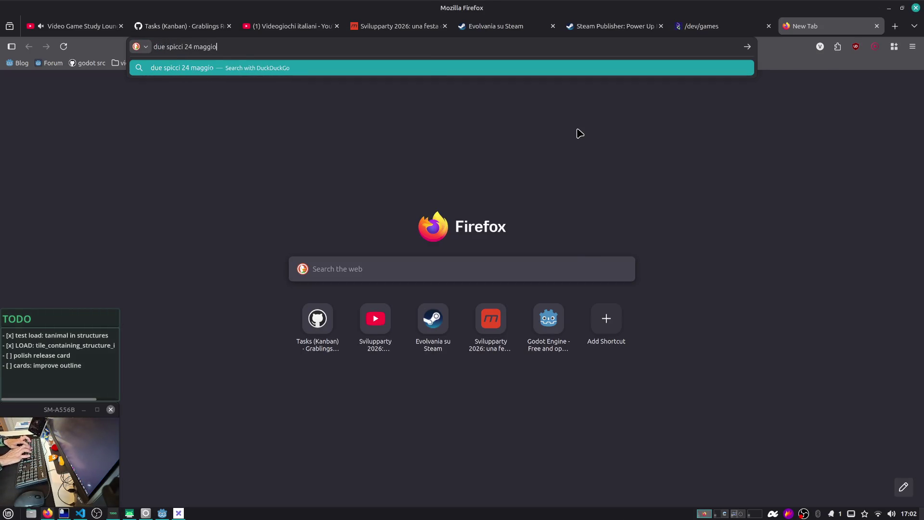
pyautogui.write(' zerocalcare')
# Search for the Due Spicci 24 Maggio event and open the Roma Pop article untranslated
pyautogui.press('Return')
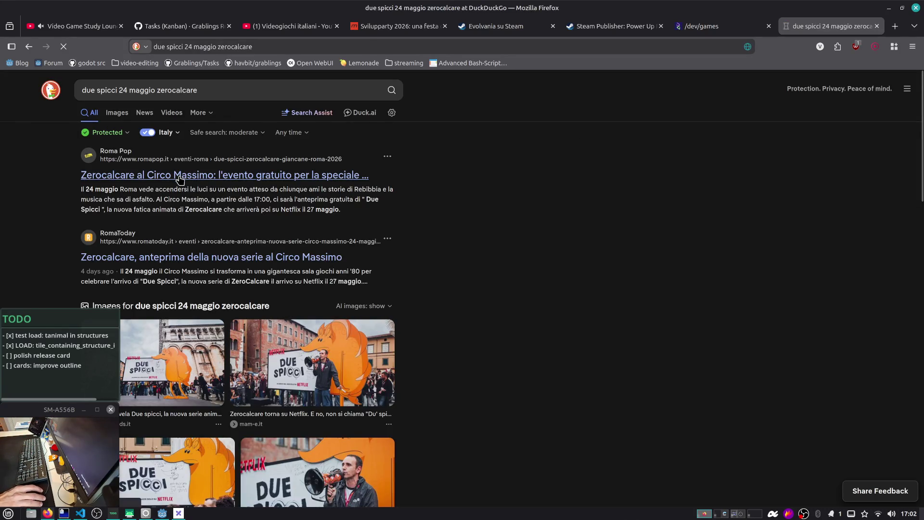
pyautogui.click(181, 177)
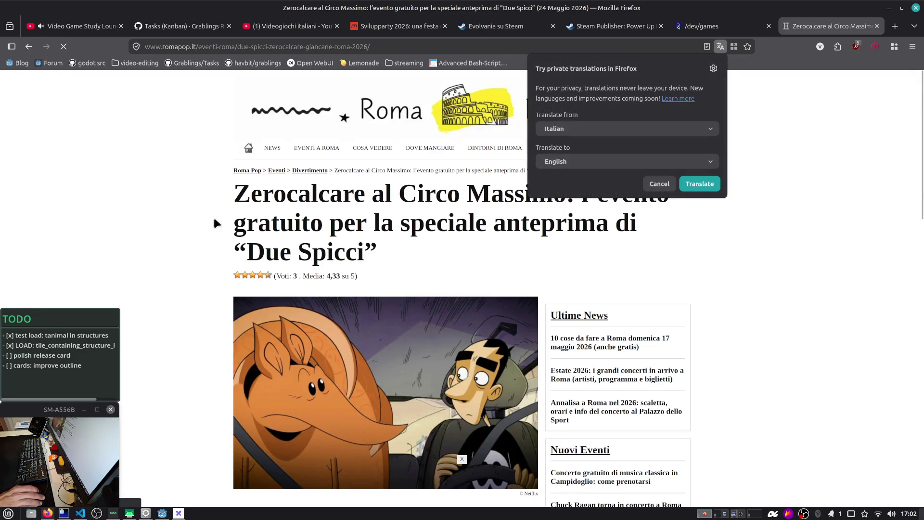
pyautogui.click(213, 216)
pyautogui.scroll(-4, 181, 186)
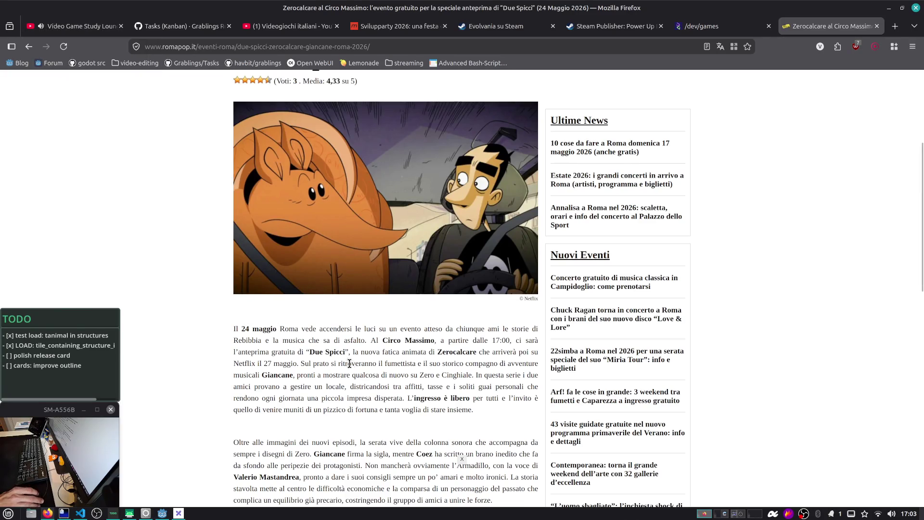
pyautogui.scroll(-3, 428, 361)
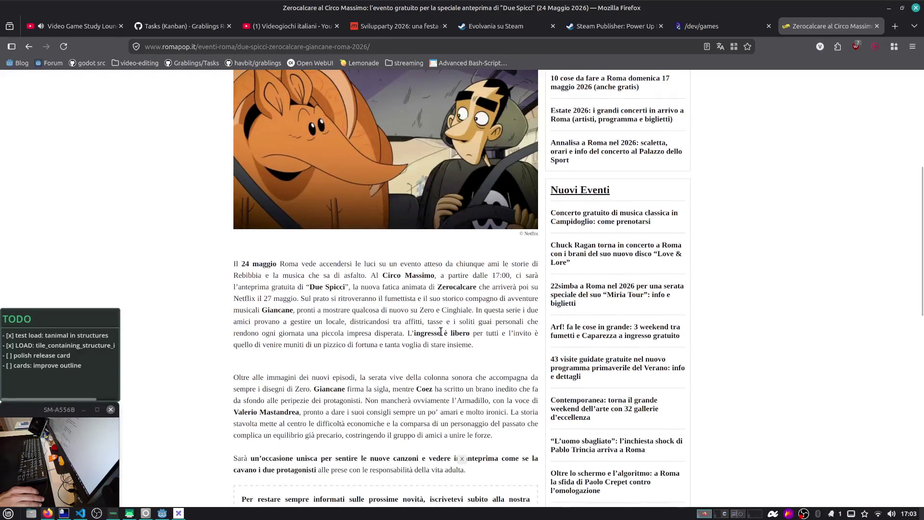
pyautogui.scroll(-2, 443, 324)
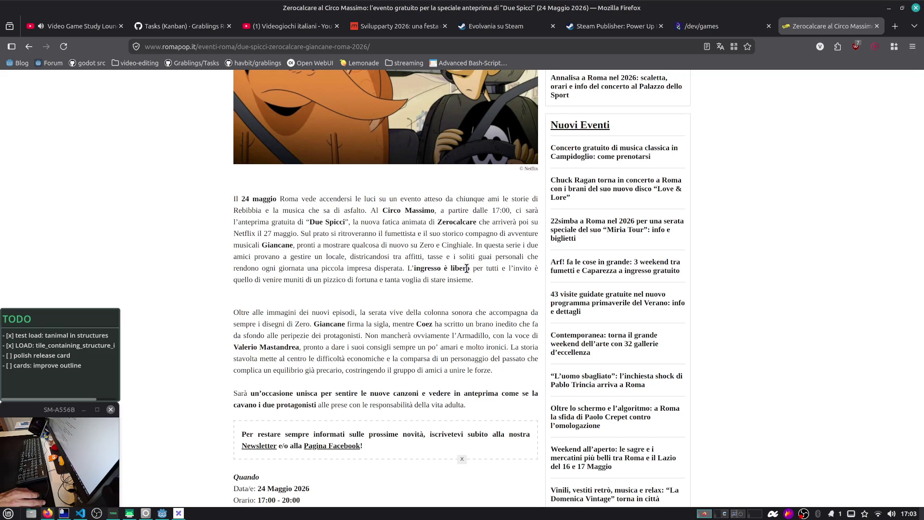
# Read the article's note about the free 17:00 preview, then return to the YouTube stream tab
pyautogui.moveTo(496, 211); pyautogui.dragTo(503, 222)
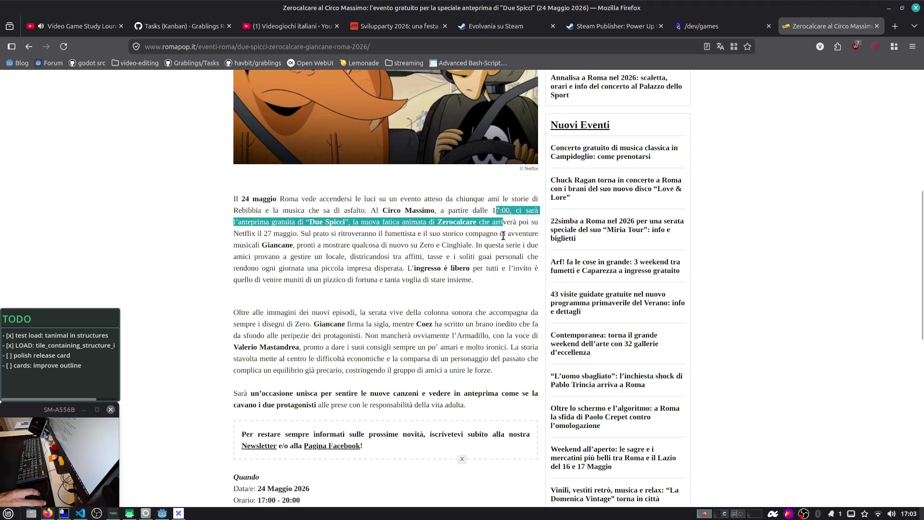
pyautogui.click(463, 253)
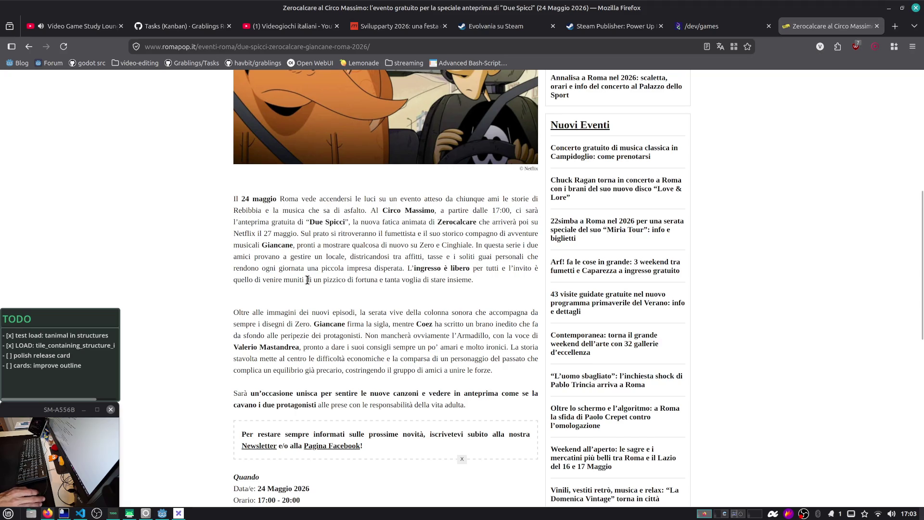
pyautogui.scroll(-2, 307, 281)
pyautogui.scroll(-6, 308, 280)
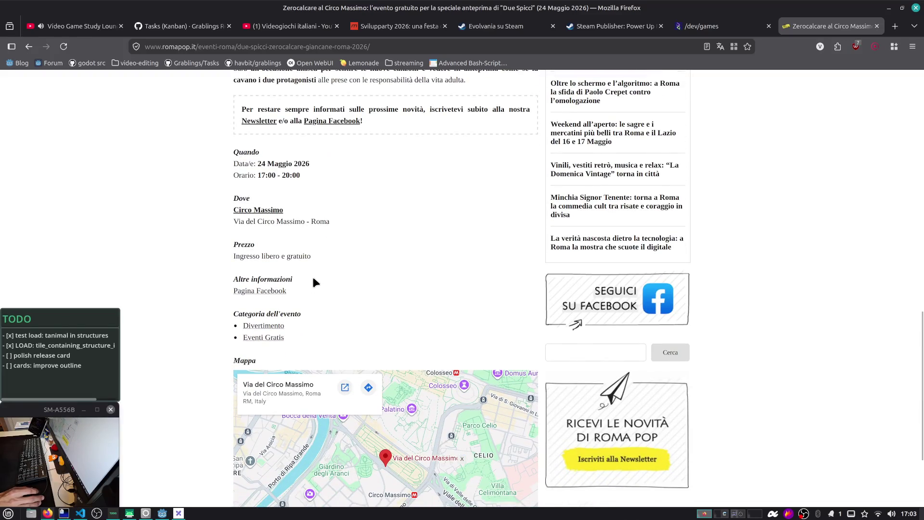
pyautogui.scroll(15, 316, 278)
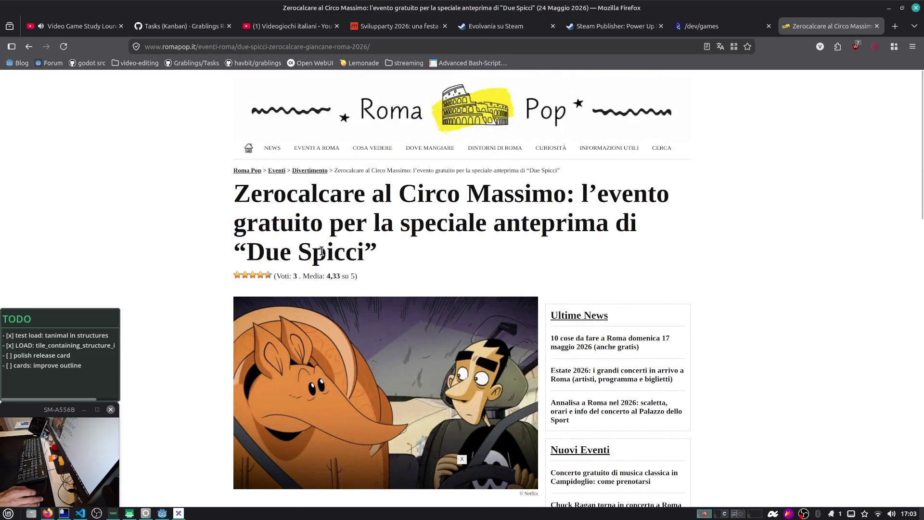
pyautogui.click(99, 26)
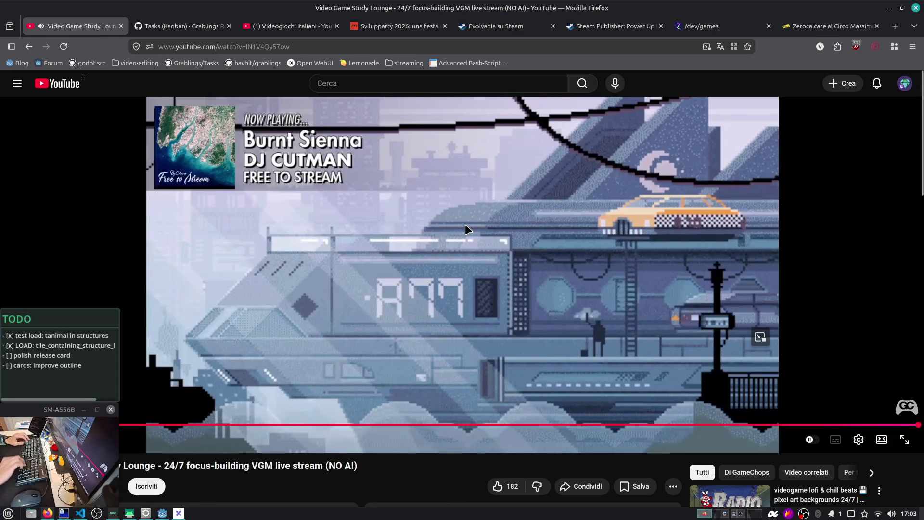
# Check the chat on the other workspace, then bring Godot back and focus manager_save.gd at line 86
pyautogui.hotkey('ctrl', 'alt', 'Right')
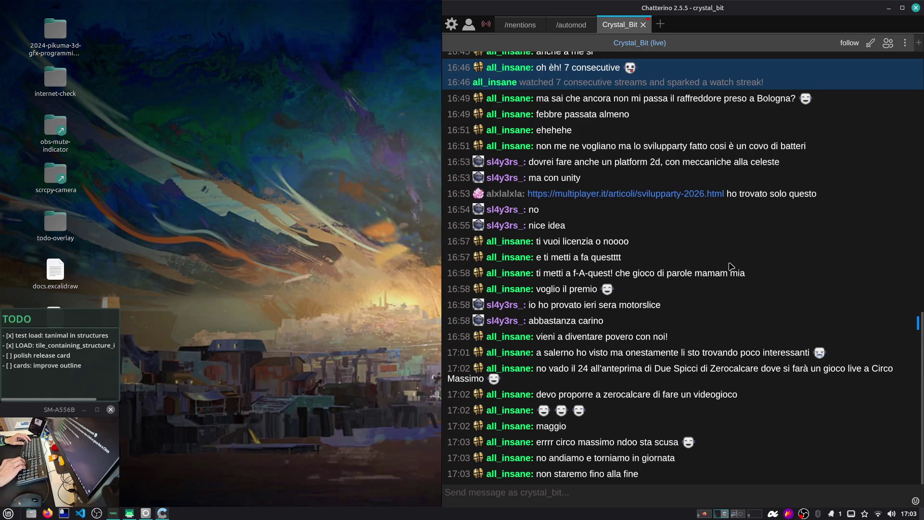
pyautogui.hotkey('ctrl', 'alt', 'Left')
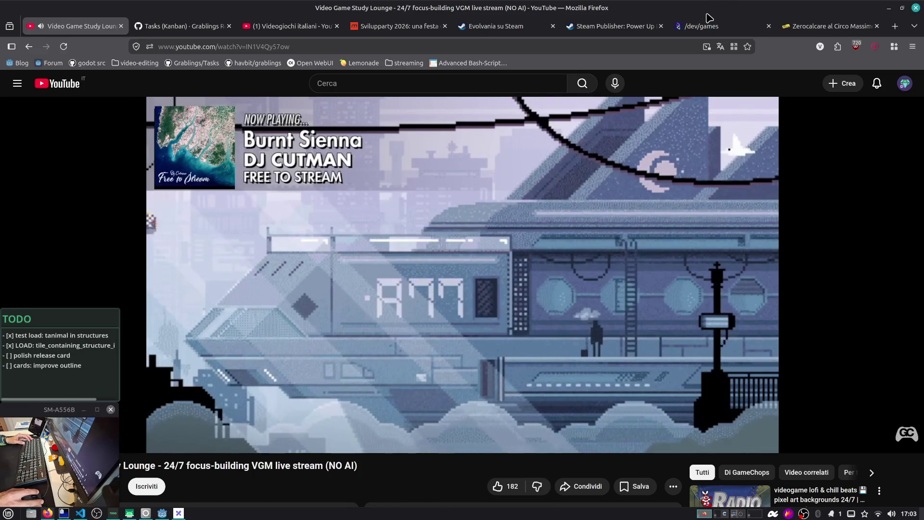
pyautogui.hotkey('alt', 'Tab')
pyautogui.hotkey('alt', 'Tab')
pyautogui.hotkey('alt', 'Tab')
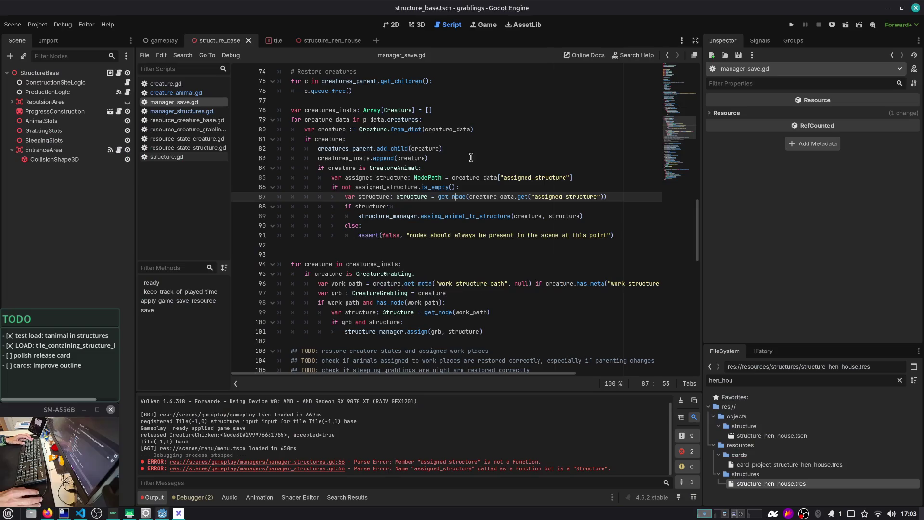
pyautogui.click(466, 185)
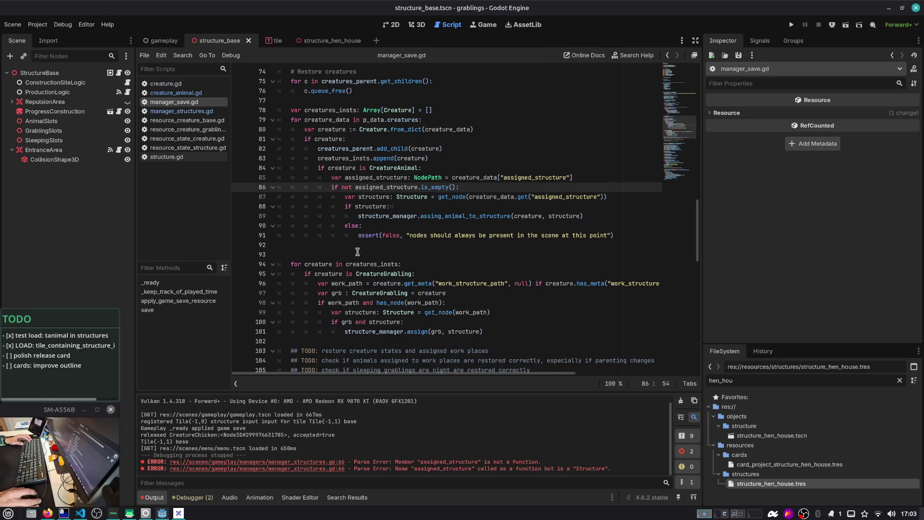
# Run Grablings, load the Slot 1 save, and take the hen out of its house
pyautogui.click(791, 25)
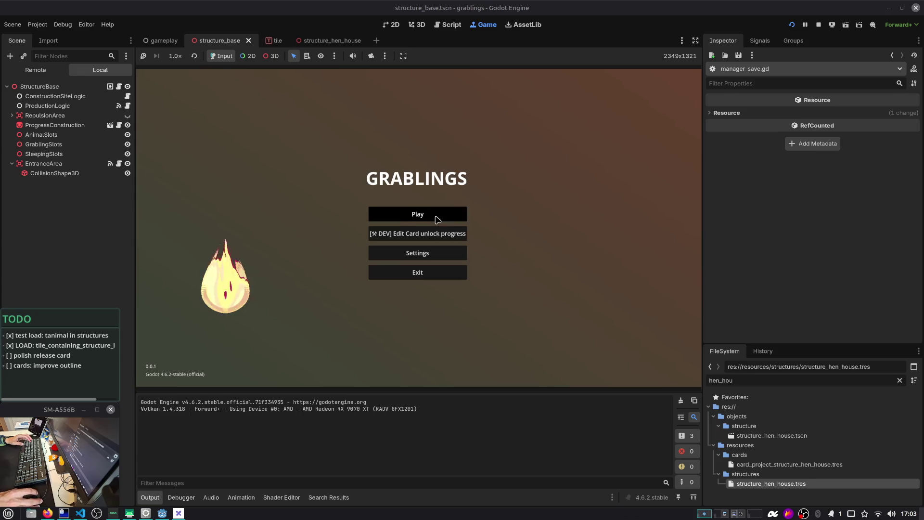
pyautogui.click(437, 219)
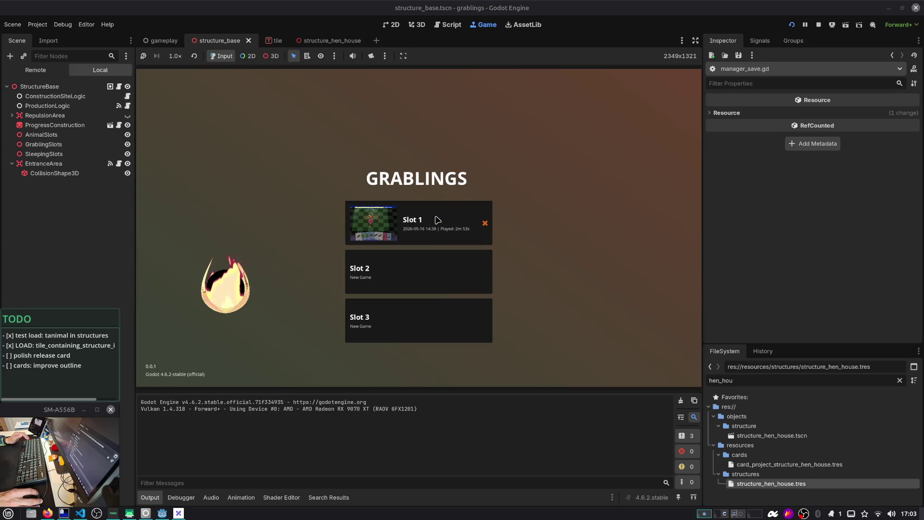
pyautogui.click(435, 220)
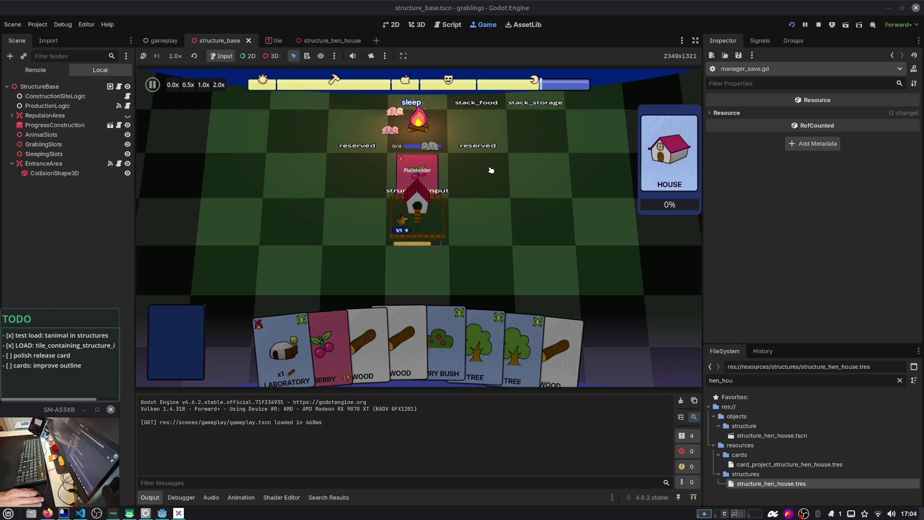
pyautogui.click(404, 220)
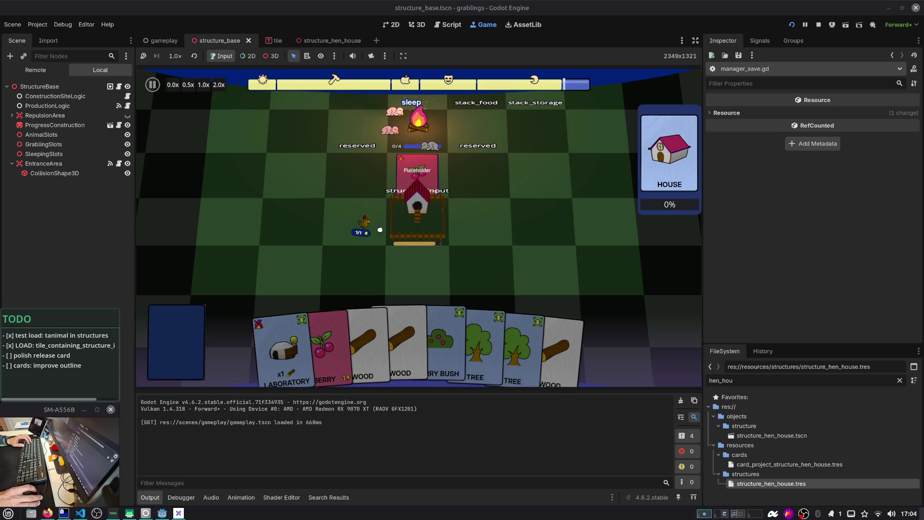
# Pause to save, return to the Main Menu, and reload the Slot 1 save
pyautogui.press('Escape')
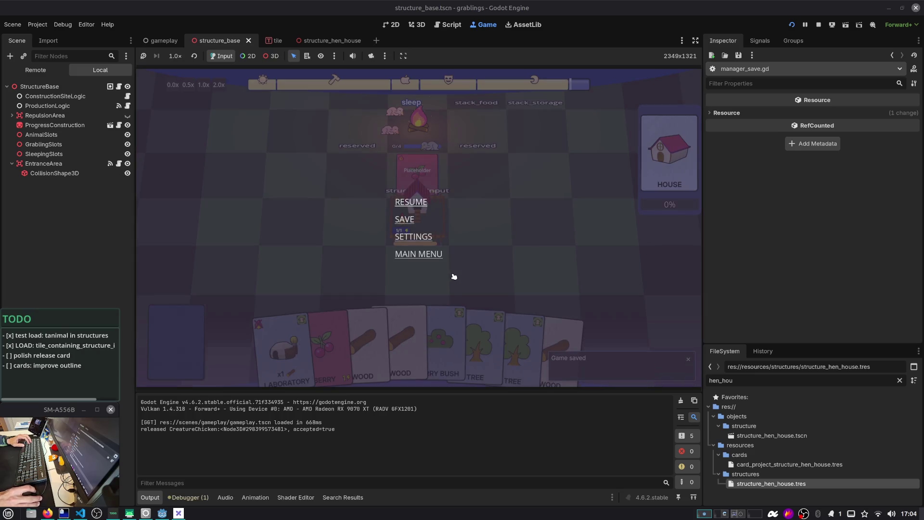
pyautogui.click(435, 255)
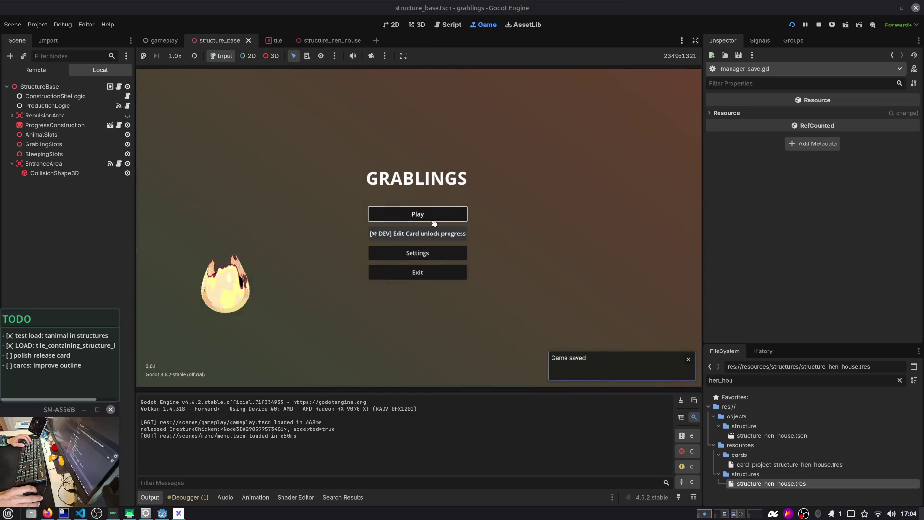
pyautogui.click(434, 220)
pyautogui.click(433, 219)
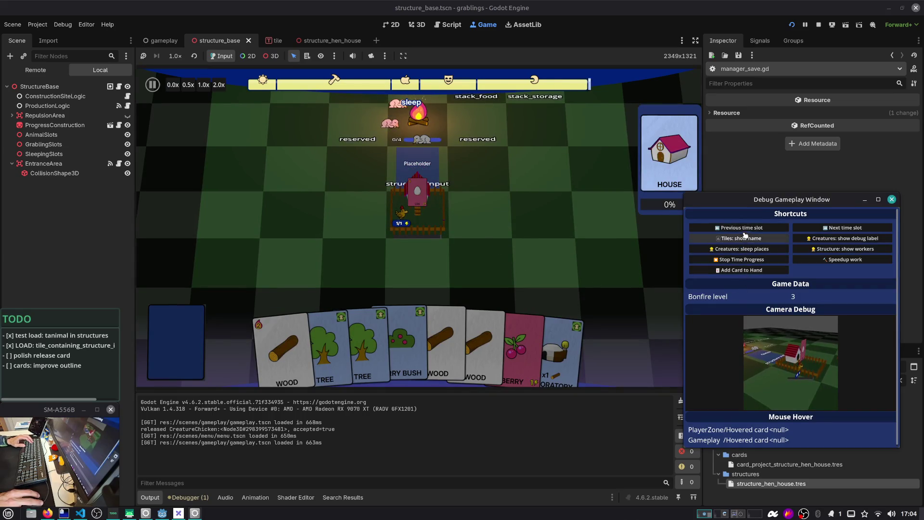
# Add two Cow cards to the hand and play both onto the board
pyautogui.click(741, 270)
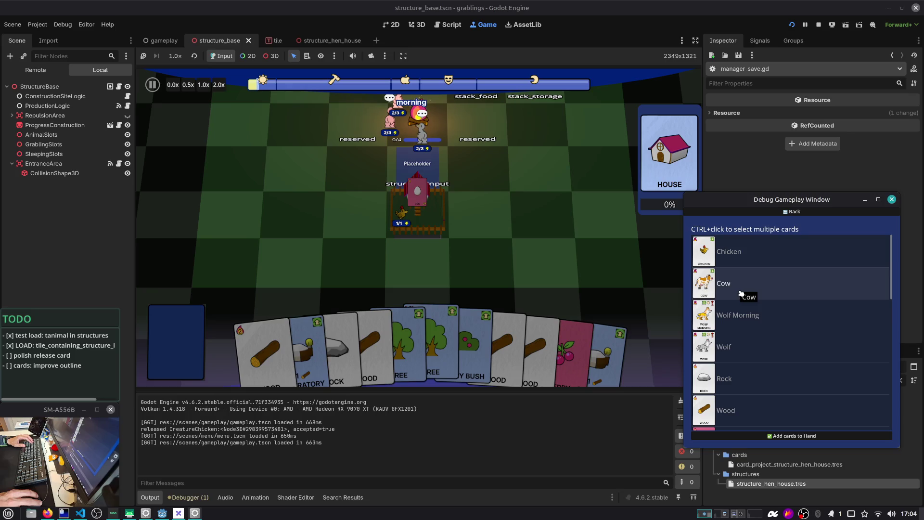
pyautogui.click(742, 293)
pyautogui.click(741, 315)
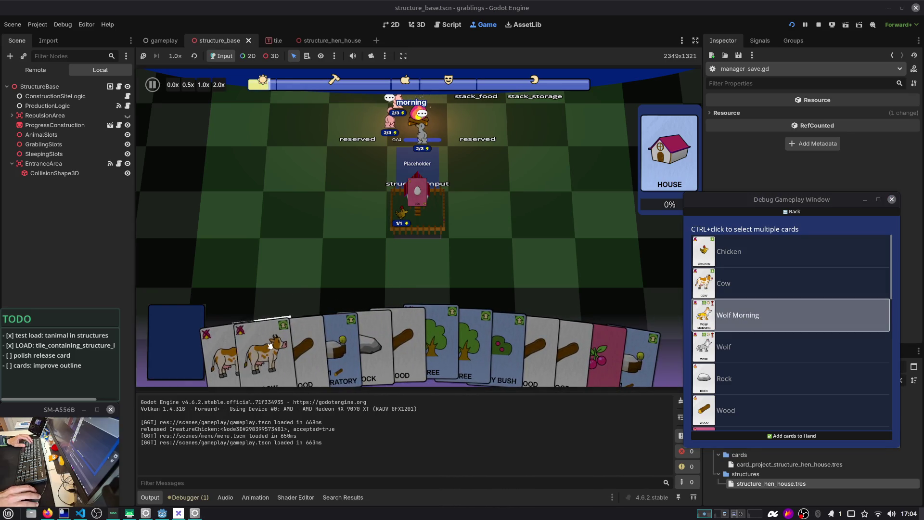
pyautogui.moveTo(270, 346); pyautogui.dragTo(251, 227)
pyautogui.moveTo(224, 352); pyautogui.dragTo(543, 217)
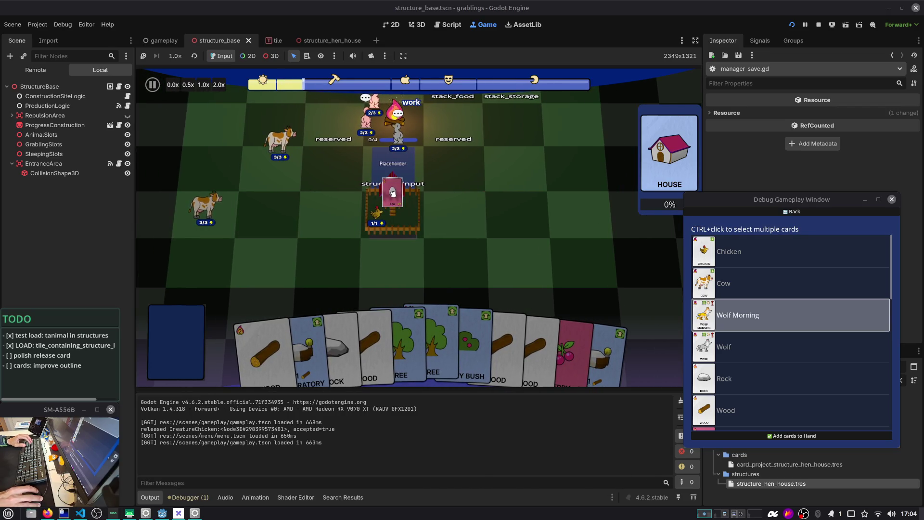
# Save through the main menu, then move a cow to a right-hand tile and take the chicken out of its pen
pyautogui.press('Escape')
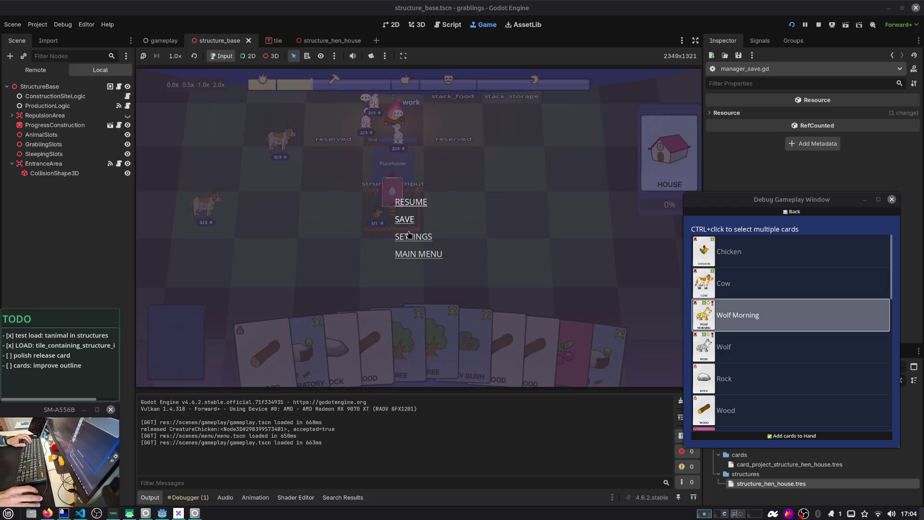
pyautogui.click(442, 259)
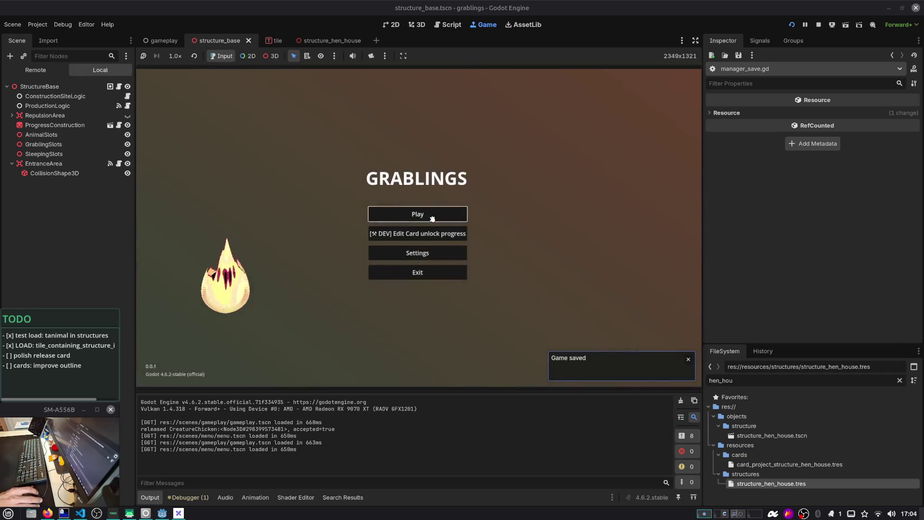
pyautogui.click(430, 211)
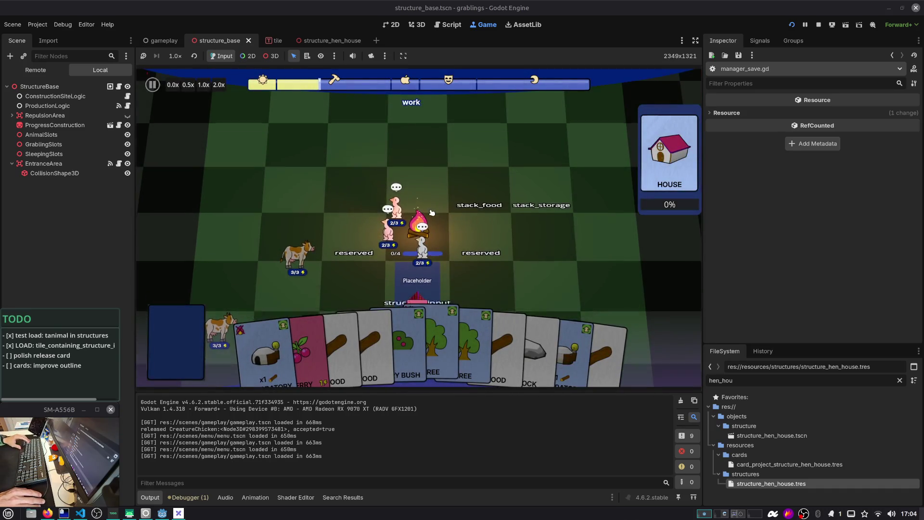
pyautogui.moveTo(244, 262)
pyautogui.mouseDown()
pyautogui.moveTo(333, 224)
pyautogui.moveTo(575, 226)
pyautogui.mouseUp()
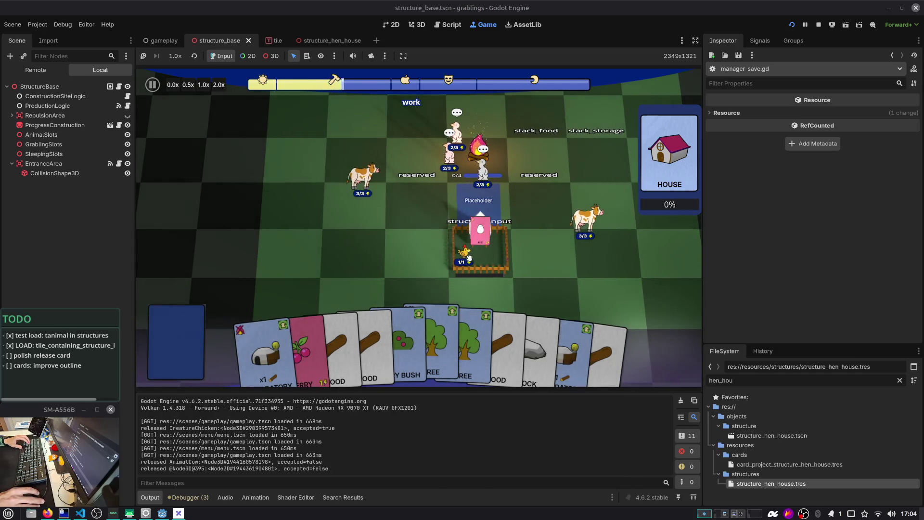
pyautogui.moveTo(466, 253); pyautogui.dragTo(554, 262)
# Pan the camera to centre the hen house, then stop the game with F8
pyautogui.press('d')
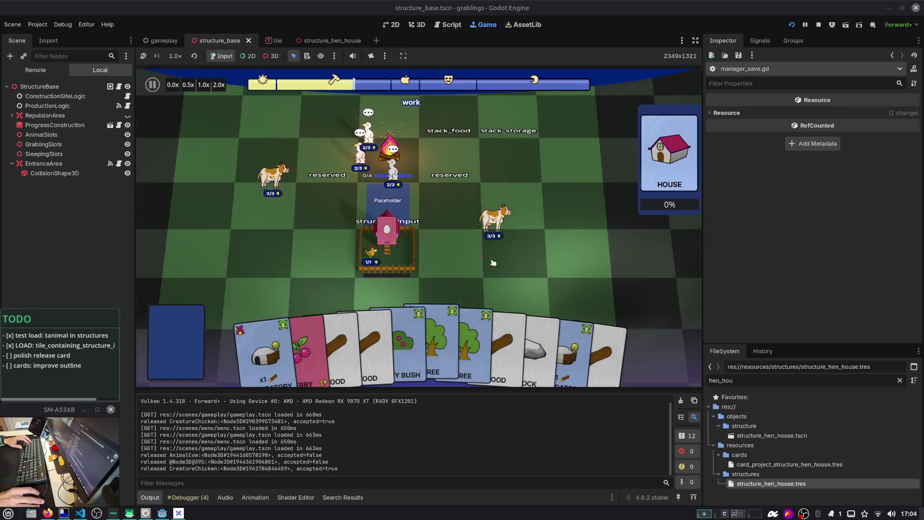
pyautogui.press('a')
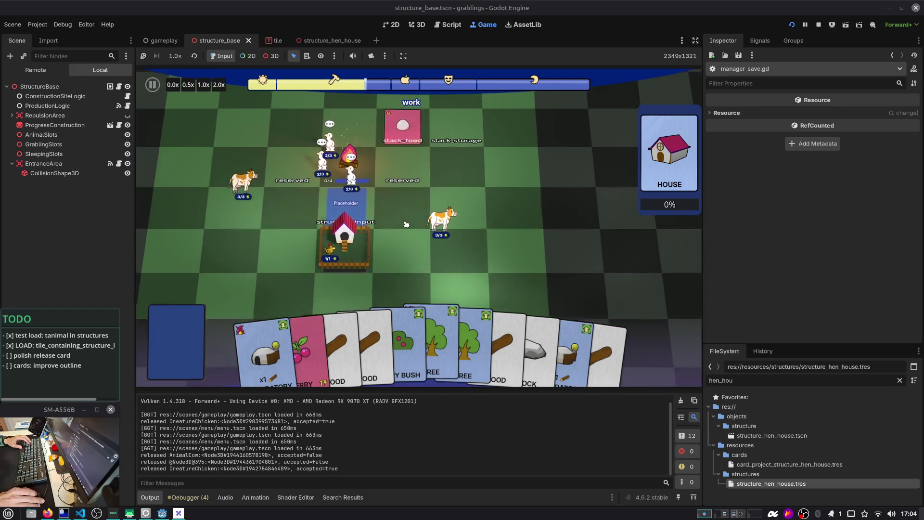
pyautogui.press('s')
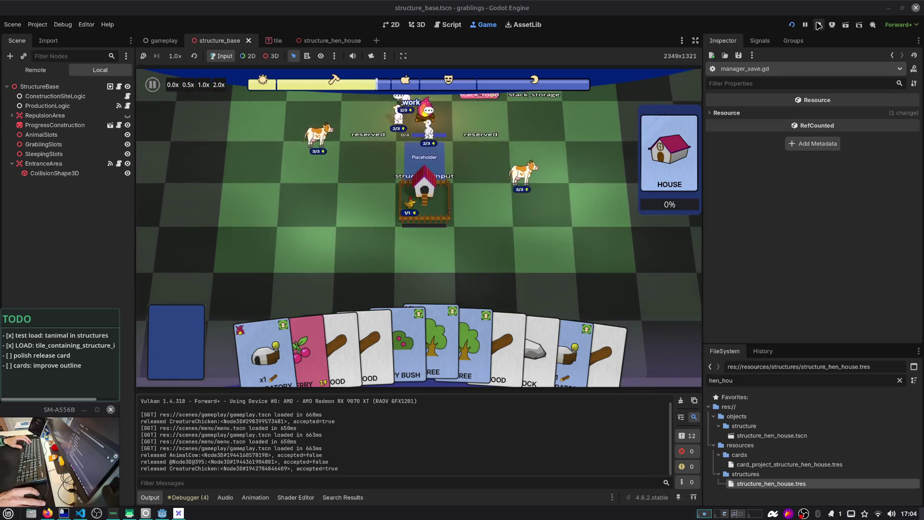
pyautogui.press('F8')
pyautogui.click(559, 151)
pyautogui.hotkey('alt', 'Tab')
pyautogui.press('Tab')
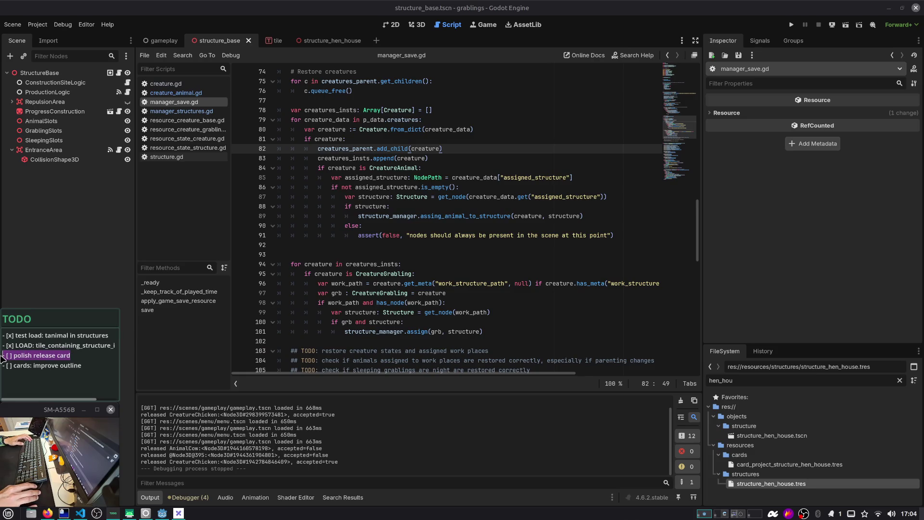
# Edit the polish release card TODO, then relaunch Grablings from Slot 1 and place a Wood card
pyautogui.click(350, 250)
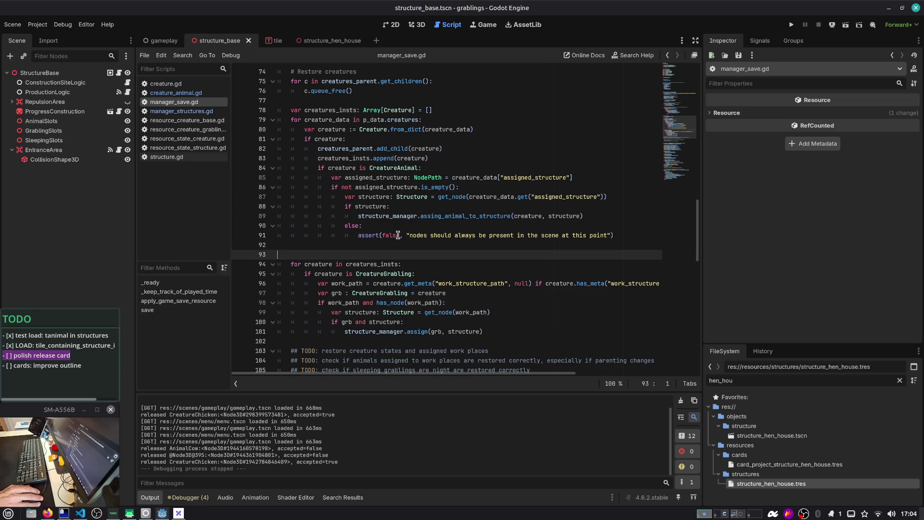
pyautogui.click(39, 359)
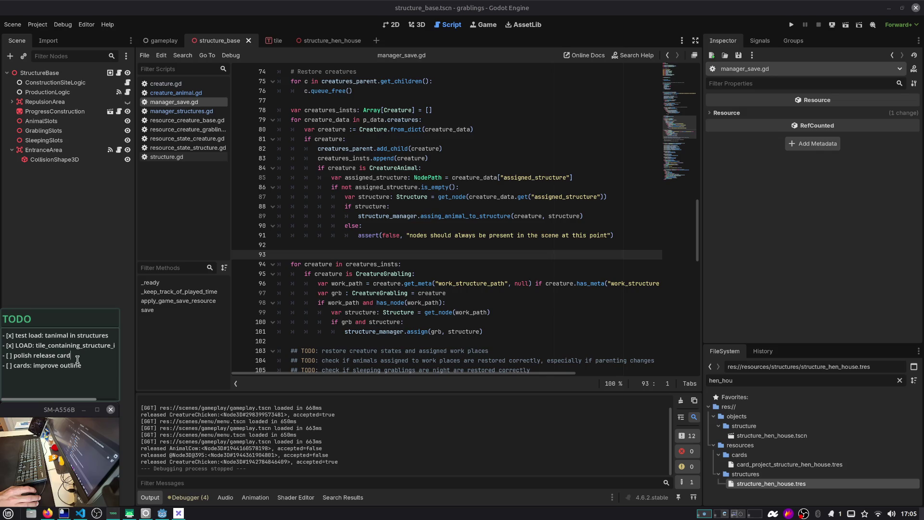
pyautogui.click(791, 25)
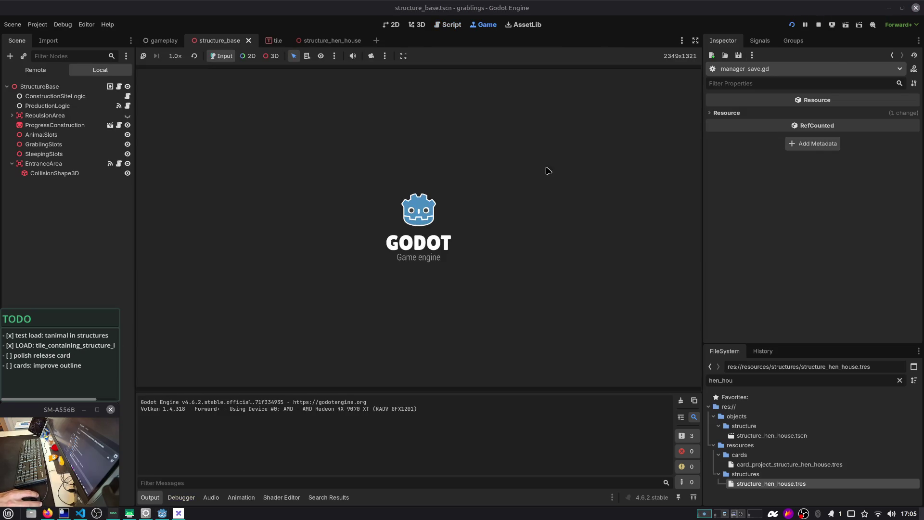
pyautogui.click(455, 211)
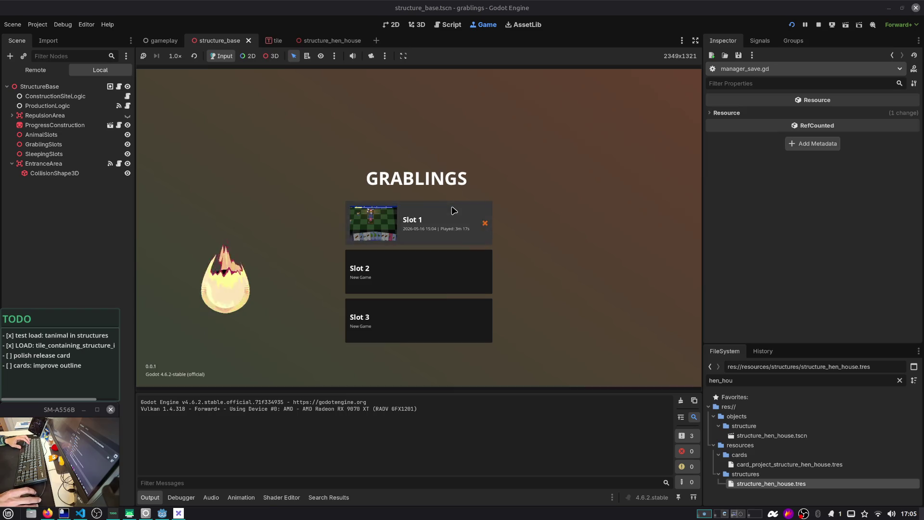
pyautogui.click(454, 211)
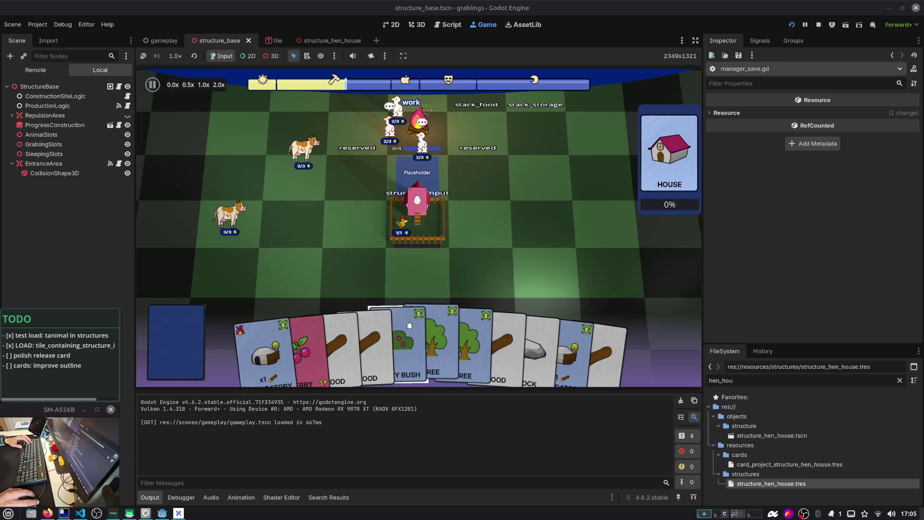
pyautogui.moveTo(375, 340)
pyautogui.mouseDown()
pyautogui.moveTo(544, 248)
pyautogui.moveTo(547, 220)
pyautogui.moveTo(484, 216)
pyautogui.moveTo(473, 244)
pyautogui.moveTo(292, 236)
pyautogui.moveTo(258, 167)
pyautogui.moveTo(432, 230)
pyautogui.moveTo(508, 155)
pyautogui.moveTo(410, 243)
pyautogui.moveTo(255, 158)
pyautogui.moveTo(361, 139)
pyautogui.moveTo(547, 143)
pyautogui.moveTo(456, 160)
pyautogui.moveTo(559, 188)
pyautogui.moveTo(515, 170)
pyautogui.moveTo(486, 231)
pyautogui.moveTo(523, 187)
pyautogui.moveTo(505, 347)
pyautogui.moveTo(510, 198)
pyautogui.moveTo(338, 199)
pyautogui.moveTo(604, 219)
pyautogui.moveTo(501, 204)
pyautogui.moveTo(554, 222)
pyautogui.moveTo(231, 154)
pyautogui.moveTo(419, 196)
pyautogui.moveTo(393, 202)
pyautogui.moveTo(581, 203)
pyautogui.moveTo(481, 202)
pyautogui.moveTo(355, 161)
pyautogui.moveTo(518, 166)
pyautogui.moveTo(489, 133)
pyautogui.moveTo(538, 187)
pyautogui.mouseUp()
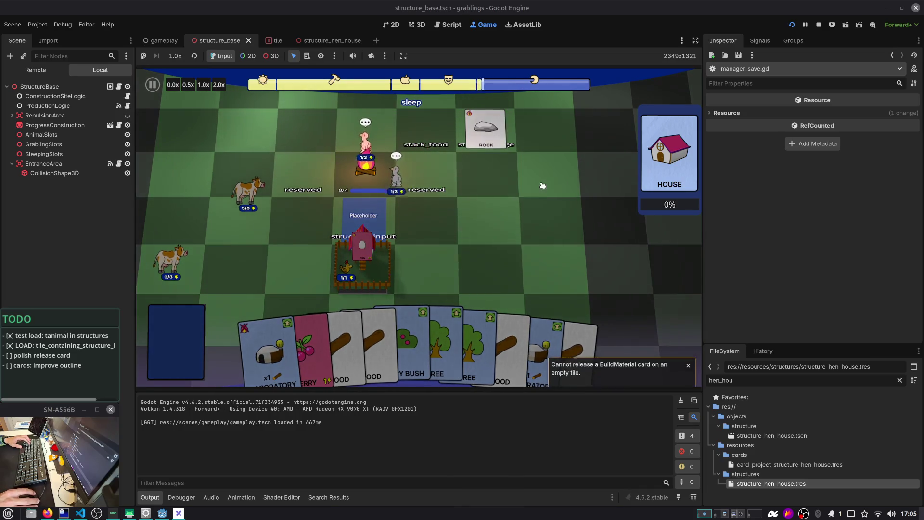
# Release the Rock card on an empty tile, pick it up again, and drop it onto a board tile
pyautogui.moveTo(487, 130)
pyautogui.mouseDown()
pyautogui.moveTo(529, 193)
pyautogui.moveTo(542, 154)
pyautogui.mouseUp()
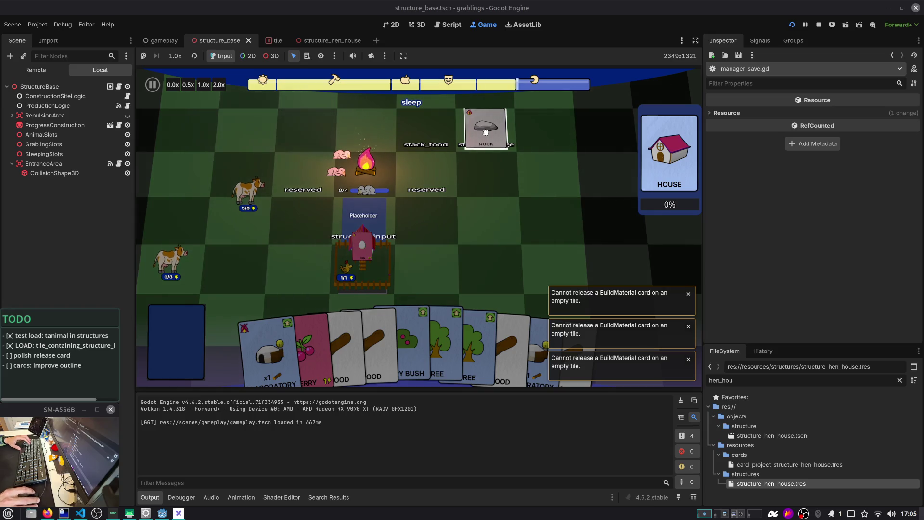
pyautogui.moveTo(487, 135)
pyautogui.mouseDown()
pyautogui.moveTo(439, 126)
pyautogui.moveTo(186, 131)
pyautogui.moveTo(247, 141)
pyautogui.moveTo(503, 140)
pyautogui.mouseUp()
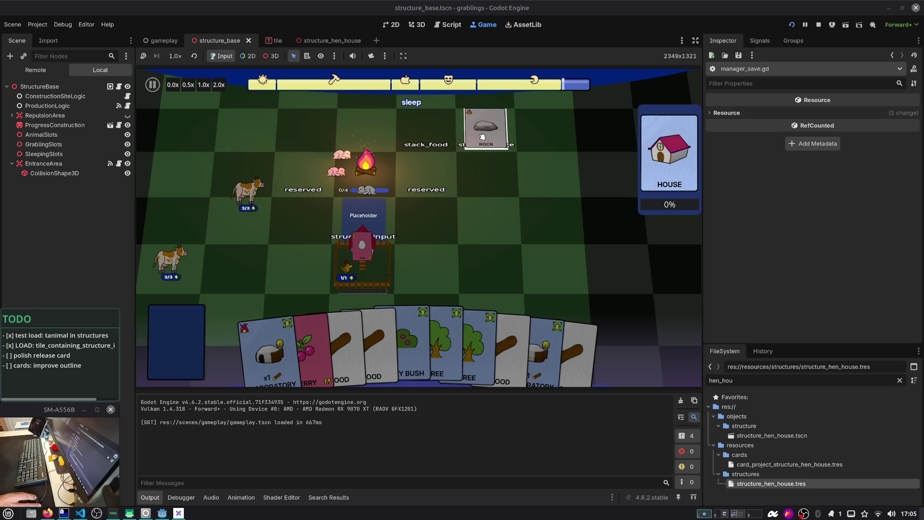
pyautogui.moveTo(489, 128)
pyautogui.mouseDown()
pyautogui.moveTo(539, 145)
pyautogui.moveTo(457, 124)
pyautogui.moveTo(481, 126)
pyautogui.mouseUp()
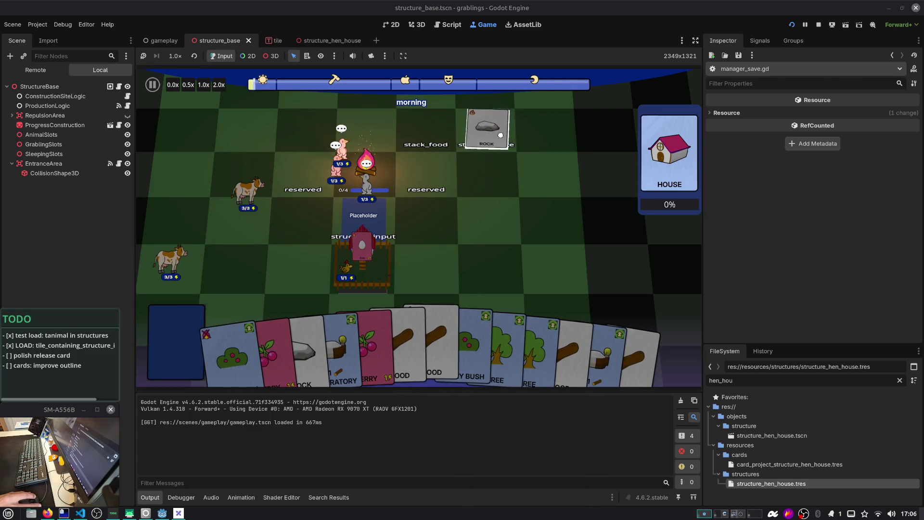
pyautogui.moveTo(480, 126); pyautogui.dragTo(530, 207)
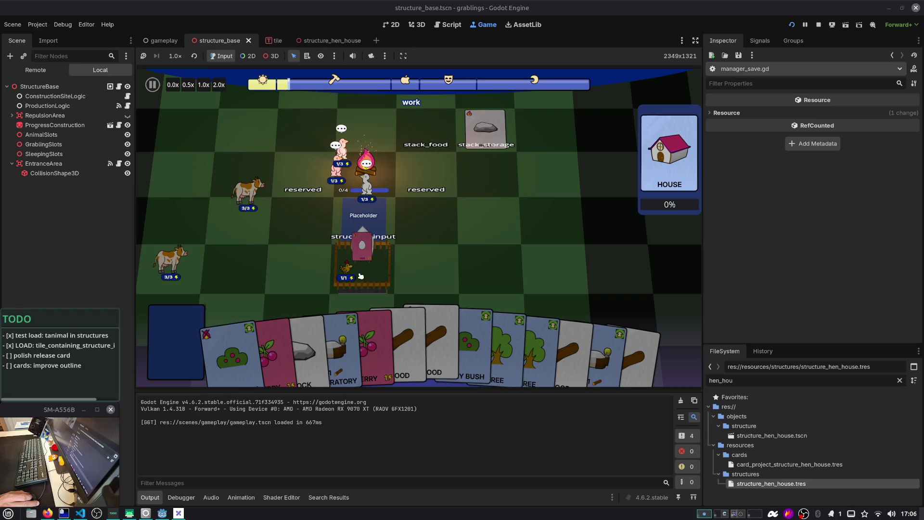
# Carry the egg over the hen house, hold Wood and Laboratory cards over the board, then exit to the main menu
pyautogui.moveTo(355, 260)
pyautogui.mouseDown()
pyautogui.moveTo(462, 239)
pyautogui.moveTo(386, 264)
pyautogui.mouseUp()
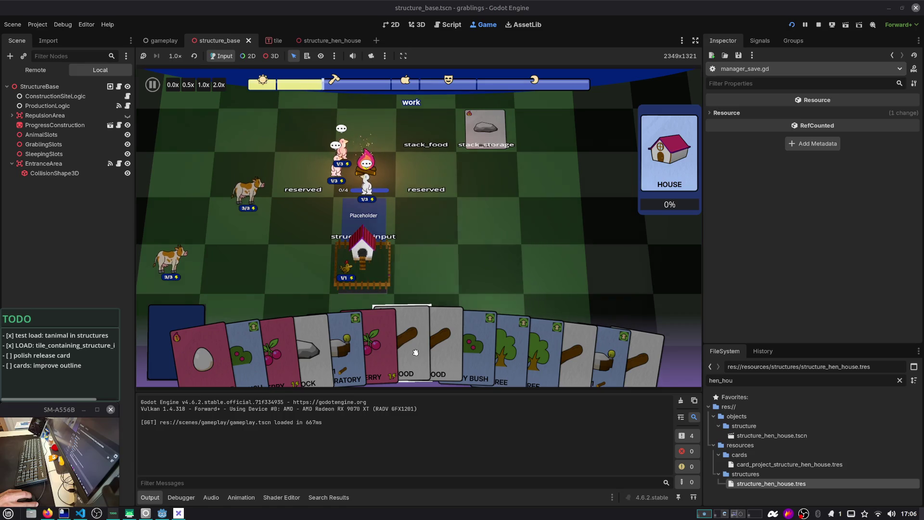
pyautogui.moveTo(416, 352)
pyautogui.mouseDown()
pyautogui.moveTo(435, 199)
pyautogui.moveTo(487, 198)
pyautogui.moveTo(467, 208)
pyautogui.moveTo(465, 198)
pyautogui.moveTo(484, 140)
pyautogui.mouseUp()
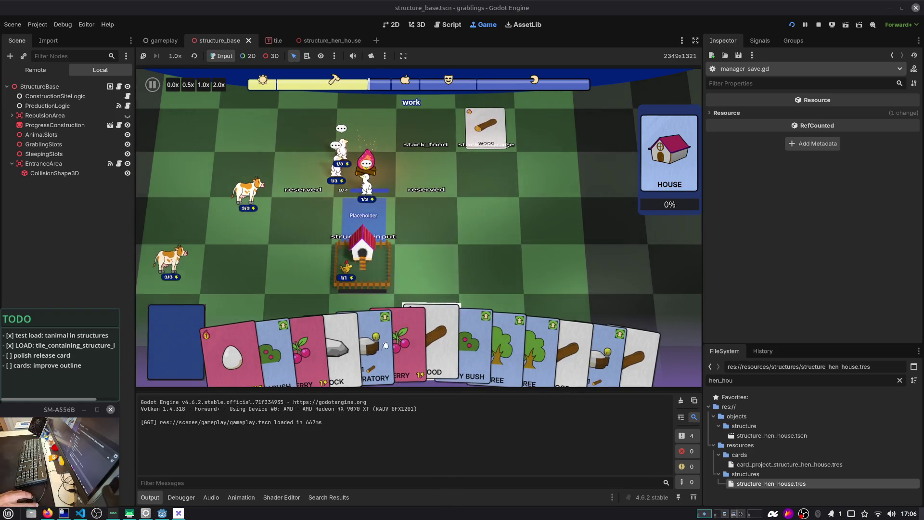
pyautogui.moveTo(376, 347)
pyautogui.mouseDown()
pyautogui.moveTo(486, 216)
pyautogui.moveTo(500, 223)
pyautogui.moveTo(406, 258)
pyautogui.moveTo(497, 221)
pyautogui.mouseUp()
pyautogui.press('Escape')
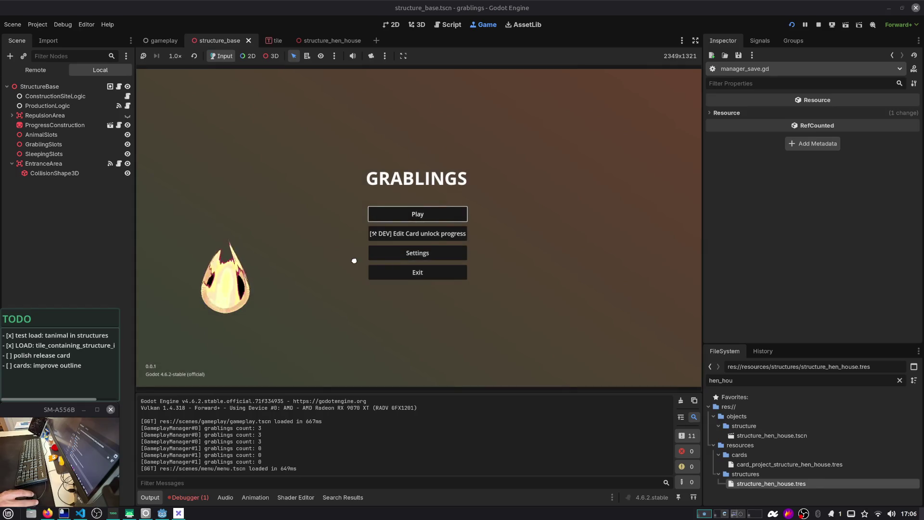
# Jump from the Debugger's Errors list to the gameplay.gd:73 error
pyautogui.click(202, 497)
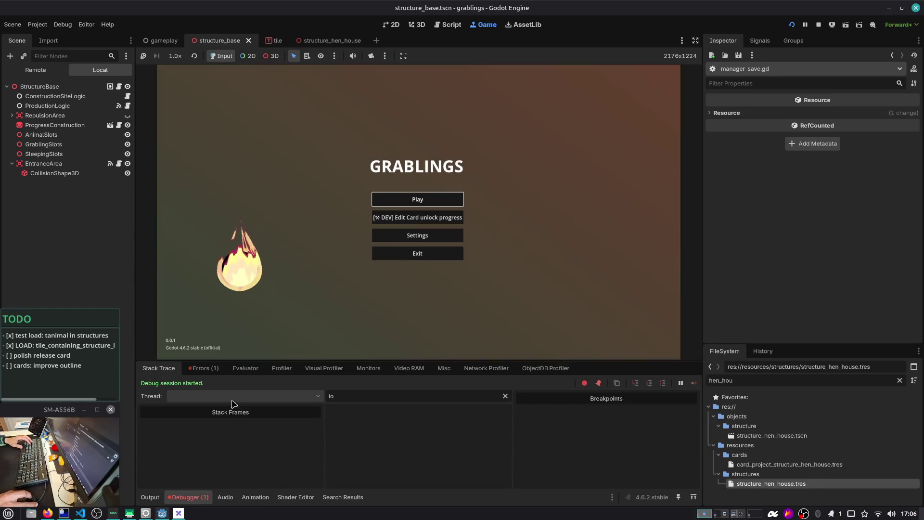
pyautogui.click(204, 368)
pyautogui.click(248, 400)
pyautogui.scroll(2, 313, 140)
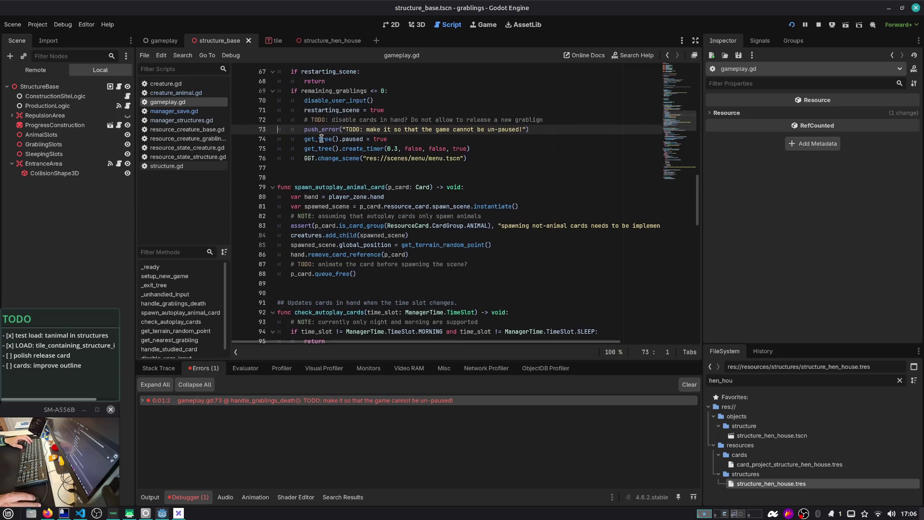
# Delete the push_error line 73 and its TODO comment on line 72, then relaunch to the save-slot list
pyautogui.press('BackSpace')
pyautogui.press('BackSpace')
pyautogui.press('BackSpace')
pyautogui.write('warn')
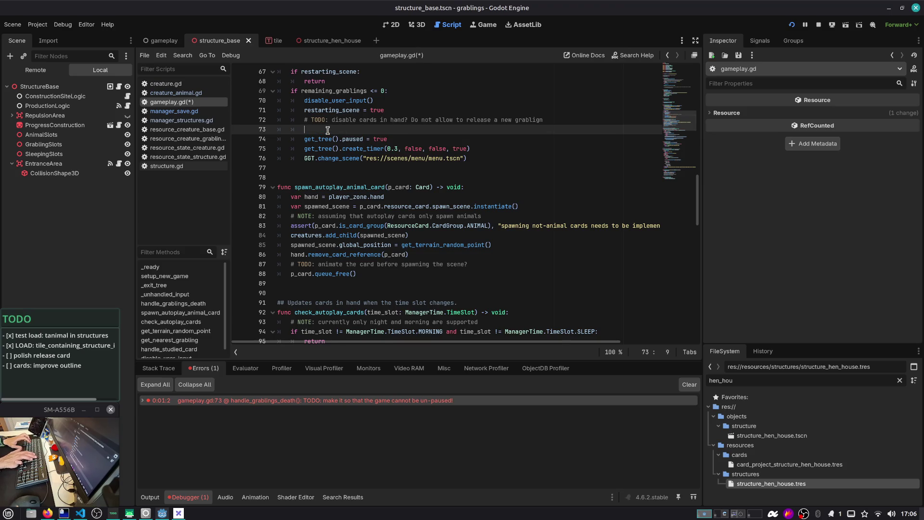
pyautogui.hotkey('ctrl', 'shift', 'k')
pyautogui.moveTo(383, 146)
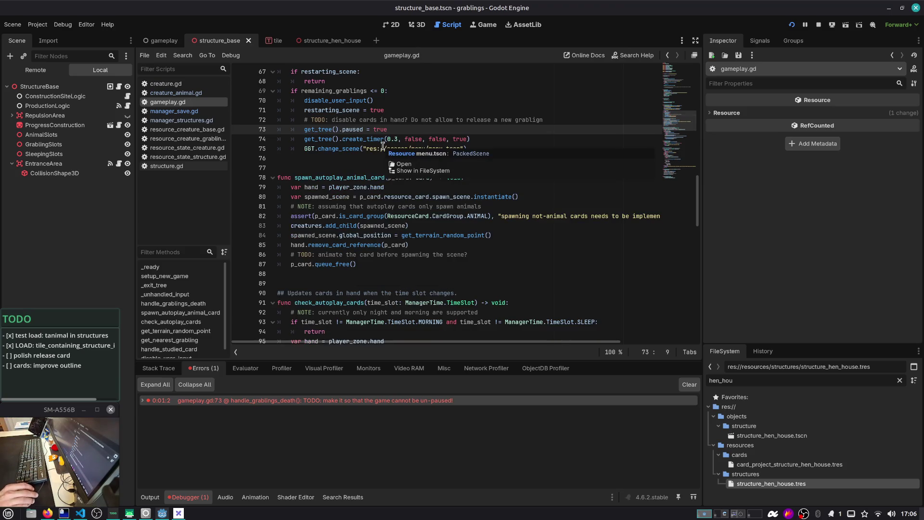
pyautogui.click(525, 120)
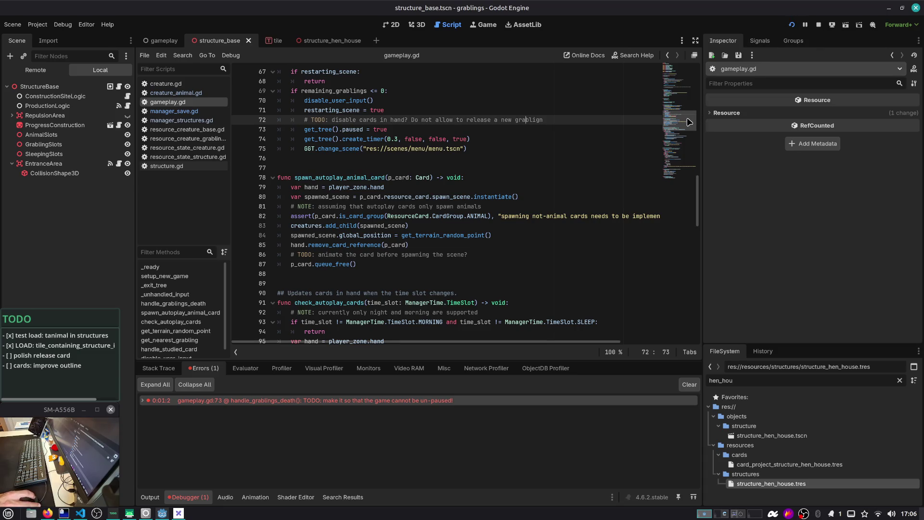
pyautogui.hotkey('ctrl', 'shift', 'k')
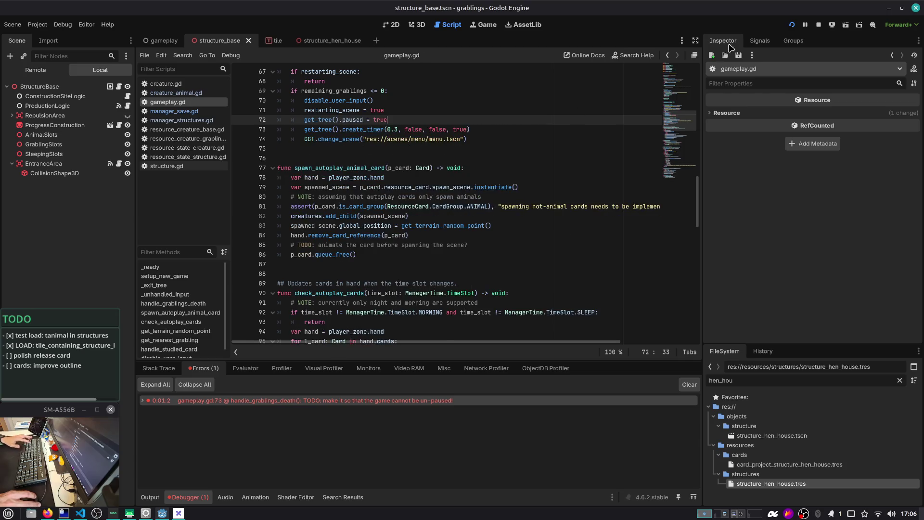
pyautogui.click(791, 25)
pyautogui.click(461, 213)
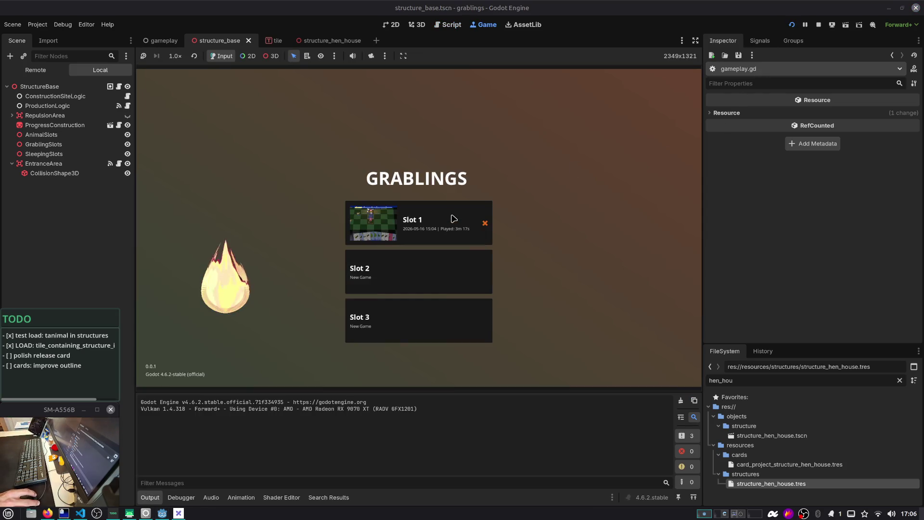
# Load the Slot 1 save, stop the game, and close structure_base and all open scripts
pyautogui.click(454, 218)
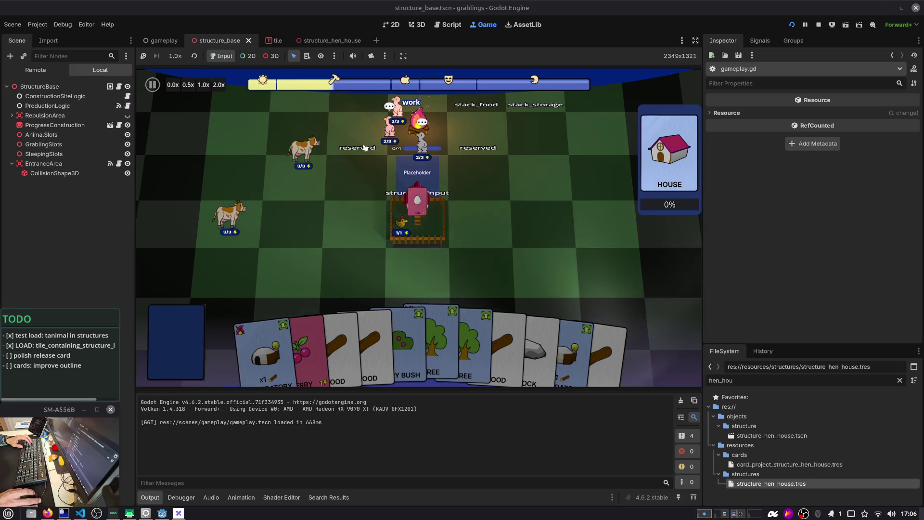
pyautogui.press('F8')
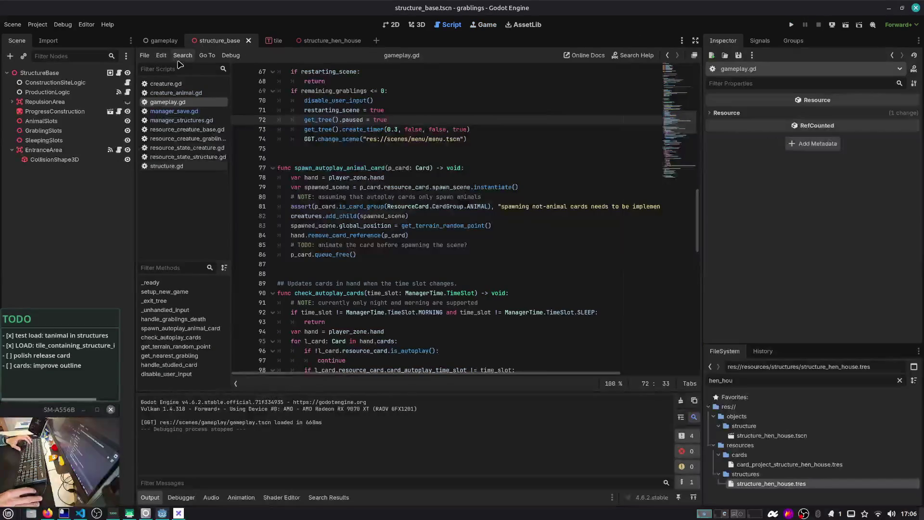
pyautogui.middleClick(202, 43)
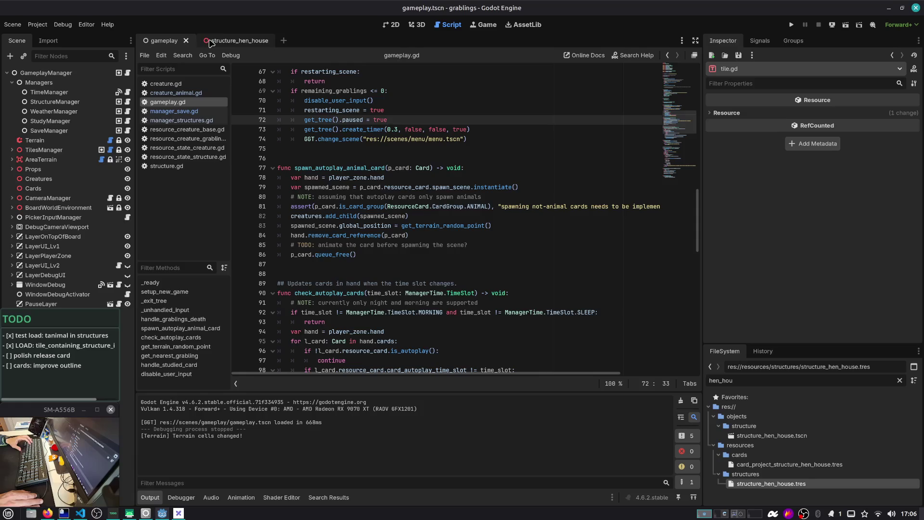
pyautogui.rightClick(180, 84)
pyautogui.click(198, 120)
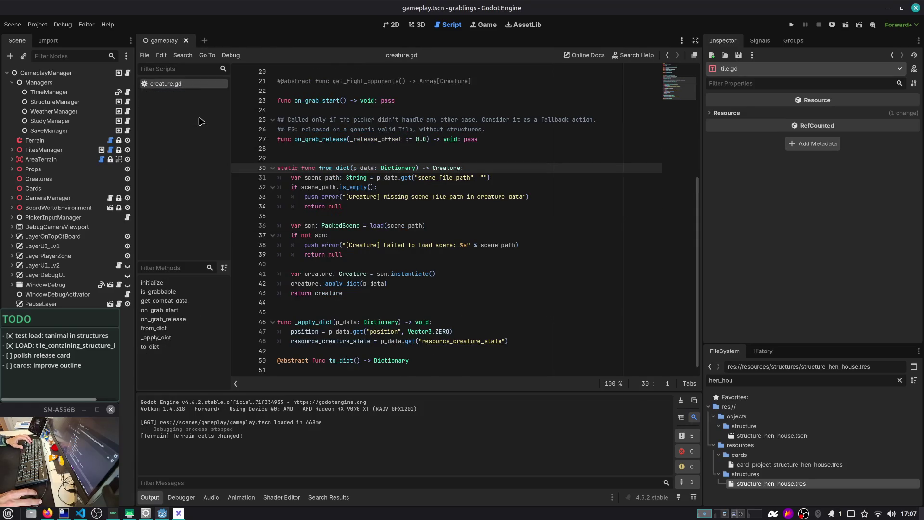
pyautogui.middleClick(184, 84)
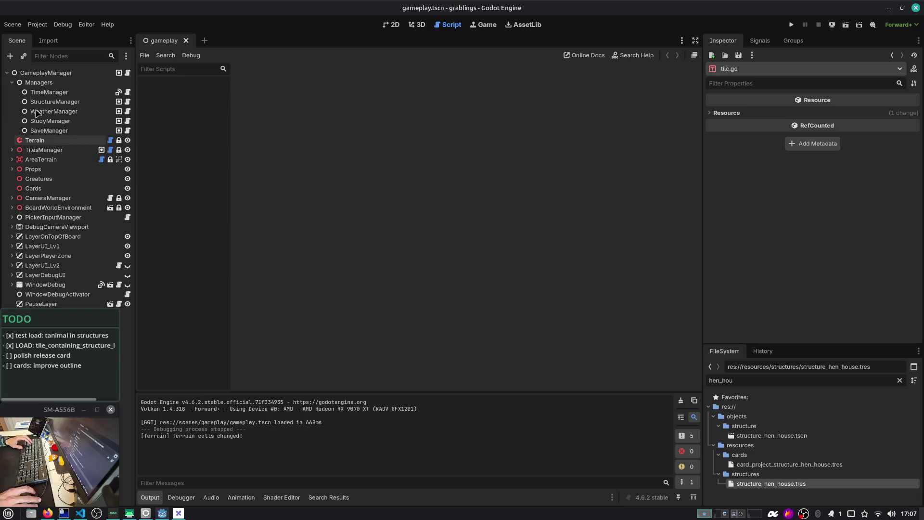
# Collapse Managers, expand PickerInputManager, select Picker_UI_3D and switch to the 3D view
pyautogui.click(12, 82)
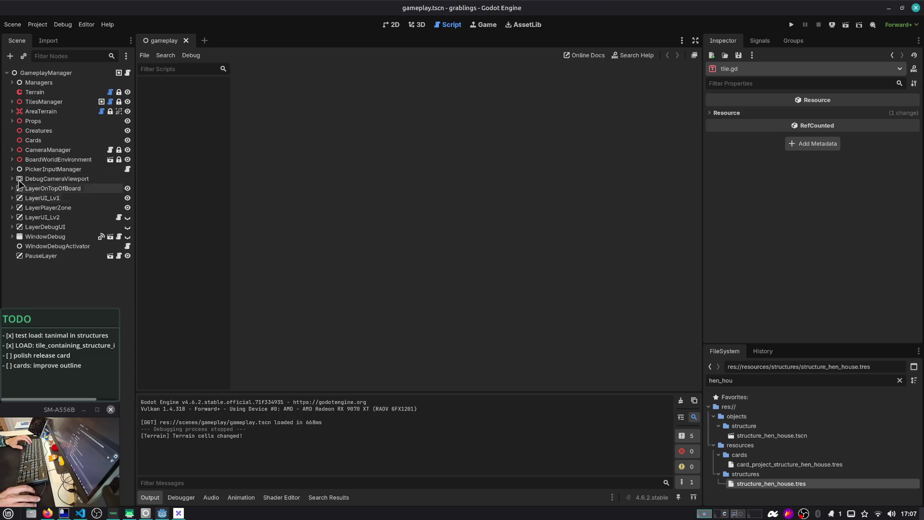
pyautogui.click(12, 169)
pyautogui.click(71, 180)
pyautogui.click(417, 25)
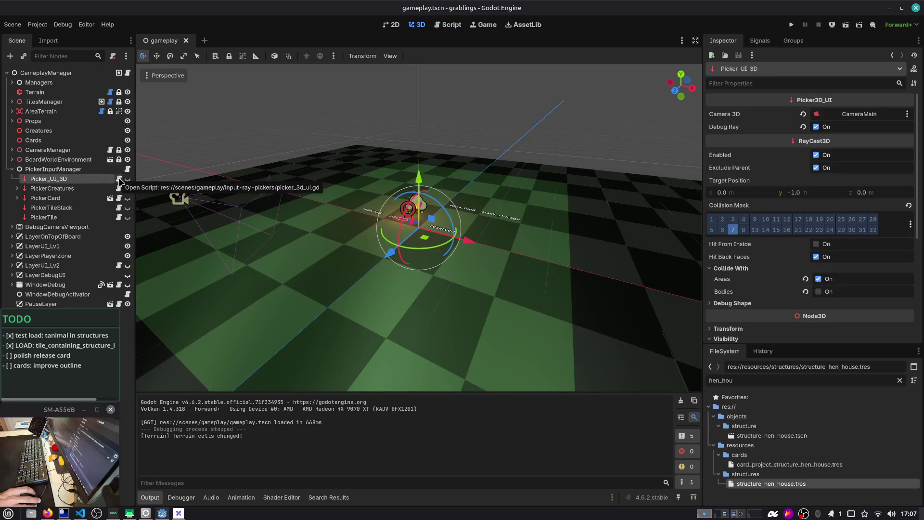
# Expand PickerCard and open CardDraggerTerrain's attached card_dragger.gd script
pyautogui.click(17, 198)
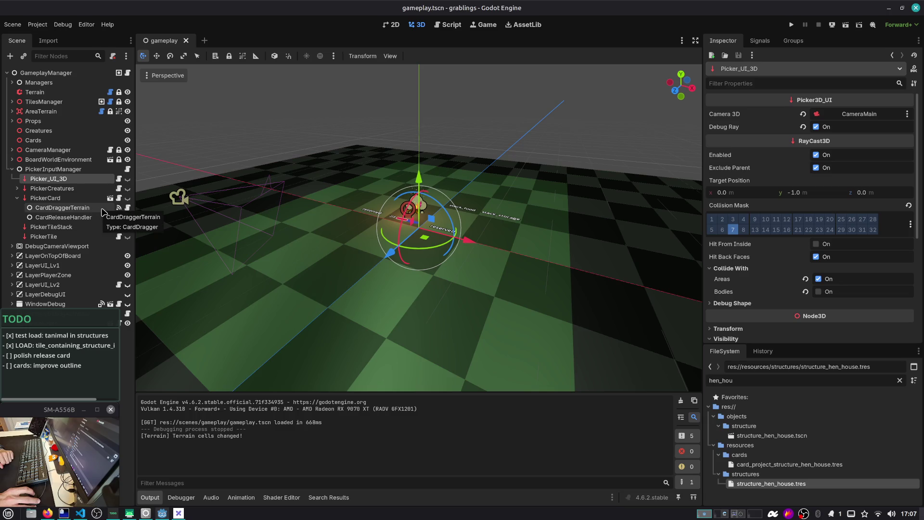
pyautogui.click(128, 208)
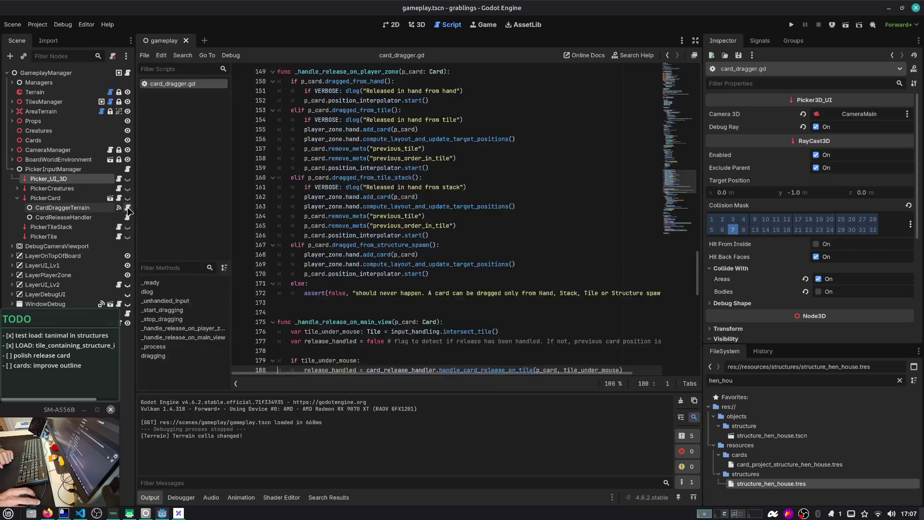
pyautogui.doubleClick(83, 207)
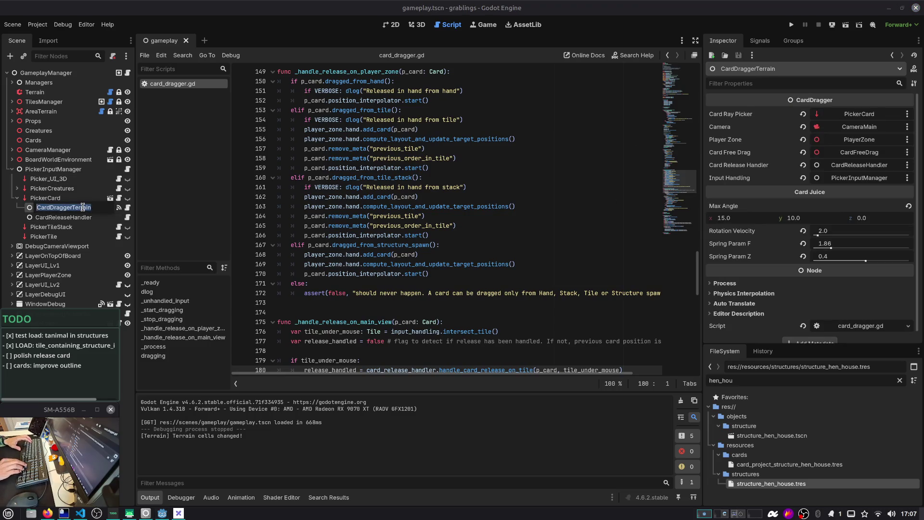
pyautogui.press('Escape')
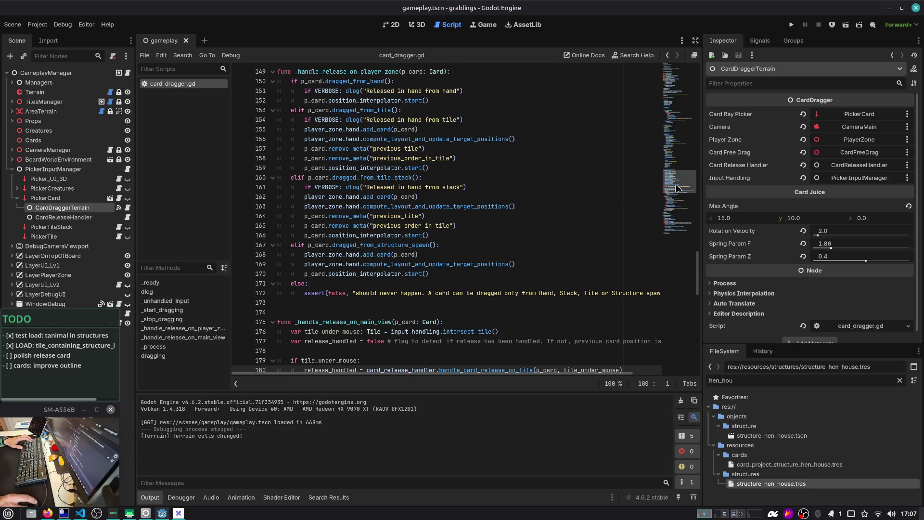
pyautogui.moveTo(678, 188); pyautogui.dragTo(660, 70)
pyautogui.scroll(-3, 354, 181)
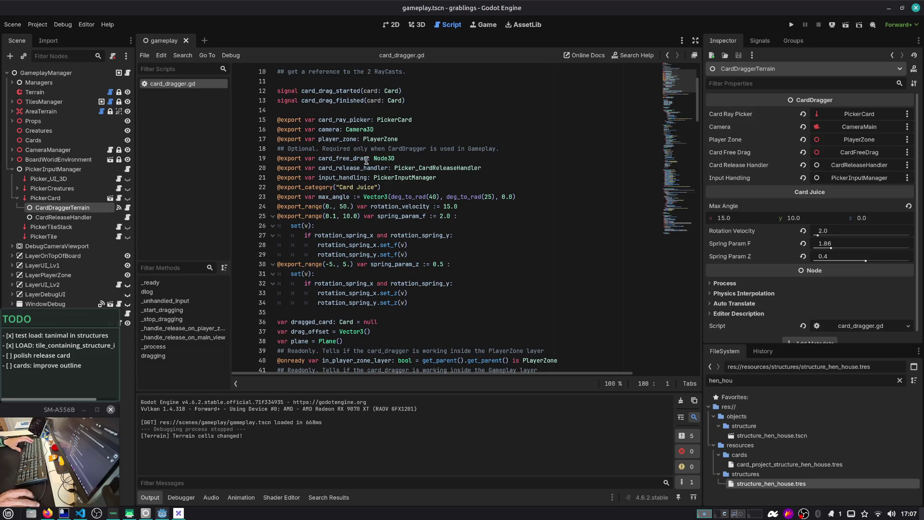
pyautogui.moveTo(350, 101)
pyautogui.mouseDown()
pyautogui.moveTo(414, 121)
pyautogui.moveTo(428, 245)
pyautogui.mouseUp()
pyautogui.scroll(3, 429, 176)
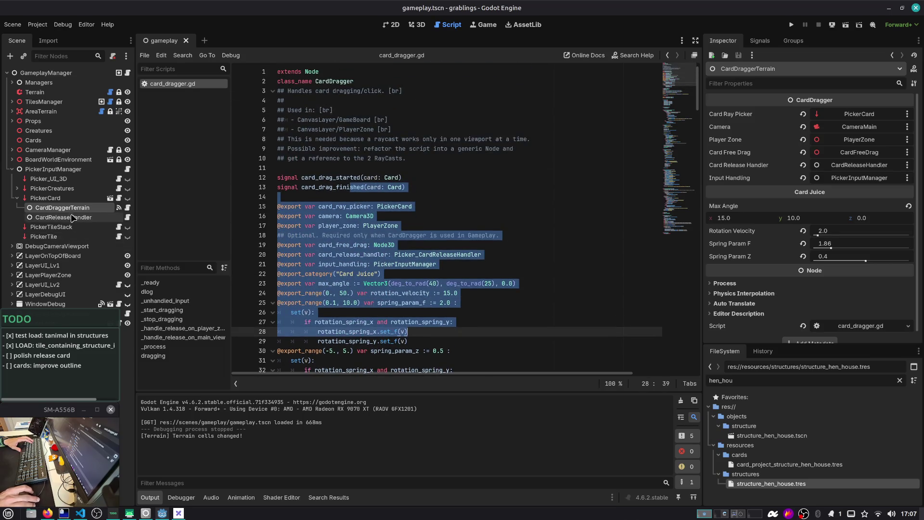
# Filter the scene tree for 'carddra' to find the card dragger nodes, then clear the filter
pyautogui.click(46, 57)
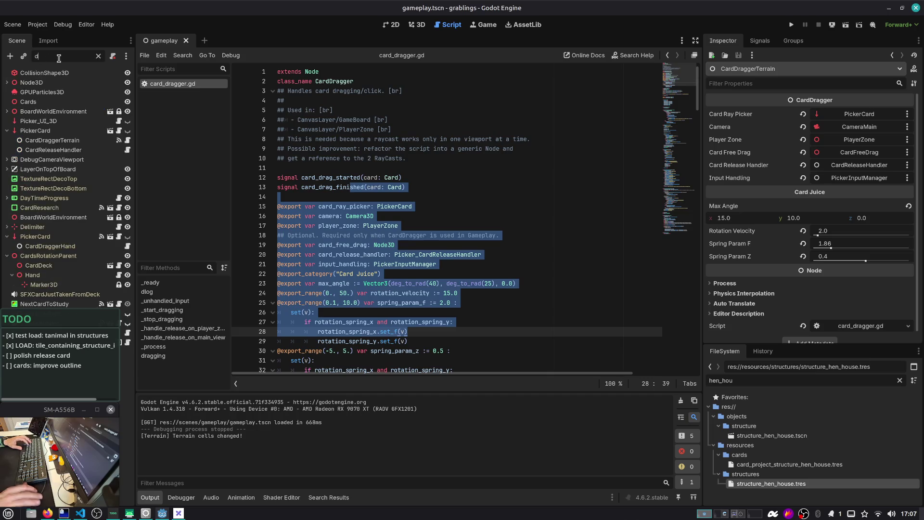
pyautogui.write('card')
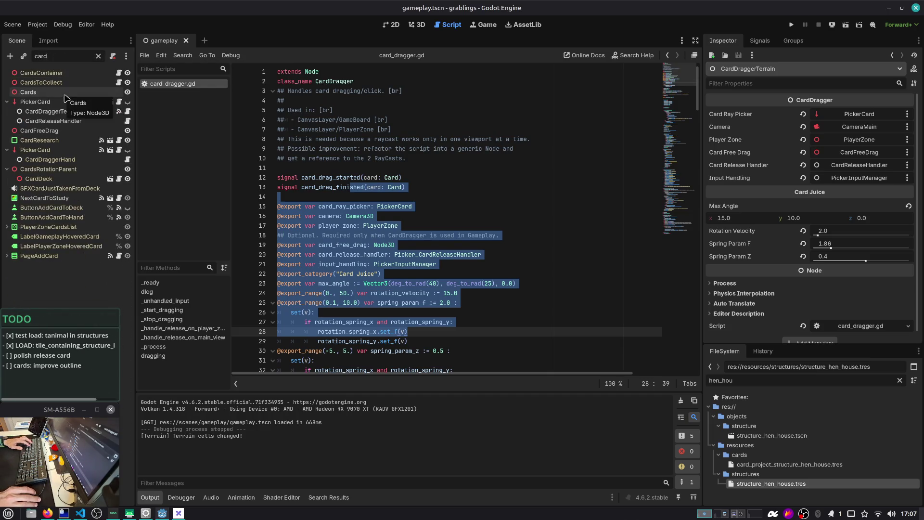
pyautogui.write('dra')
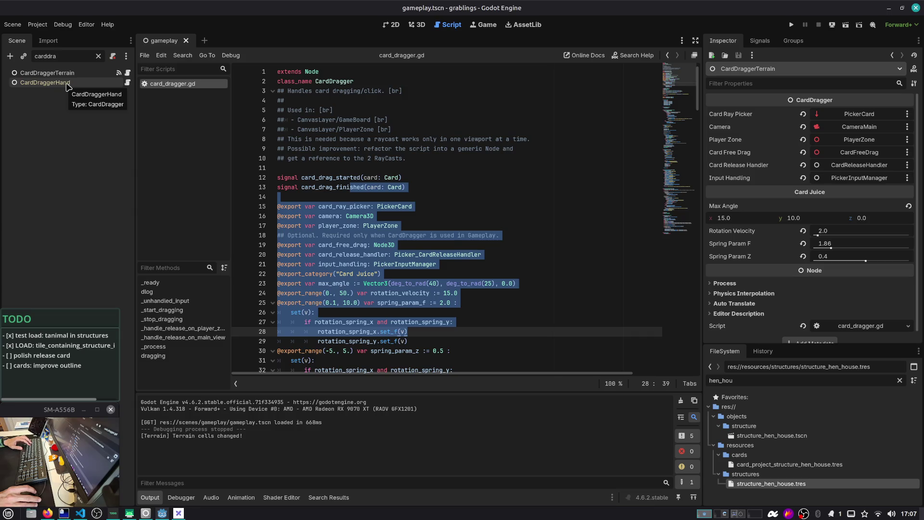
pyautogui.click(99, 57)
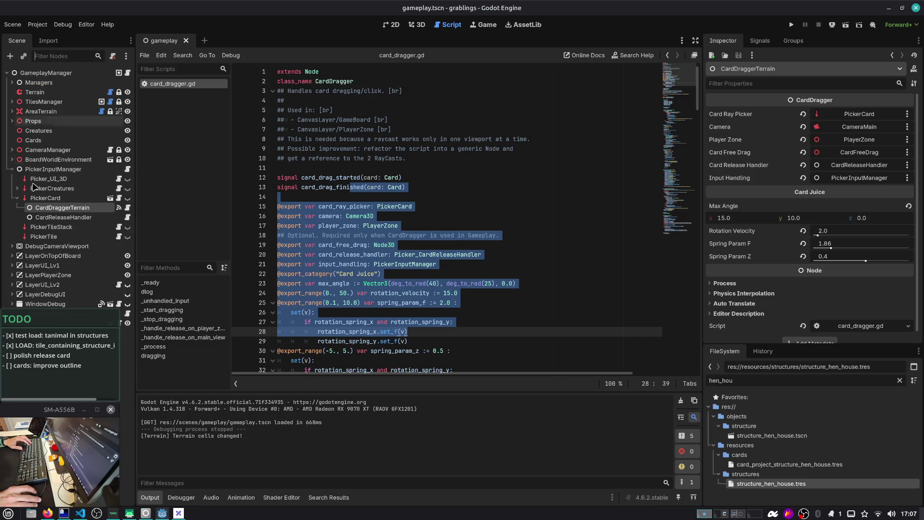
pyautogui.click(357, 215)
# Scroll through card_dragger.gd down to the _start_dragging function
pyautogui.scroll(-5, 354, 214)
pyautogui.scroll(-2, 354, 215)
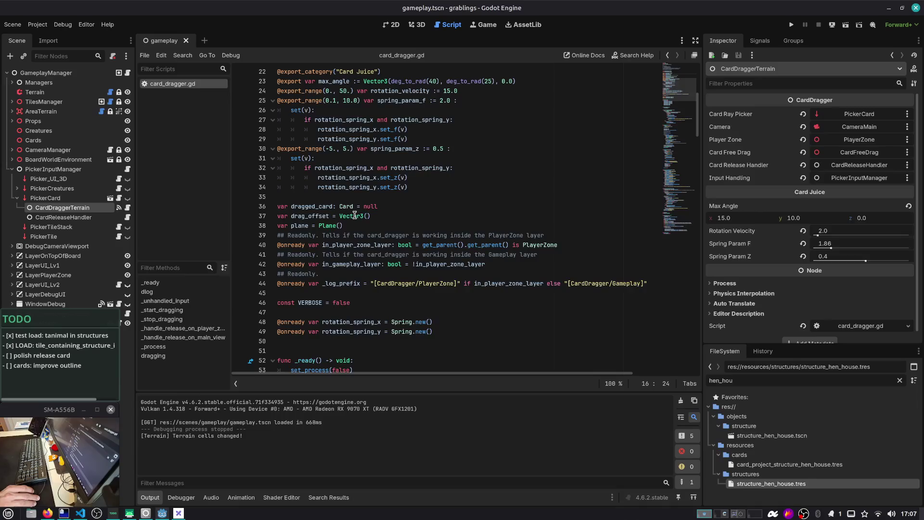
pyautogui.moveTo(354, 216)
pyautogui.scroll(-9, 354, 215)
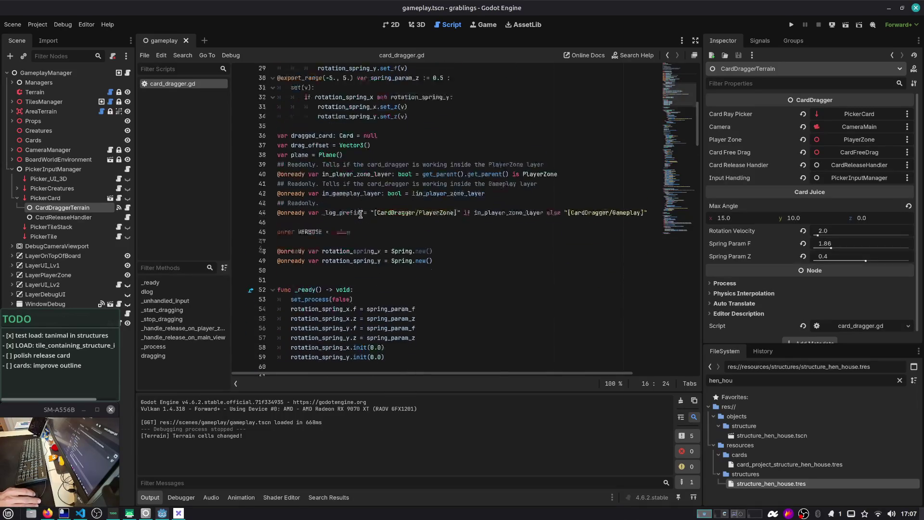
pyautogui.scroll(-4, 366, 206)
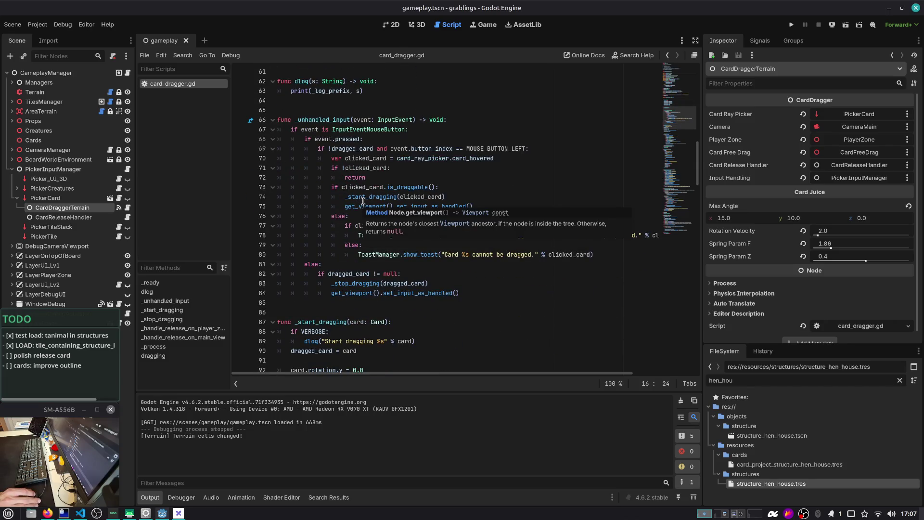
pyautogui.scroll(-2, 446, 168)
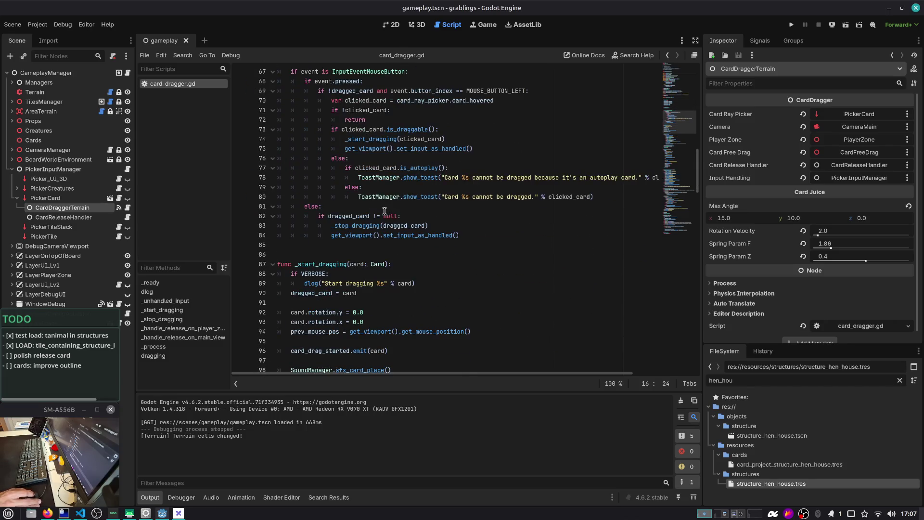
pyautogui.scroll(-2, 385, 211)
pyautogui.doubleClick(327, 206)
pyautogui.scroll(-3, 339, 205)
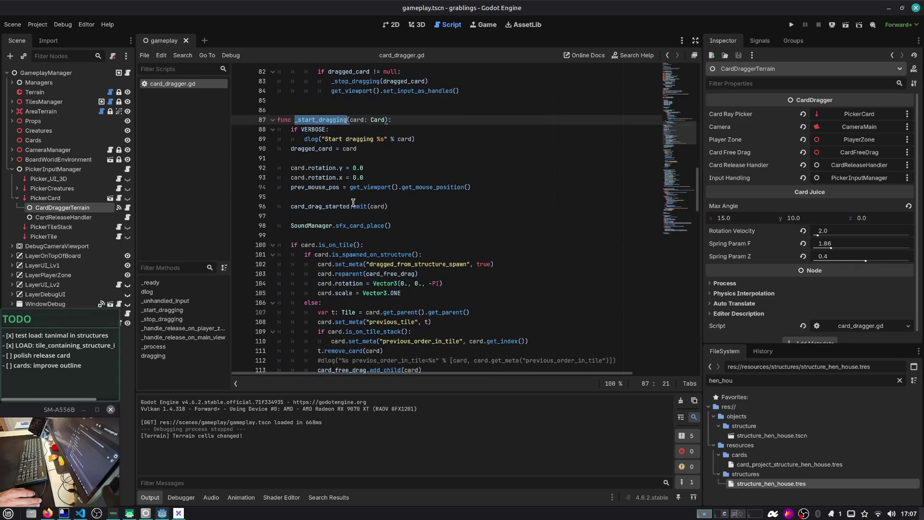
pyautogui.scroll(-7, 352, 202)
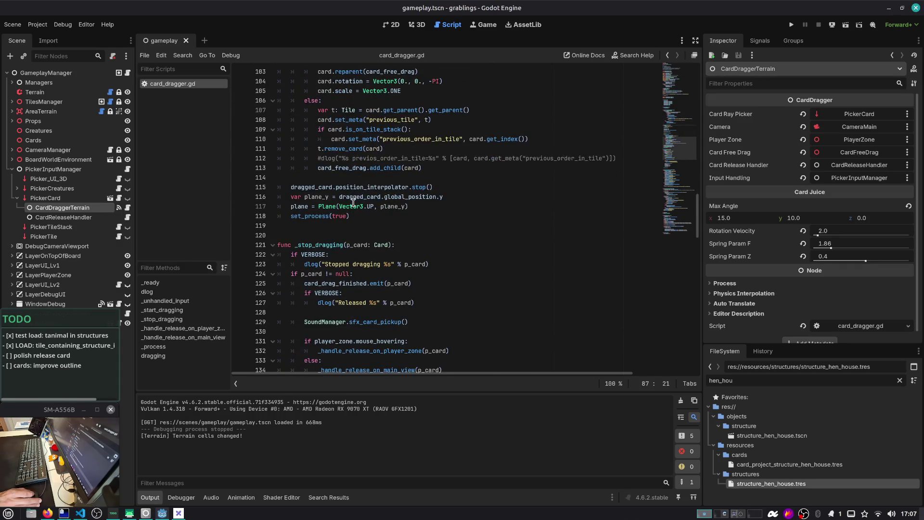
pyautogui.scroll(-5, 353, 202)
pyautogui.scroll(-9, 353, 202)
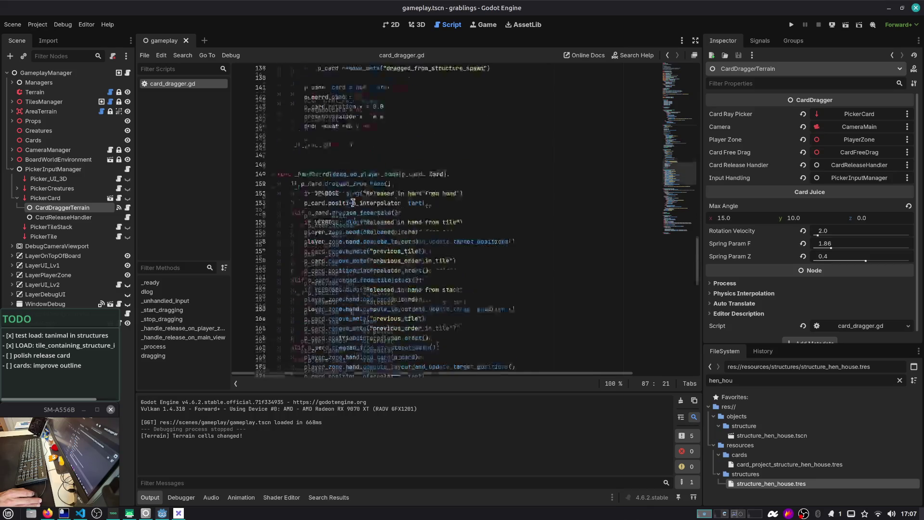
# Review the release handlers and fold _handle_release_on_main_view at line 175
pyautogui.doubleClick(354, 110)
pyautogui.scroll(-6, 386, 121)
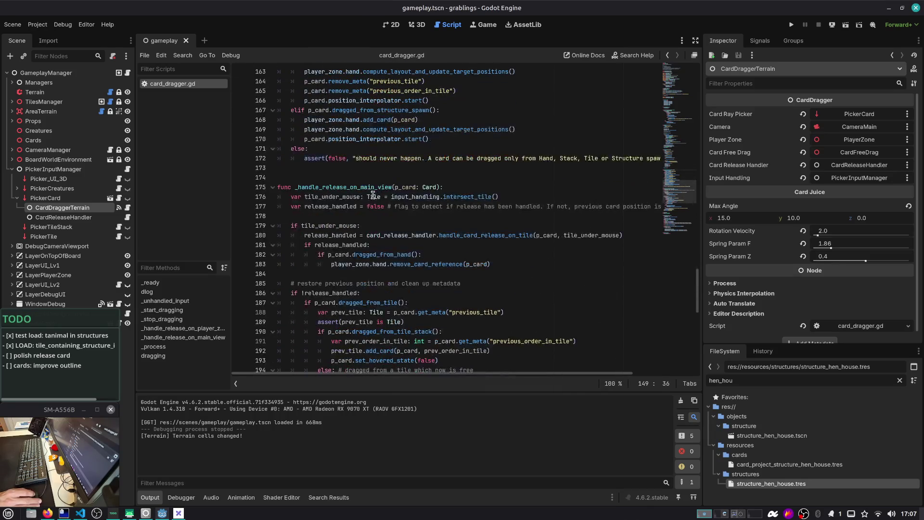
pyautogui.doubleClick(322, 188)
pyautogui.click(272, 188)
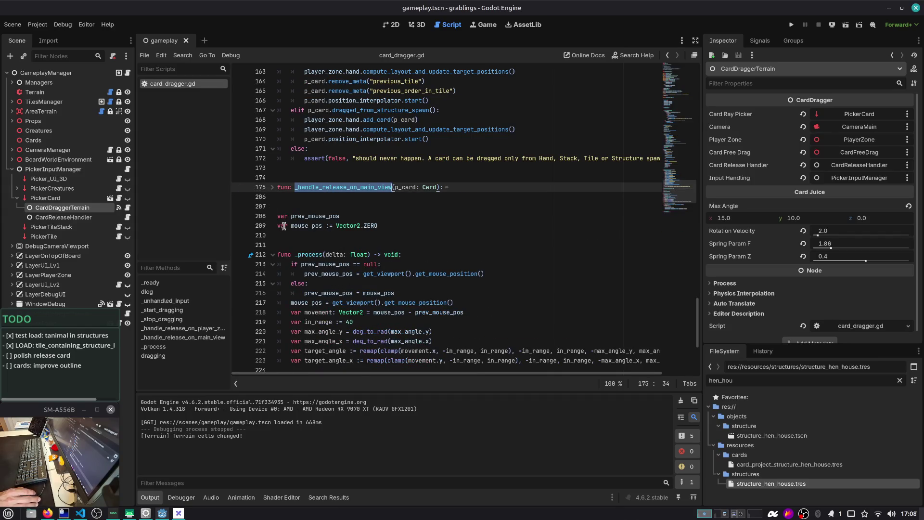
pyautogui.scroll(9, 284, 226)
pyautogui.scroll(-1, 271, 200)
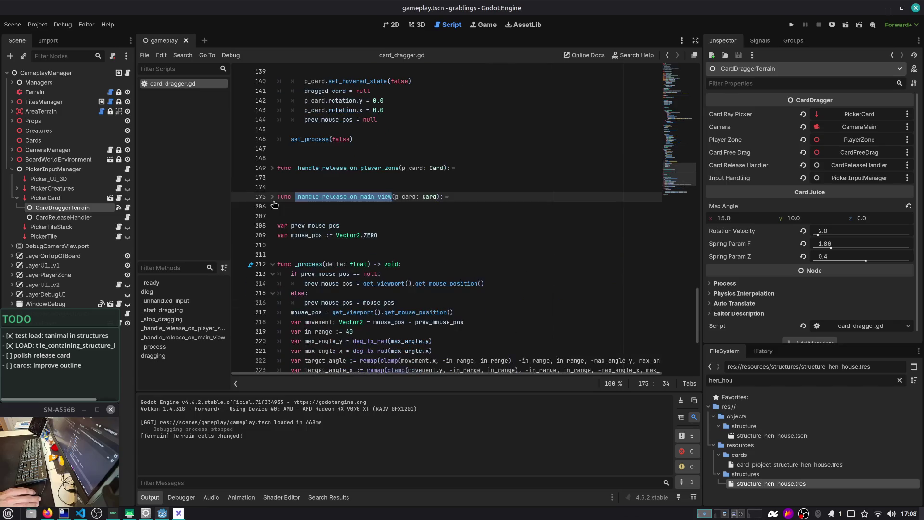
# Move the prev_mouse_pos and mouse_pos declarations to just below the plane variable
pyautogui.moveTo(284, 245); pyautogui.dragTo(278, 226)
pyautogui.hotkey('ctrl', 'c')
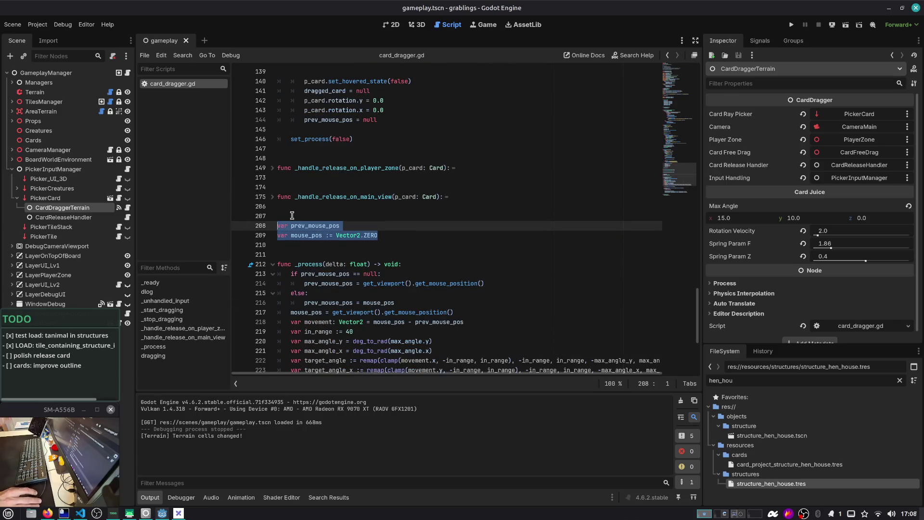
pyautogui.press('BackSpace')
pyautogui.press('Delete')
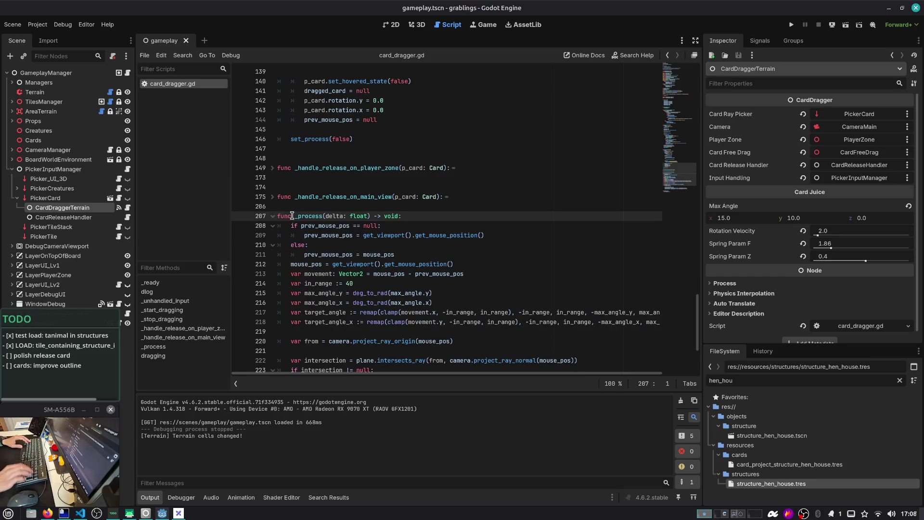
pyautogui.press('Delete')
pyautogui.click(679, 72)
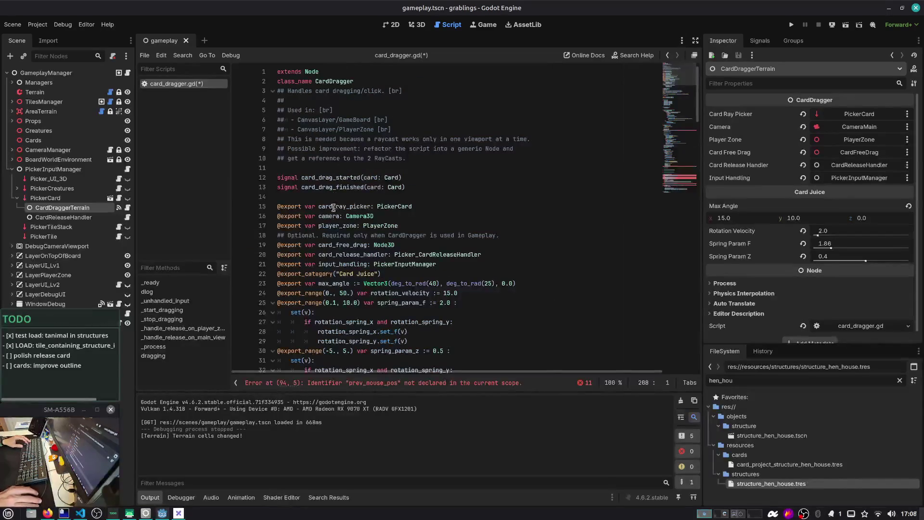
pyautogui.scroll(-5, 331, 216)
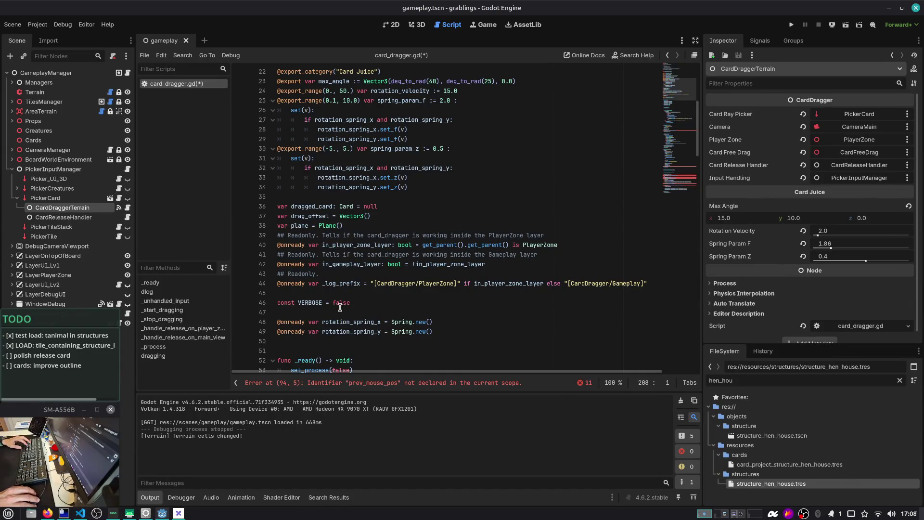
pyautogui.click(353, 226)
pyautogui.hotkey('ctrl', 'v')
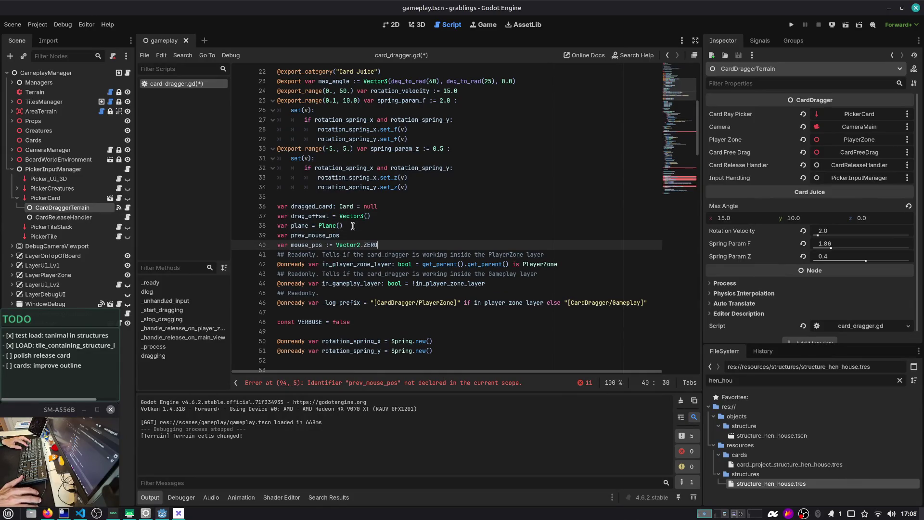
# Fold _stop_dragging and trace prev_mouse_pos uses through _unhandled_input
pyautogui.moveTo(679, 96); pyautogui.dragTo(677, 159)
pyautogui.click(272, 94)
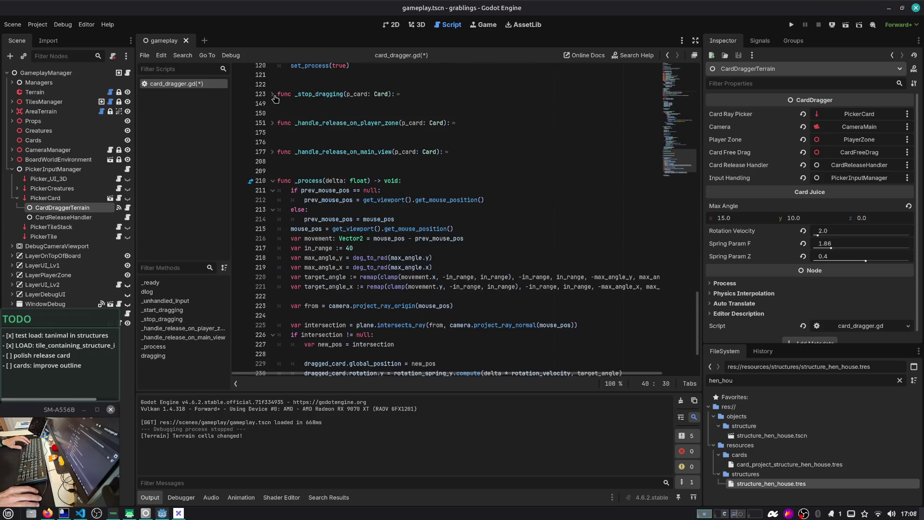
pyautogui.scroll(-2, 280, 186)
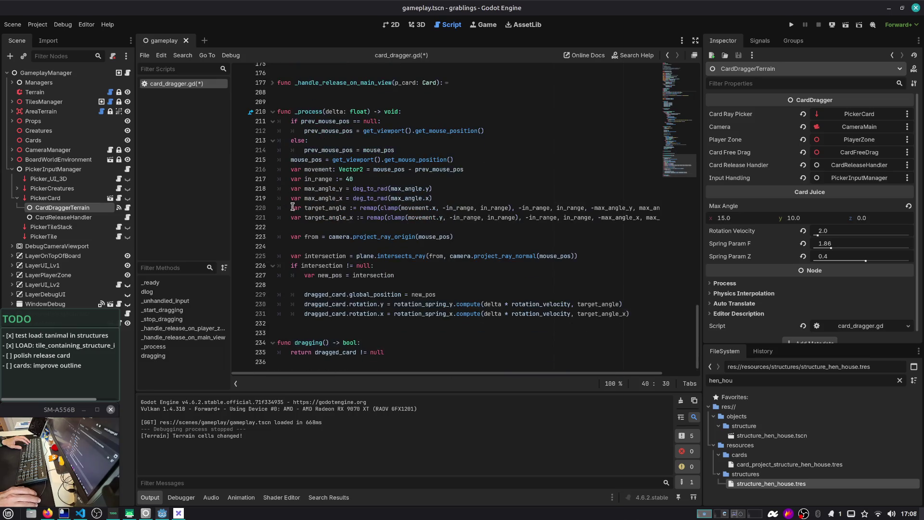
pyautogui.doubleClick(320, 121)
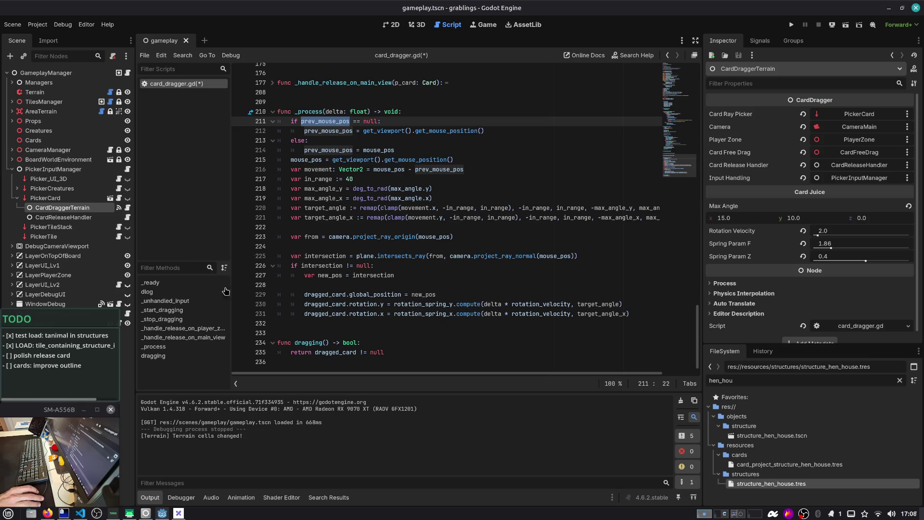
pyautogui.click(170, 302)
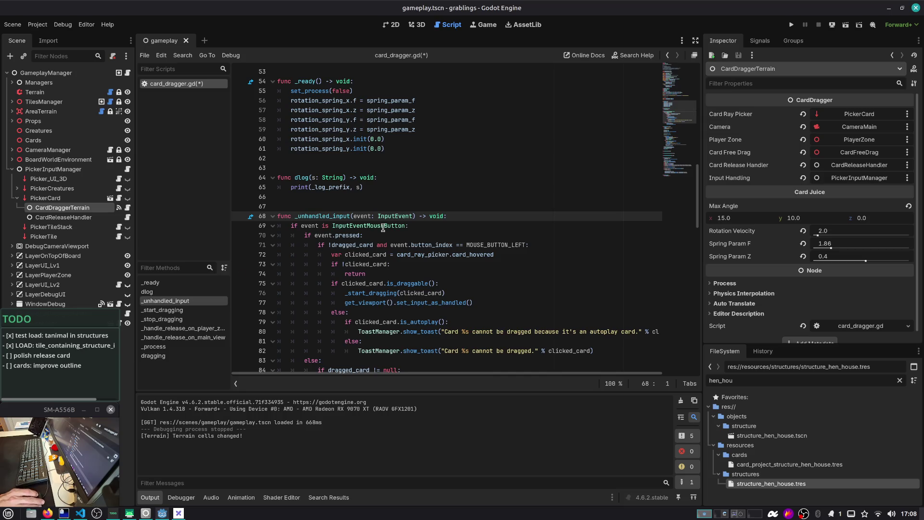
pyautogui.click(274, 227)
pyautogui.click(274, 227)
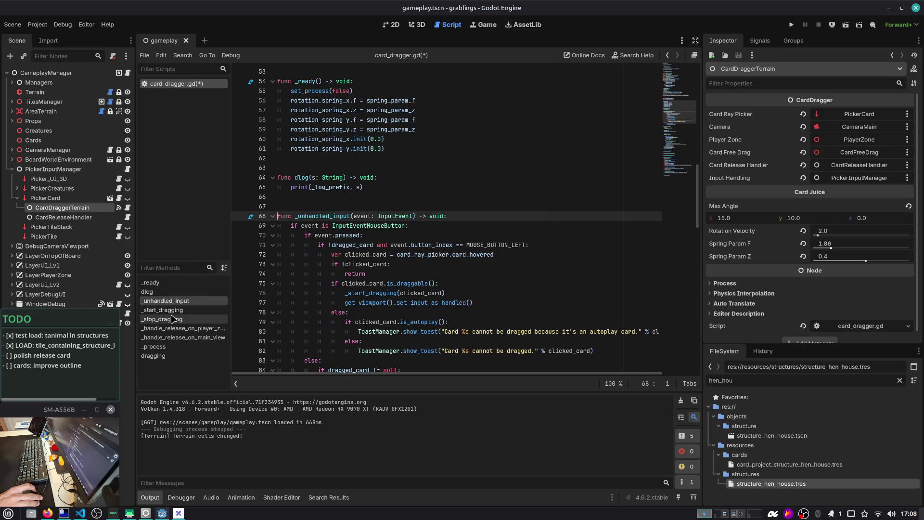
# In _process, check where prev_mouse_pos and mouse_pos are assigned around line 214
pyautogui.click(159, 346)
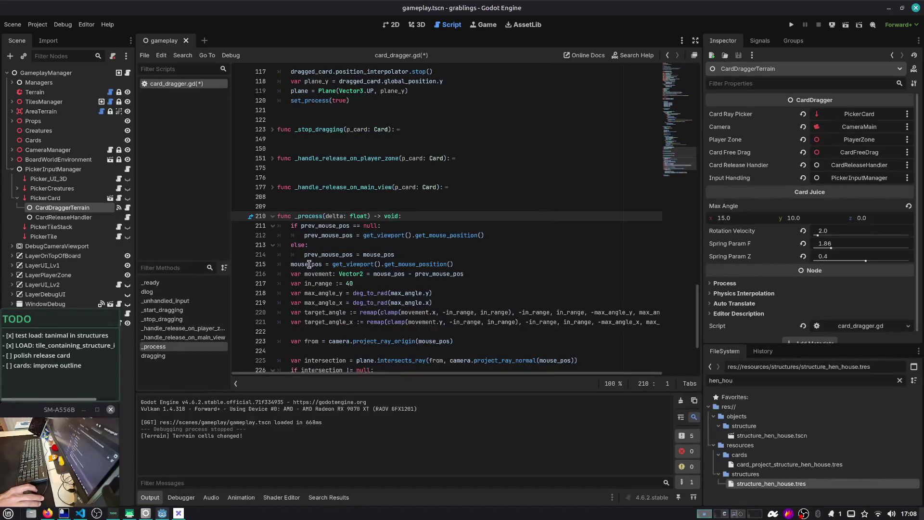
pyautogui.scroll(-1, 325, 189)
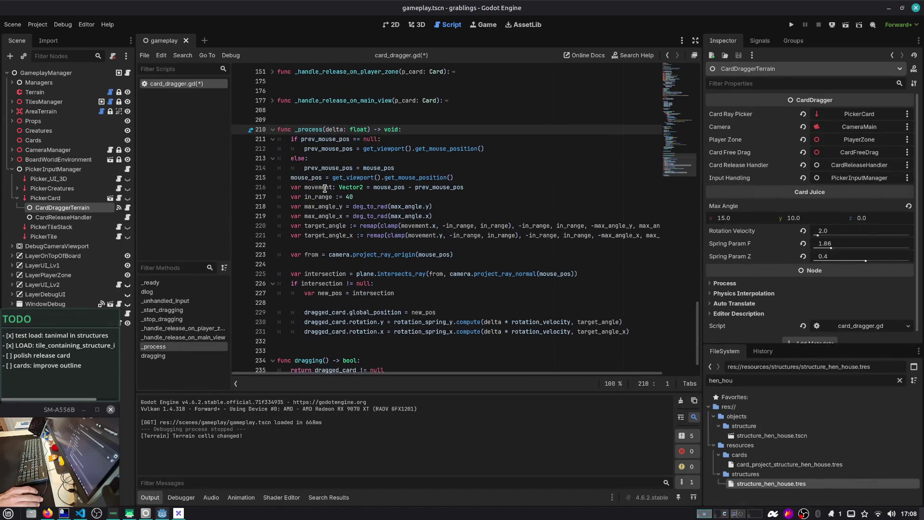
pyautogui.doubleClick(335, 148)
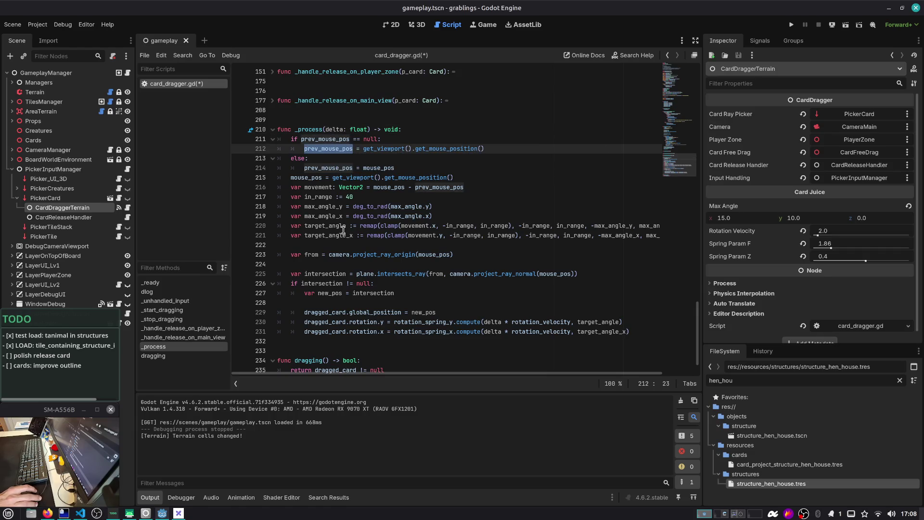
pyautogui.scroll(-1, 352, 266)
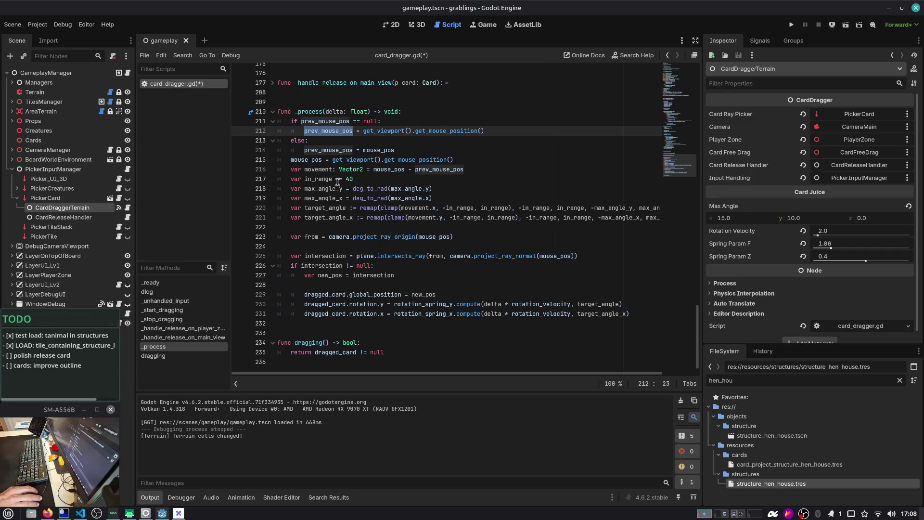
pyautogui.doubleClick(336, 151)
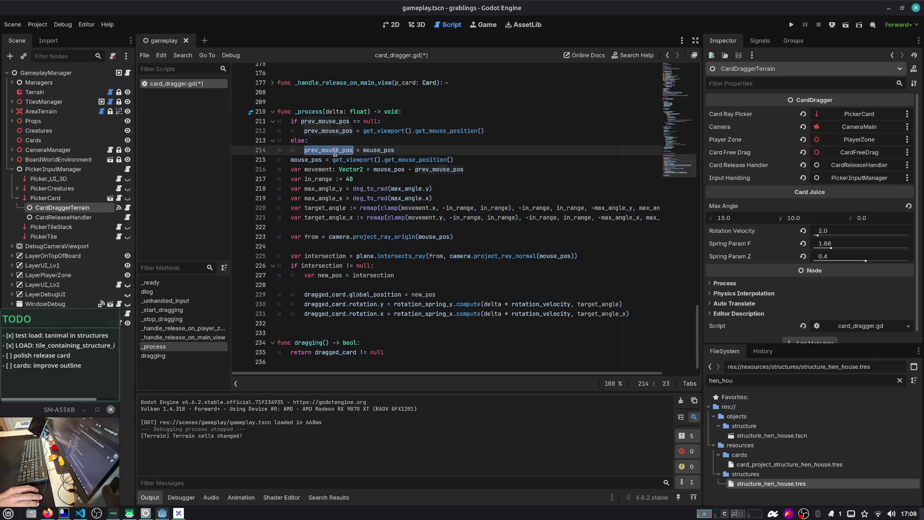
pyautogui.doubleClick(376, 150)
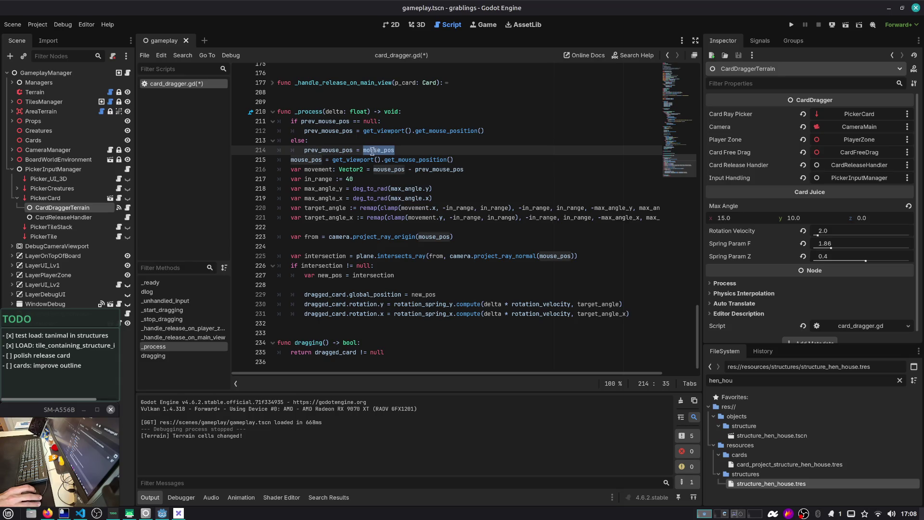
pyautogui.click(291, 160)
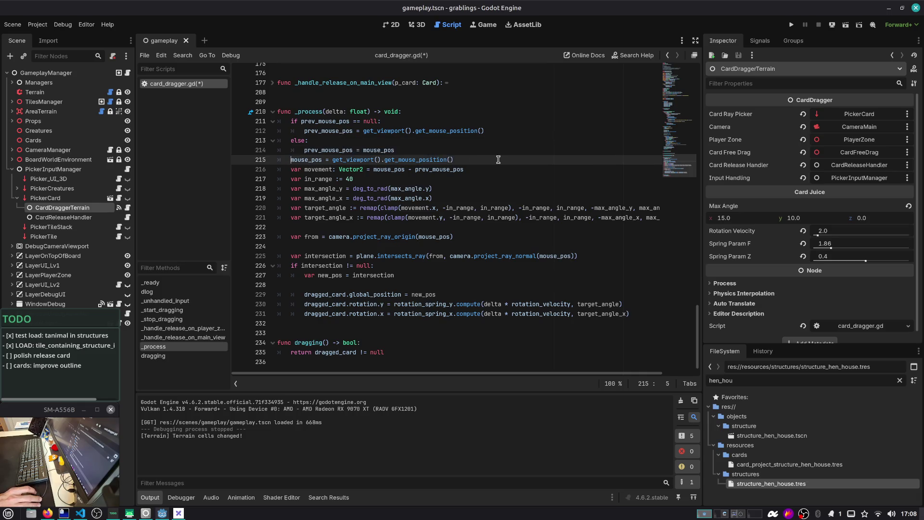
# Begin an early-return condition after line 215 comparing mouse_pos and prev_mouse_pos
pyautogui.press('Return')
pyautogui.write('if ')
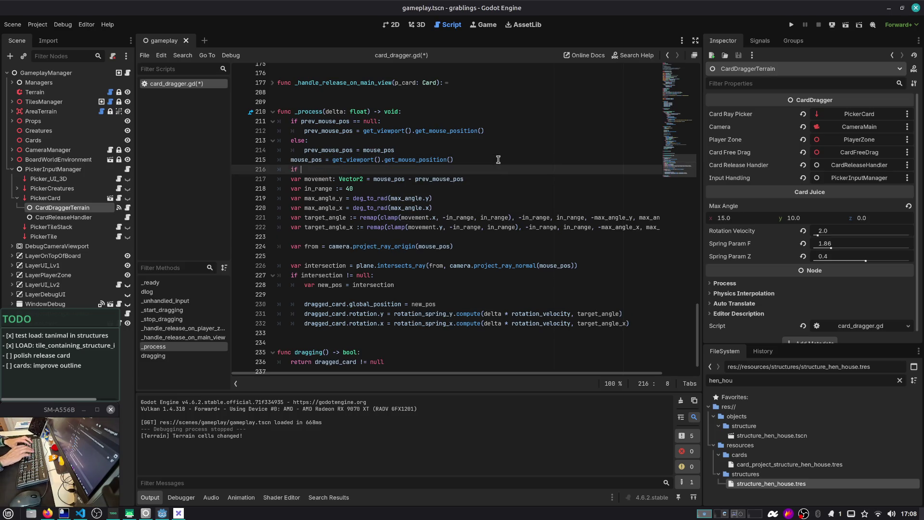
pyautogui.write('pre')
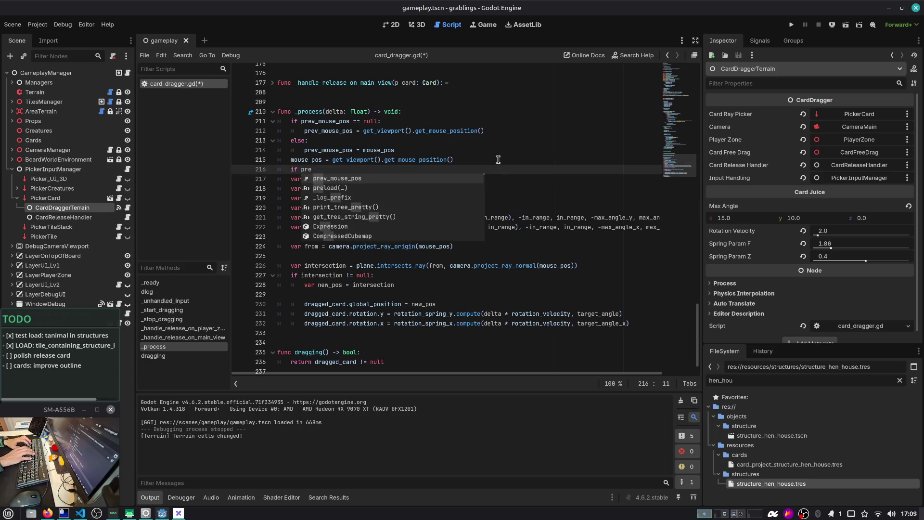
pyautogui.press('BackSpace')
pyautogui.press('BackSpace')
pyautogui.press('BackSpace')
pyautogui.write('mouse_pos -')
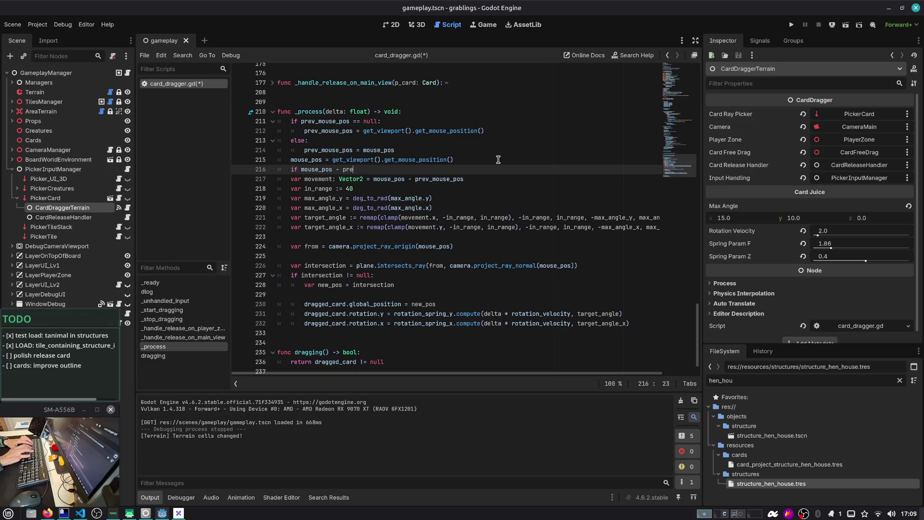
pyautogui.press('Return')
pyautogui.write(')')
pyautogui.write('(')
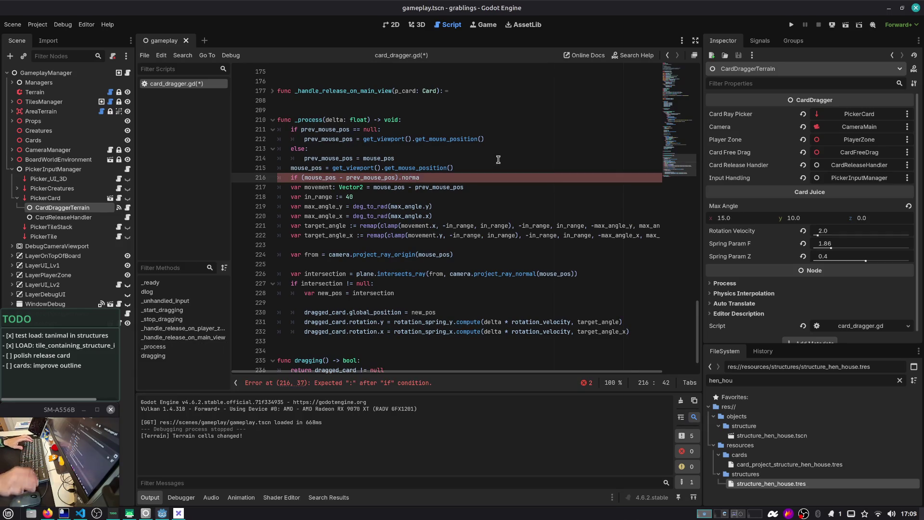
# Declare prev_mouse_pos as Vector2 on line 39 and look up its other uses
pyautogui.keyDown('ctrl'); pyautogui.click(387, 191); pyautogui.keyUp('ctrl')
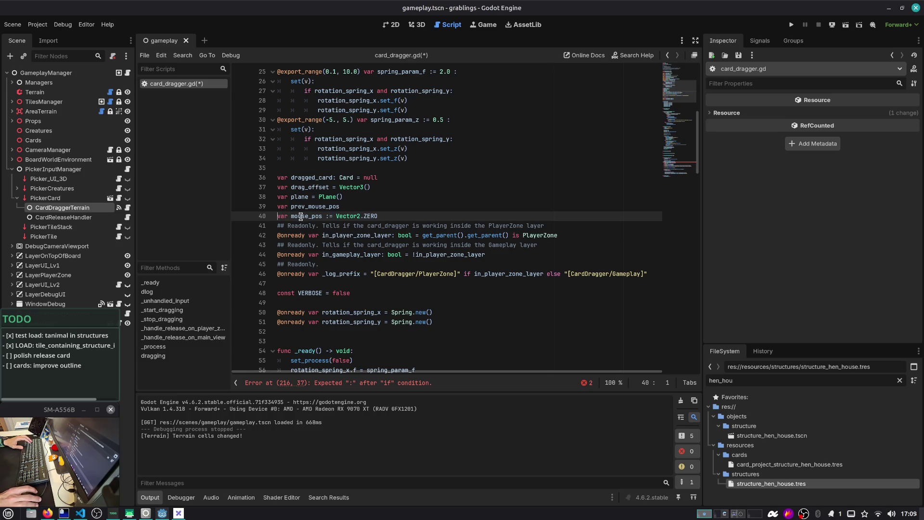
pyautogui.click(397, 209)
pyautogui.write(':')
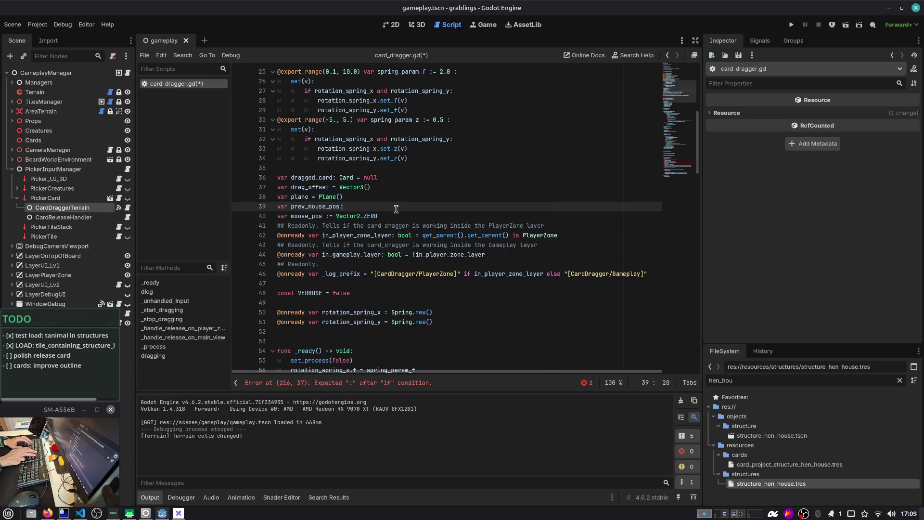
pyautogui.press('BackSpace')
pyautogui.press('BackSpace')
pyautogui.press('BackSpace')
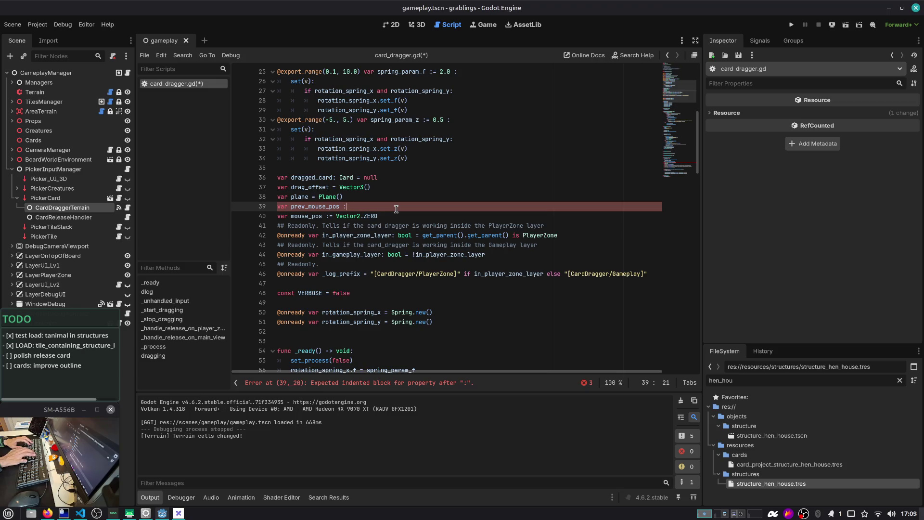
pyautogui.write('Vector2')
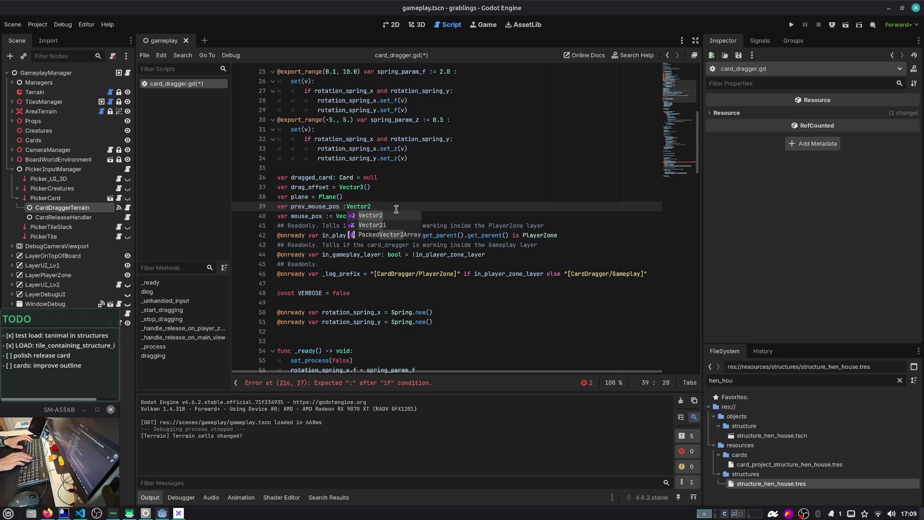
pyautogui.press('Return')
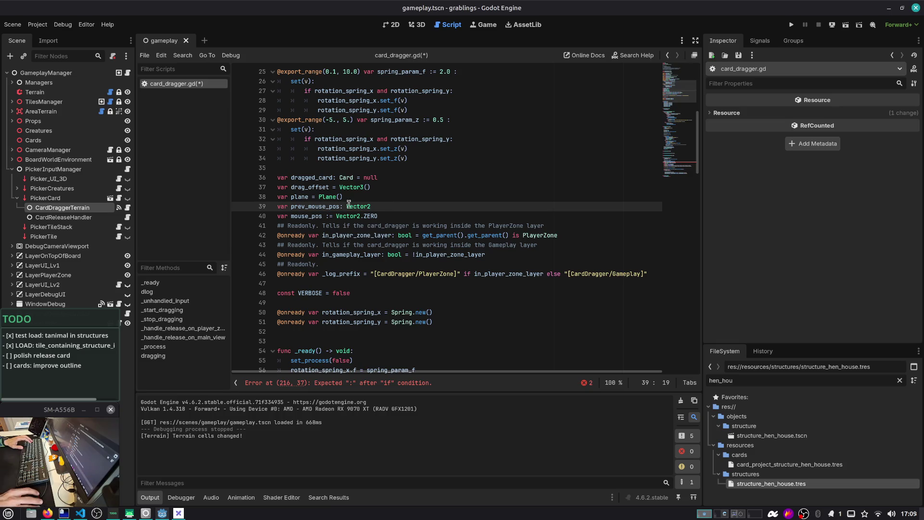
pyautogui.doubleClick(327, 206)
pyautogui.hotkey('ctrl', 'f')
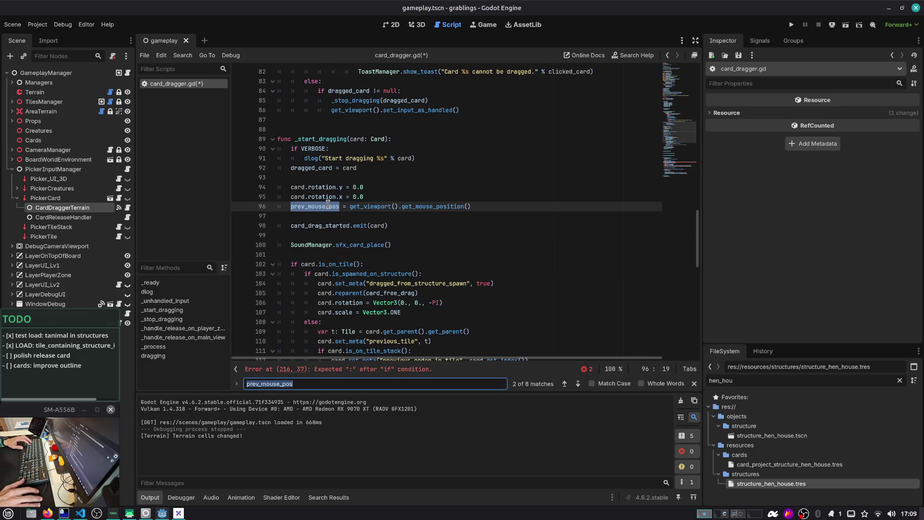
pyautogui.press('Return')
pyautogui.press('Return')
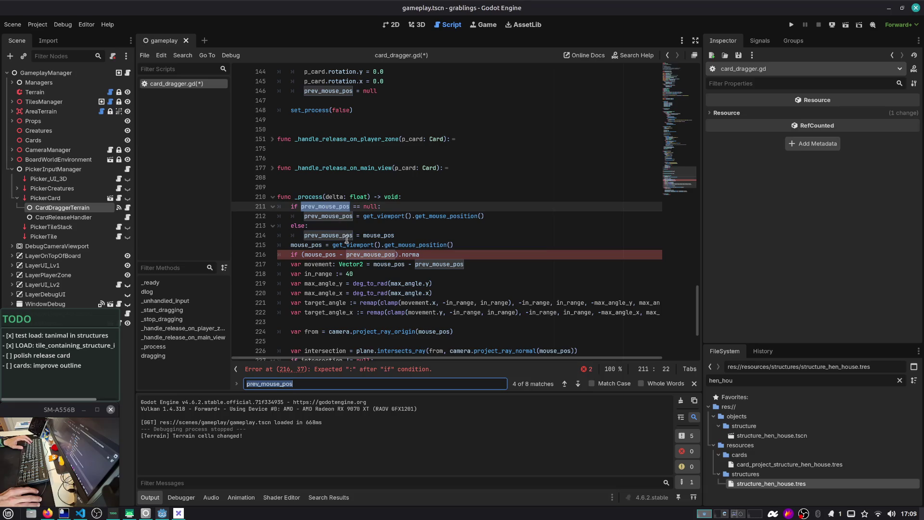
pyautogui.press('Escape')
# Complete 'if (mouse_pos - prev_mouse_pos).normalized().length() == 0: return' and save the script
pyautogui.click(428, 254)
pyautogui.write('l')
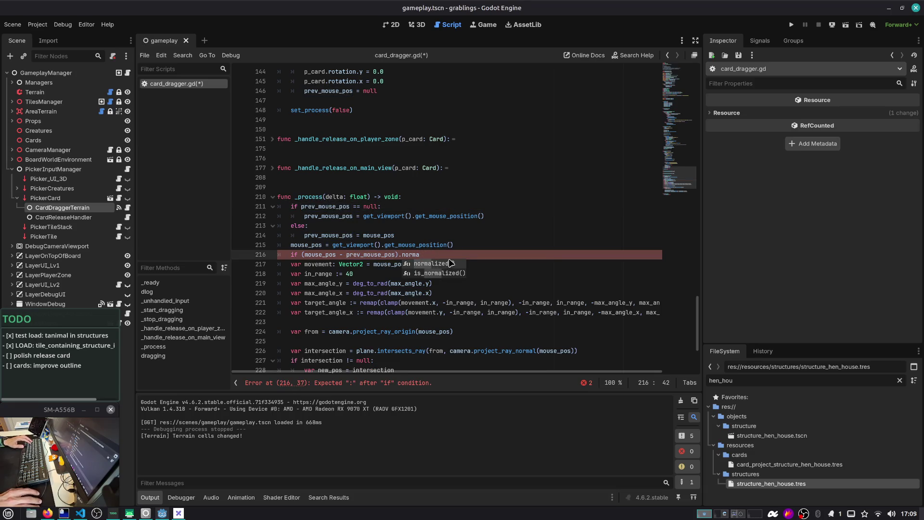
pyautogui.press('Return')
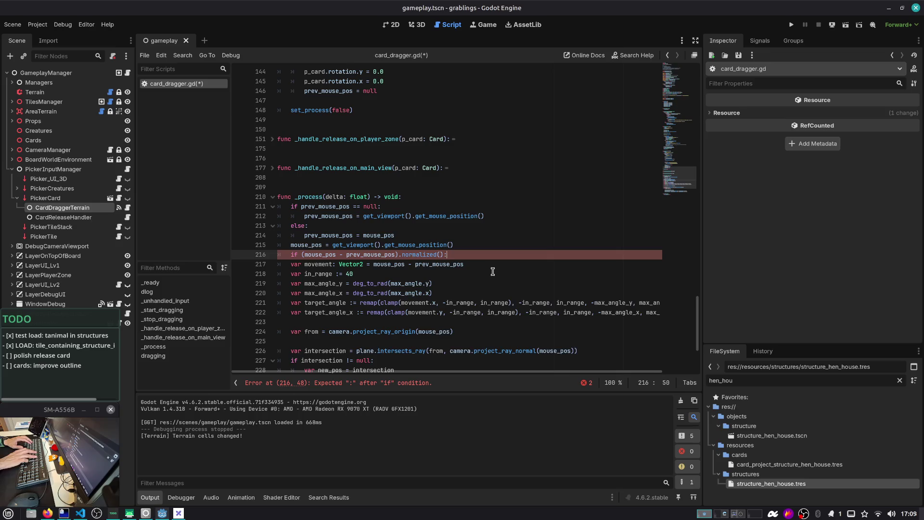
pyautogui.press('Return')
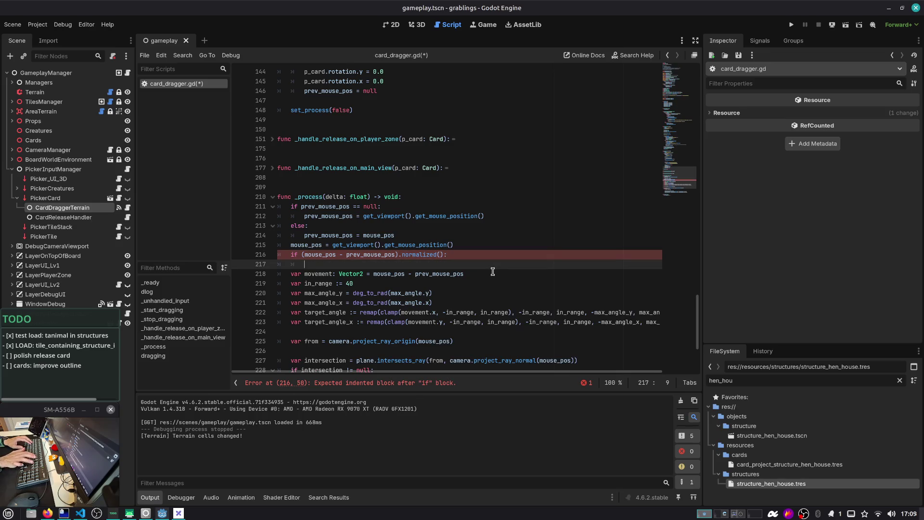
pyautogui.press('Up')
pyautogui.write('length()')
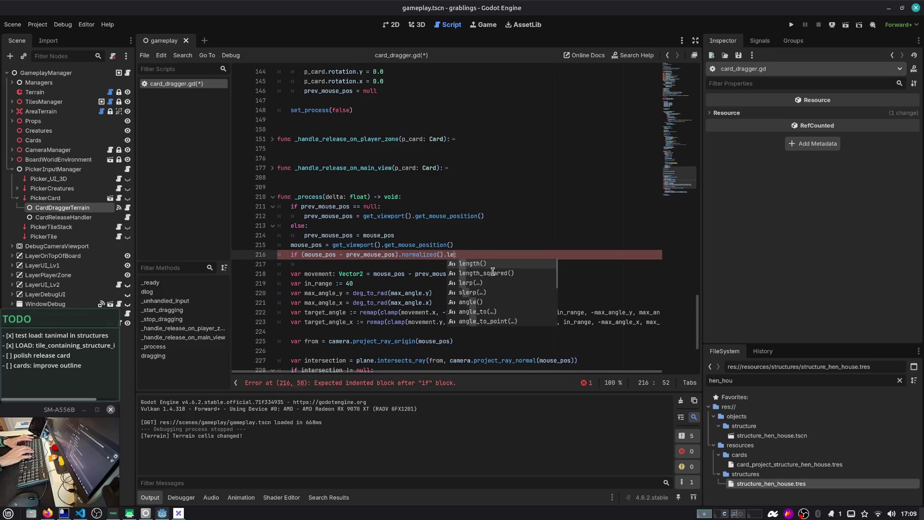
pyautogui.press('End')
pyautogui.press('Return')
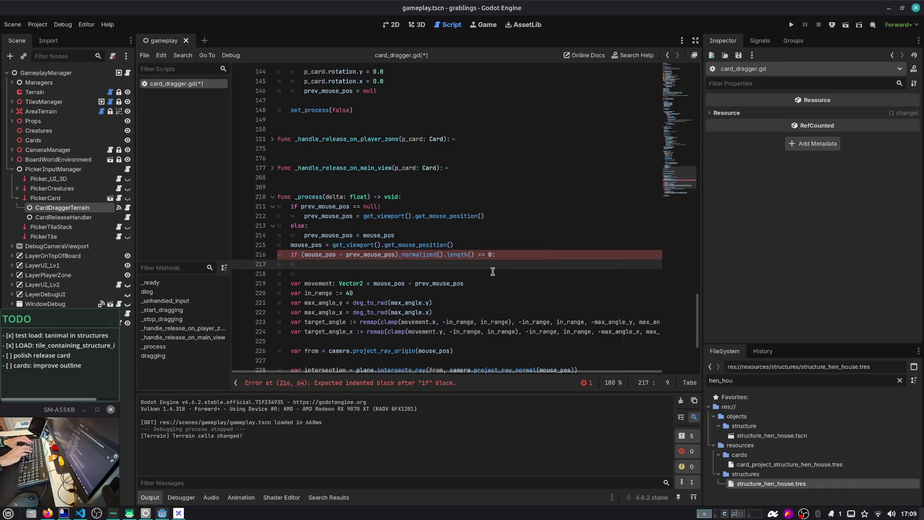
pyautogui.write('return')
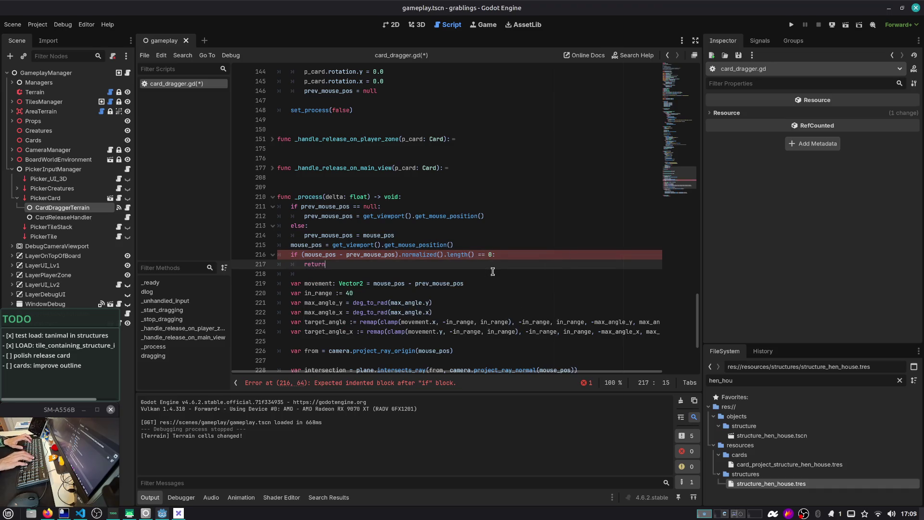
pyautogui.hotkey('ctrl', 's')
pyautogui.doubleClick(333, 91)
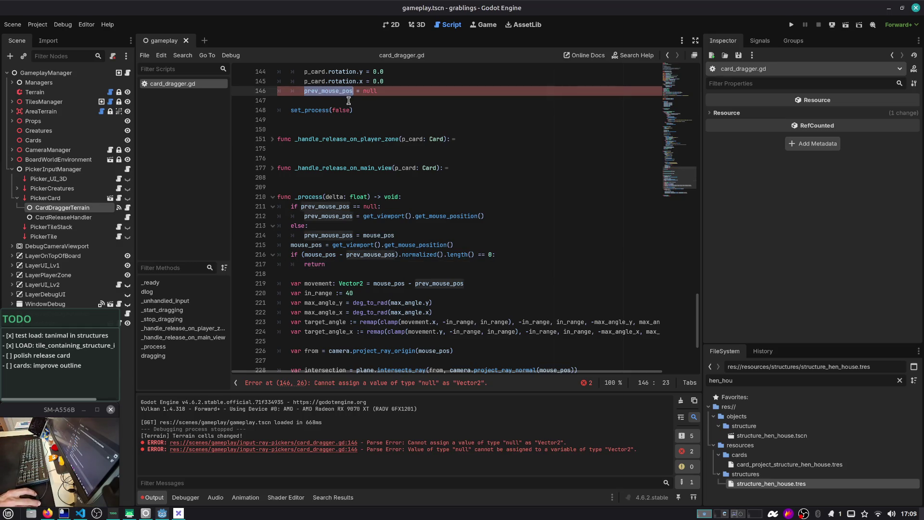
# Return to the variable declarations and search the script for 'prev'
pyautogui.scroll(3, 365, 162)
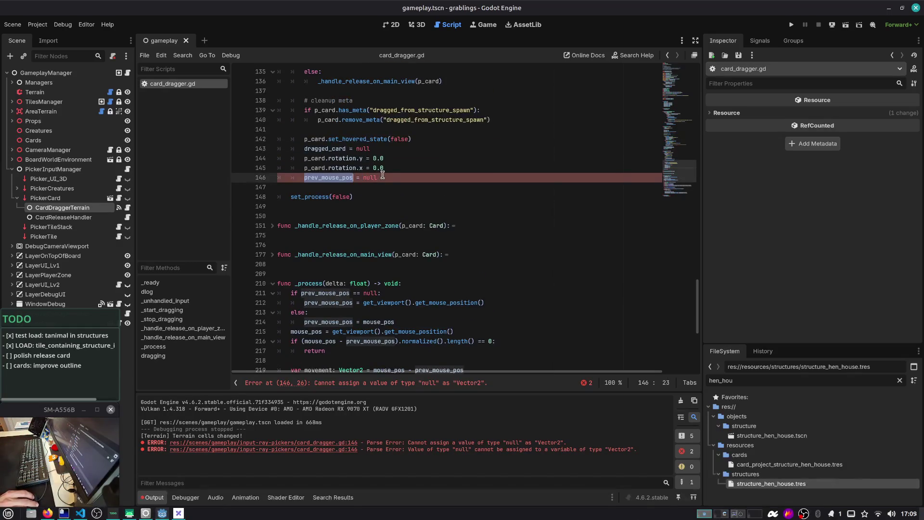
pyautogui.scroll(1, 695, 178)
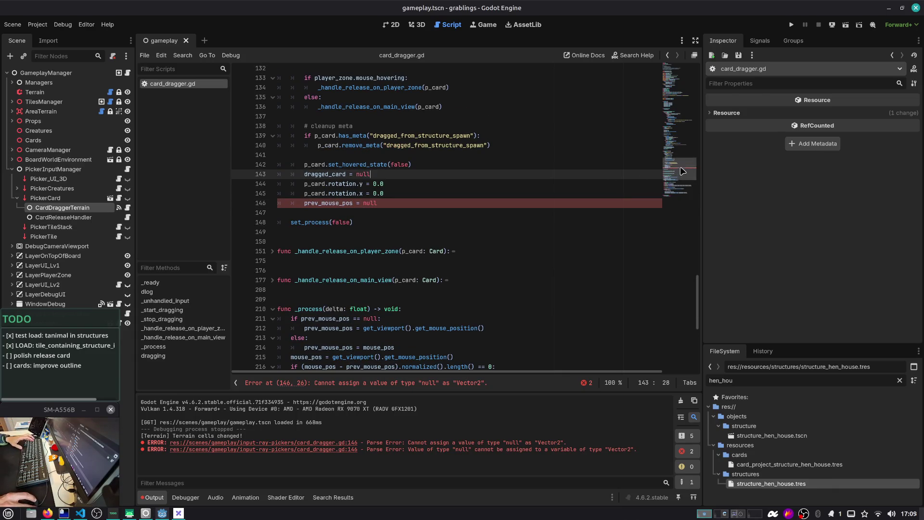
pyautogui.click(678, 134)
pyautogui.moveTo(679, 135)
pyautogui.mouseDown()
pyautogui.moveTo(671, 88)
pyautogui.moveTo(672, 97)
pyautogui.mouseUp()
pyautogui.scroll(-6, 346, 152)
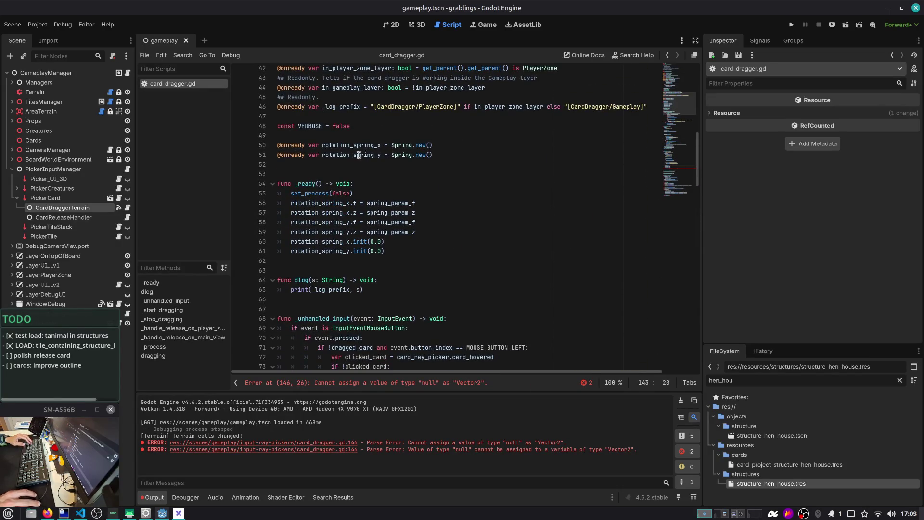
pyautogui.scroll(15, 347, 183)
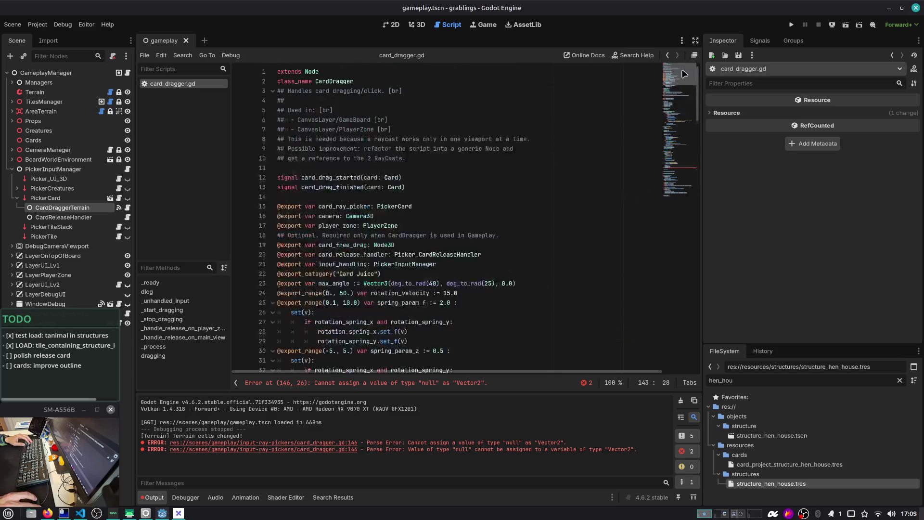
pyautogui.scroll(-2, 347, 199)
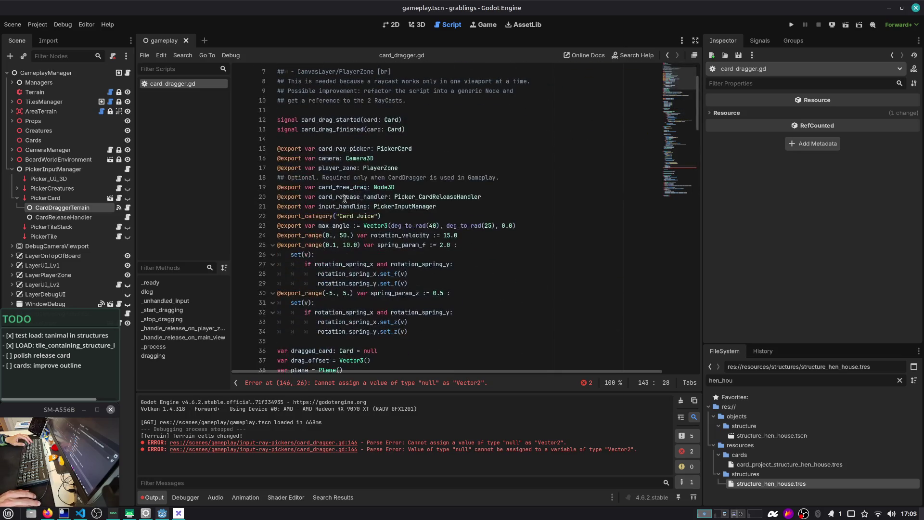
pyautogui.click(346, 141)
pyautogui.hotkey('ctrl', 'f')
pyautogui.write('last')
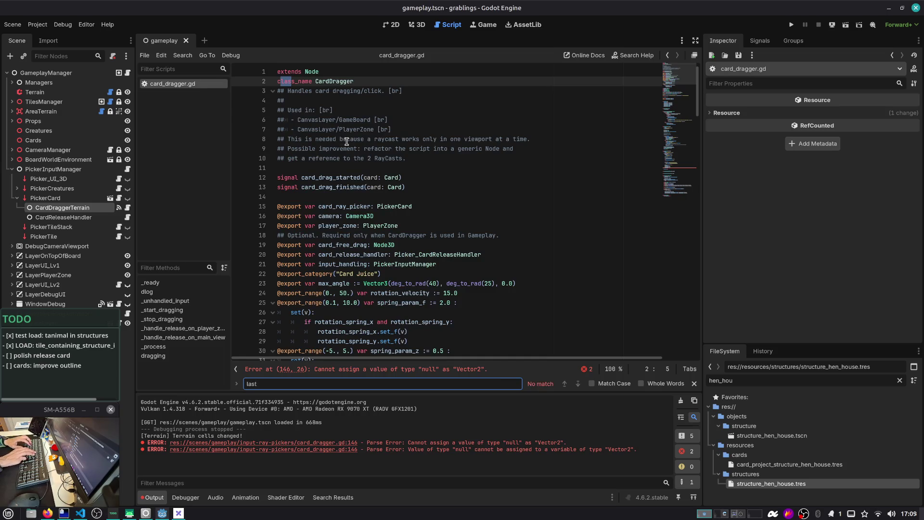
pyautogui.press('BackSpace')
pyautogui.press('BackSpace')
pyautogui.press('BackSpace')
pyautogui.write('prev')
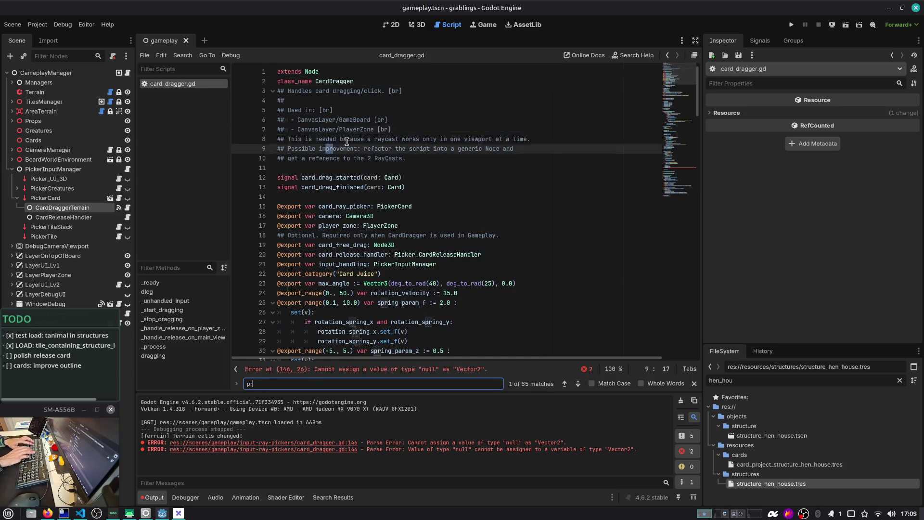
# Remove the type annotation from prev_mouse_pos on line 39 and save
pyautogui.click(357, 206)
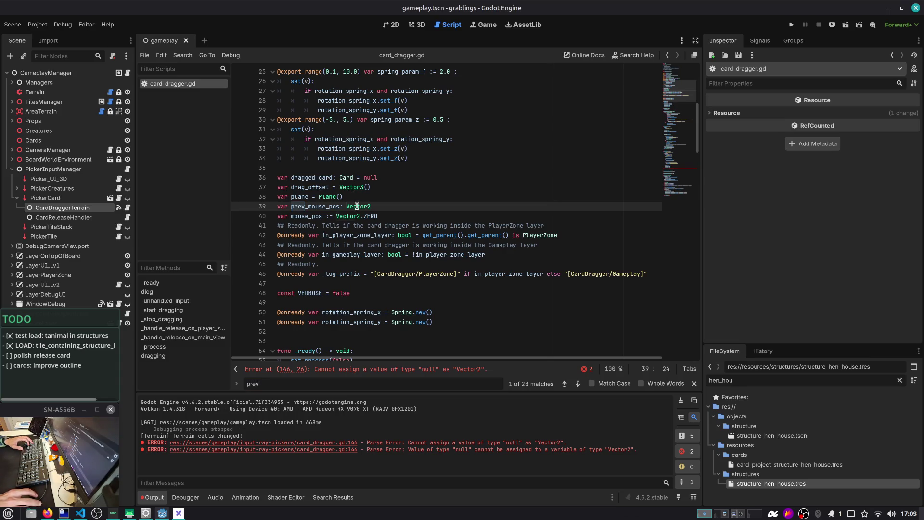
pyautogui.write('| null')
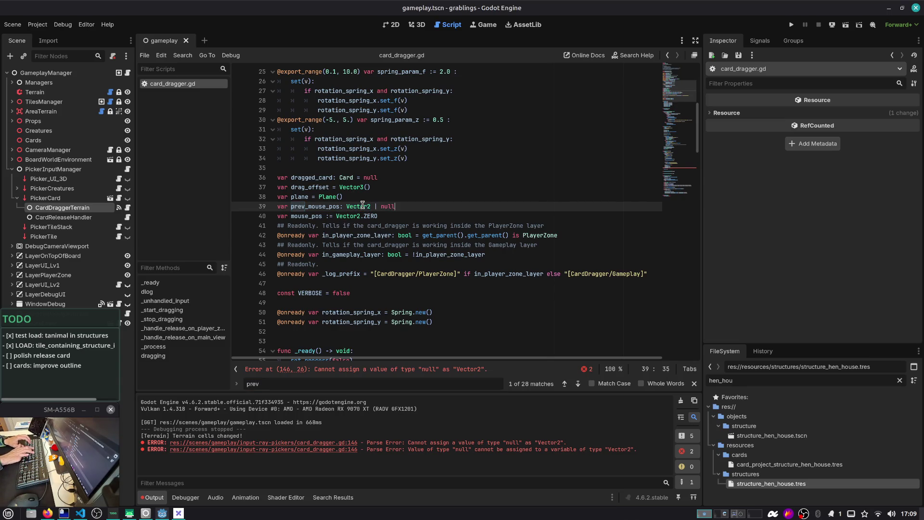
pyautogui.hotkey('ctrl', 'shift', 'Left')
pyautogui.hotkey('ctrl', 'shift', 'Left')
pyautogui.hotkey('ctrl', 'shift', 'Left')
pyautogui.press('BackSpace')
pyautogui.press('BackSpace')
pyautogui.press('BackSpace')
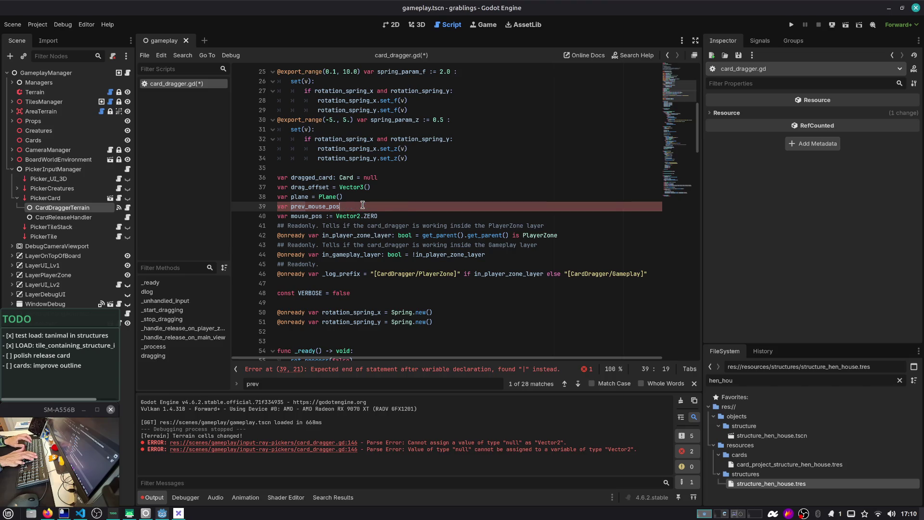
pyautogui.hotkey('ctrl', 's')
# Search for prev_mouse_pos and go to its use in _start_dragging on line 96
pyautogui.doubleClick(333, 206)
pyautogui.hotkey('ctrl', 'f')
pyautogui.press('Return')
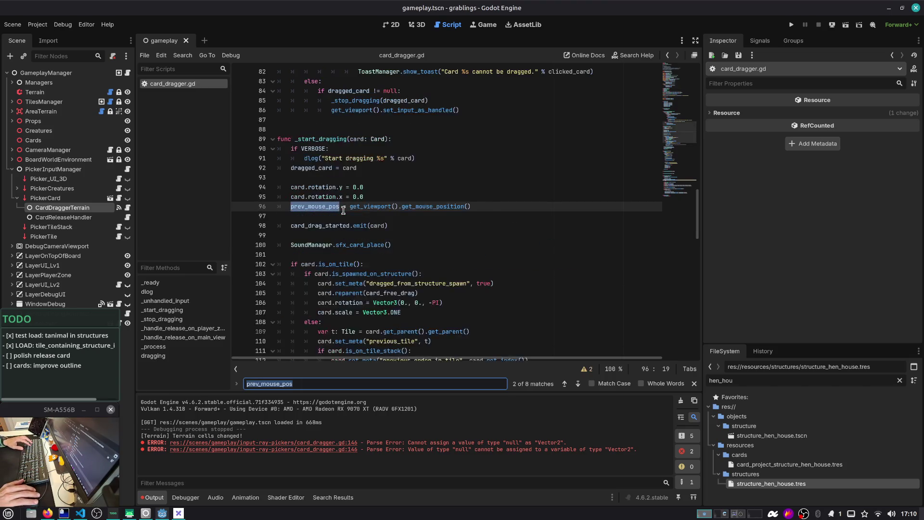
pyautogui.click(340, 209)
pyautogui.press('Escape')
# Locate the movement variable in _process and delete the old normalized-length early return
pyautogui.scroll(-1, 335, 216)
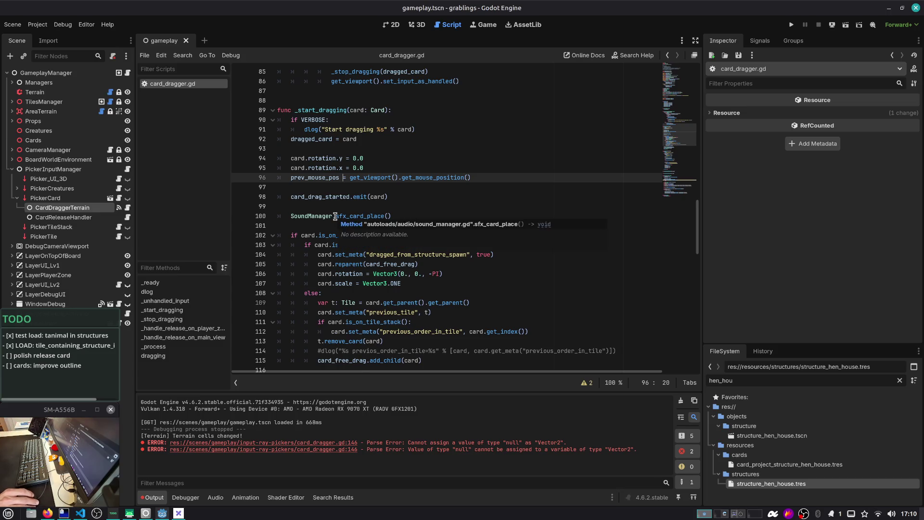
pyautogui.scroll(-1, 332, 203)
pyautogui.scroll(-15, 322, 147)
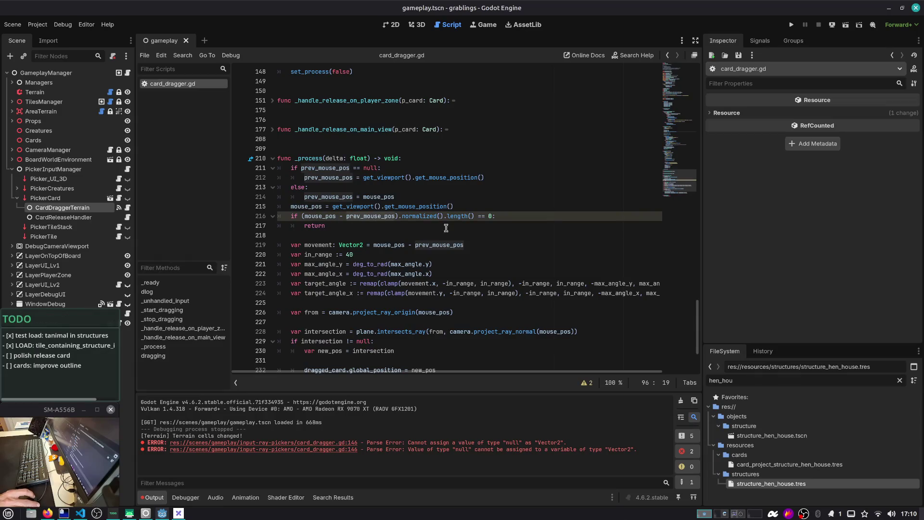
pyautogui.click(411, 228)
pyautogui.scroll(-1, 390, 227)
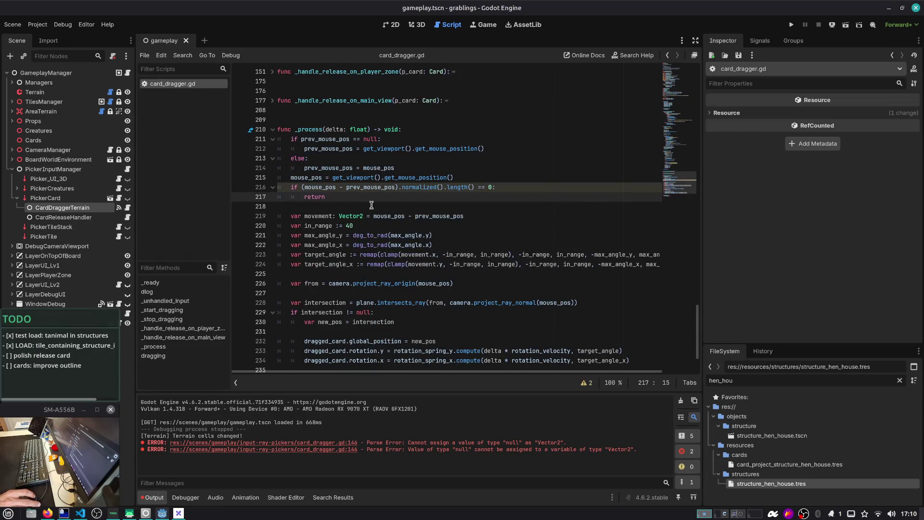
pyautogui.doubleClick(317, 216)
pyautogui.scroll(-1, 314, 216)
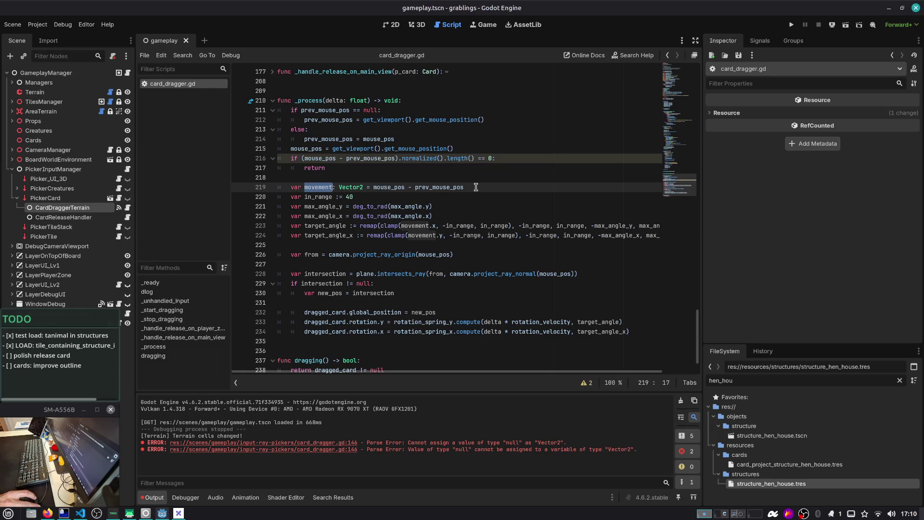
pyautogui.click(463, 173)
pyautogui.hotkey('shift', 'Up')
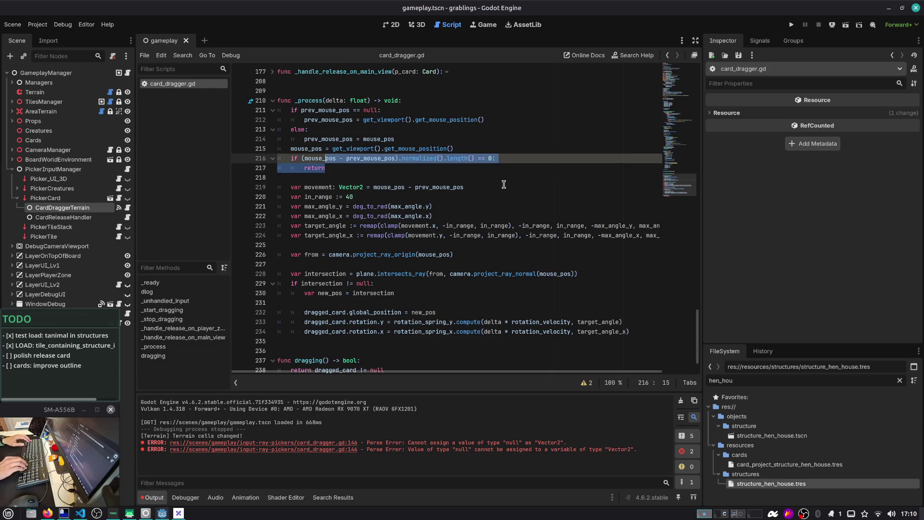
pyautogui.hotkey('shift', 'Home')
pyautogui.press('BackSpace')
pyautogui.press('Delete')
pyautogui.press('Down')
# Add 'if movement.length() == 0: return' right after the var movement line
pyautogui.press('End')
pyautogui.press('Return')
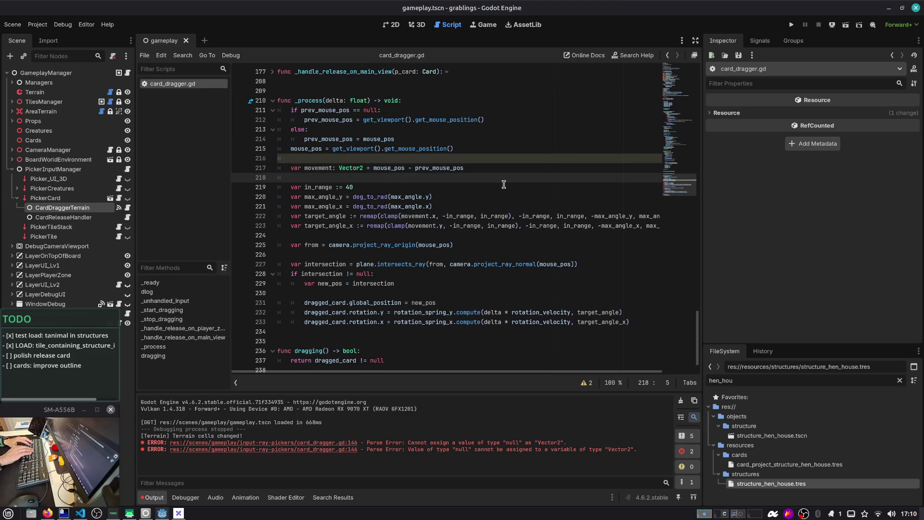
pyautogui.write('if movement.')
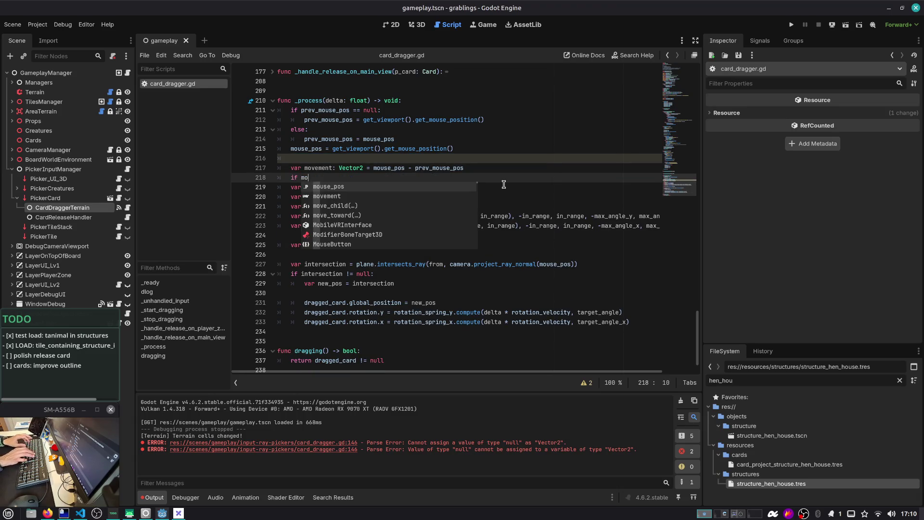
pyautogui.write('le')
pyautogui.press('Return')
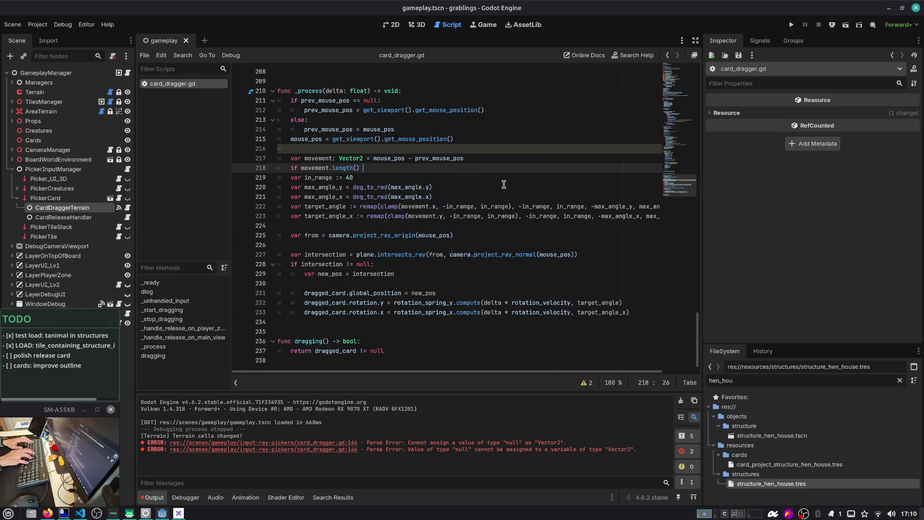
pyautogui.write('== 0:')
pyautogui.press('Return')
pyautogui.write('return')
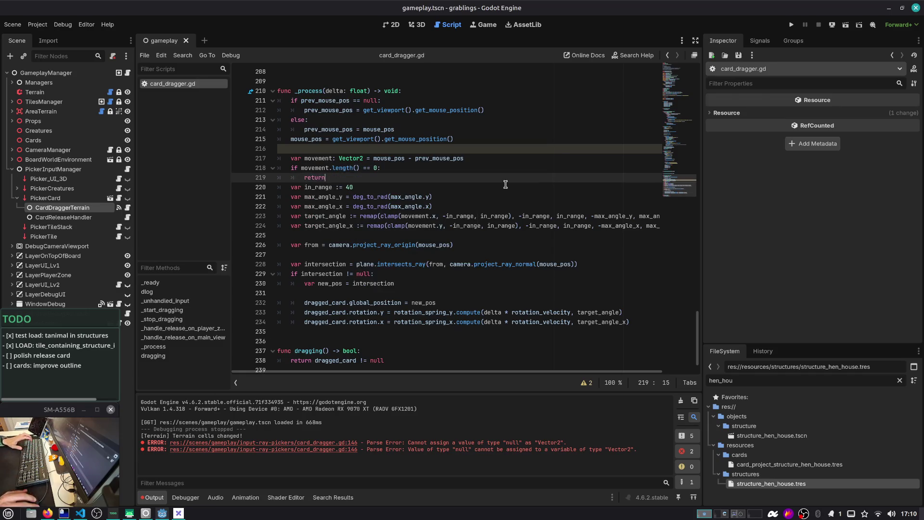
pyautogui.press('Down')
pyautogui.press('Down')
pyautogui.hotkey('ctrl', 'd')
pyautogui.scroll(-1, 376, 207)
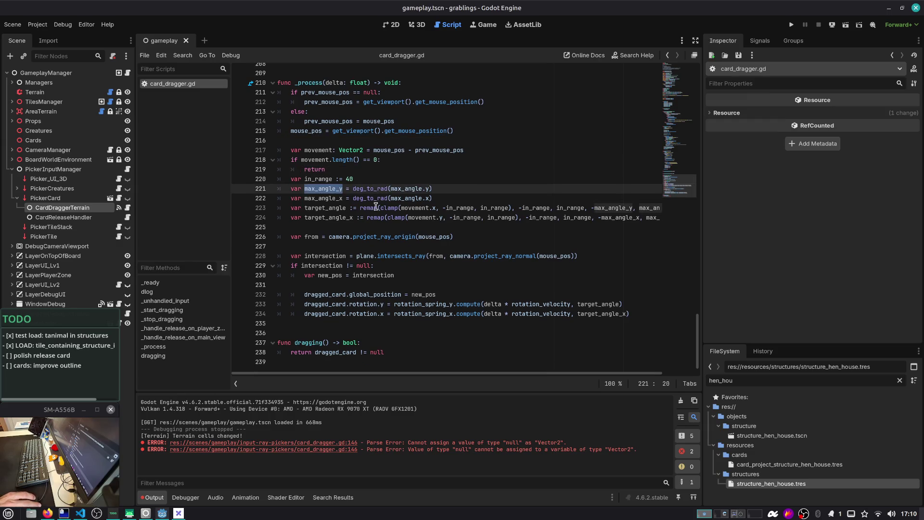
# Review the rotation and intersection variables, then delete the blank line before 'var from'
pyautogui.doubleClick(347, 210)
pyautogui.doubleClick(341, 218)
pyautogui.doubleClick(328, 259)
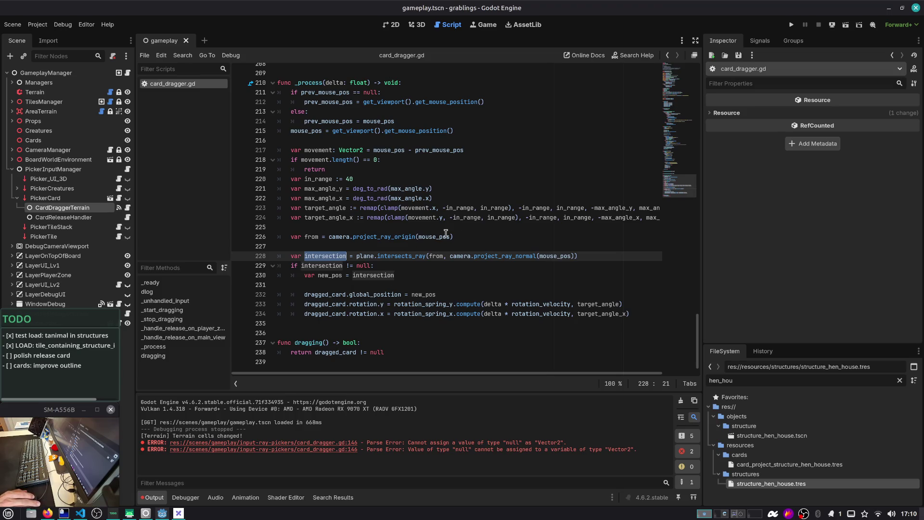
pyautogui.doubleClick(326, 198)
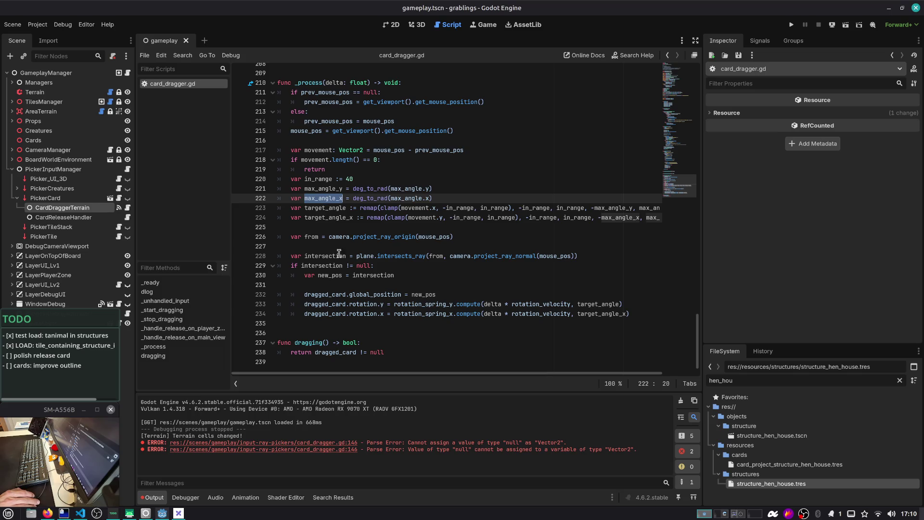
pyautogui.doubleClick(341, 295)
pyautogui.click(342, 285)
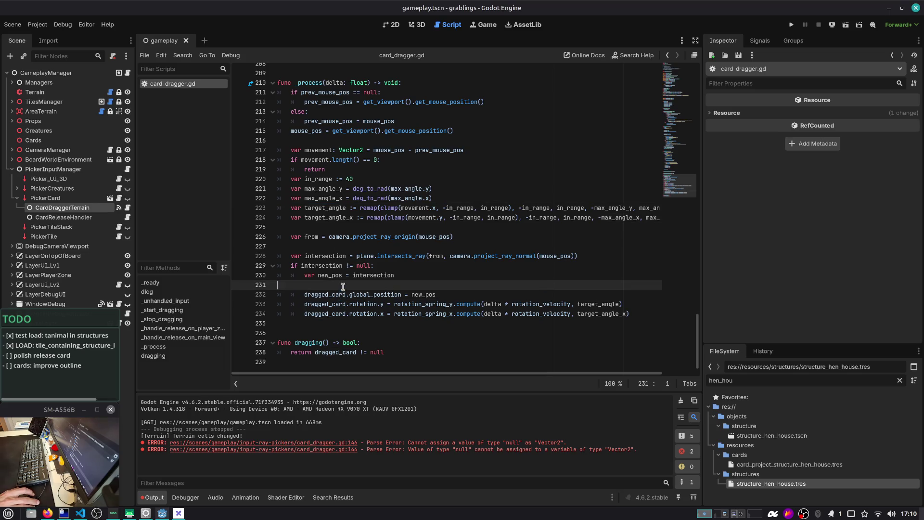
pyautogui.click(310, 227)
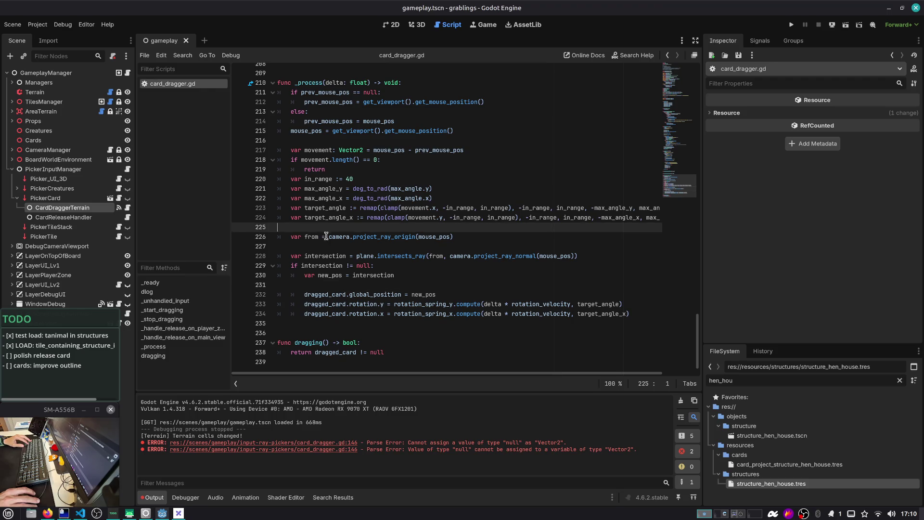
pyautogui.press('Delete')
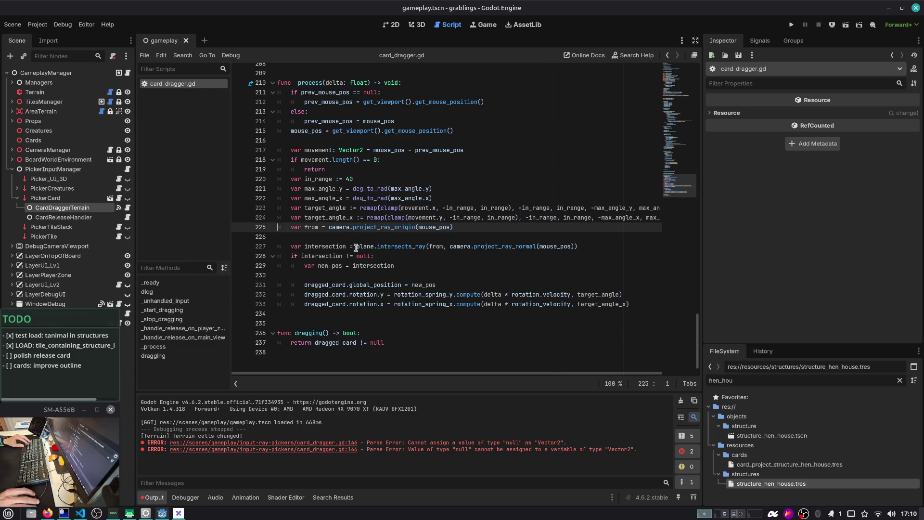
# Remove the blank line before 'dragged_card.global_position' and save the script
pyautogui.click(356, 248)
pyautogui.click(315, 256)
pyautogui.click(317, 277)
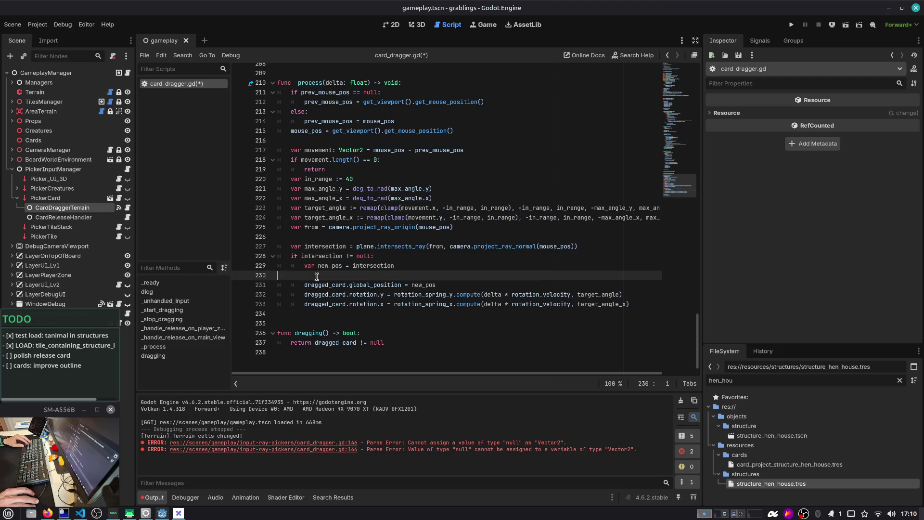
pyautogui.press('BackSpace')
pyautogui.hotkey('ctrl', 's')
# Add a spacer line after the zero-movement early return
pyautogui.doubleClick(316, 150)
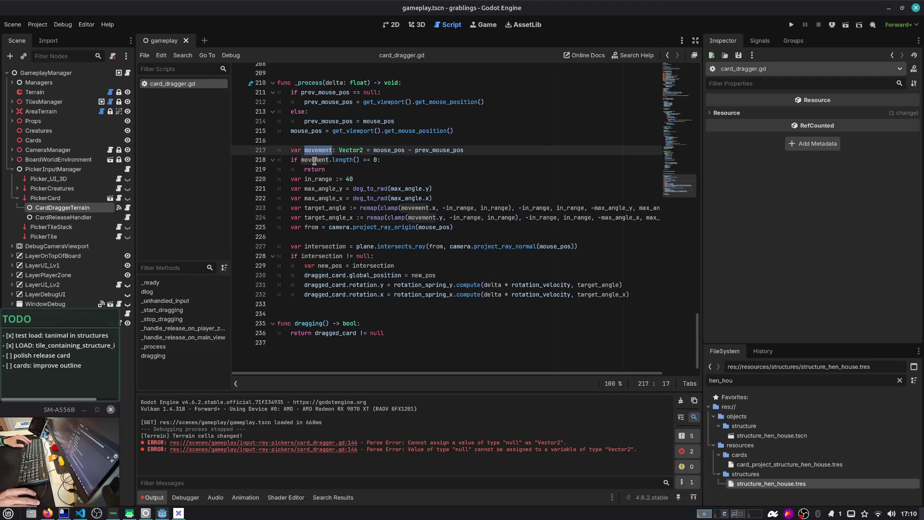
pyautogui.click(335, 170)
pyautogui.press('Return')
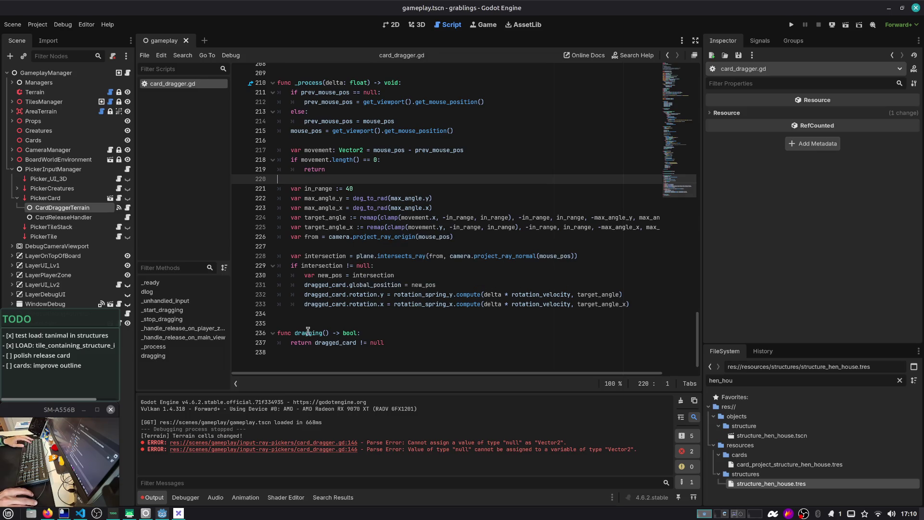
pyautogui.click(317, 322)
pyautogui.doubleClick(327, 343)
pyautogui.click(327, 320)
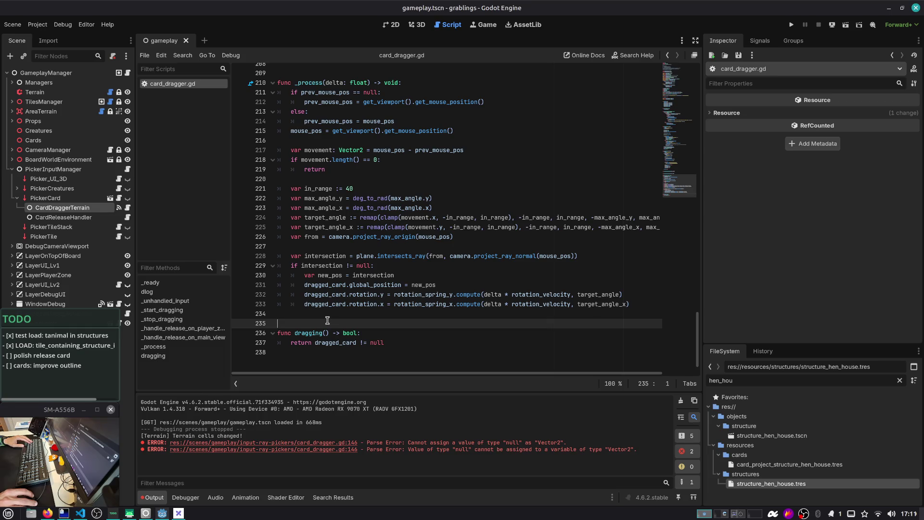
pyautogui.click(367, 180)
# Add a '# handle card rotation' comment above the rotation code
pyautogui.press('Return')
pyautogui.write('#')
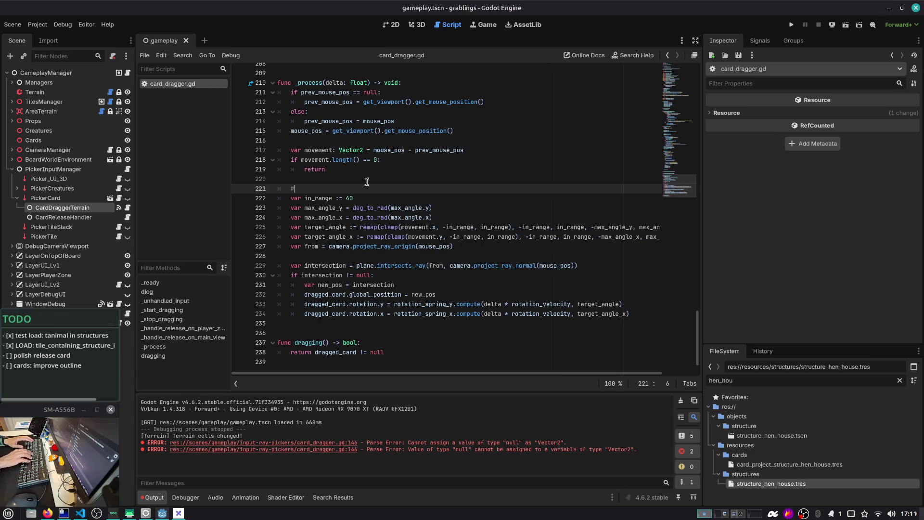
pyautogui.write(' ahndle card ')
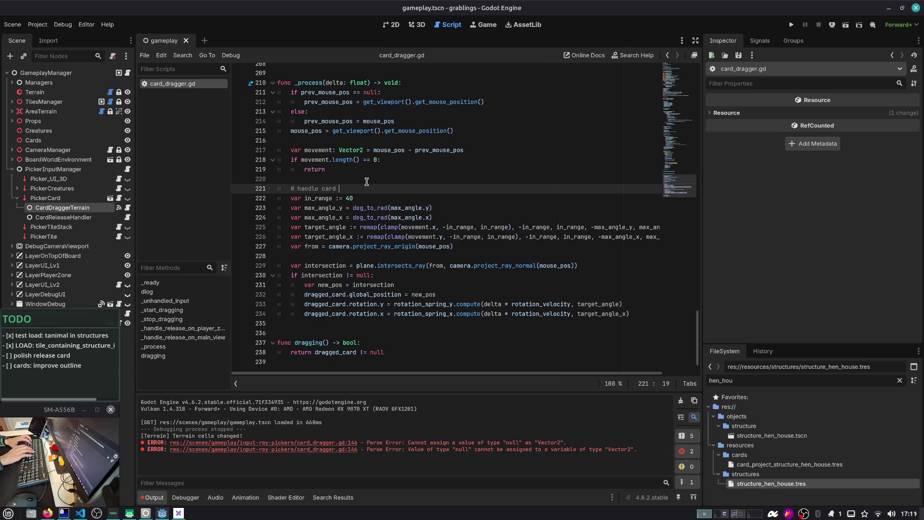
pyautogui.write('otation')
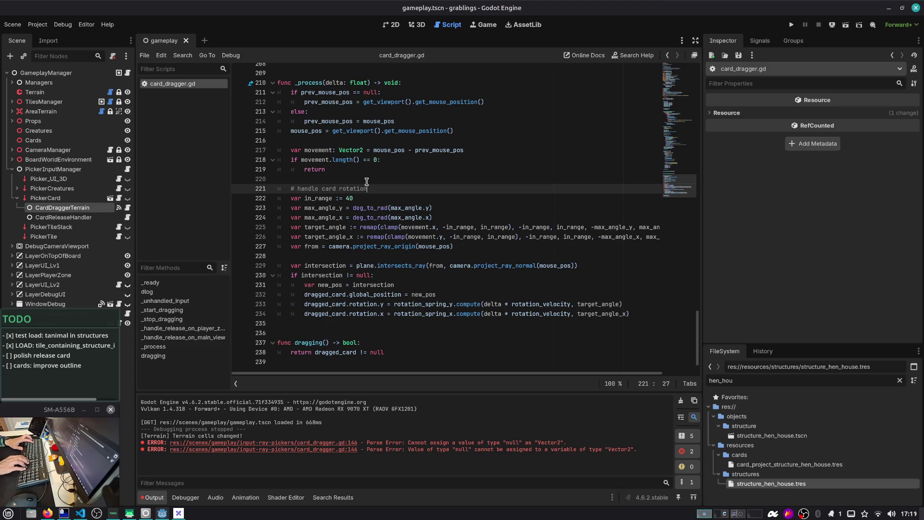
pyautogui.press('Down')
pyautogui.press('Down')
pyautogui.press('Down')
pyautogui.press('Up')
pyautogui.press('Up')
pyautogui.press('Up')
pyautogui.press('Up')
pyautogui.press('Up')
pyautogui.press('Up')
pyautogui.press('Down')
pyautogui.press('Down')
pyautogui.press('Down')
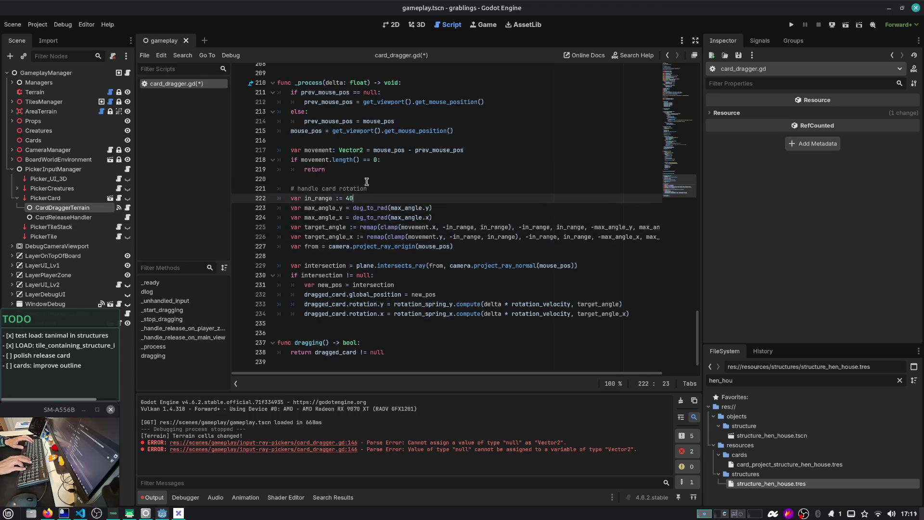
pyautogui.press('Up')
pyautogui.press('Up')
pyautogui.press('Up')
pyautogui.press('End')
# Add a '# tile' comment after the rotation code, save, and open the PickerTile script
pyautogui.press('Return')
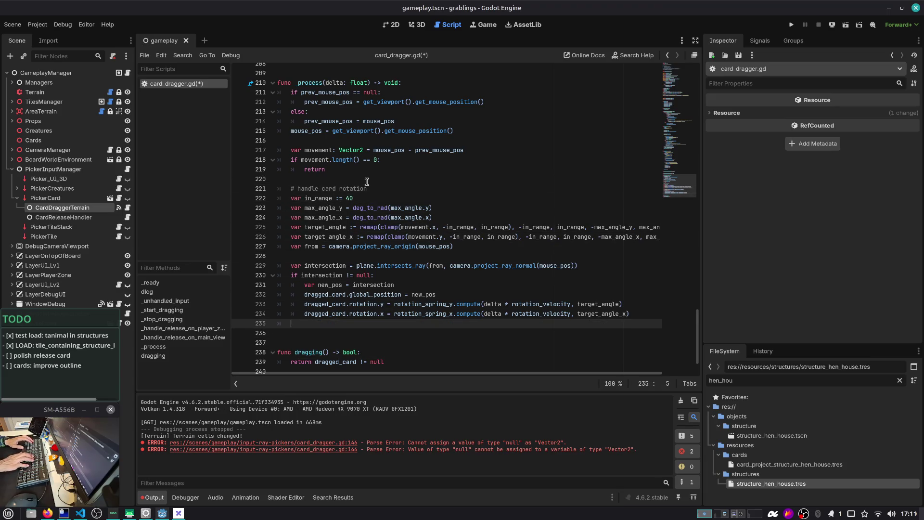
pyautogui.press('Return')
pyautogui.write('# ')
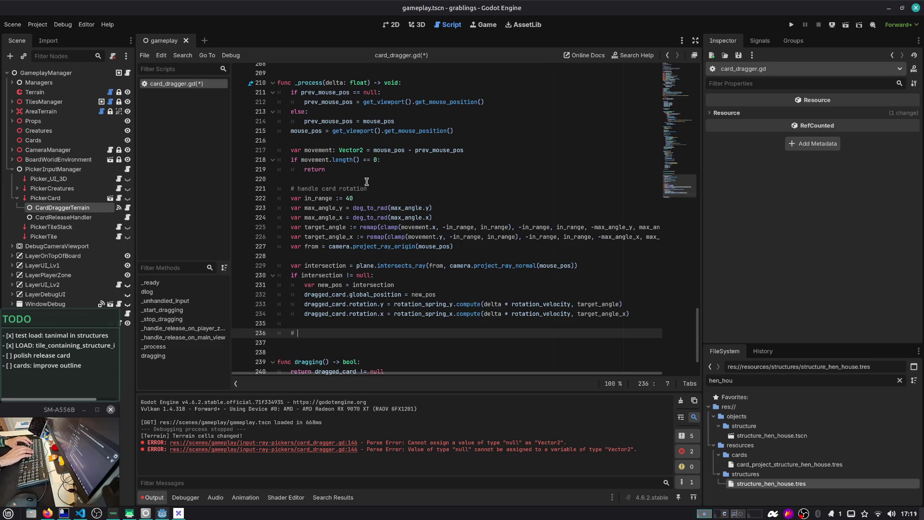
pyautogui.write('get_ti')
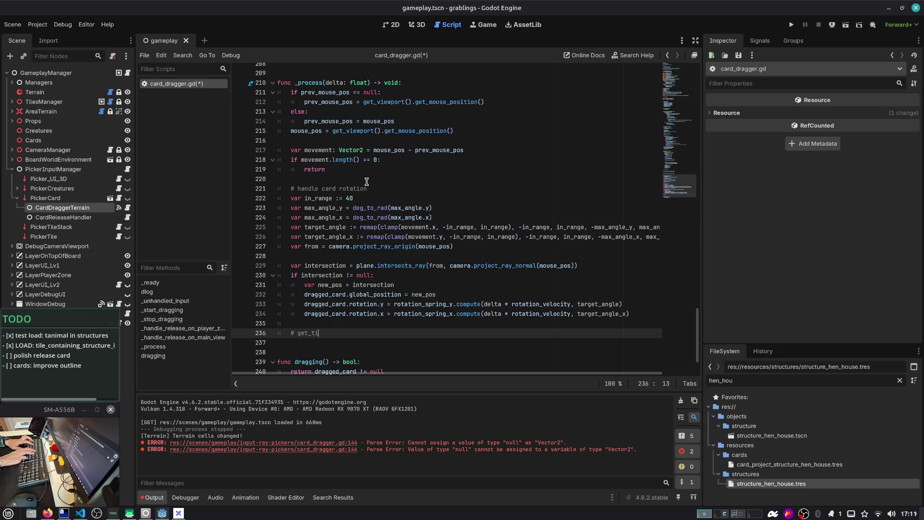
pyautogui.press('BackSpace')
pyautogui.press('BackSpace')
pyautogui.press('BackSpace')
pyautogui.write('tile')
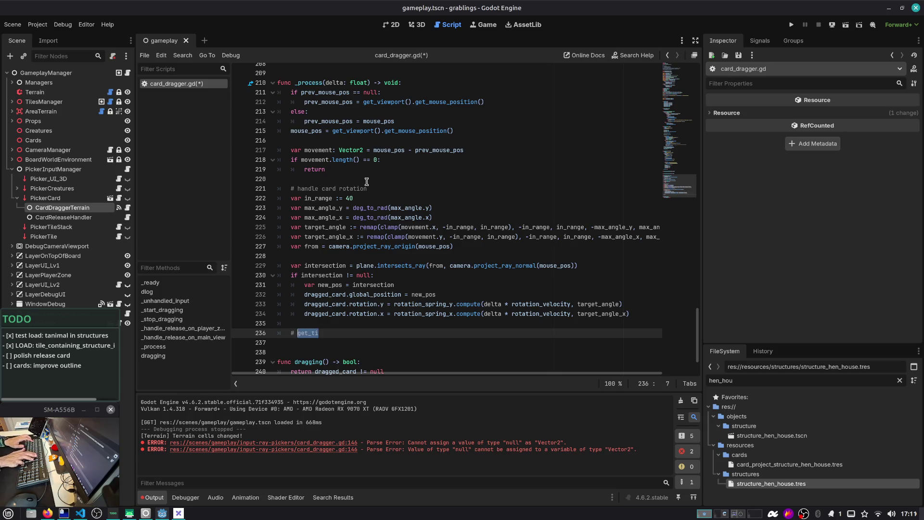
pyautogui.press('Return')
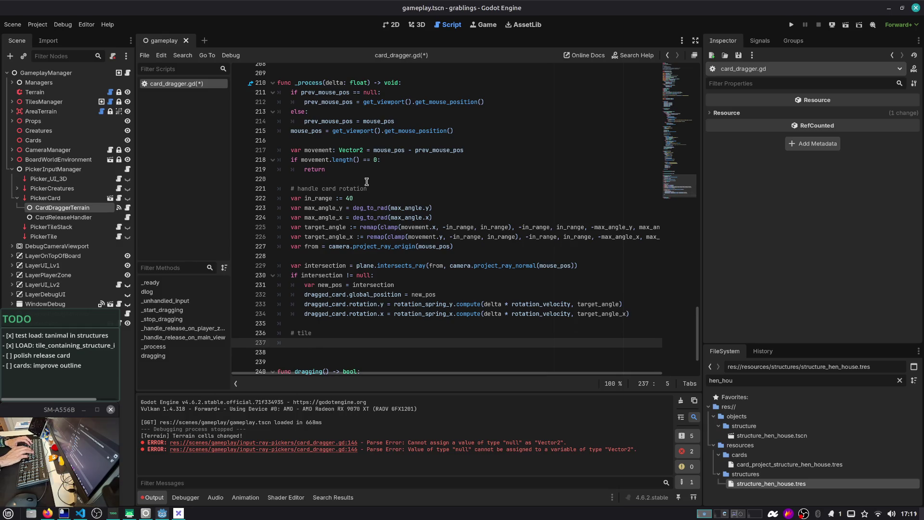
pyautogui.hotkey('ctrl', 's')
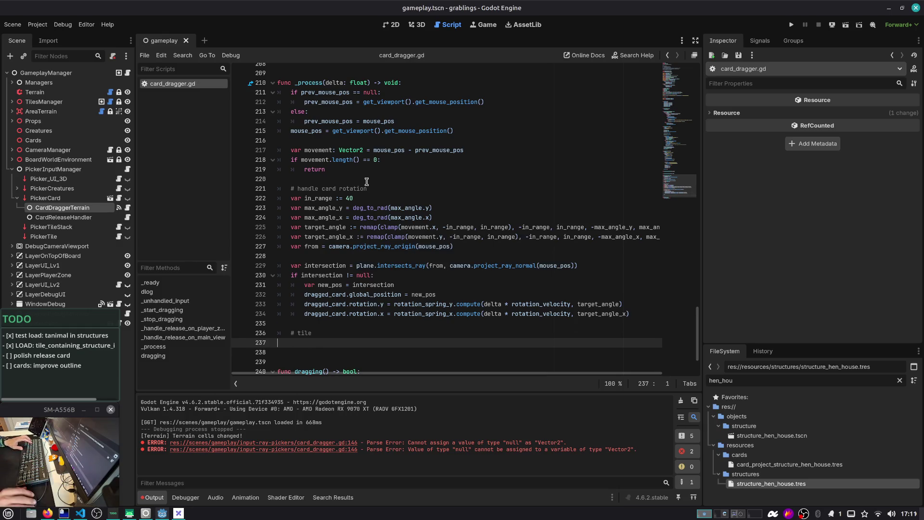
pyautogui.click(118, 236)
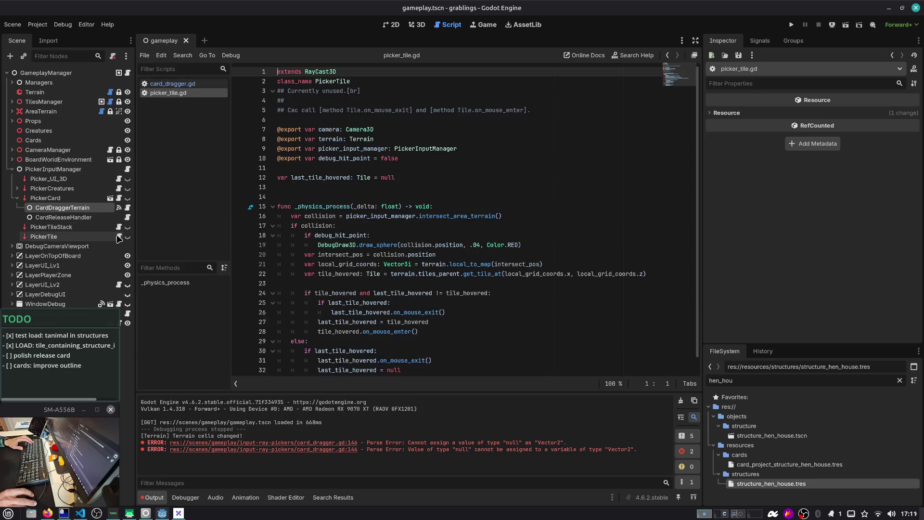
# Review last_tile_hovered in picker_tile.gd's _physics_process, then return to card_dragger.gd
pyautogui.scroll(-1, 371, 190)
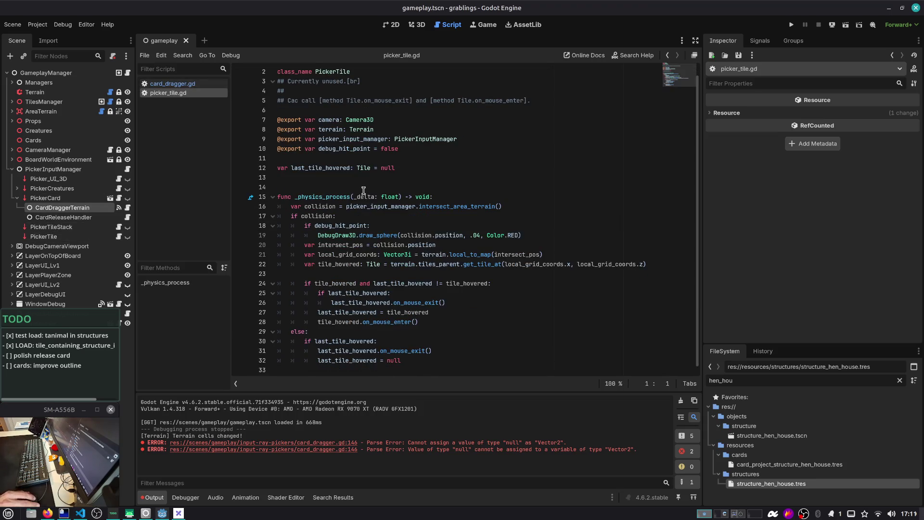
pyautogui.click(334, 200)
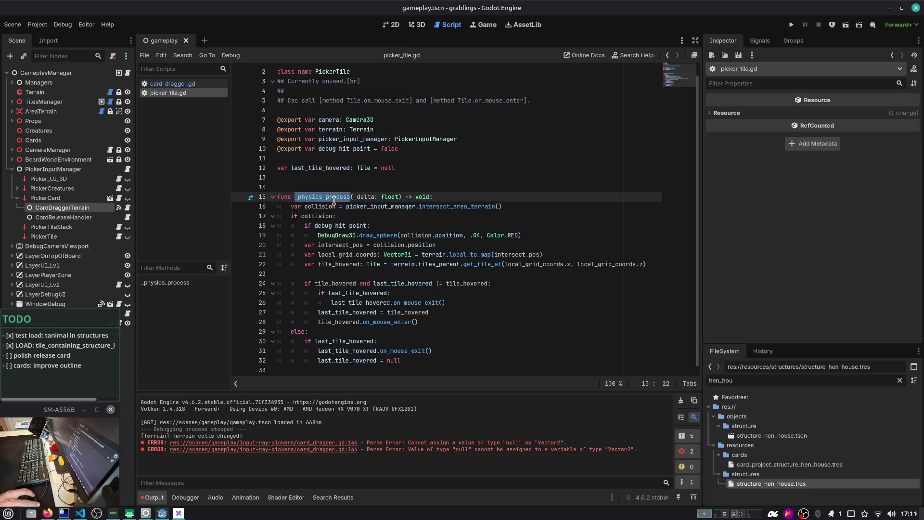
pyautogui.doubleClick(329, 168)
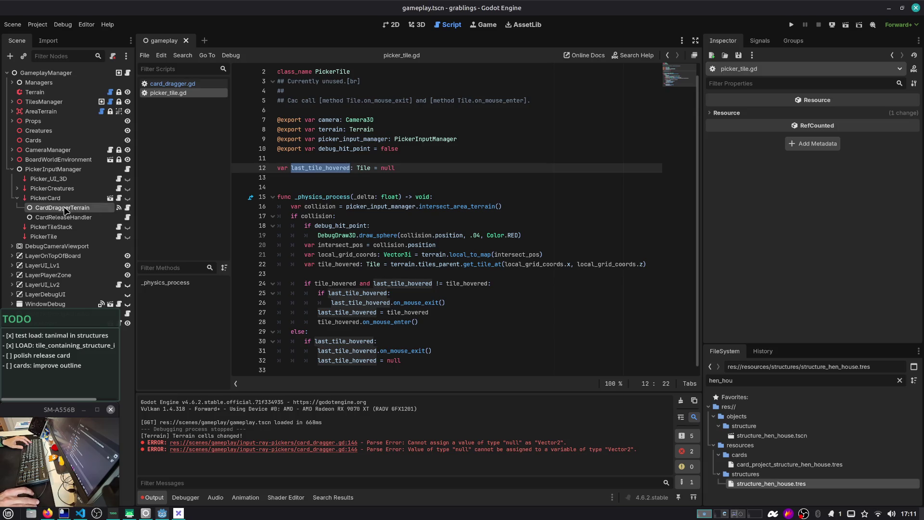
pyautogui.click(128, 209)
pyautogui.moveTo(679, 185); pyautogui.dragTo(678, 80)
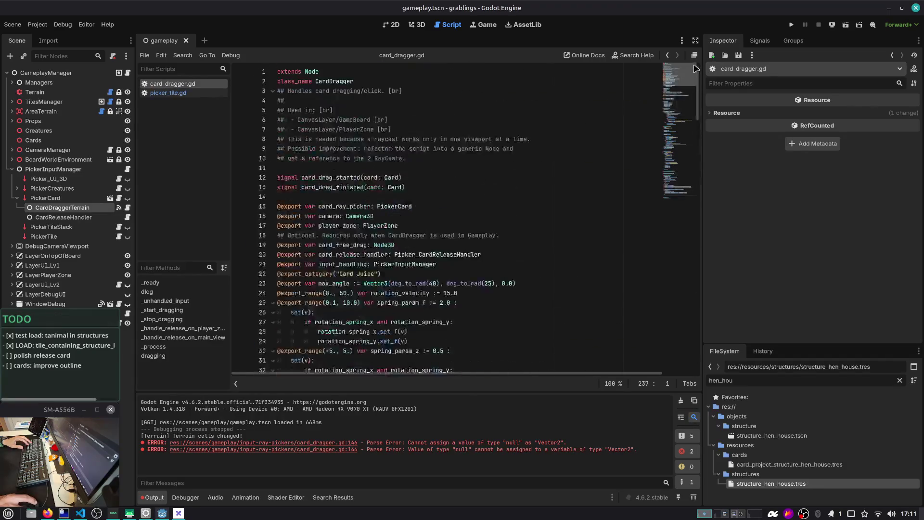
pyautogui.scroll(-1, 322, 110)
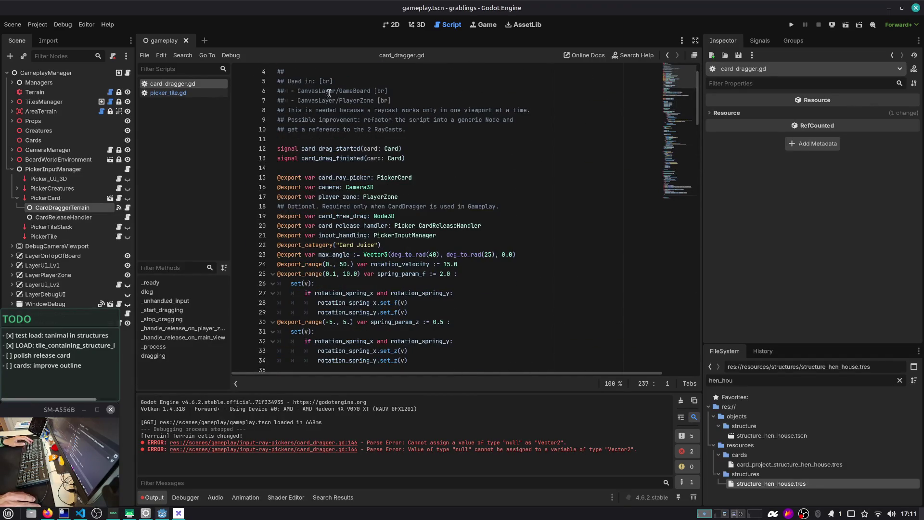
pyautogui.scroll(-1, 327, 178)
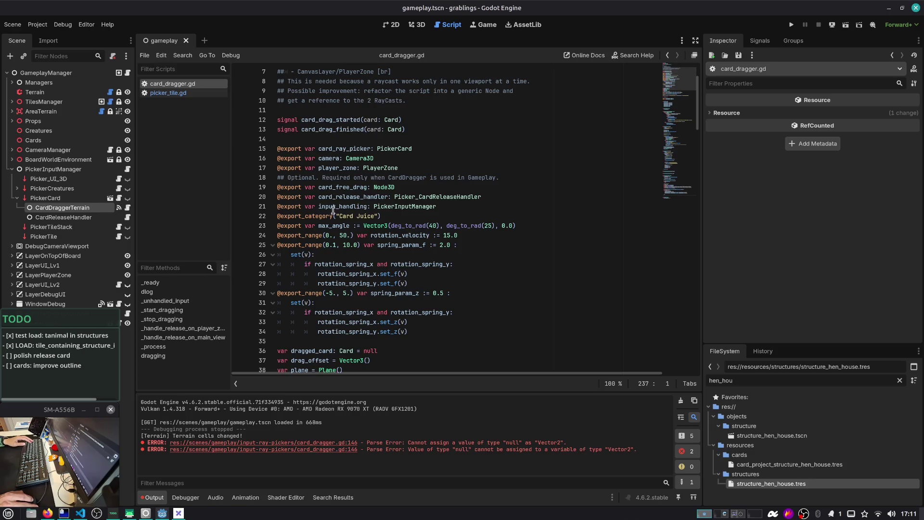
pyautogui.click(456, 138)
pyautogui.hotkey('ctrl', 'f')
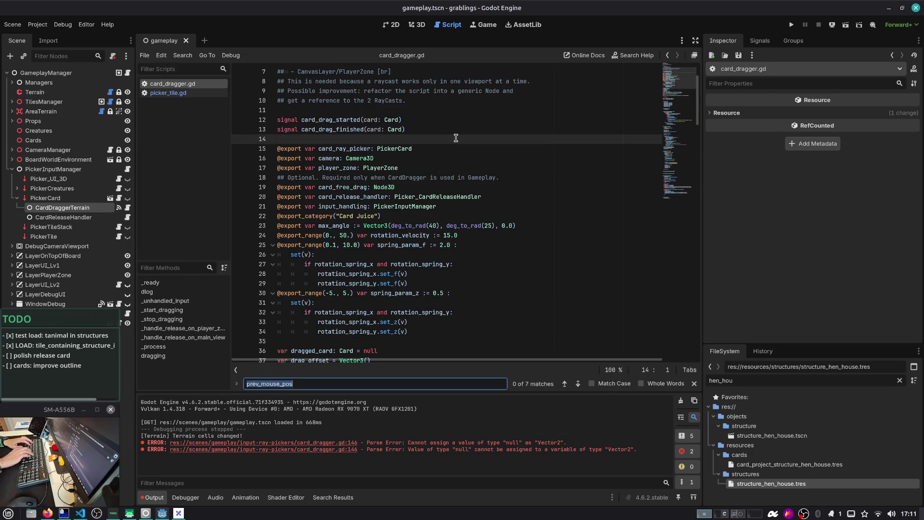
pyautogui.write('tile')
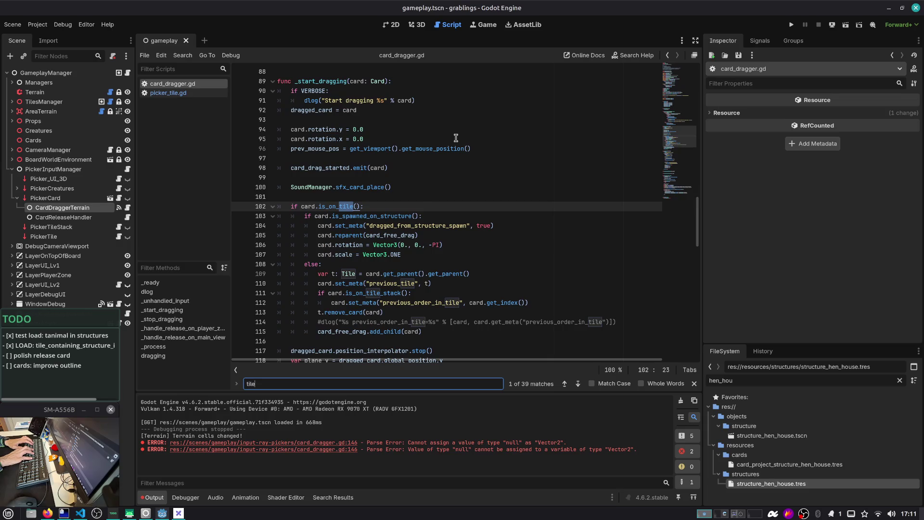
pyautogui.press('Return')
pyautogui.hotkey('shift', 'Return')
pyautogui.press('Return')
pyautogui.press('Return')
pyautogui.press('Return')
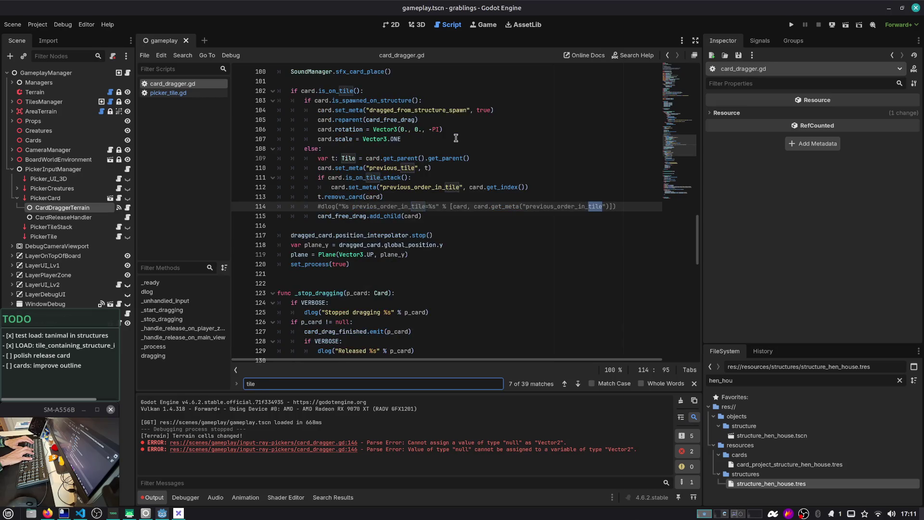
pyautogui.press('Return')
pyautogui.press('Return')
pyautogui.press('Return')
pyautogui.press('Return')
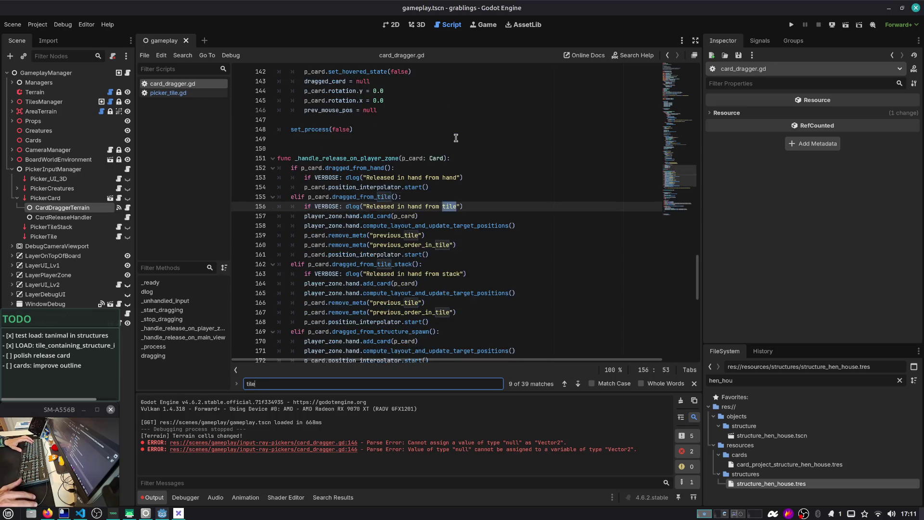
pyautogui.press('Return')
pyautogui.press('Return')
pyautogui.press('Return')
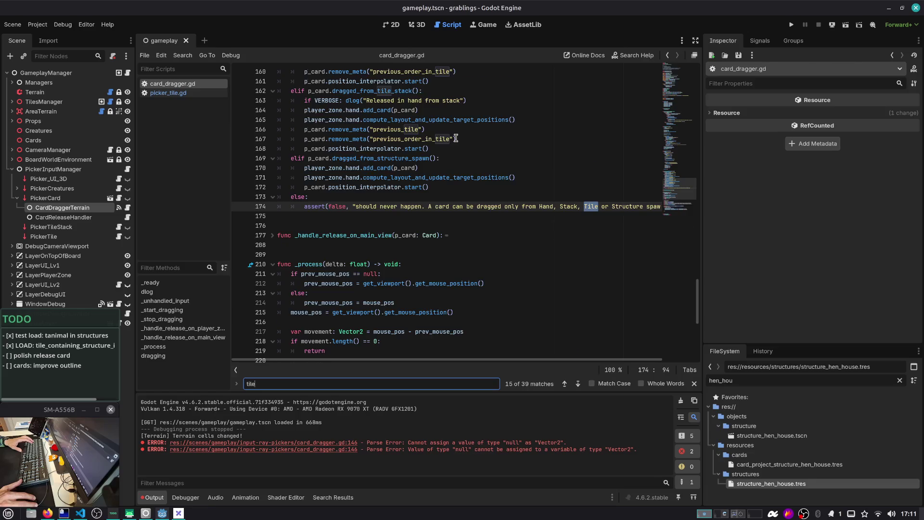
pyautogui.press('Return')
pyautogui.press('Return')
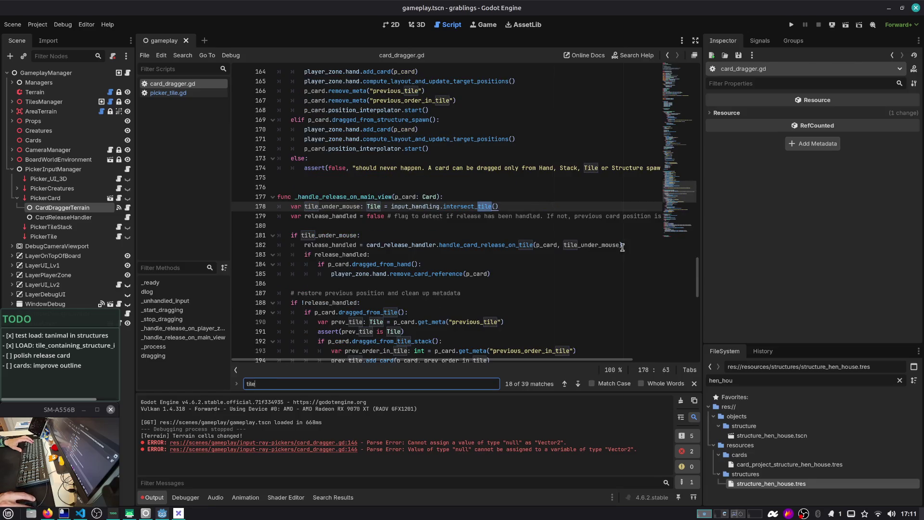
pyautogui.scroll(20, 320, 236)
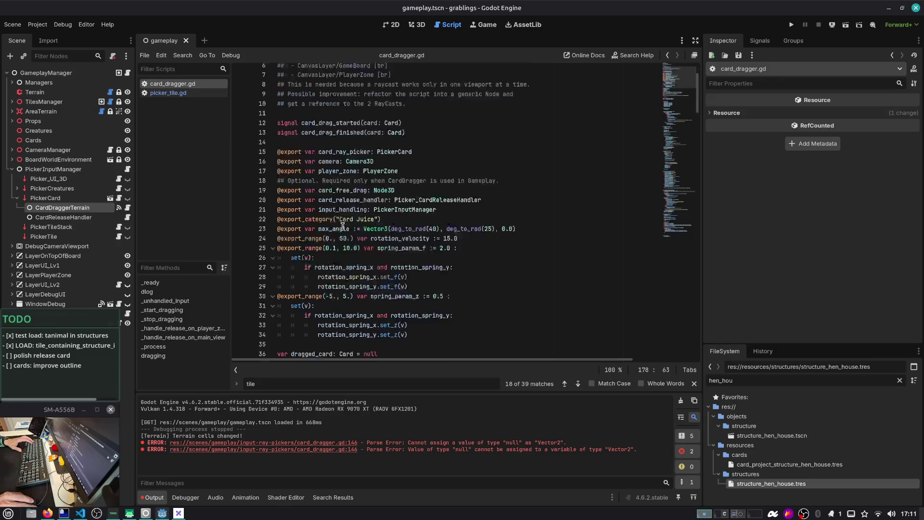
pyautogui.scroll(-1, 314, 207)
pyautogui.scroll(1, 321, 139)
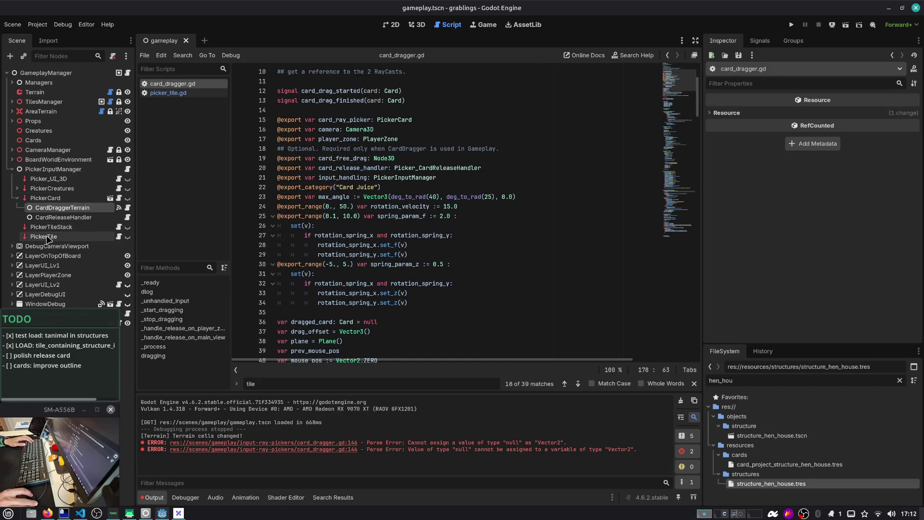
# Ctrl-drag PickerTile into the script to generate an exported picker_tile line, then cut it
pyautogui.moveTo(46, 240)
pyautogui.mouseDown()
pyautogui.moveTo(284, 205)
pyautogui.moveTo(347, 139)
pyautogui.moveTo(397, 113)
pyautogui.mouseUp()
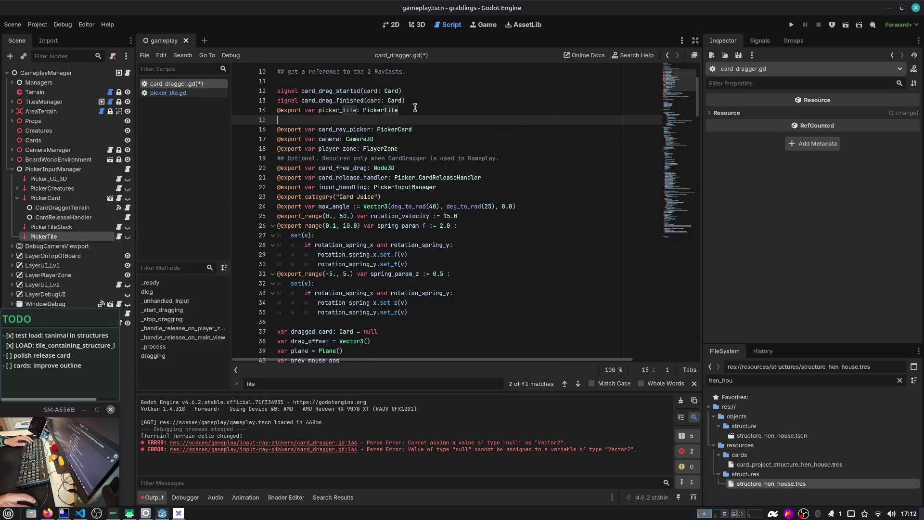
pyautogui.press('Up')
pyautogui.press('Return')
pyautogui.press('Return')
pyautogui.press('Up')
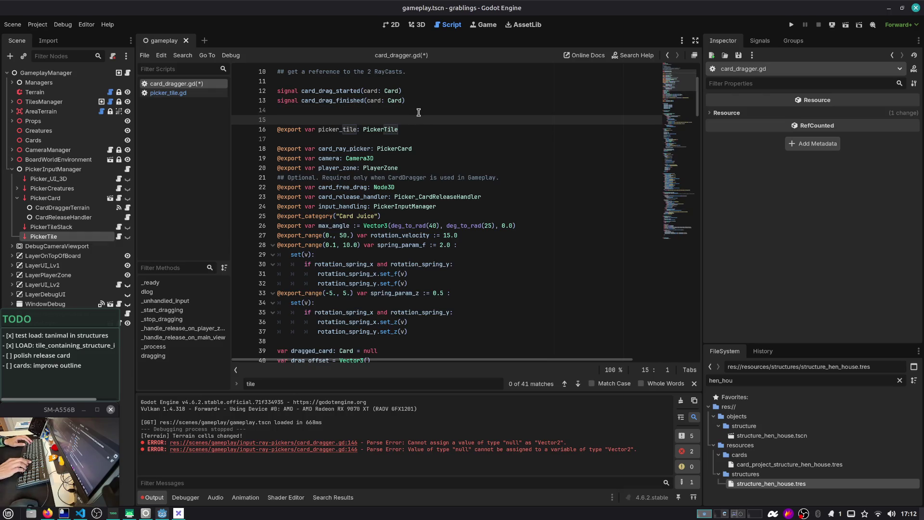
pyautogui.hotkey('ctrl', 'z')
pyautogui.hotkey('ctrl', 'z')
pyautogui.hotkey('ctrl', 'z')
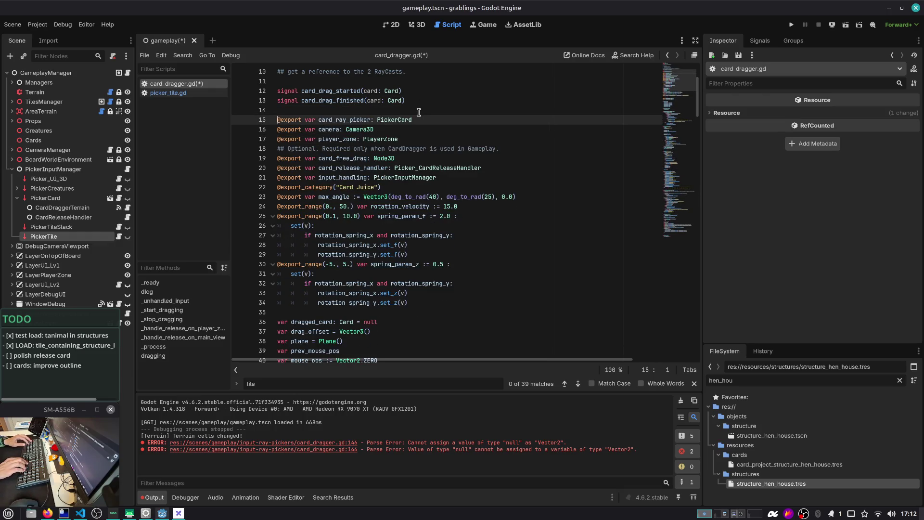
# Paste the picker_tile export below input_handling, save, and search for picker_tile
pyautogui.press('Down')
pyautogui.press('Down')
pyautogui.press('Down')
pyautogui.press('Up')
pyautogui.press('Up')
pyautogui.press('Up')
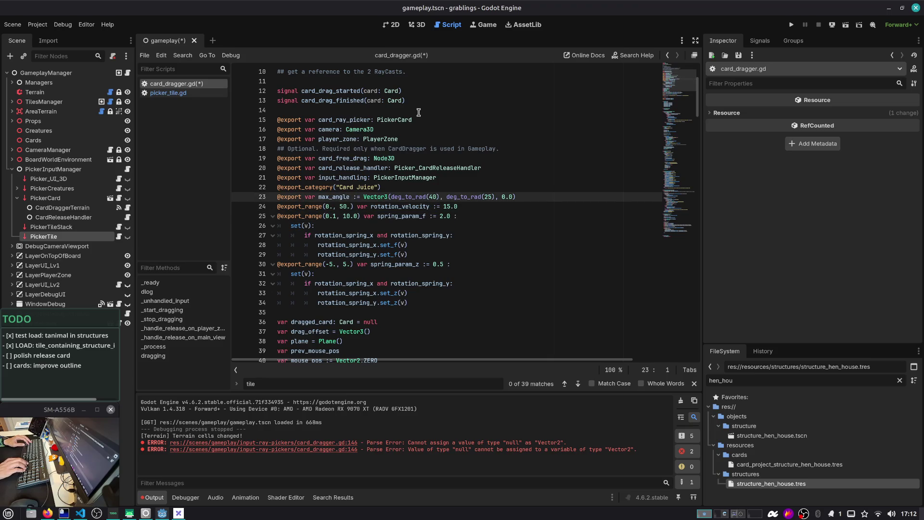
pyautogui.press('Up')
pyautogui.press('Up')
pyautogui.press('Down')
pyautogui.hotkey('ctrl', 'v')
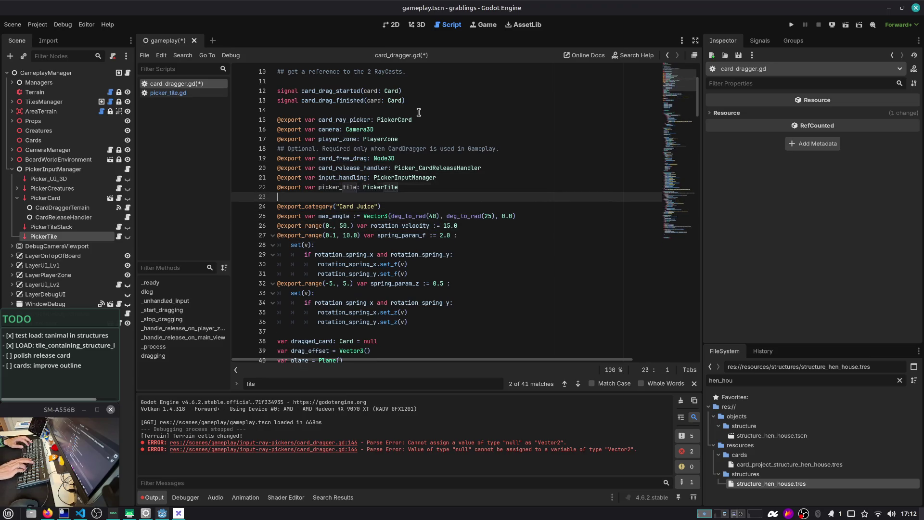
pyautogui.press('Return')
pyautogui.hotkey('ctrl', 's')
pyautogui.doubleClick(356, 187)
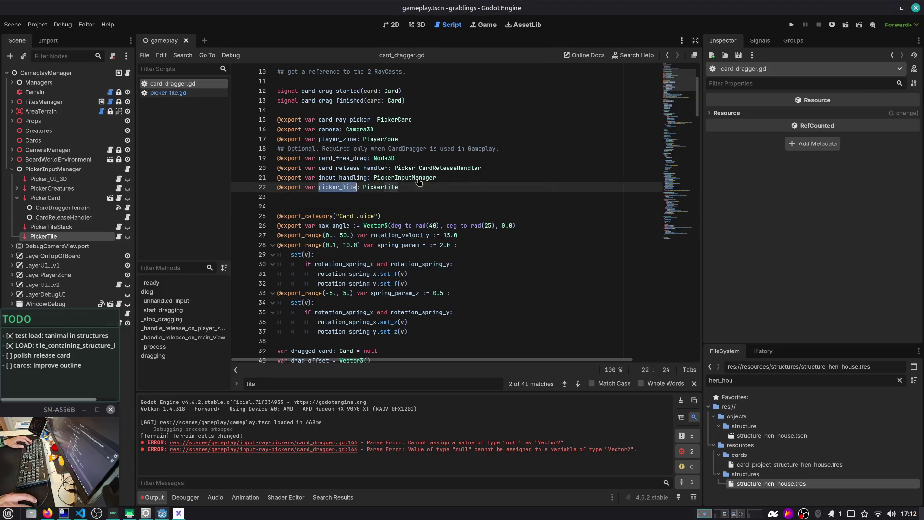
pyautogui.hotkey('ctrl', 'f')
pyautogui.click(680, 231)
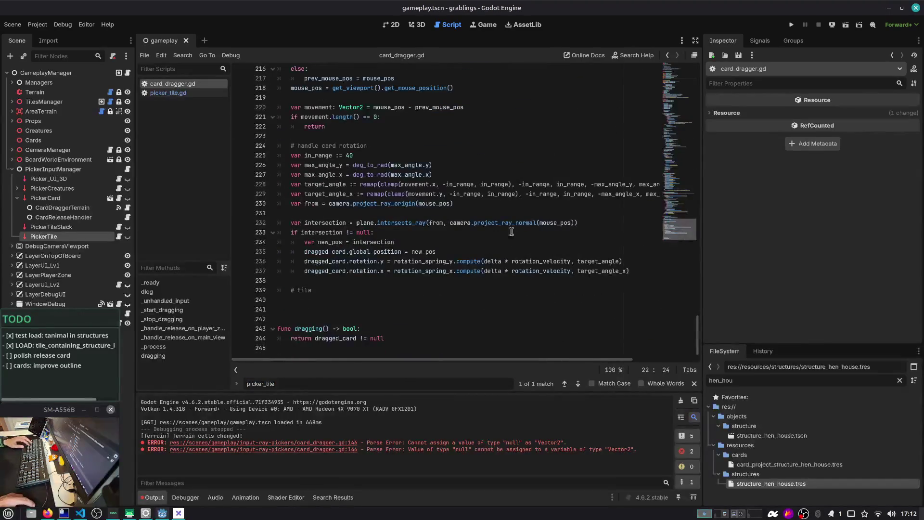
# Add a hovered_tile variable set to picker_tile.last_tile_hovered under the tile comment
pyautogui.scroll(2, 331, 323)
pyautogui.scroll(-2, 328, 313)
pyautogui.click(329, 297)
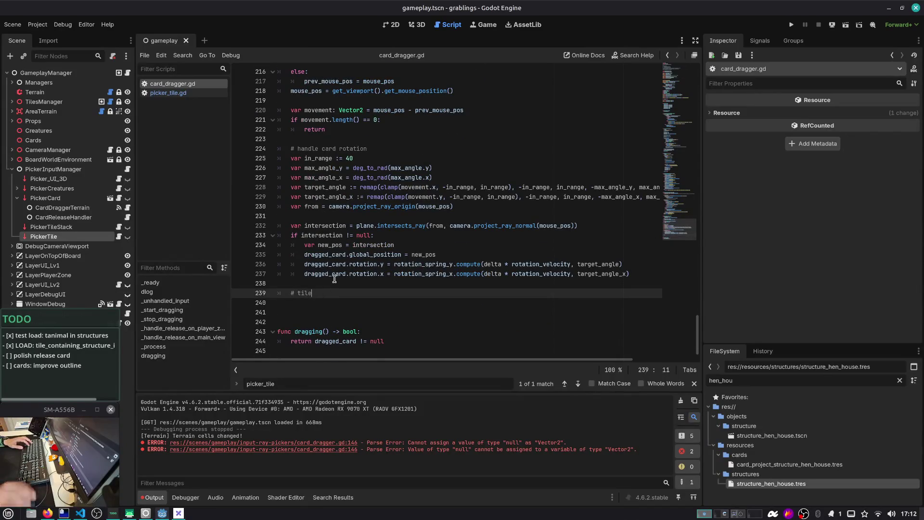
pyautogui.press('Return')
pyautogui.write('var hovered_tile')
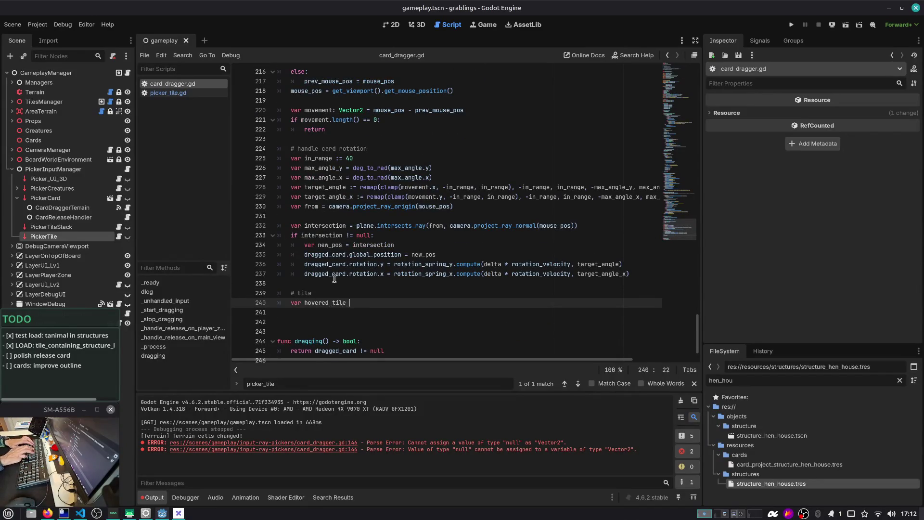
pyautogui.write('= pick')
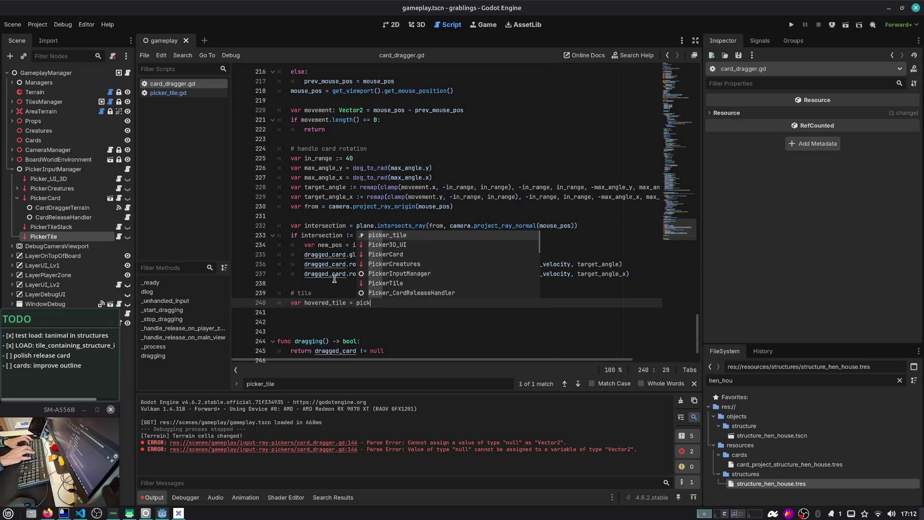
pyautogui.press('Return')
pyautogui.write('.')
pyautogui.write('l')
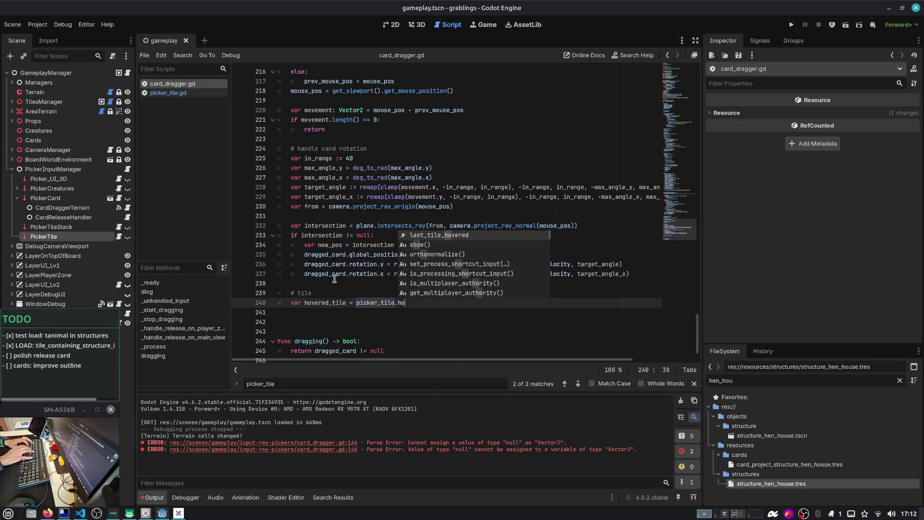
pyautogui.press('Return')
# Add 'if hovered_tile: print(hovered_tile)', save, and run the project with F5
pyautogui.hotkey('ctrl', 'Right')
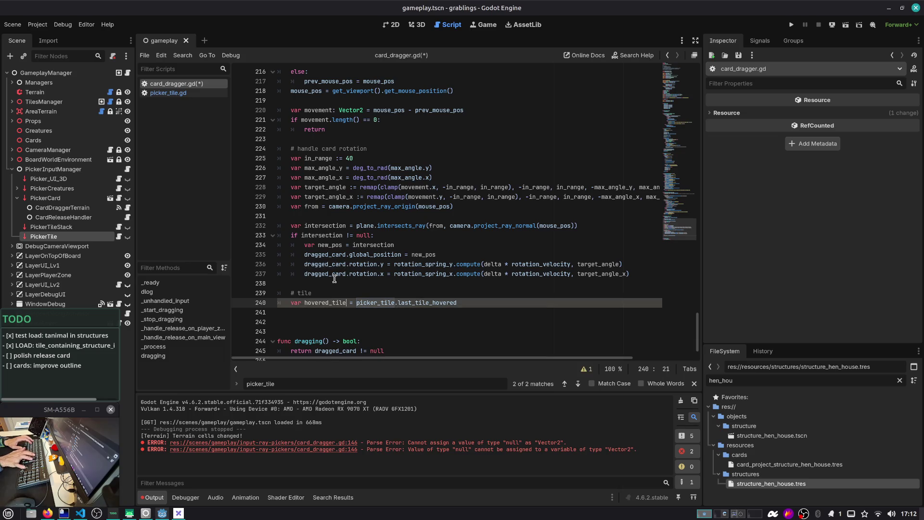
pyautogui.press('End')
pyautogui.press('Return')
pyautogui.write('ve')
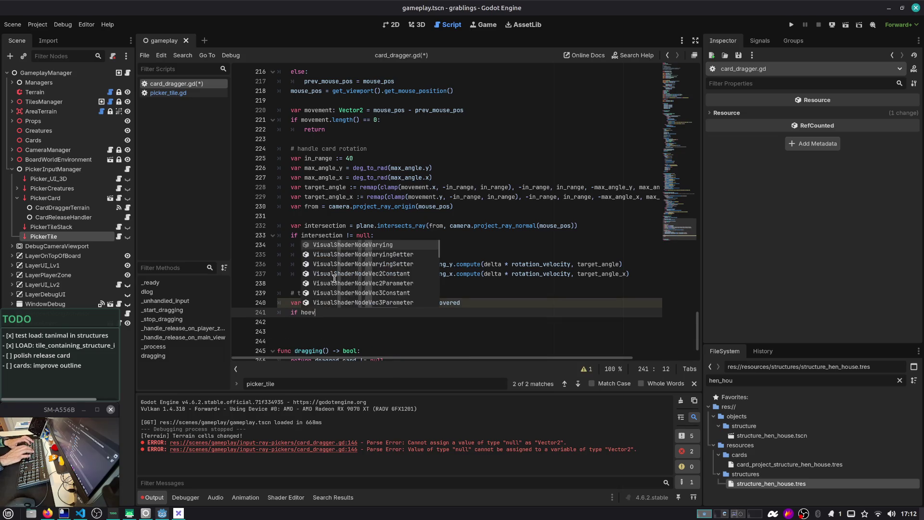
pyautogui.press('Return')
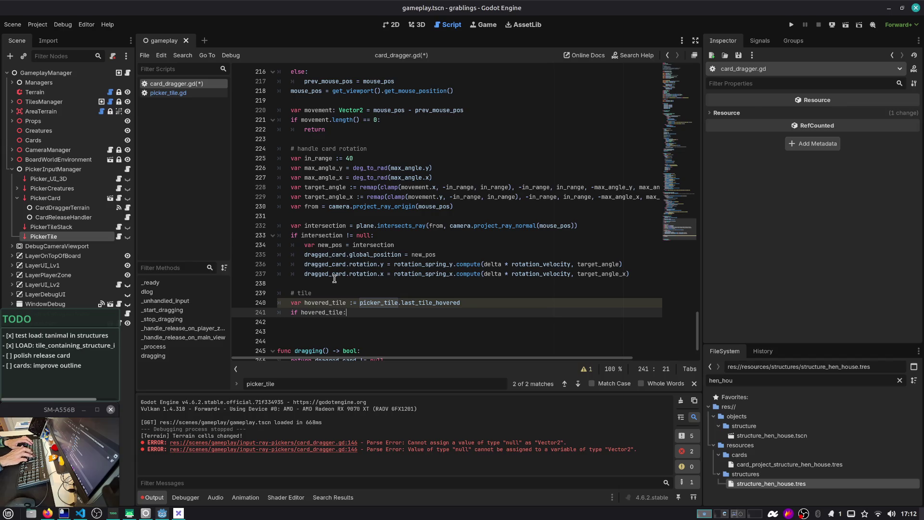
pyautogui.press('Return')
pyautogui.write('pri')
pyautogui.write('nt(hovered_tile)')
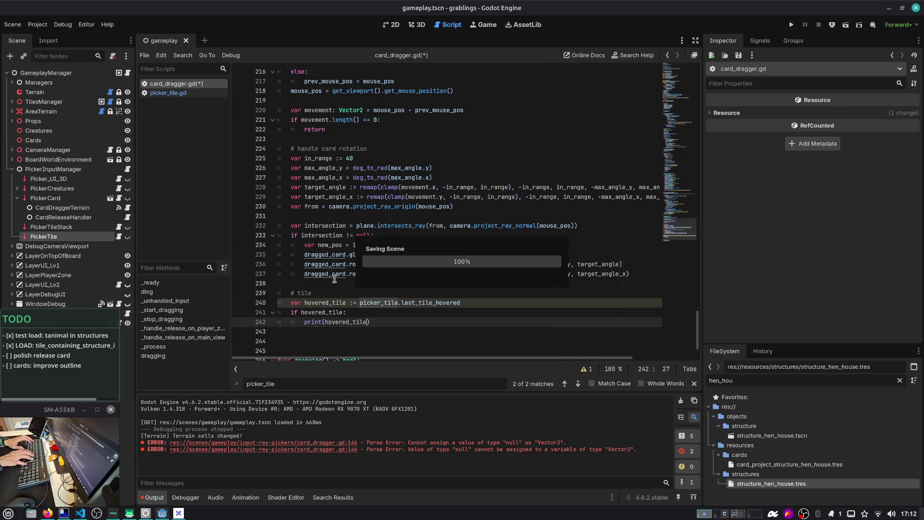
pyautogui.press('Return')
pyautogui.hotkey('ctrl', 's')
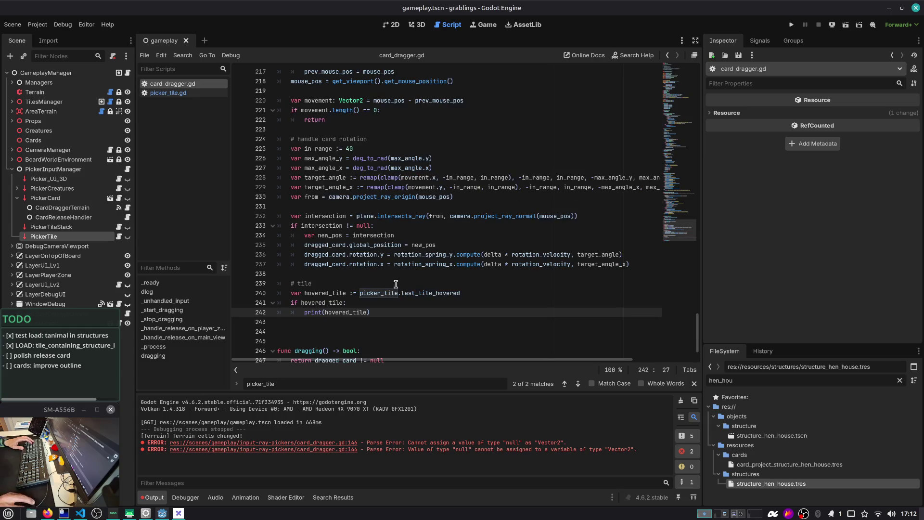
pyautogui.press('F5')
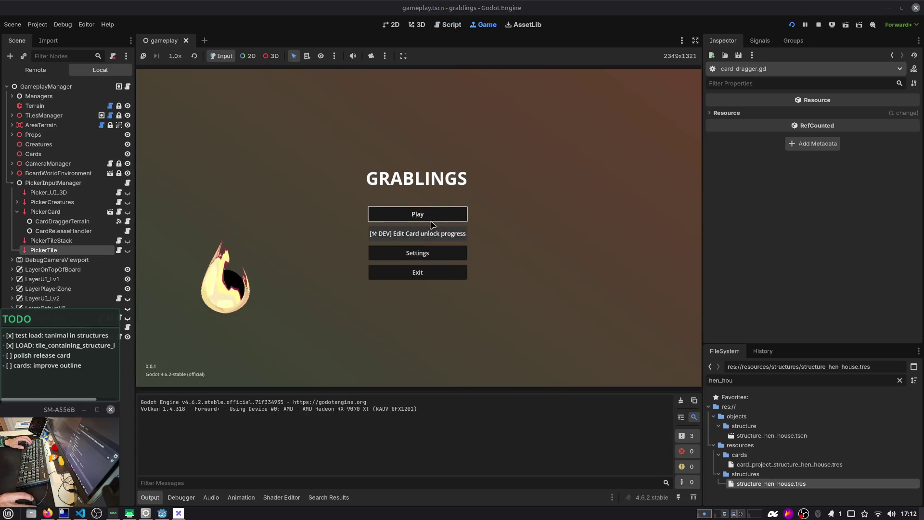
# Start the game from Slot 1 and pick up a card from the hand
pyautogui.click(431, 212)
pyautogui.click(419, 222)
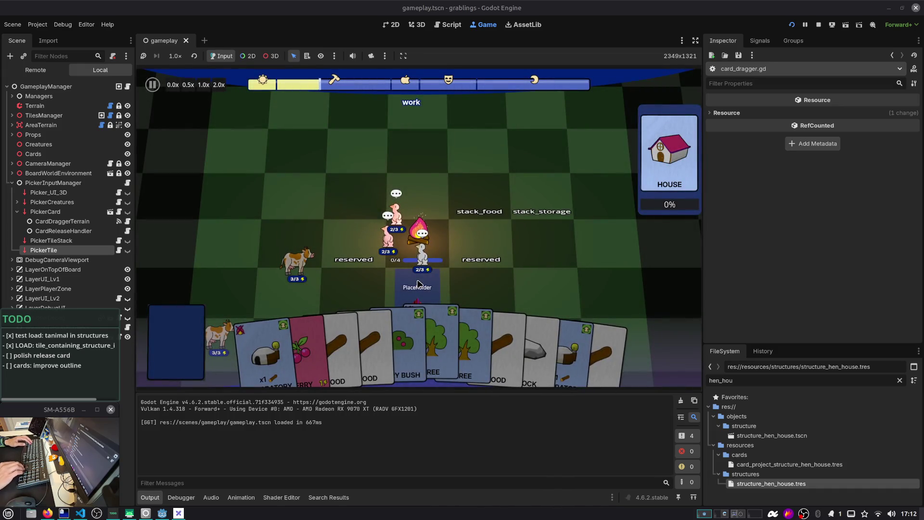
pyautogui.click(417, 285)
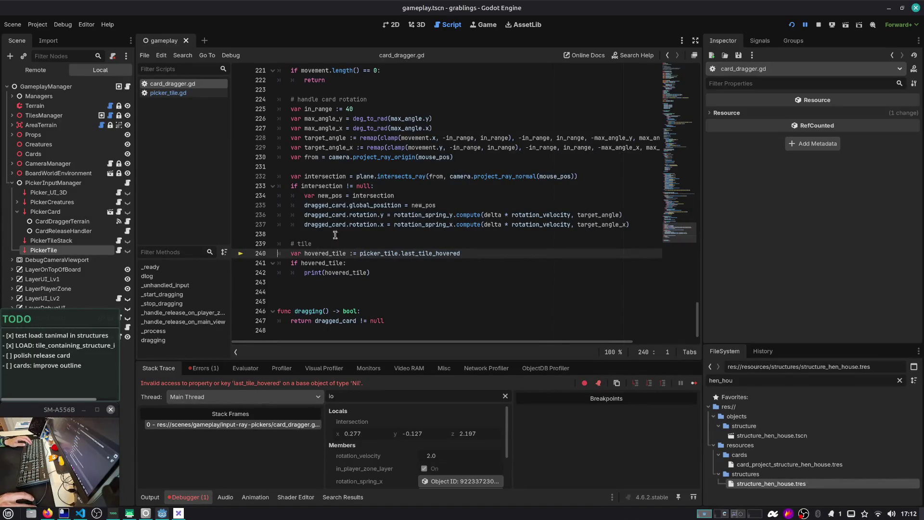
# Set CardDraggerTerrain's Picker Tile property to the PickerTile node and save the scene
pyautogui.click(61, 213)
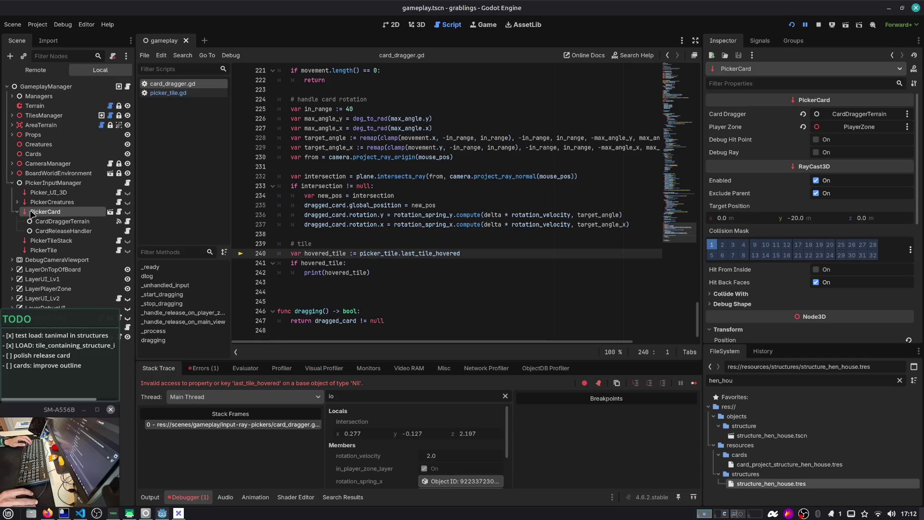
pyautogui.click(63, 222)
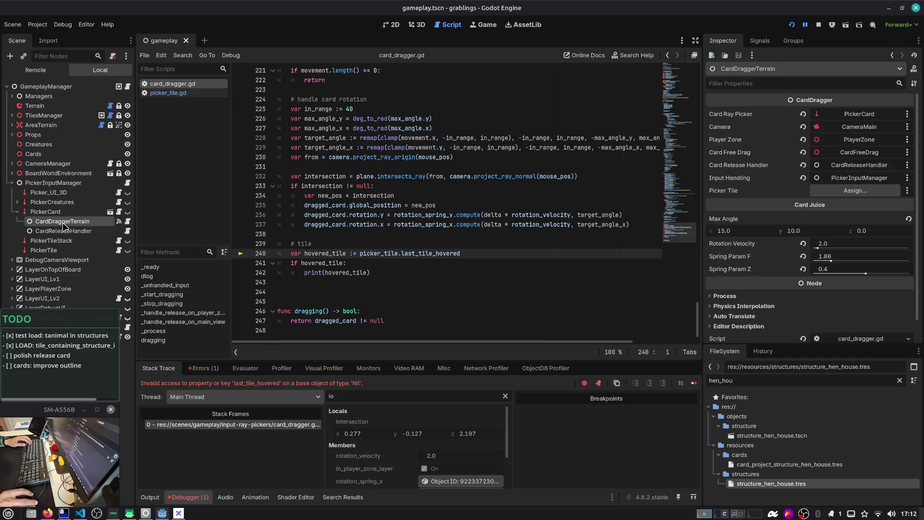
pyautogui.click(855, 191)
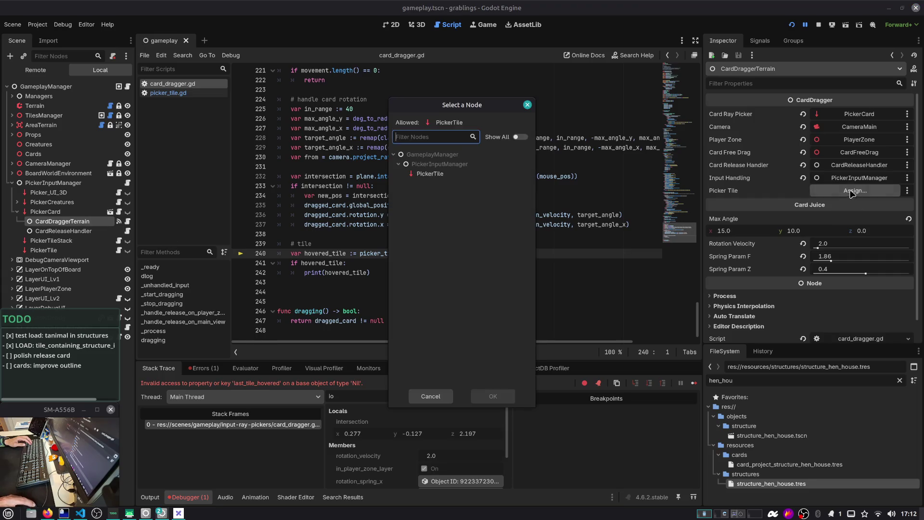
pyautogui.doubleClick(423, 174)
pyautogui.hotkey('ctrl', 's')
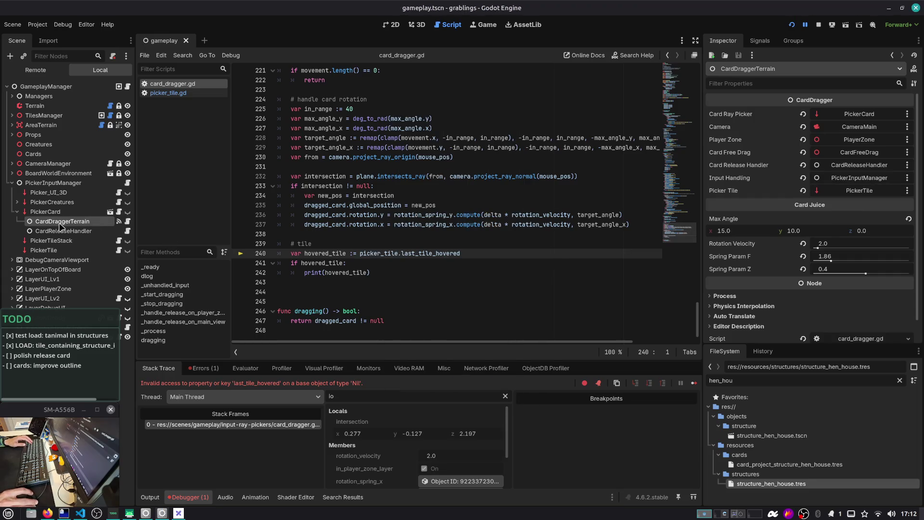
# Insert a blank line above the hovered_tile line
pyautogui.doubleClick(323, 254)
pyautogui.doubleClick(384, 258)
pyautogui.hotkey('ctrl', 'shift', 'Return')
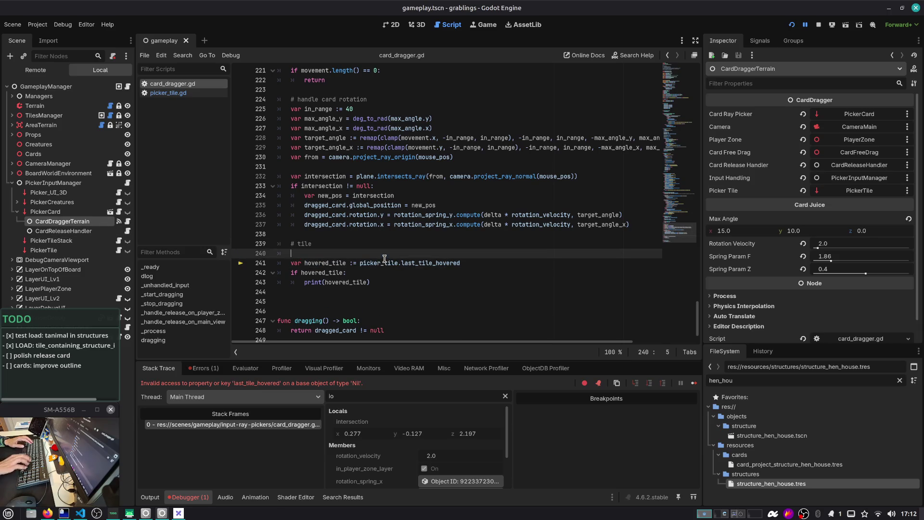
# Add an 'if picker_tile == null: return' guard, save, and run with F5
pyautogui.write('if pick')
pyautogui.press('Return')
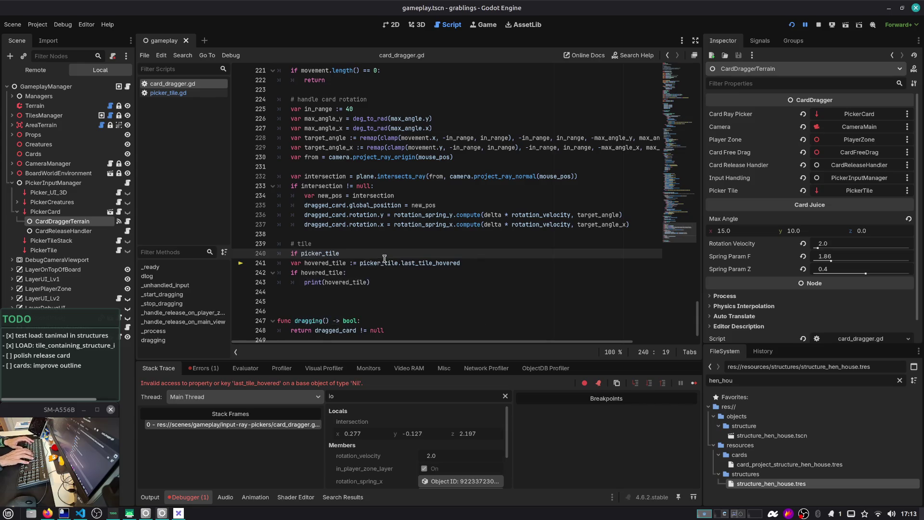
pyautogui.write(' == null:')
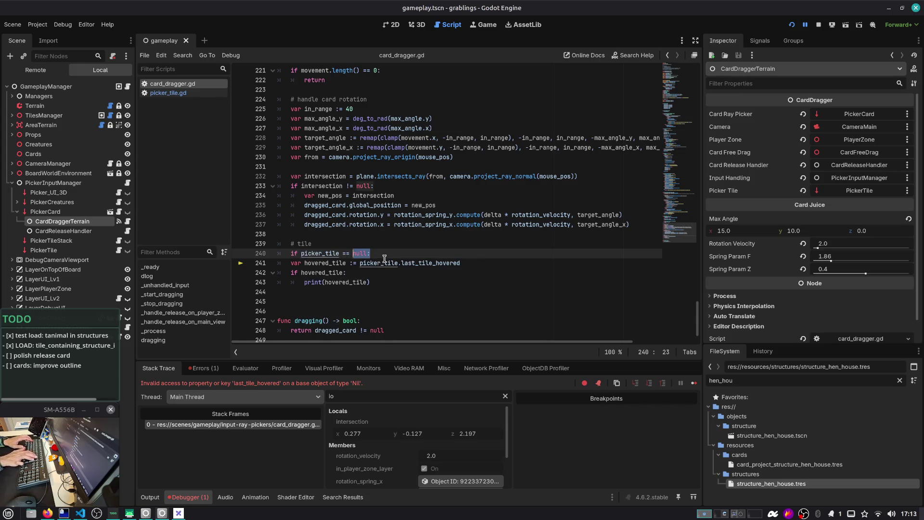
pyautogui.press('Return')
pyautogui.write('return')
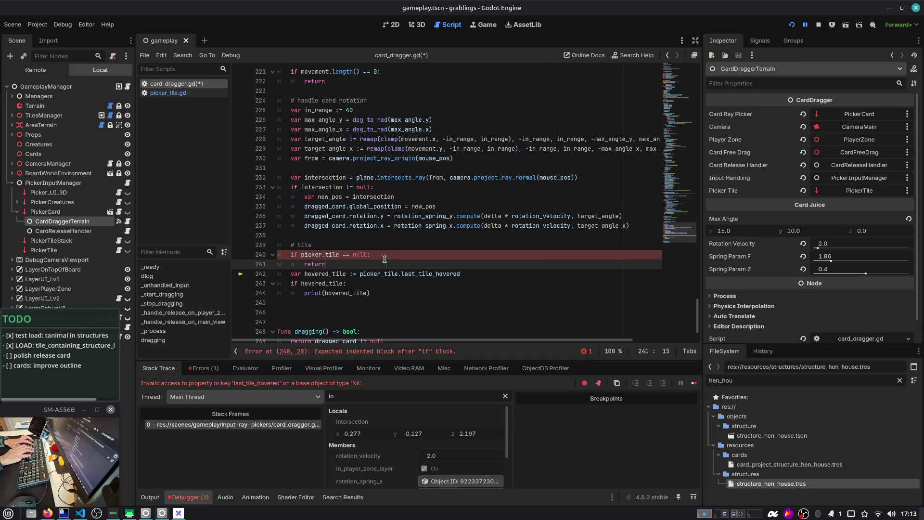
pyautogui.hotkey('ctrl', 's')
pyautogui.press('F5')
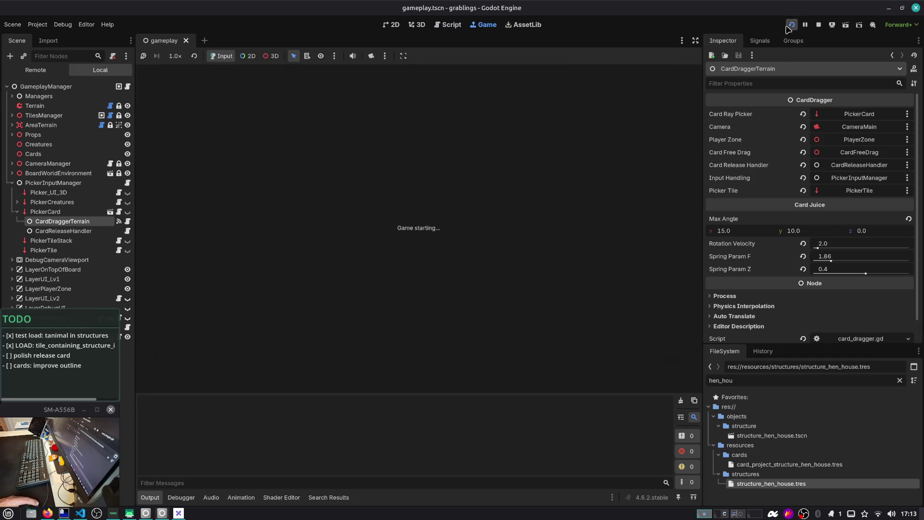
# Load Slot 1, drag the Berry Bush card onto an empty board tile, then stop the game
pyautogui.click(453, 221)
pyautogui.click(454, 222)
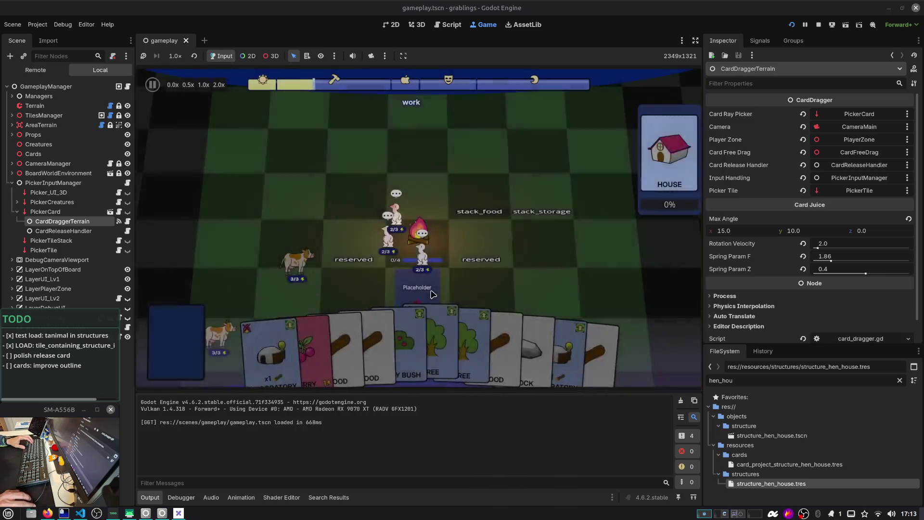
pyautogui.moveTo(431, 332)
pyautogui.mouseDown()
pyautogui.moveTo(419, 270)
pyautogui.moveTo(481, 262)
pyautogui.moveTo(524, 243)
pyautogui.mouseUp()
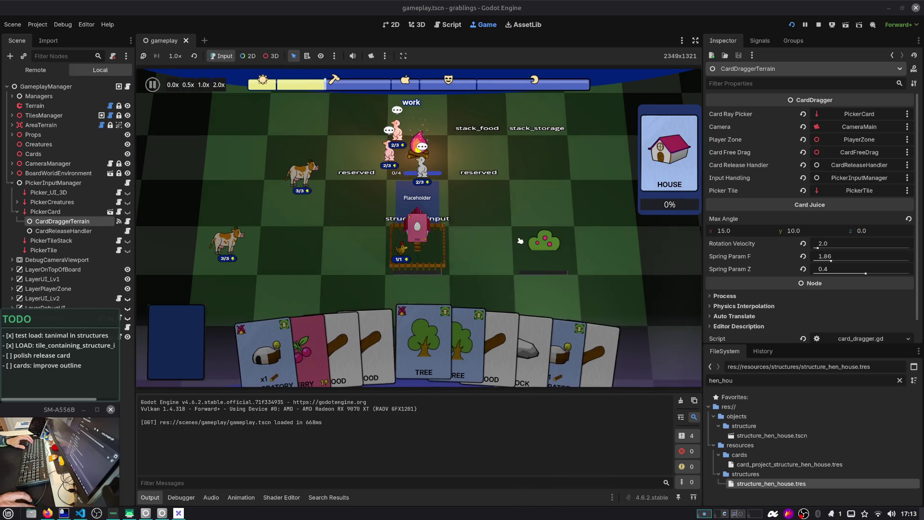
pyautogui.moveTo(534, 347)
pyautogui.mouseDown()
pyautogui.moveTo(535, 158)
pyautogui.moveTo(501, 275)
pyautogui.moveTo(484, 154)
pyautogui.mouseUp()
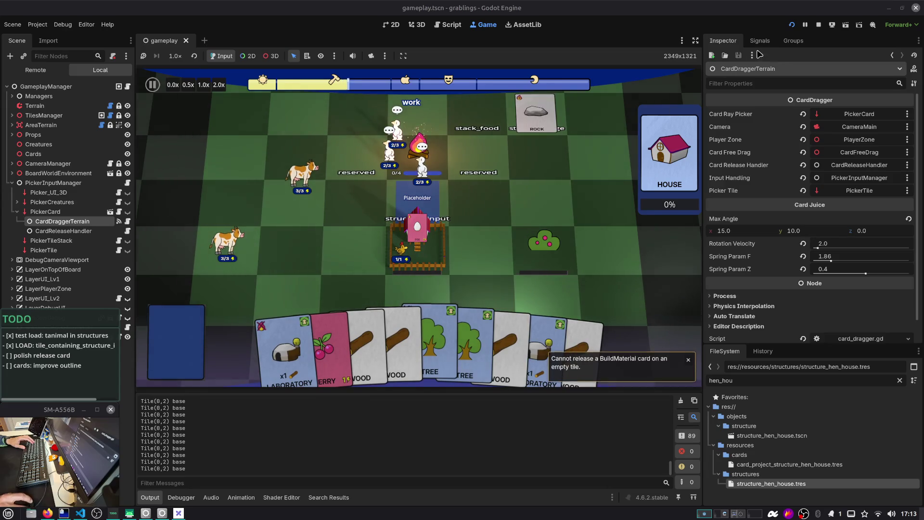
pyautogui.click(820, 25)
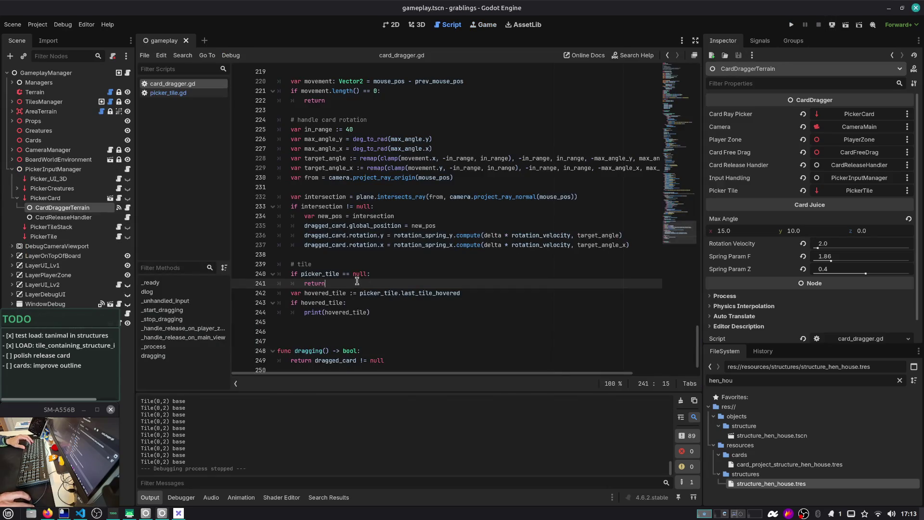
# Delete the picker_tile null check and its early return, then save the script
pyautogui.hotkey('ctrl', 'shift', 'k')
pyautogui.moveTo(369, 273); pyautogui.dragTo(346, 274)
pyautogui.press('BackSpace')
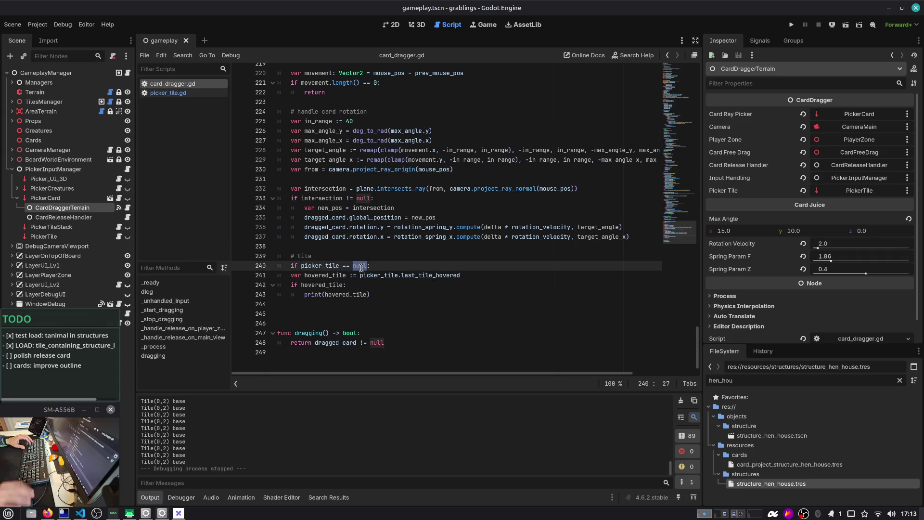
pyautogui.press('BackSpace')
pyautogui.press('BackSpace')
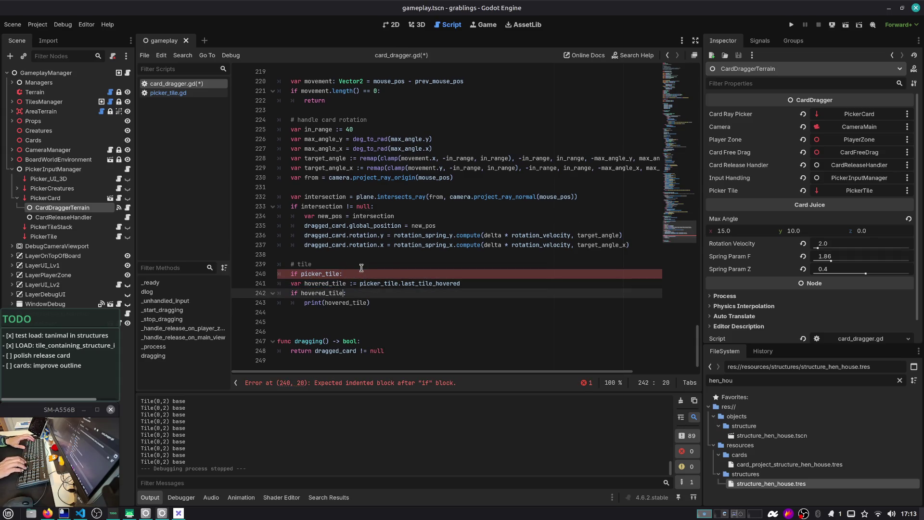
pyautogui.press('End')
pyautogui.hotkey('ctrl', 'shift', 'k')
pyautogui.hotkey('ctrl', 's')
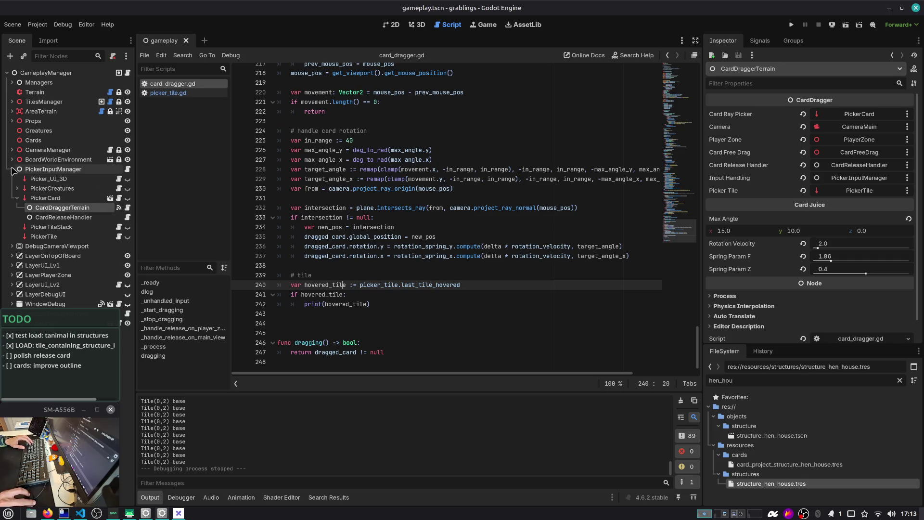
# Filter the Scene tree by 'dragger', set CardDraggerHand's Picker Tile to PickerTile, and relaunch the game
pyautogui.click(12, 170)
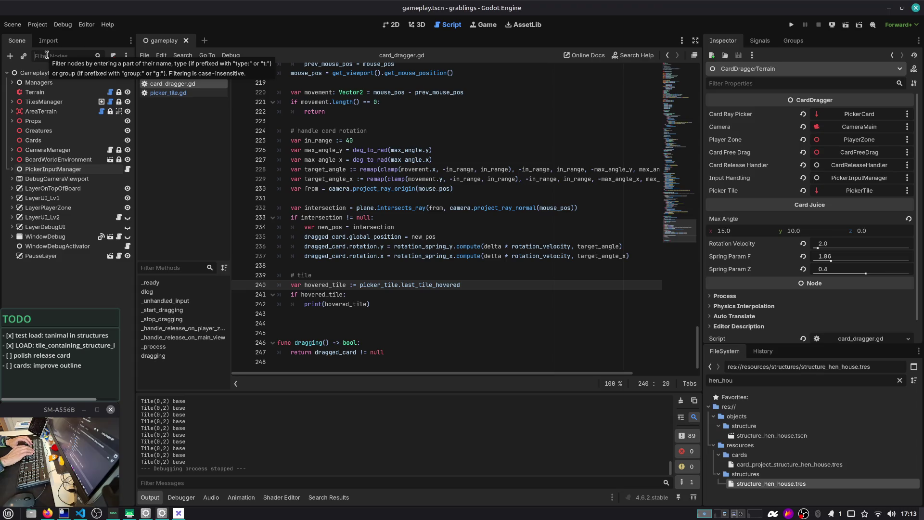
pyautogui.write('picker')
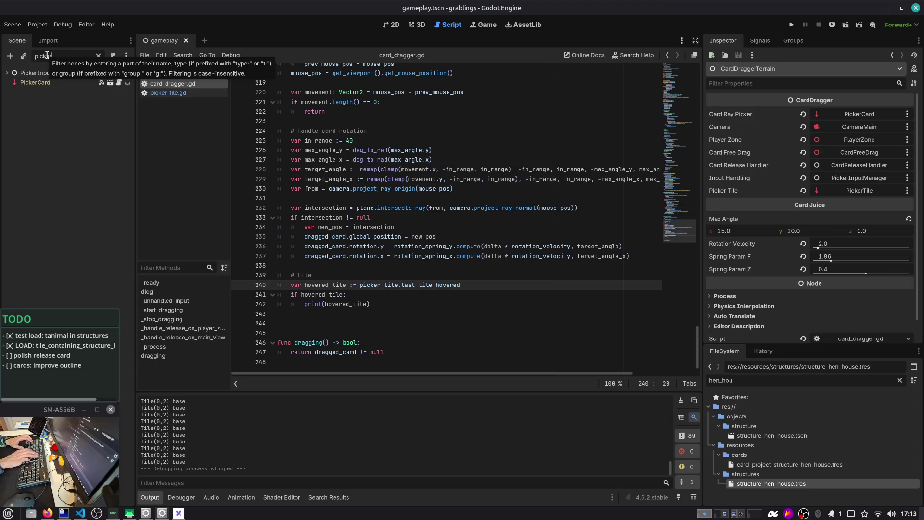
pyautogui.hotkey('ctrl', 'a')
pyautogui.write('dragger')
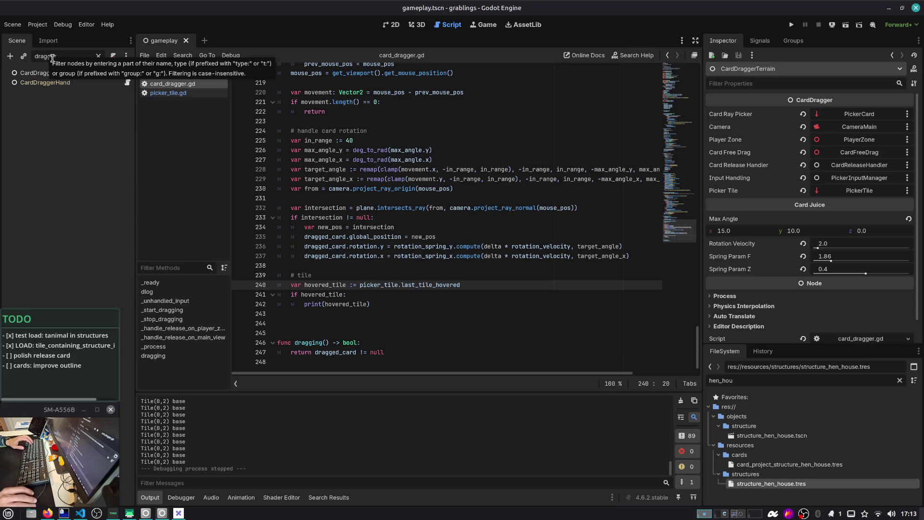
pyautogui.click(63, 86)
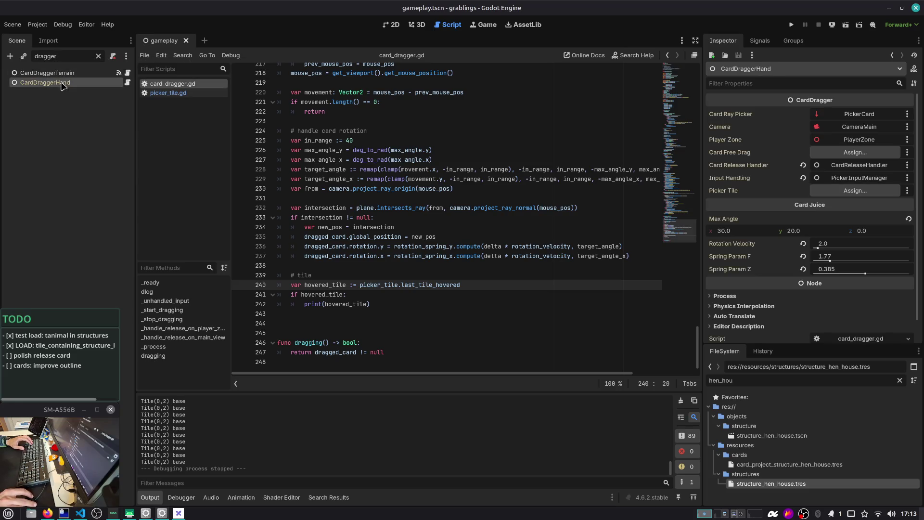
pyautogui.click(856, 191)
pyautogui.doubleClick(414, 177)
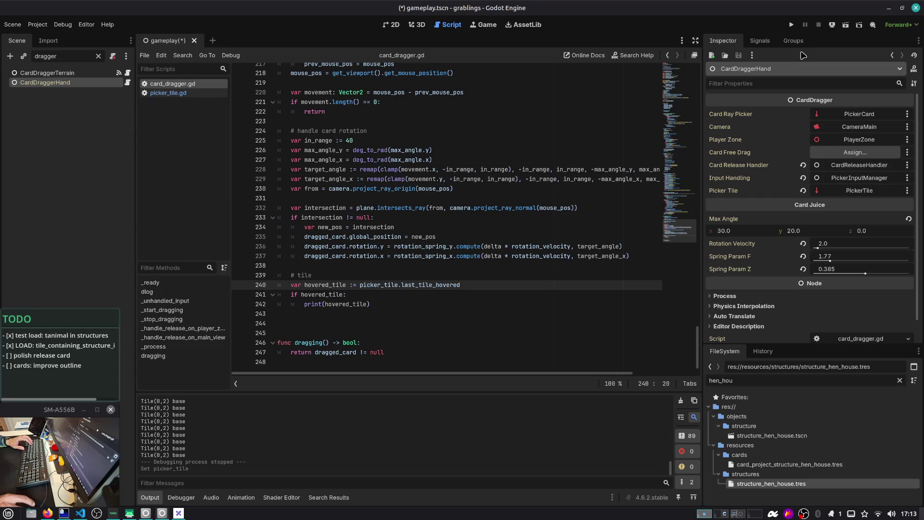
pyautogui.click(791, 25)
pyautogui.click(426, 212)
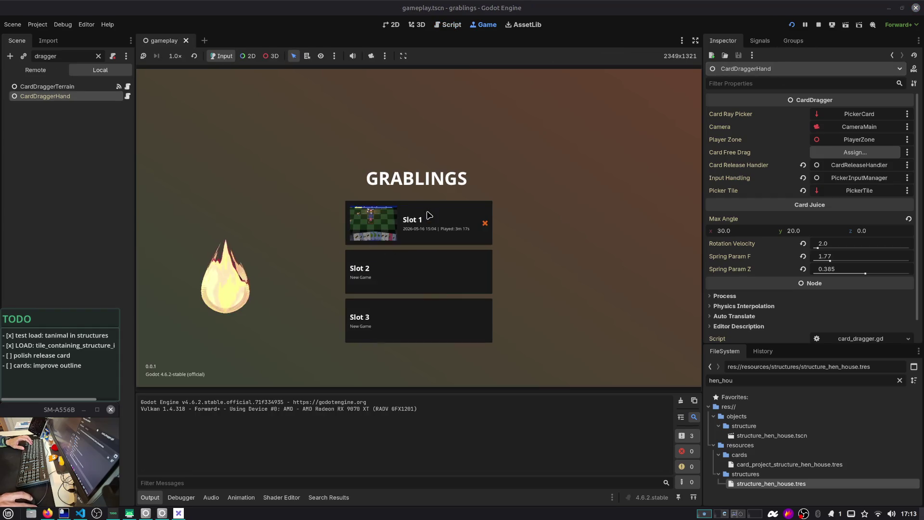
# Load Slot 1, drag a WOOD card across the board to log tiles like 'Tile(2,4) base', then stop the game
pyautogui.click(437, 342)
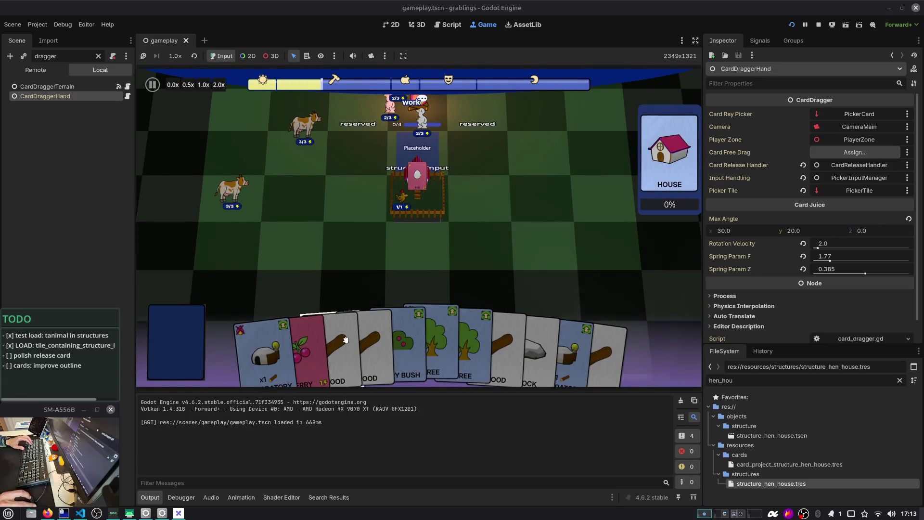
pyautogui.moveTo(346, 340)
pyautogui.mouseDown()
pyautogui.moveTo(363, 236)
pyautogui.moveTo(528, 237)
pyautogui.moveTo(502, 274)
pyautogui.moveTo(541, 304)
pyautogui.moveTo(533, 349)
pyautogui.moveTo(549, 241)
pyautogui.moveTo(477, 216)
pyautogui.moveTo(395, 207)
pyautogui.moveTo(223, 344)
pyautogui.moveTo(660, 346)
pyautogui.moveTo(669, 308)
pyautogui.moveTo(679, 376)
pyautogui.moveTo(647, 289)
pyautogui.moveTo(648, 336)
pyautogui.moveTo(645, 288)
pyautogui.moveTo(643, 326)
pyautogui.mouseUp()
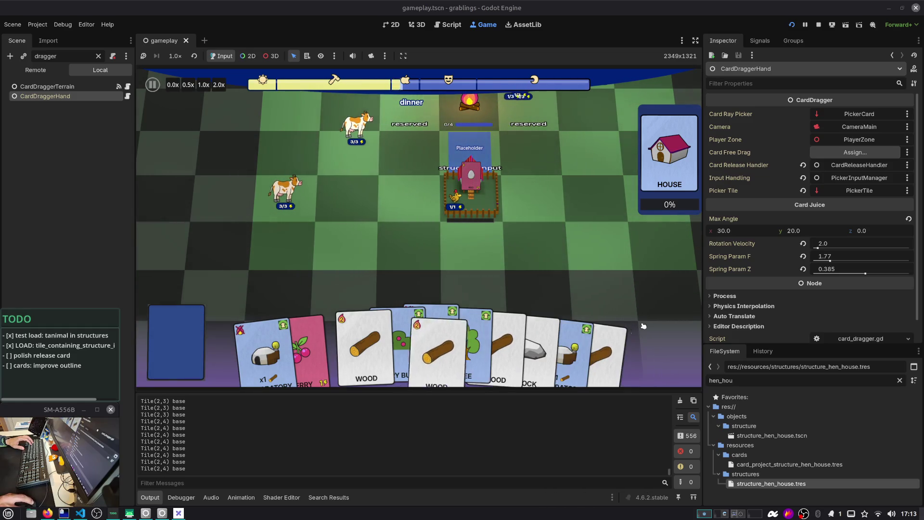
pyautogui.press('F8')
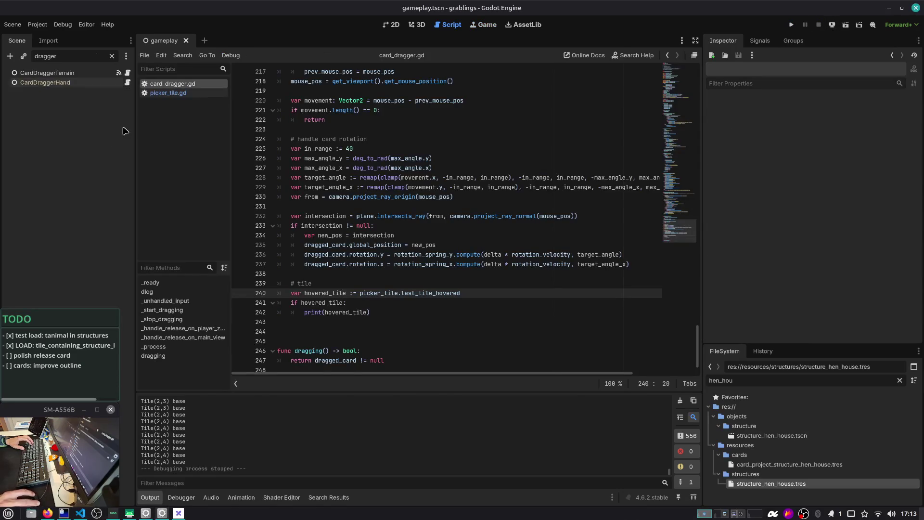
pyautogui.click(490, 298)
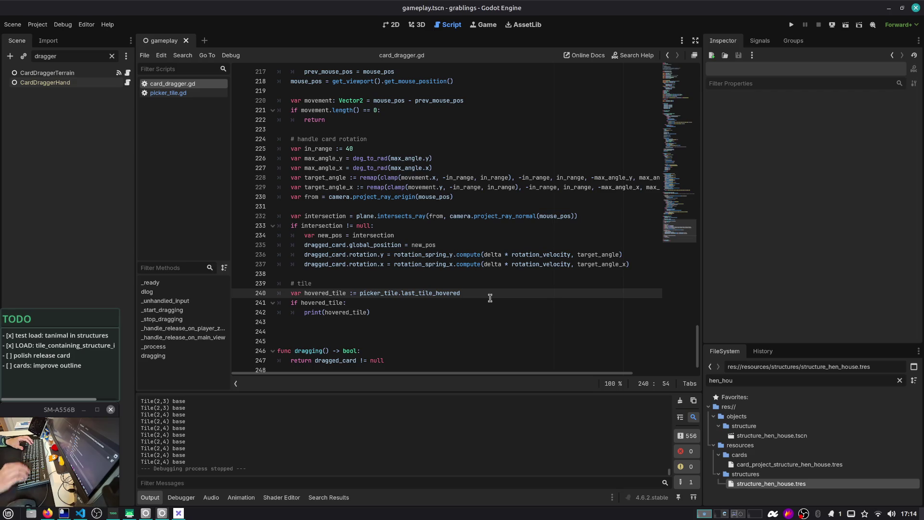
pyautogui.scroll(20, 490, 298)
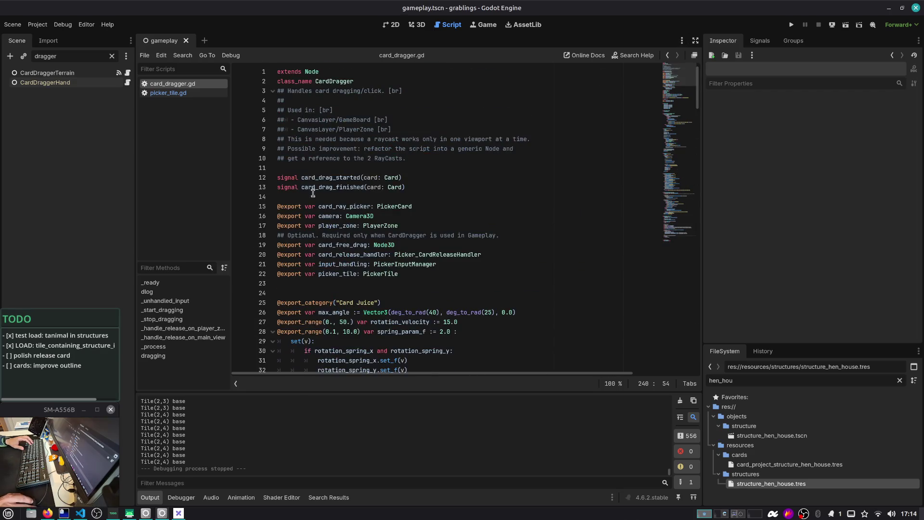
pyautogui.scroll(-1, 313, 193)
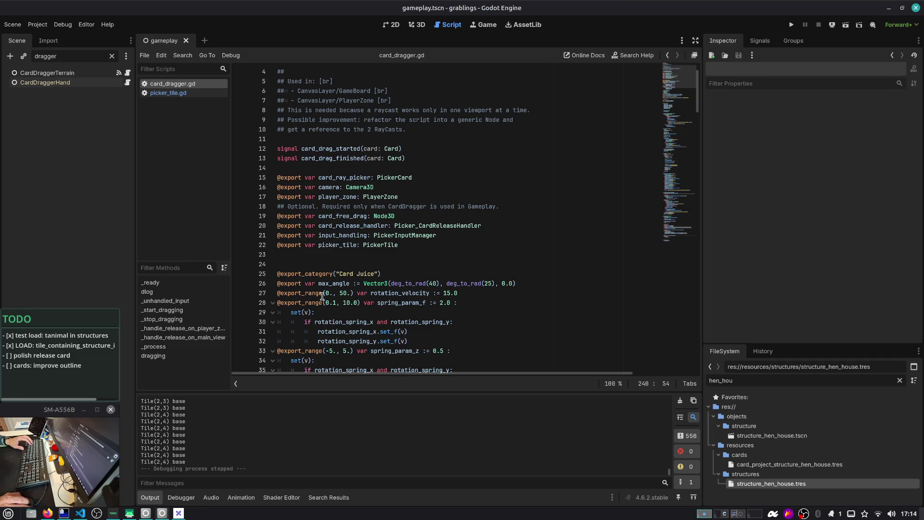
pyautogui.scroll(-1, 322, 296)
pyautogui.click(354, 130)
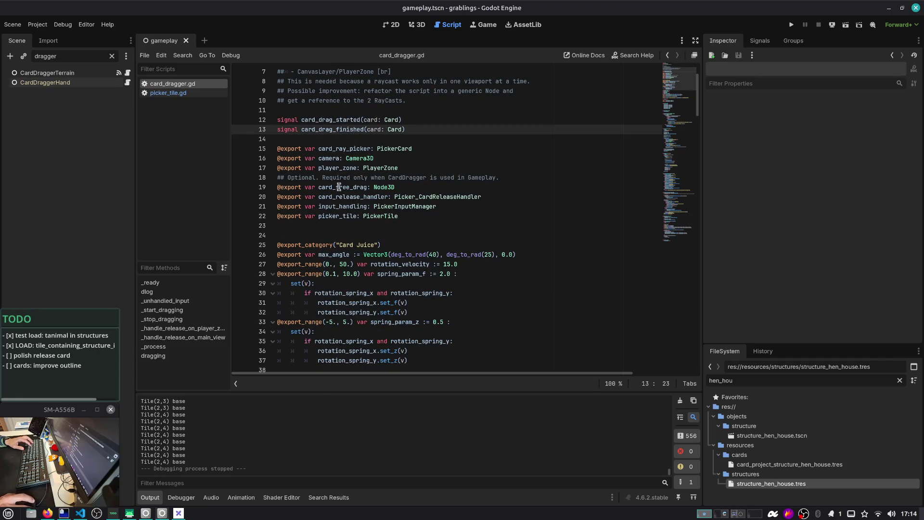
pyautogui.hotkey('ctrl', 'f')
pyautogui.write('player')
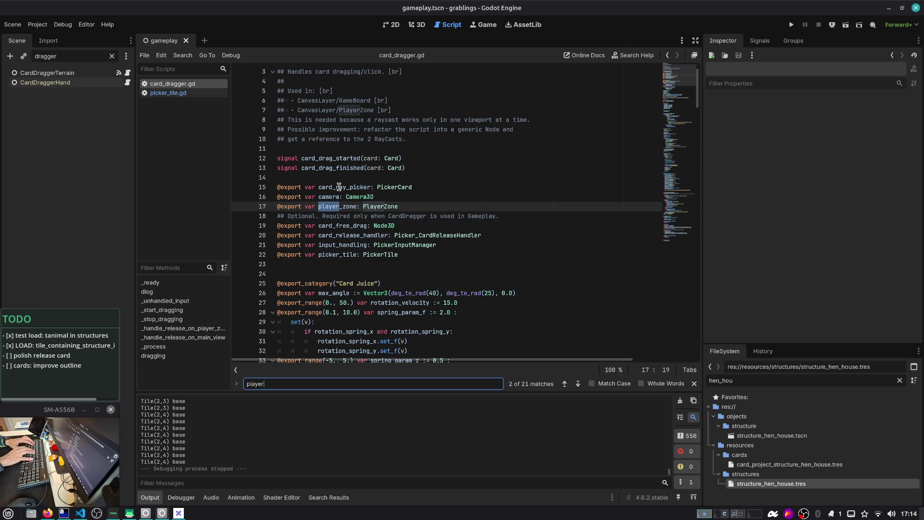
pyautogui.doubleClick(339, 207)
pyautogui.hotkey('ctrl', 'f')
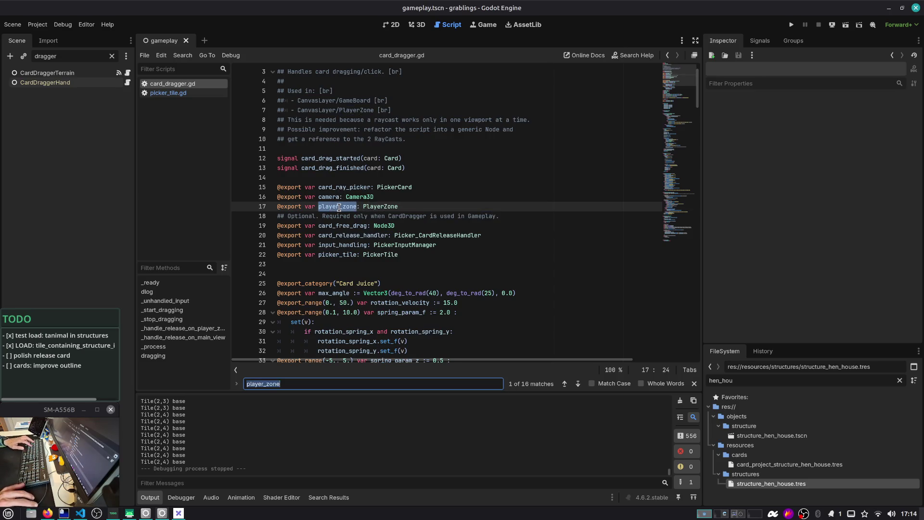
pyautogui.press('Return')
pyautogui.press('Return')
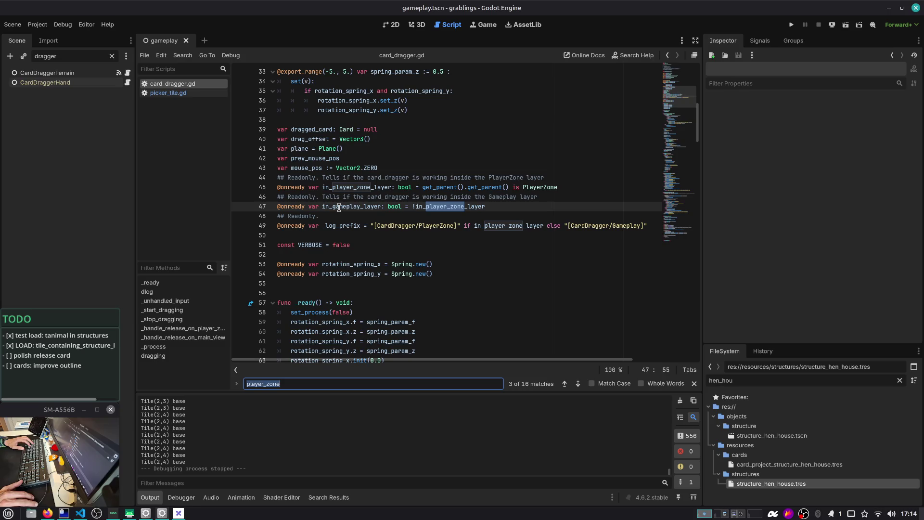
pyautogui.doubleClick(356, 189)
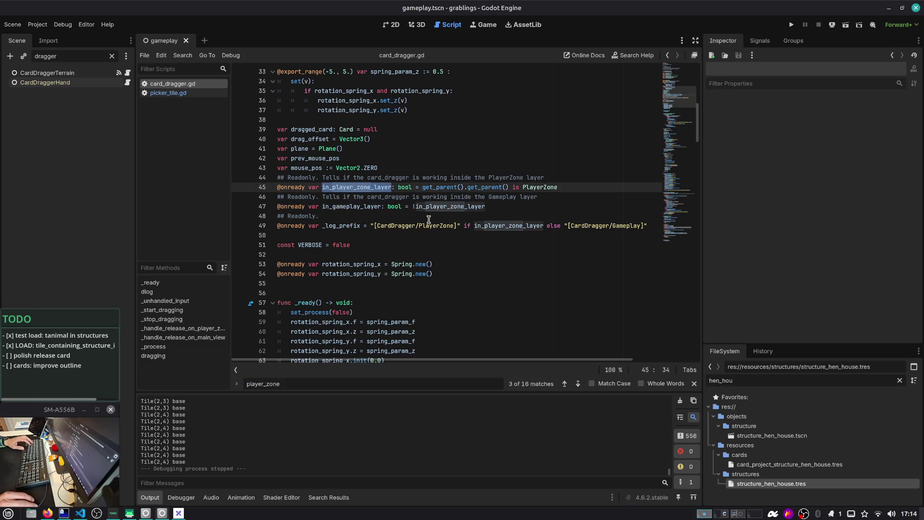
pyautogui.hotkey('ctrl', 'f')
pyautogui.press('Return')
pyautogui.press('Return')
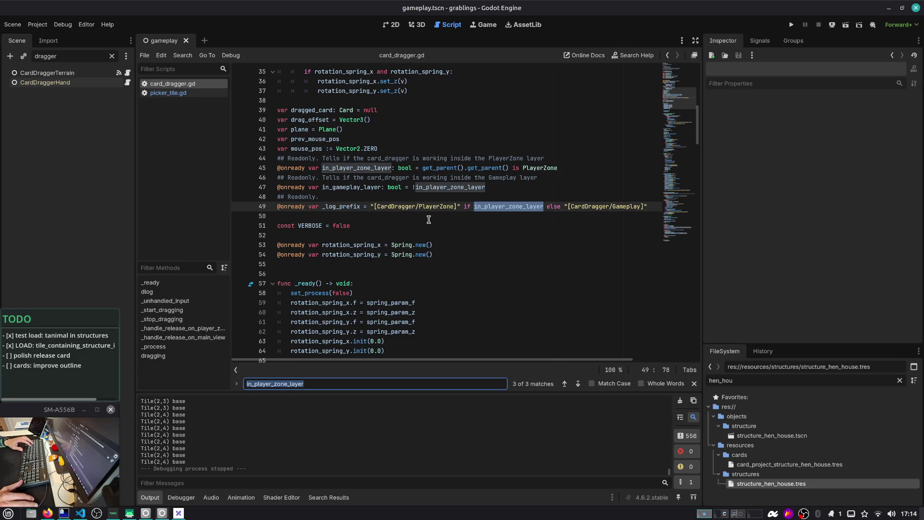
pyautogui.press('Return')
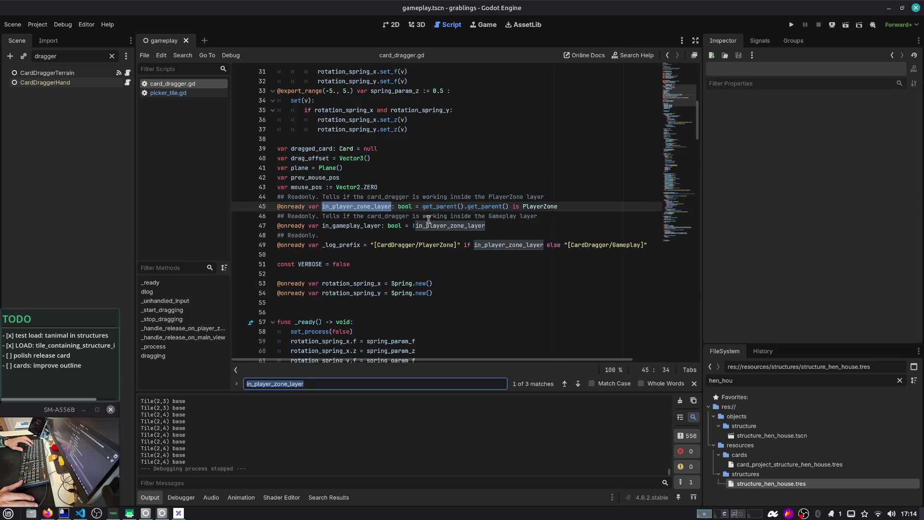
pyautogui.press('Return')
pyautogui.press('Return')
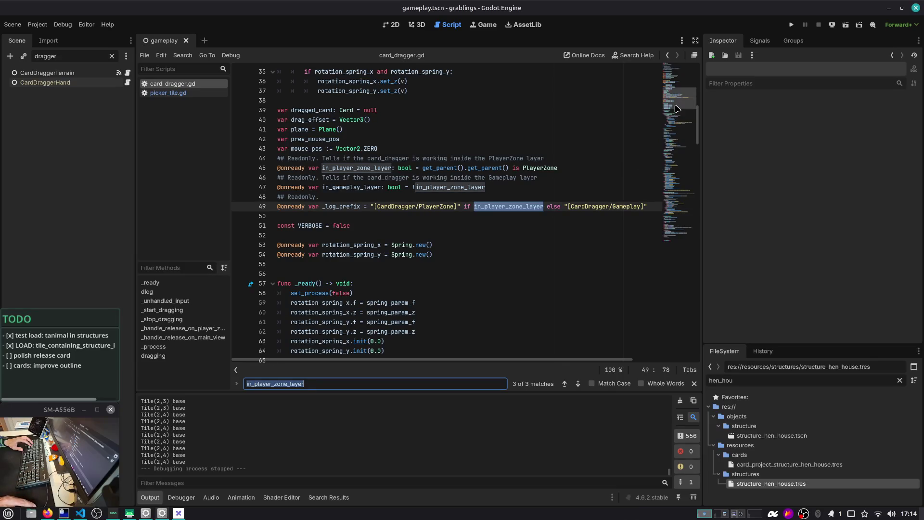
pyautogui.click(674, 77)
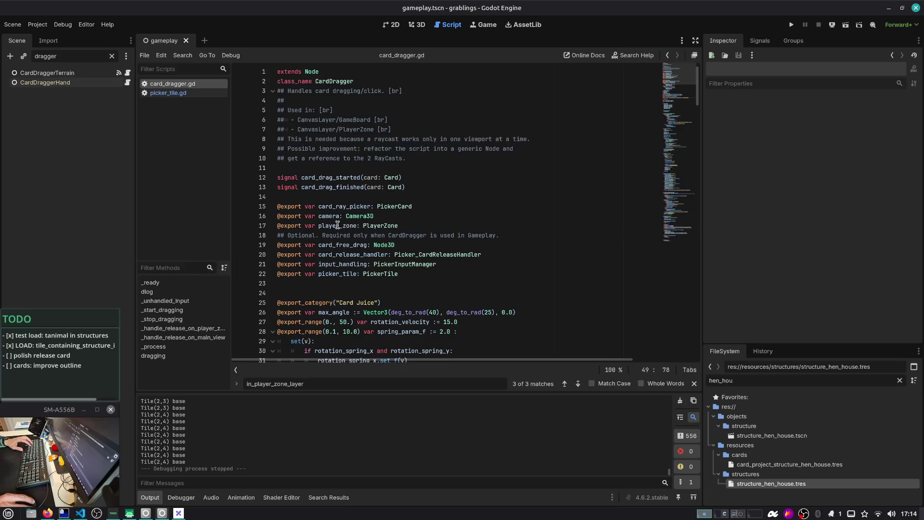
pyautogui.doubleClick(338, 225)
pyautogui.hotkey('ctrl', 'f')
pyautogui.press('Return')
pyautogui.press('Return')
pyautogui.press('Return')
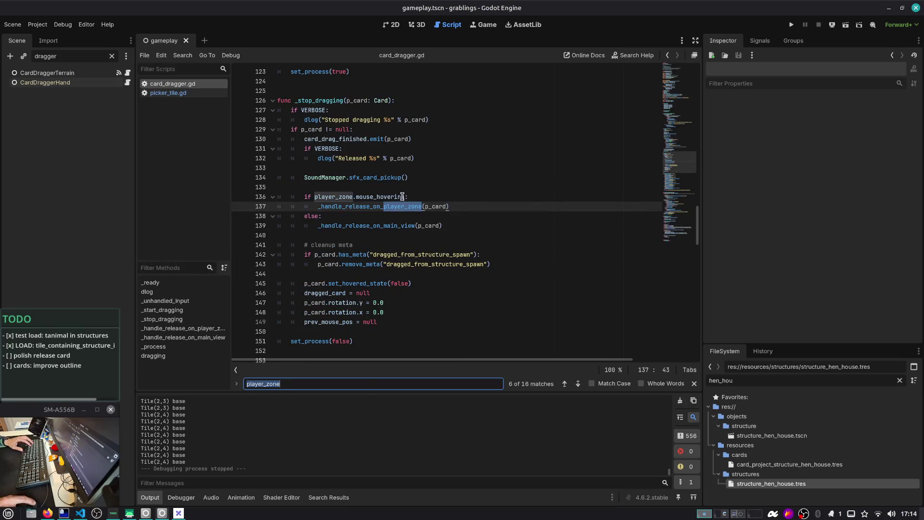
pyautogui.click(403, 197)
pyautogui.hotkey('ctrl', 'shift', 'Left')
pyautogui.hotkey('ctrl', 'shift', 'Left')
pyautogui.hotkey('ctrl', 'shift', 'Left')
pyautogui.hotkey('ctrl', 'c')
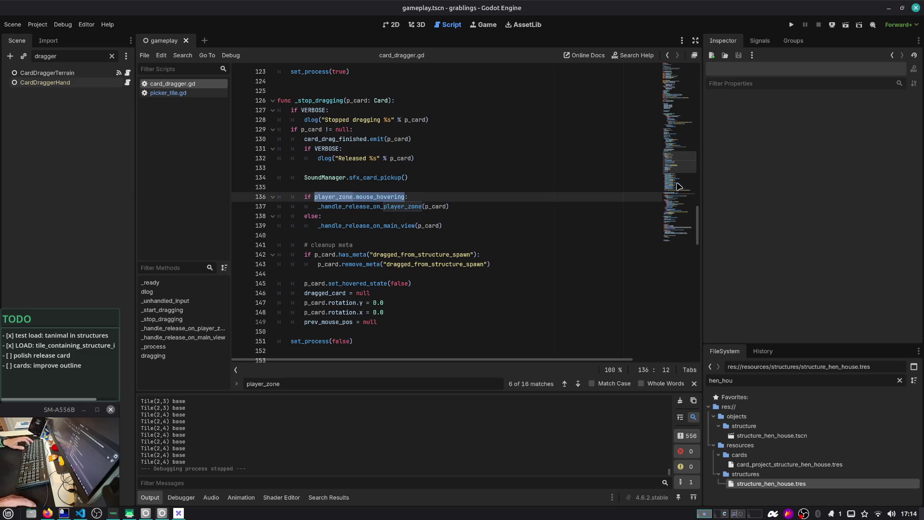
pyautogui.scroll(-20, 530, 231)
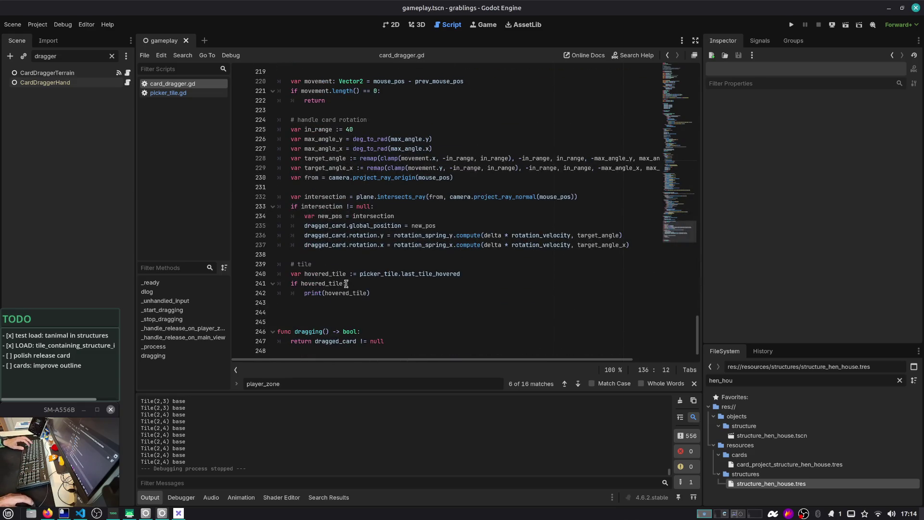
pyautogui.click(454, 286)
pyautogui.write('a')
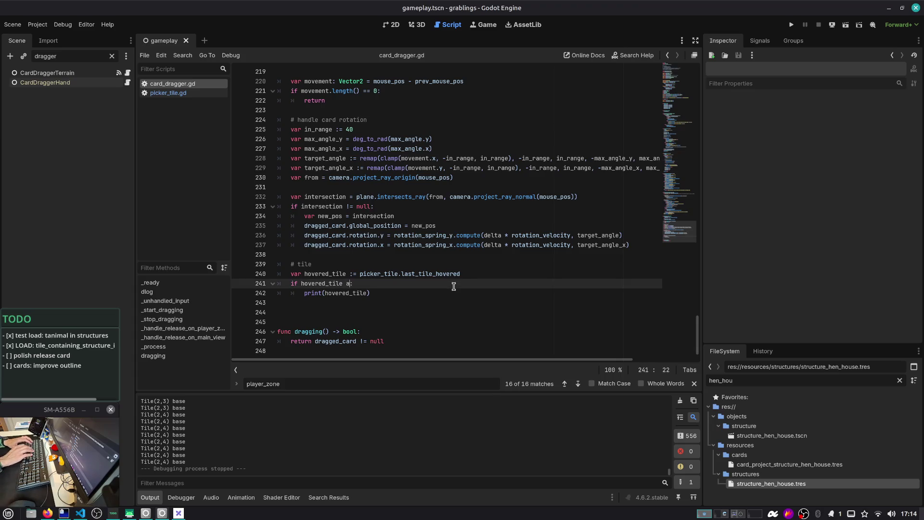
# Start an 'if player_zone.mouse_hovering' condition on a new line after the hovered_tile line
pyautogui.write('nd')
pyautogui.hotkey('ctrl', 'v')
pyautogui.hotkey('ctrl', 'z')
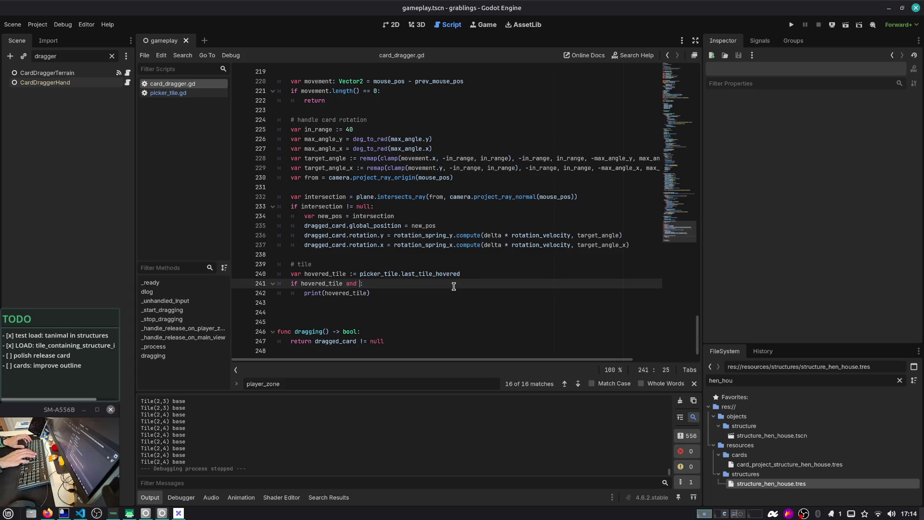
pyautogui.press('Up')
pyautogui.press('Return')
pyautogui.write('if')
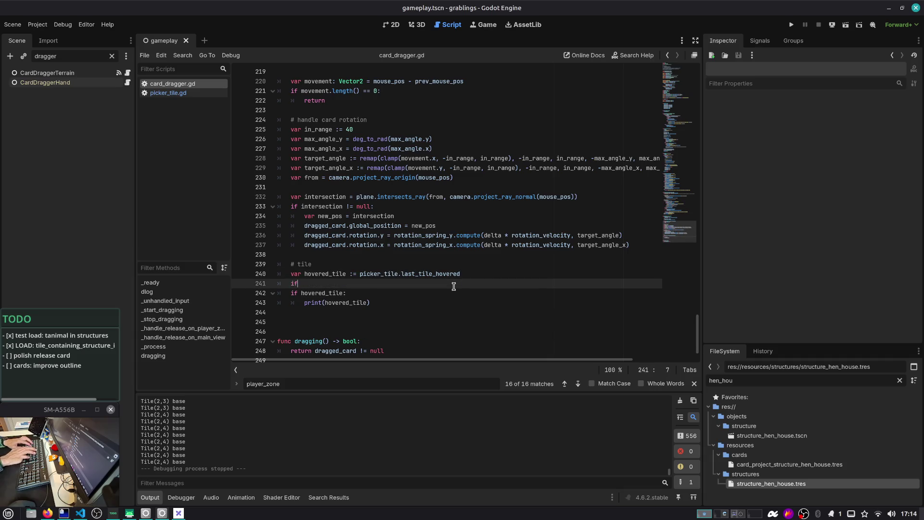
pyautogui.hotkey('ctrl', 'v')
# Give the if a 'return' body and move the block above the hovered_tile line
pyautogui.press('Down')
pyautogui.press('Up')
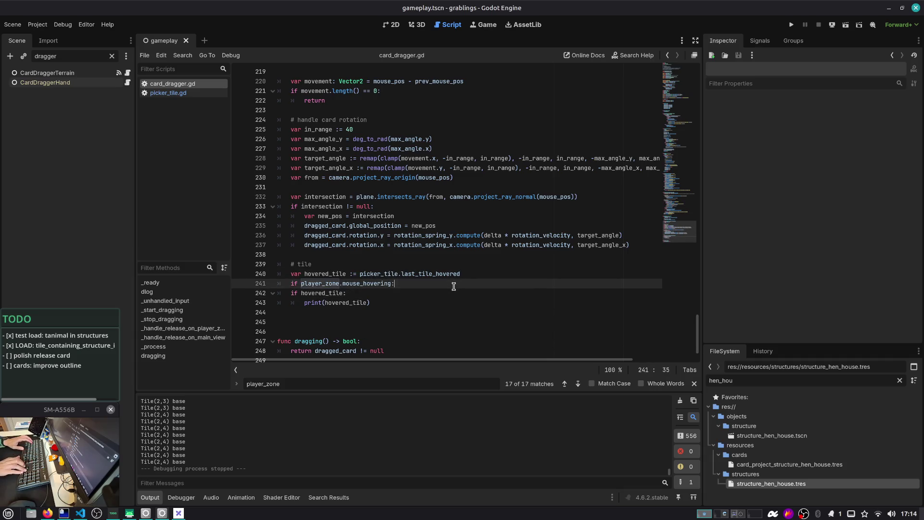
pyautogui.press('Return')
pyautogui.write('return')
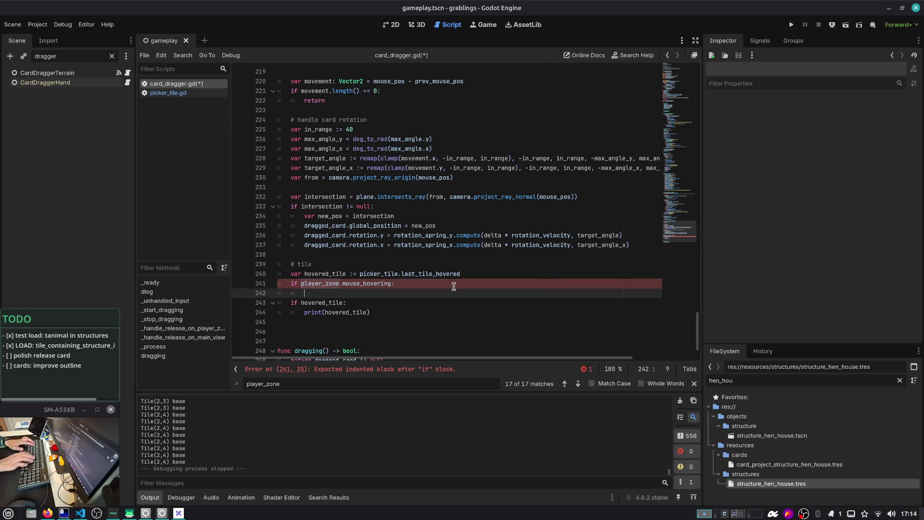
pyautogui.hotkey('shift', 'Up')
pyautogui.hotkey('shift', 'Home')
pyautogui.hotkey('alt', 'Up')
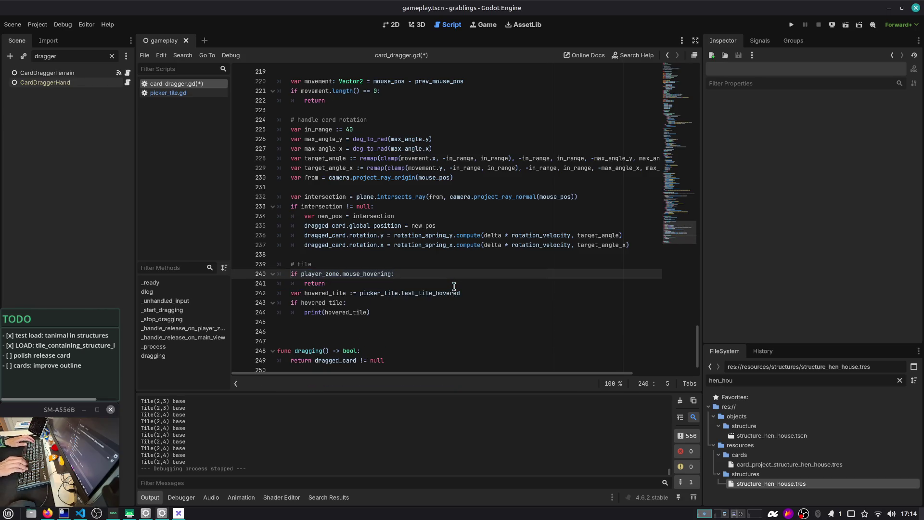
# Rename the comment to '# tile picking' and run the game past its main menu
pyautogui.press('Up')
pyautogui.press('End')
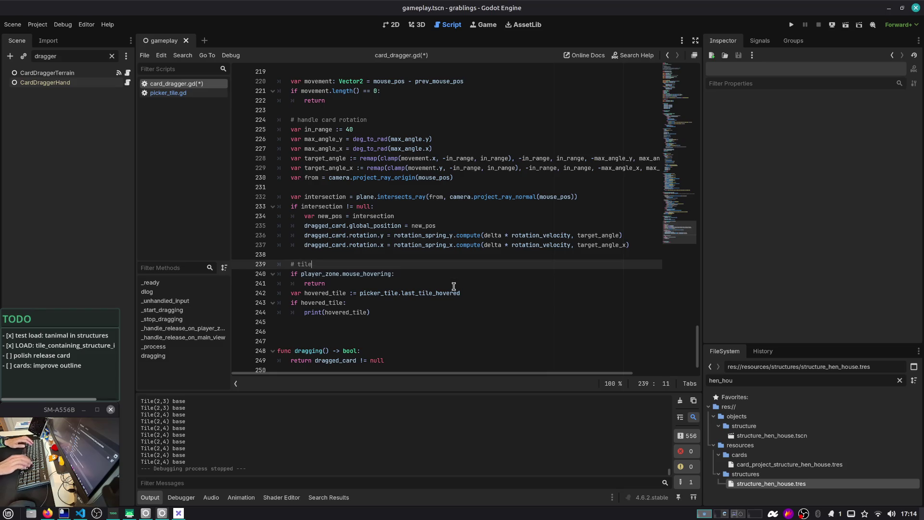
pyautogui.write(' picking')
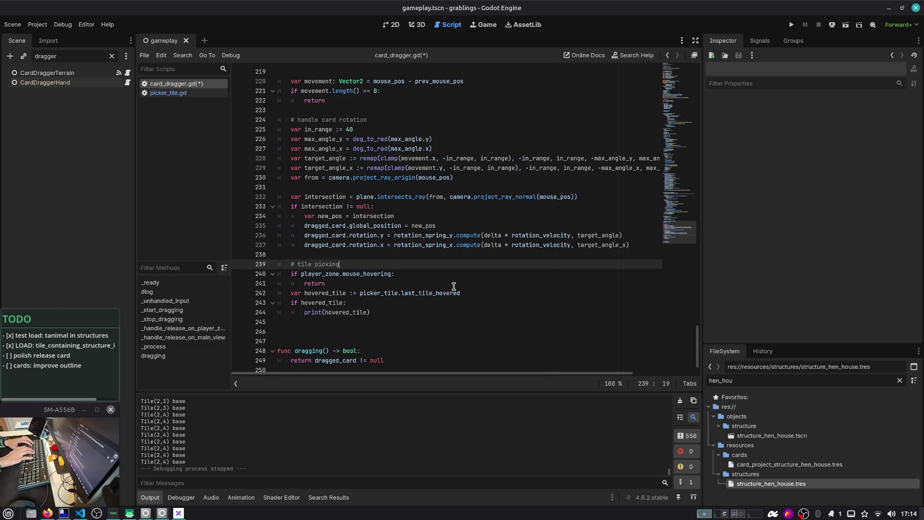
pyautogui.press('F5')
pyautogui.click(444, 212)
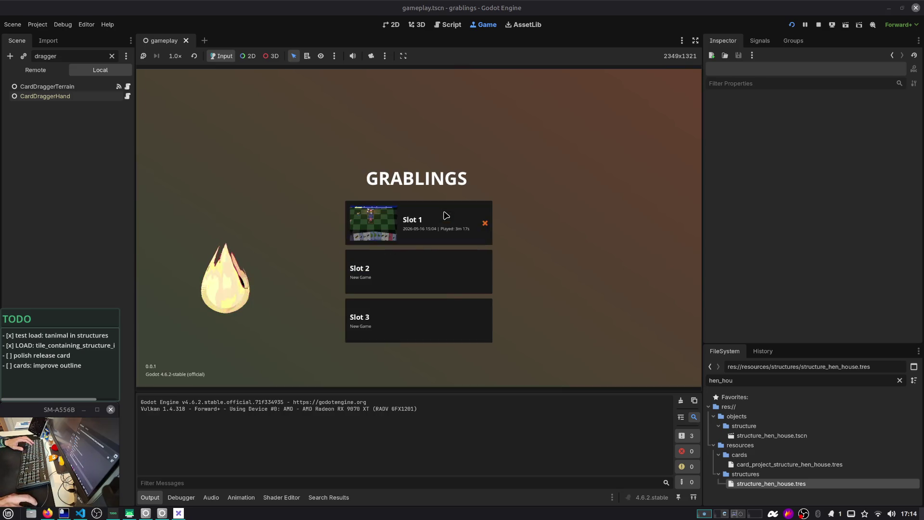
# Load Slot 1, drop the Rock card on the board to log tiles like 'Tile(1,2) base', then stop
pyautogui.click(443, 213)
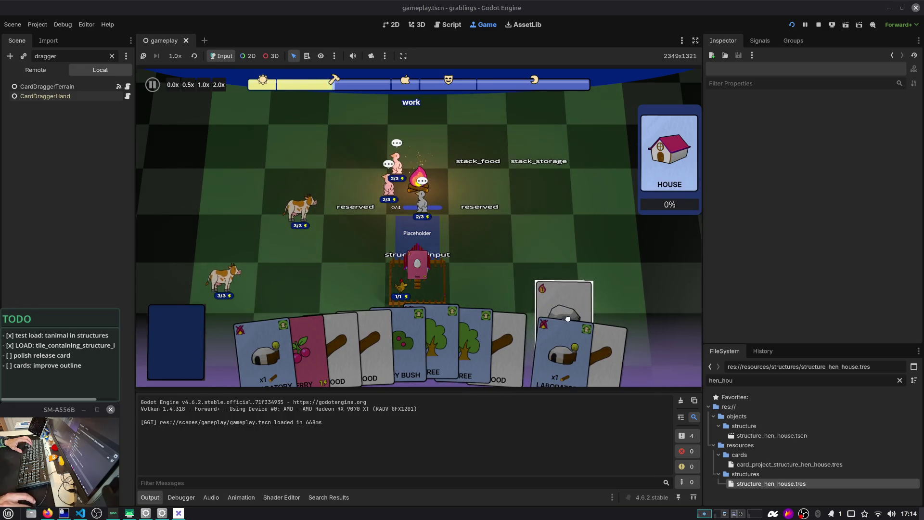
pyautogui.moveTo(604, 337)
pyautogui.mouseDown()
pyautogui.moveTo(566, 277)
pyautogui.moveTo(579, 328)
pyautogui.moveTo(550, 361)
pyautogui.moveTo(585, 364)
pyautogui.moveTo(568, 219)
pyautogui.moveTo(554, 236)
pyautogui.mouseUp()
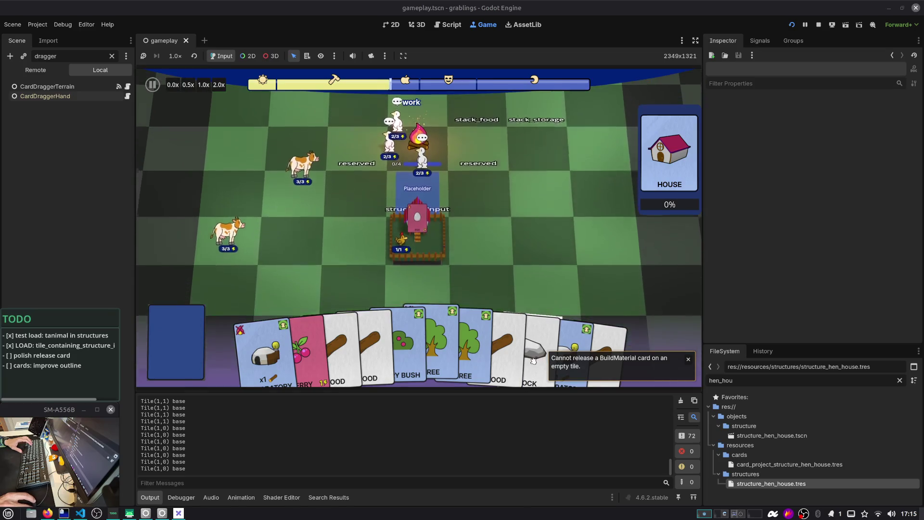
pyautogui.moveTo(544, 267); pyautogui.dragTo(542, 250)
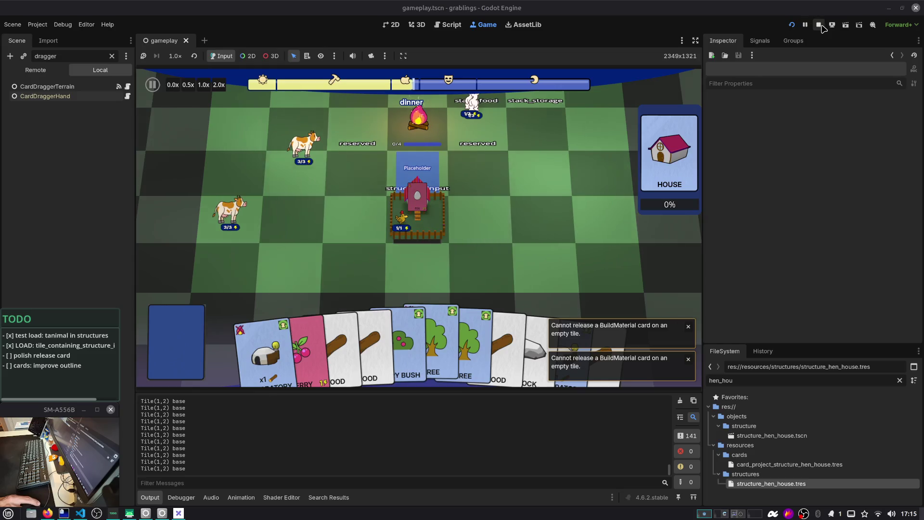
pyautogui.click(818, 24)
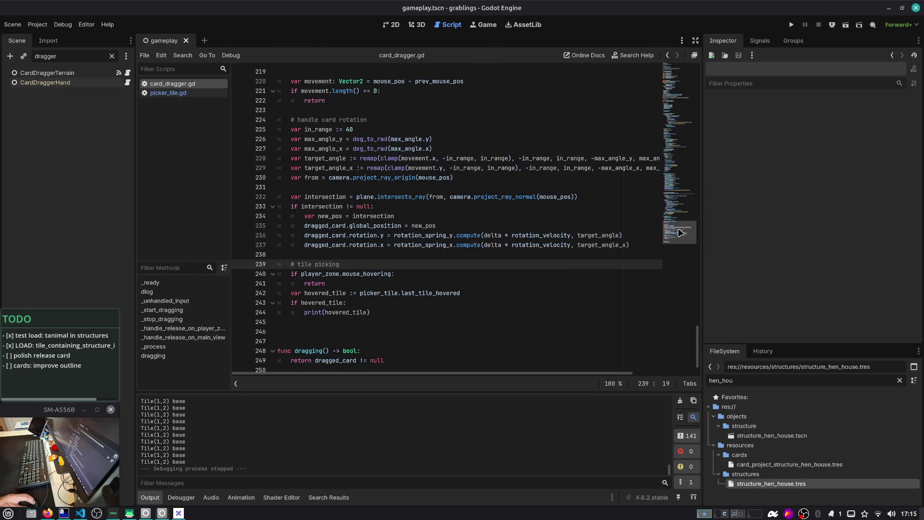
pyautogui.scroll(-1, 680, 238)
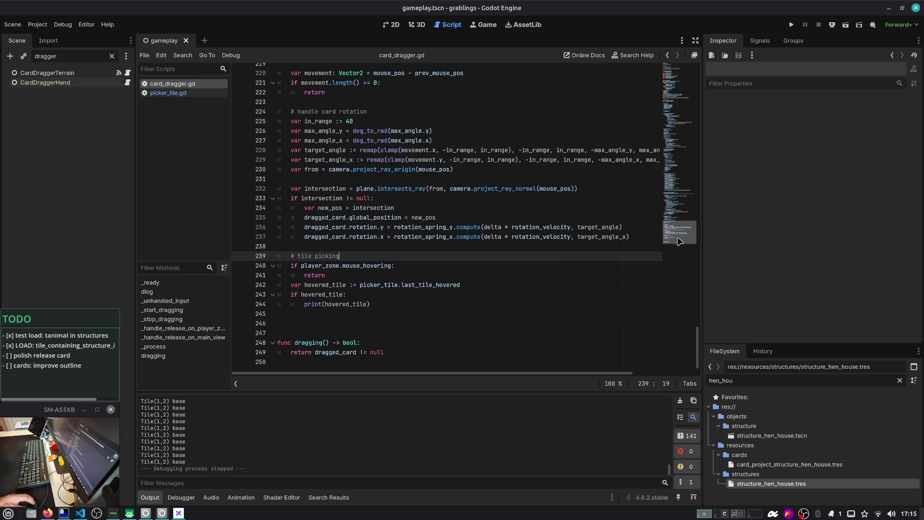
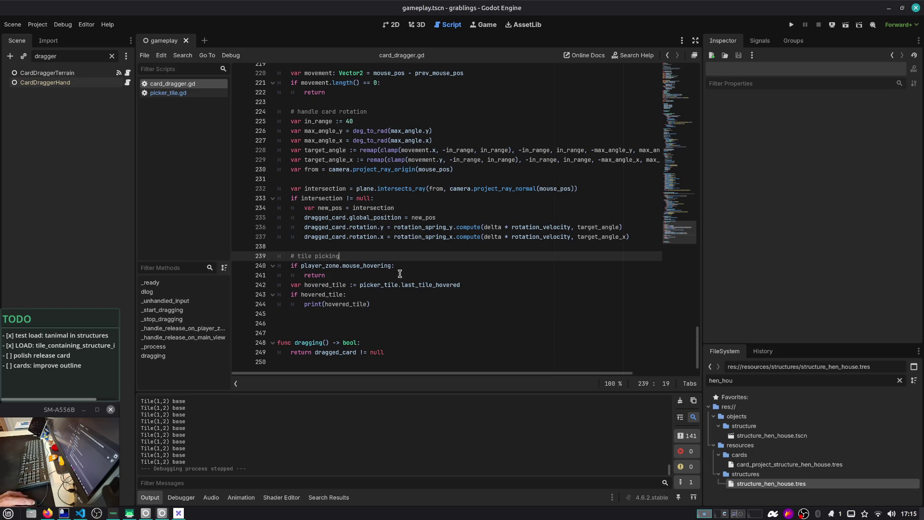
# Clear the Scene dock filter and jump to _handle_release_on_main_view in card_dragger.gd
pyautogui.doubleClick(329, 304)
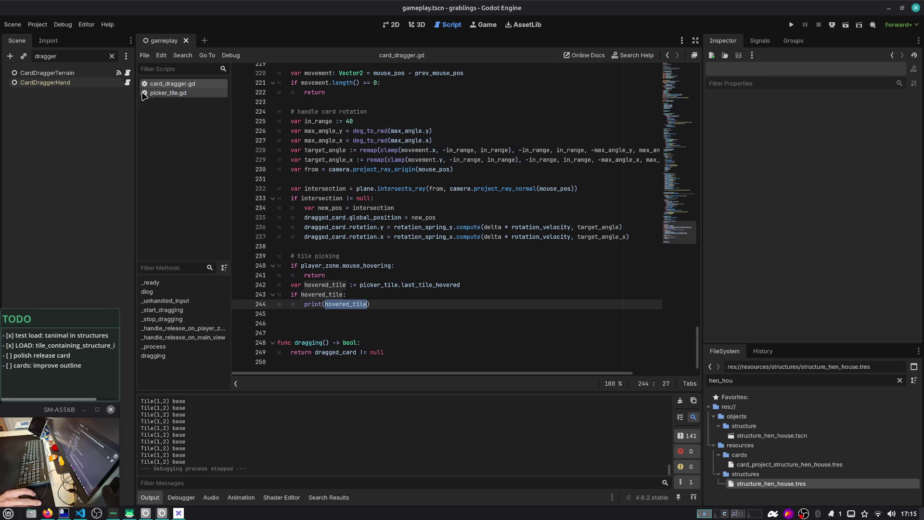
pyautogui.click(111, 56)
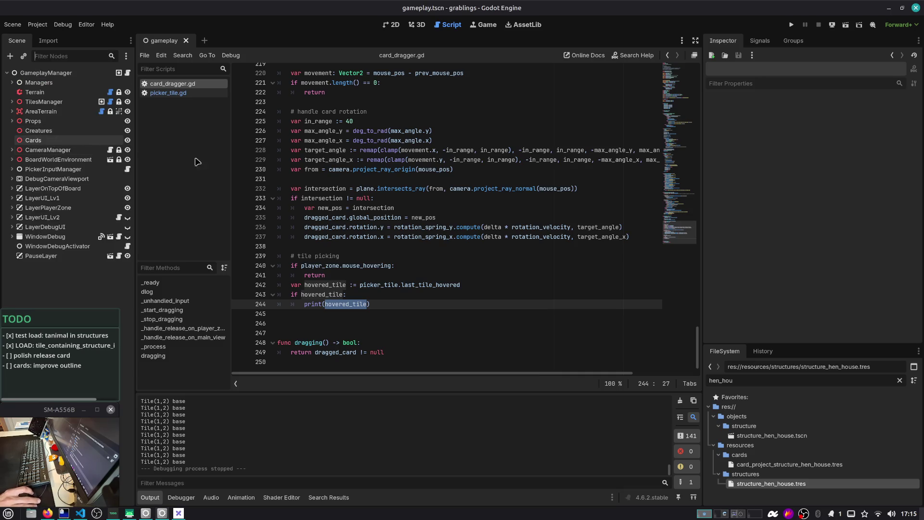
pyautogui.click(683, 187)
pyautogui.click(517, 153)
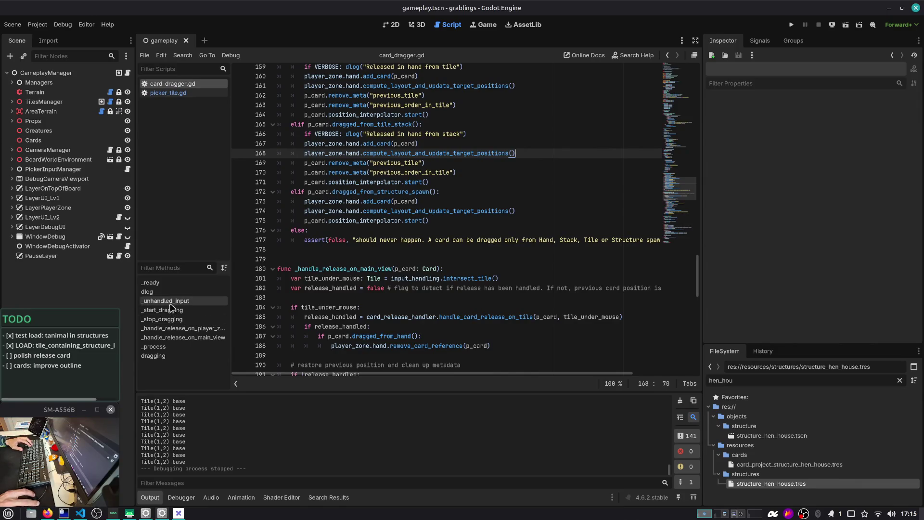
pyautogui.click(171, 337)
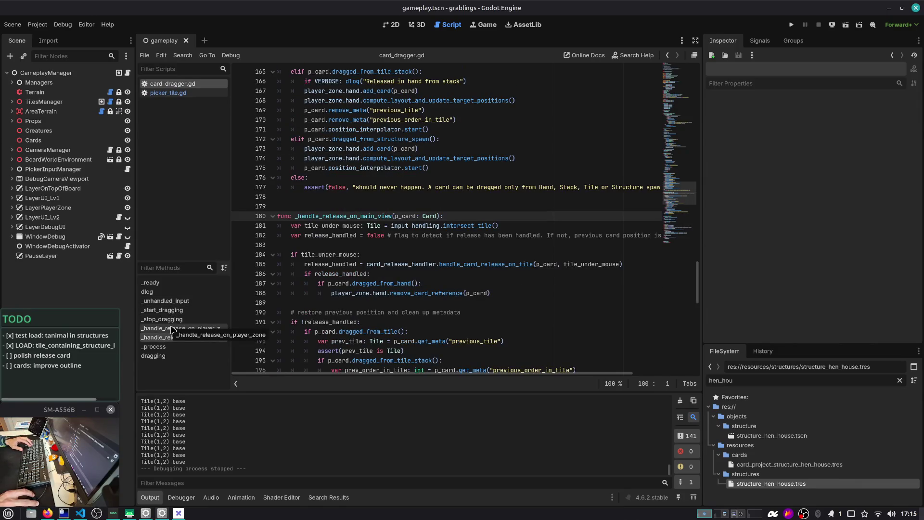
pyautogui.doubleClick(382, 217)
# Review the dragged_from_tile, dragged_from_tile_stack and dragged_from_structure_spawn branches below
pyautogui.scroll(-4, 382, 232)
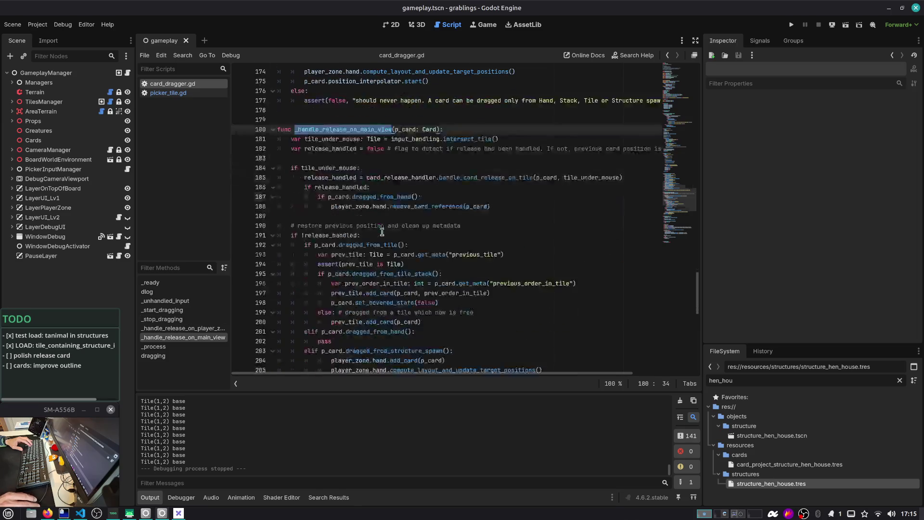
pyautogui.scroll(-1, 381, 232)
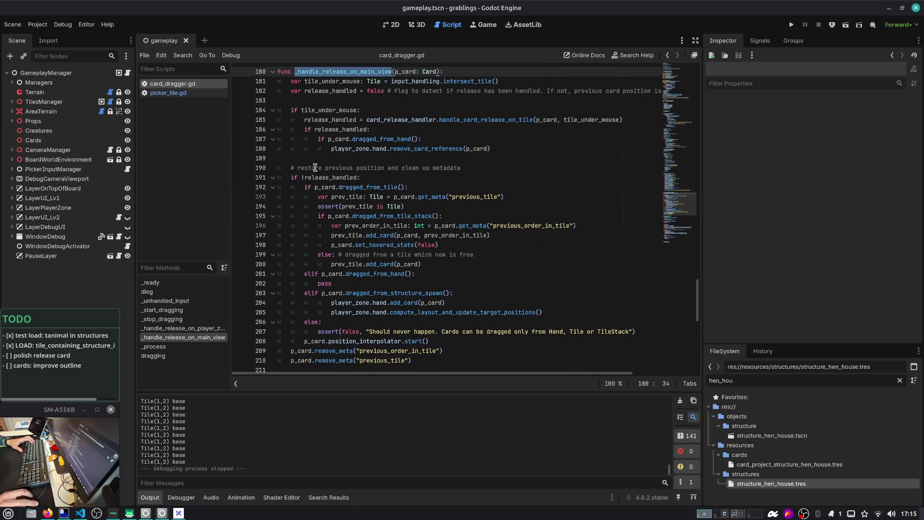
pyautogui.moveTo(298, 167); pyautogui.dragTo(490, 167)
pyautogui.click(421, 183)
pyautogui.scroll(-3, 385, 217)
pyautogui.doubleClick(394, 206)
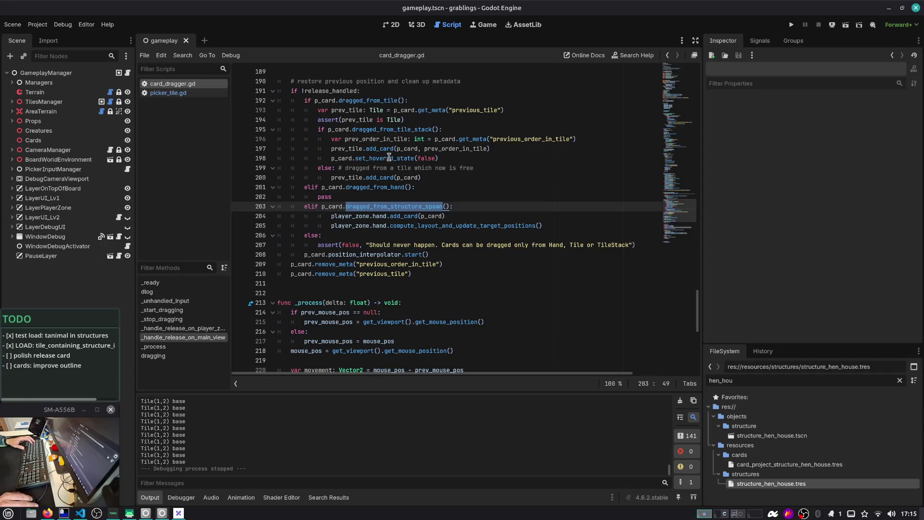
pyautogui.doubleClick(386, 129)
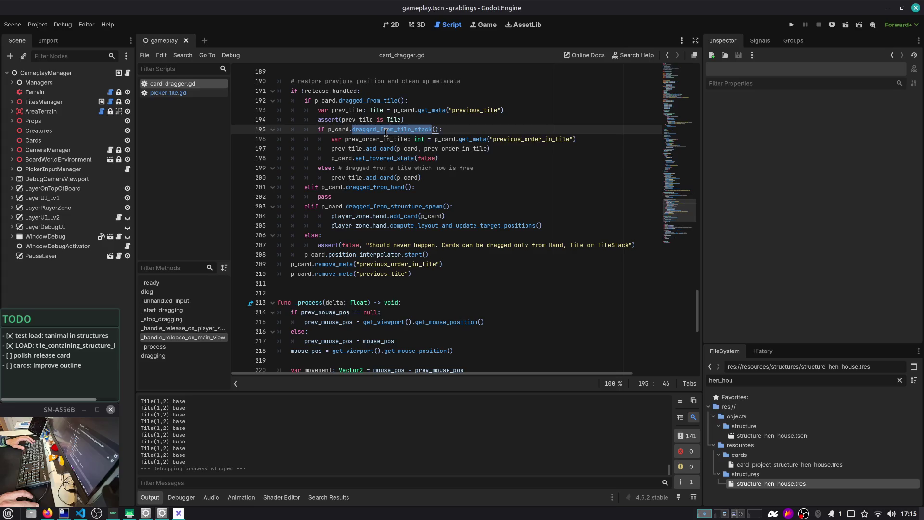
pyautogui.scroll(1, 376, 133)
pyautogui.doubleClick(358, 130)
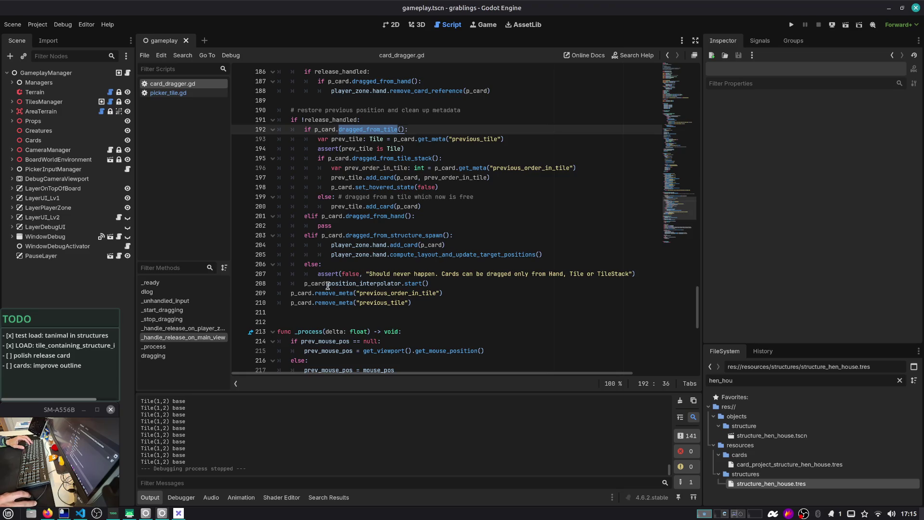
pyautogui.scroll(4, 340, 286)
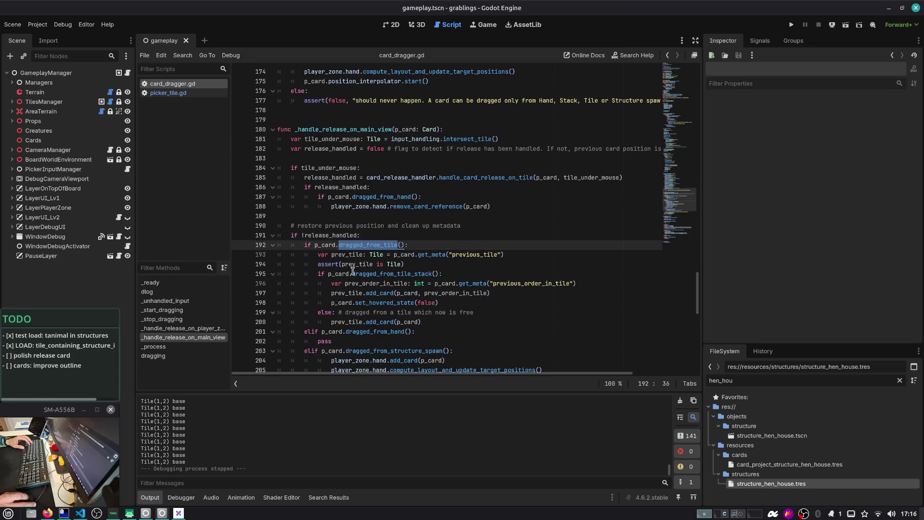
# Check the handle_card_release_on_tile docs and select the whole release call on line 185
pyautogui.doubleClick(337, 168)
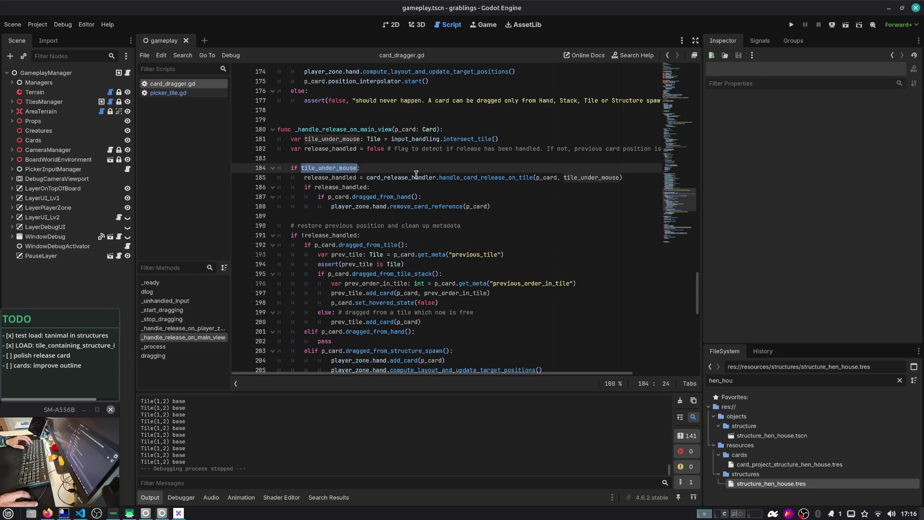
pyautogui.doubleClick(468, 178)
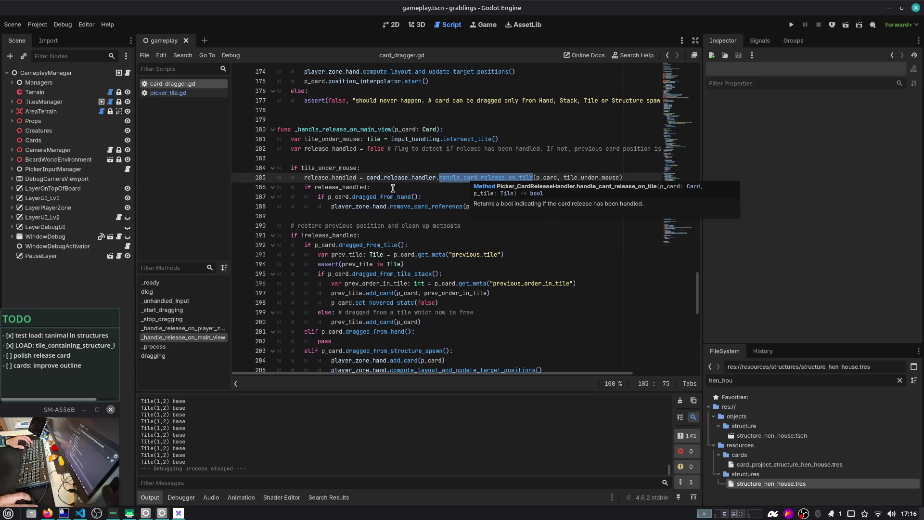
pyautogui.moveTo(623, 177); pyautogui.dragTo(255, 178)
pyautogui.hotkey('ctrl', 'c')
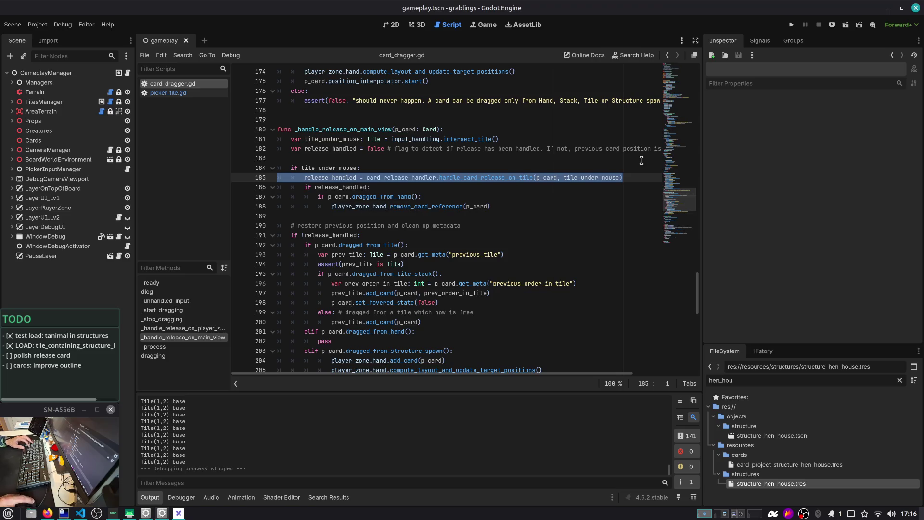
pyautogui.scroll(-15, 500, 285)
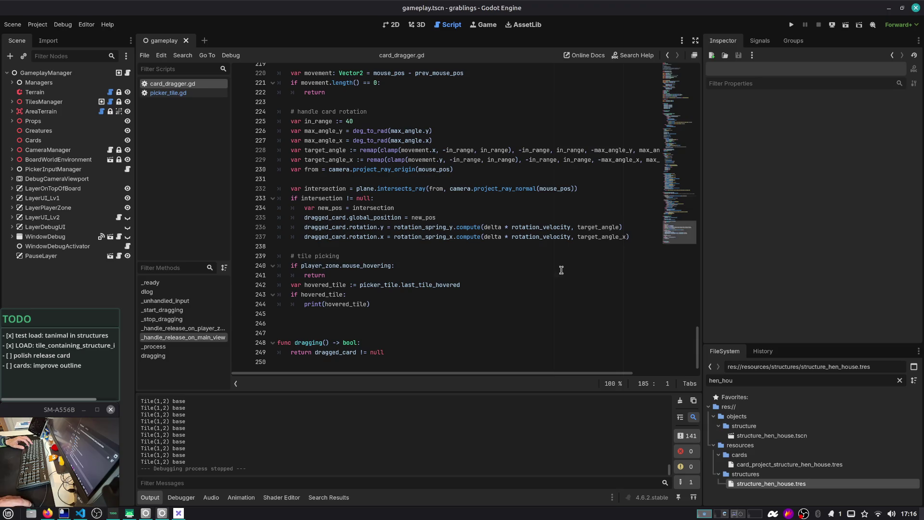
# Paste the release call under 'if hovered_tile:' as a 'var release_handled' line
pyautogui.click(388, 295)
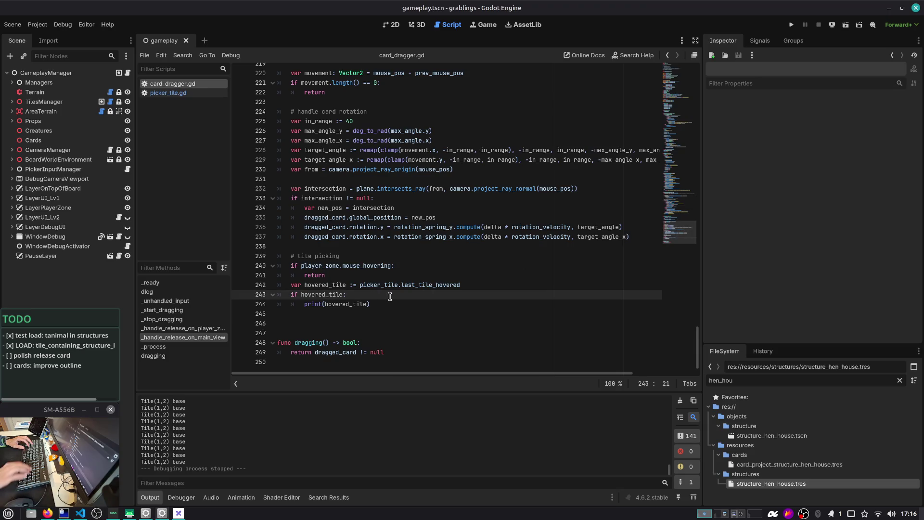
pyautogui.press('Down')
pyautogui.hotkey('ctrl', 'v')
pyautogui.press('BackSpace')
pyautogui.write('var')
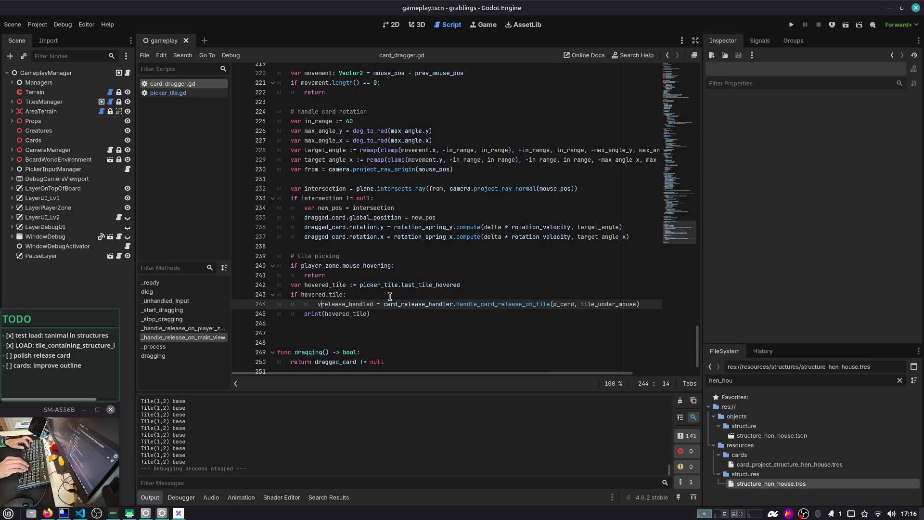
pyautogui.hotkey('ctrl', 'shift', 'Right')
pyautogui.hotkey('ctrl', 'Right')
pyautogui.hotkey('ctrl', 'Right')
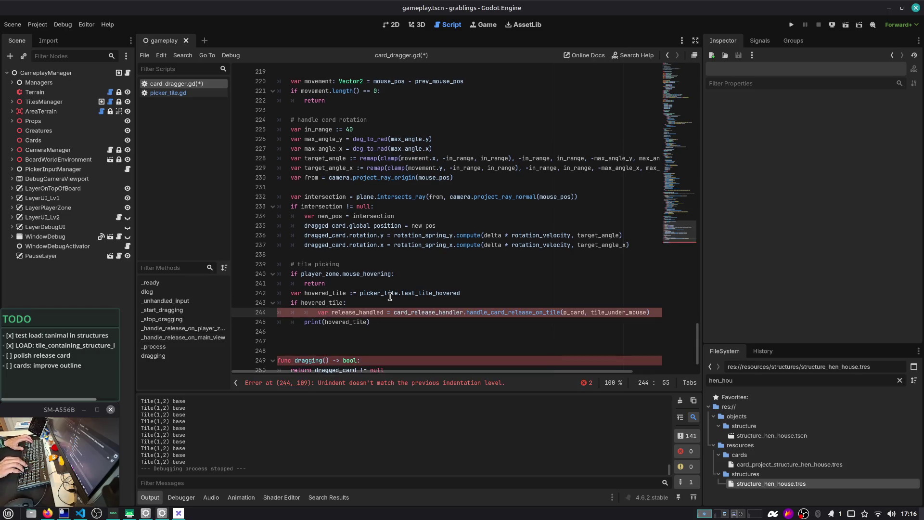
pyautogui.hotkey('ctrl', 'shift', 'Right')
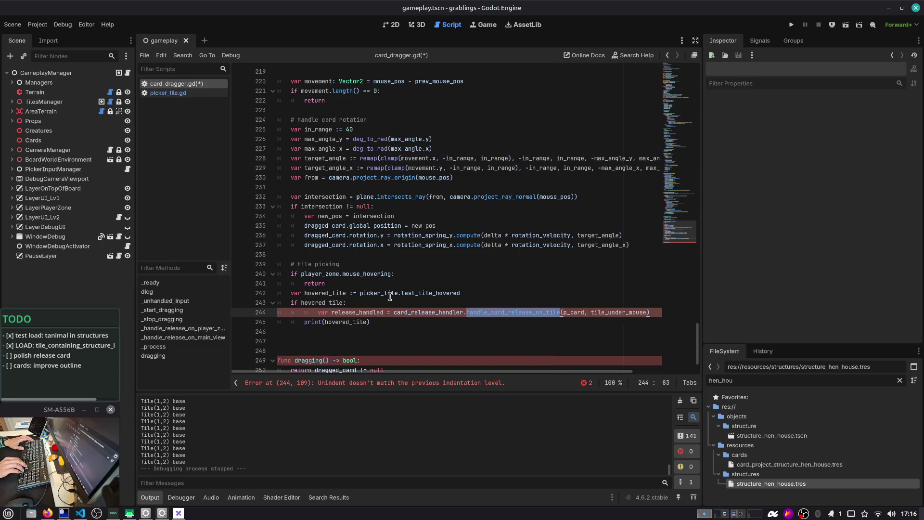
pyautogui.hotkey('shift', 'Tab')
pyautogui.press('Right')
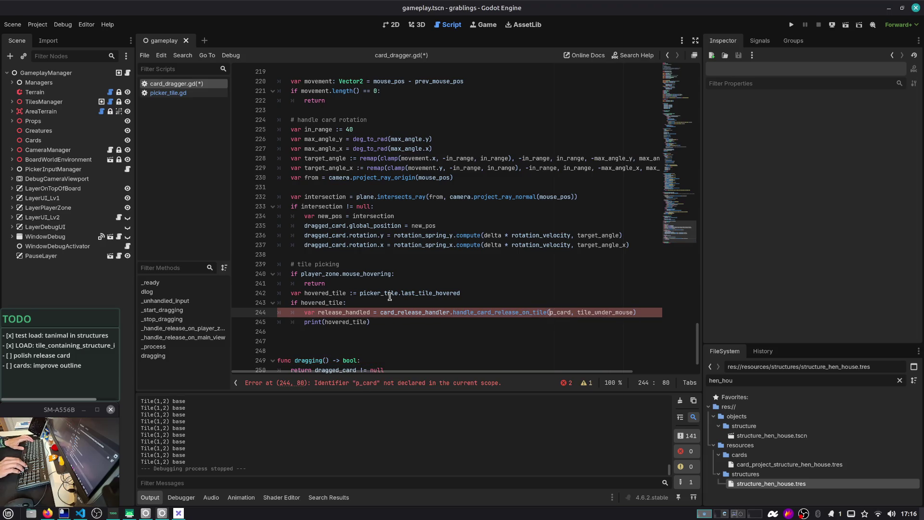
pyautogui.hotkey('ctrl', 'shift', 'Right')
pyautogui.scroll(-1, 390, 297)
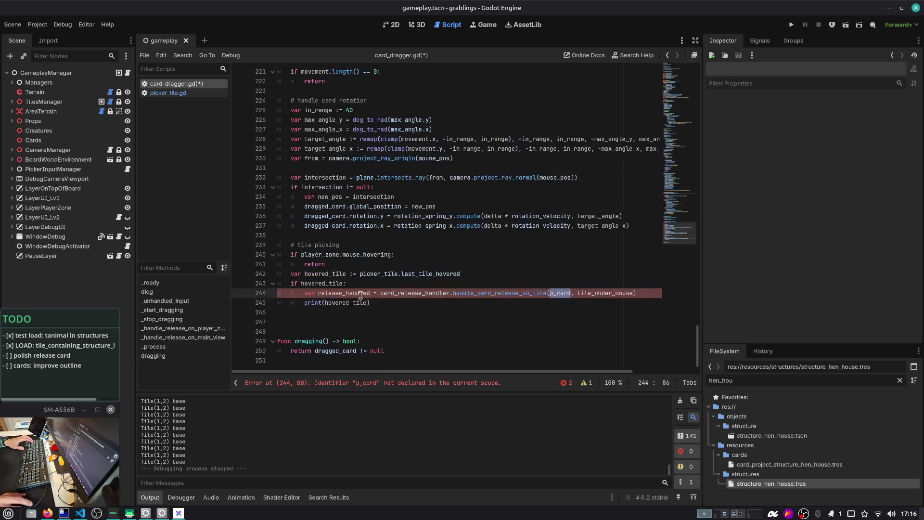
# Replace the call's arguments p_card and tile_under_mouse with dragged_card and hovered_tile
pyautogui.click(338, 356)
pyautogui.doubleClick(339, 350)
pyautogui.hotkey('ctrl', 'c')
pyautogui.doubleClick(559, 292)
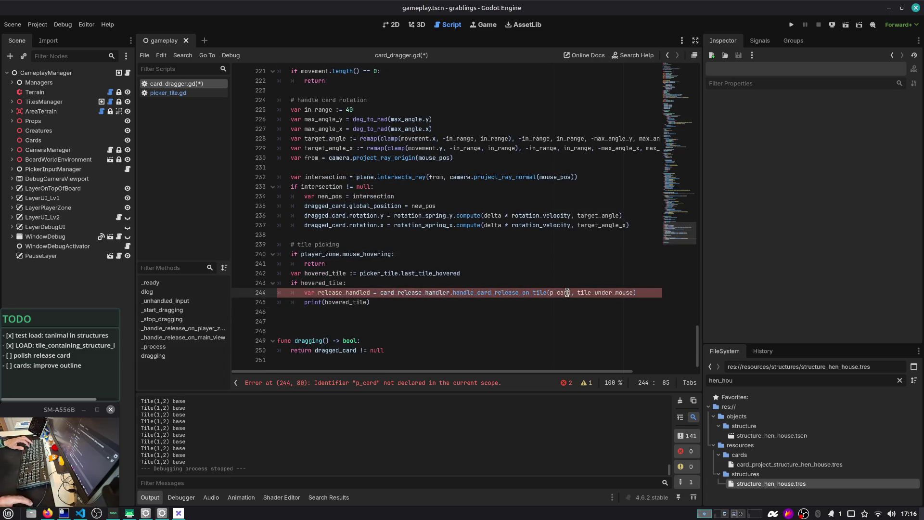
pyautogui.hotkey('ctrl', 'v')
pyautogui.press('Right')
pyautogui.press('Right')
pyautogui.hotkey('ctrl', 'shift', 'Right')
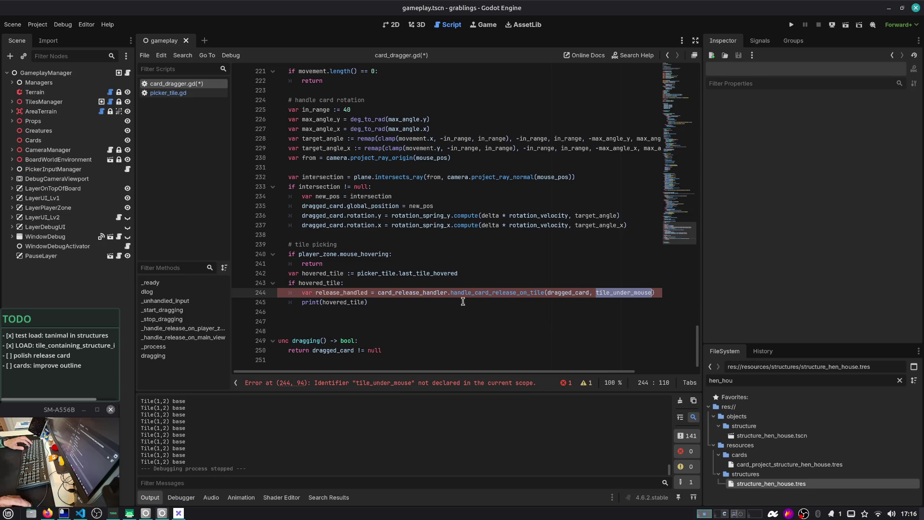
pyautogui.doubleClick(322, 283)
pyautogui.hotkey('ctrl', 'c')
pyautogui.doubleClick(624, 292)
pyautogui.hotkey('ctrl', 'v')
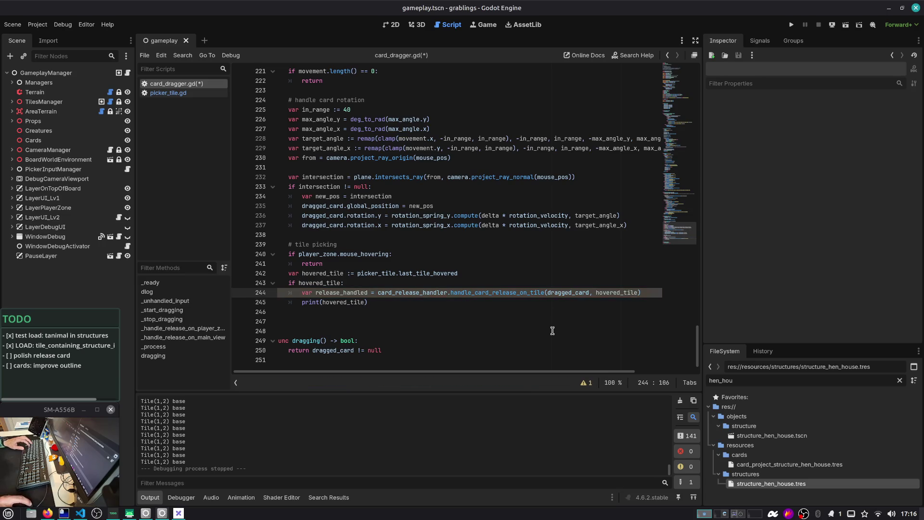
# Add an 'if release_handled: pass' block and delete the print(hovered_tile) line
pyautogui.doubleClick(343, 292)
pyautogui.press('End')
pyautogui.press('Return')
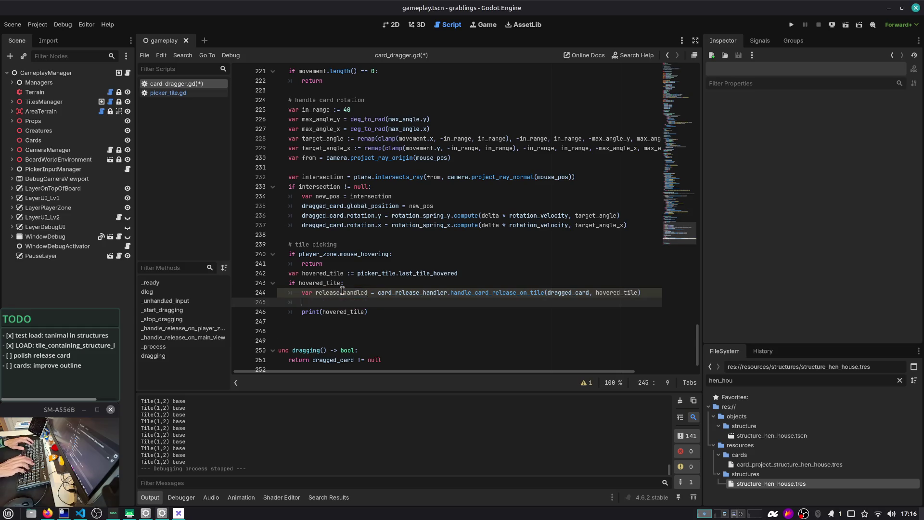
pyautogui.write('if rele')
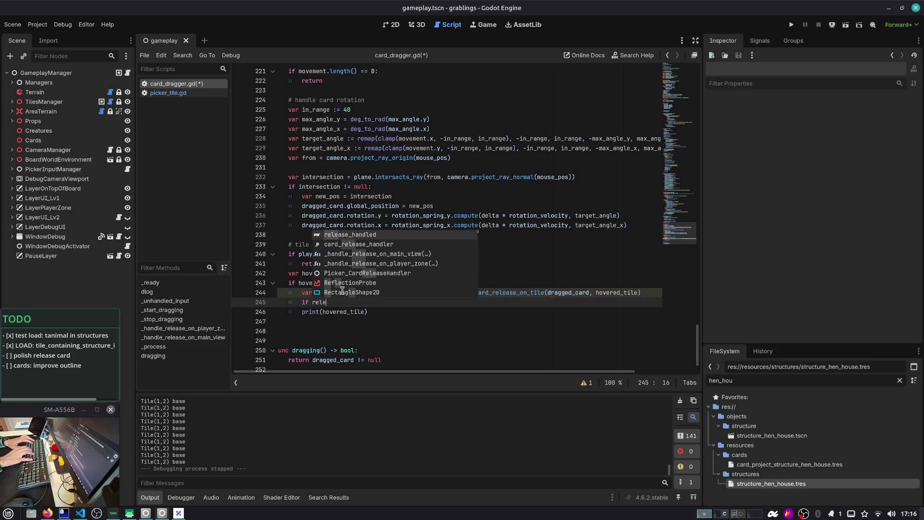
pyautogui.press('Return')
pyautogui.press('Return')
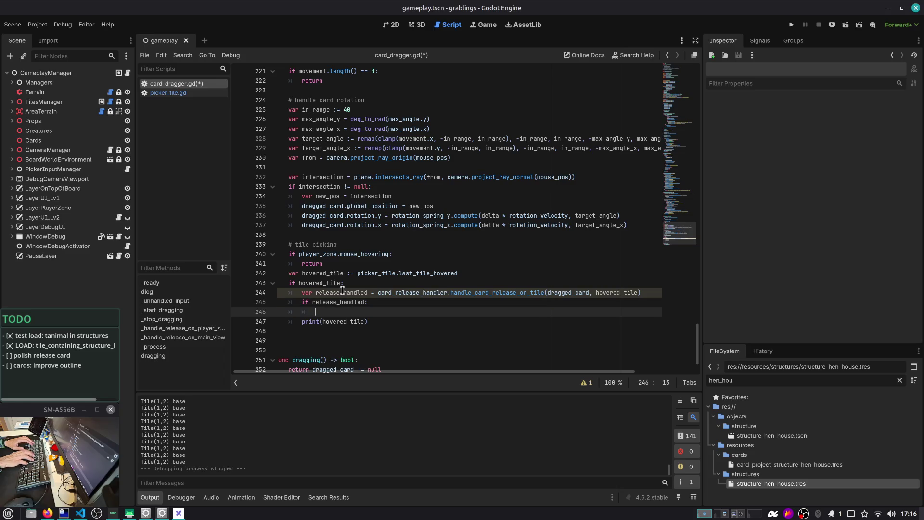
pyautogui.press('Down')
pyautogui.press('Tab')
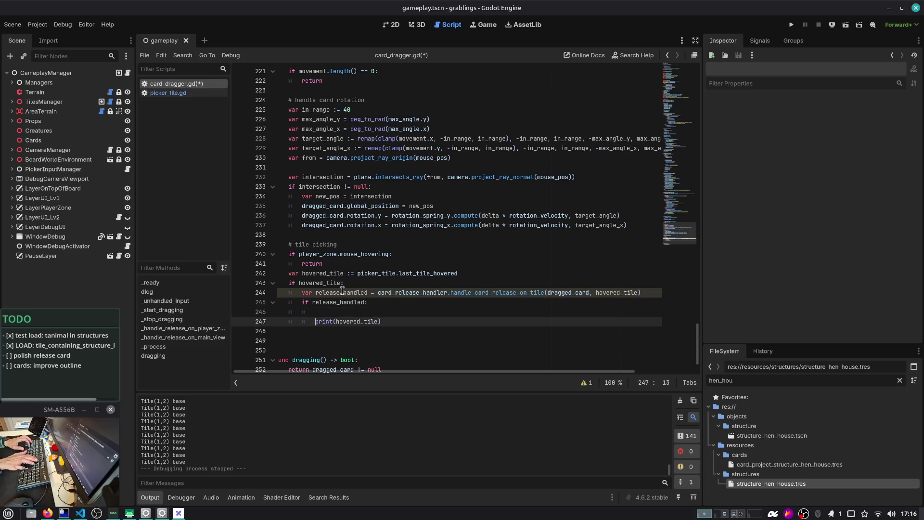
pyautogui.press('Up')
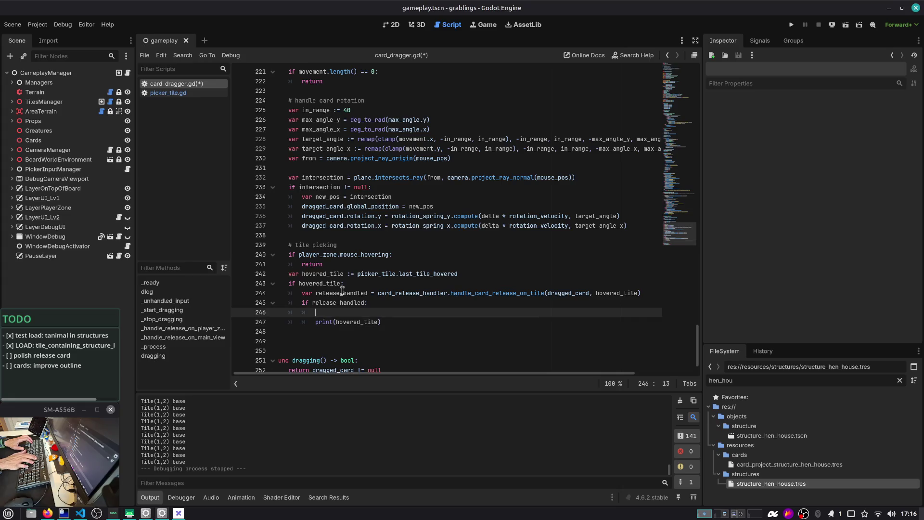
pyautogui.write('pass')
pyautogui.press('Down')
pyautogui.hotkey('ctrl', 'shift', 'k')
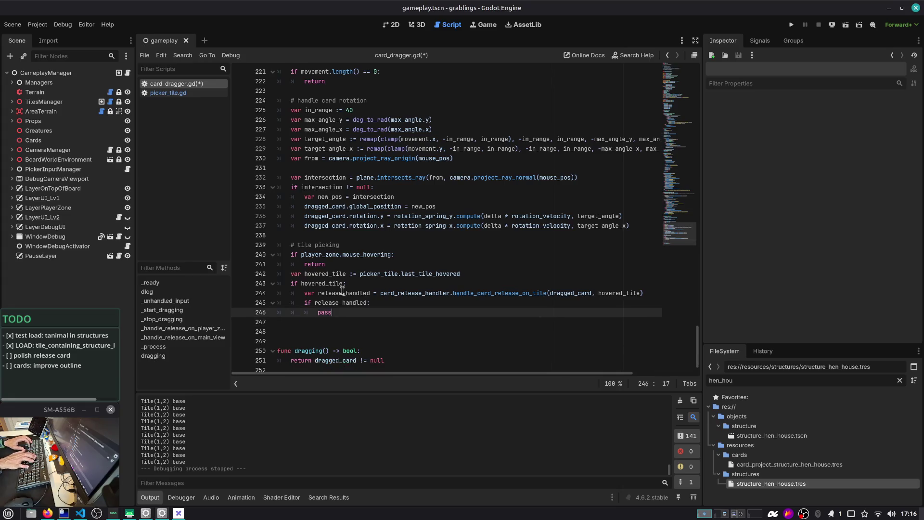
pyautogui.press('Up')
pyautogui.press('Up')
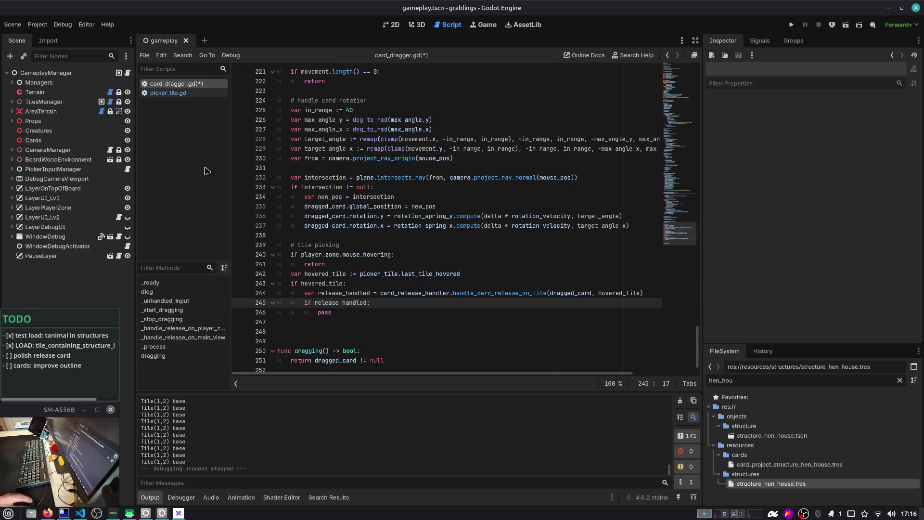
# In the gameplay 3D scene, expand PickerInputManager and select PickerTileStack to view its properties
pyautogui.click(421, 27)
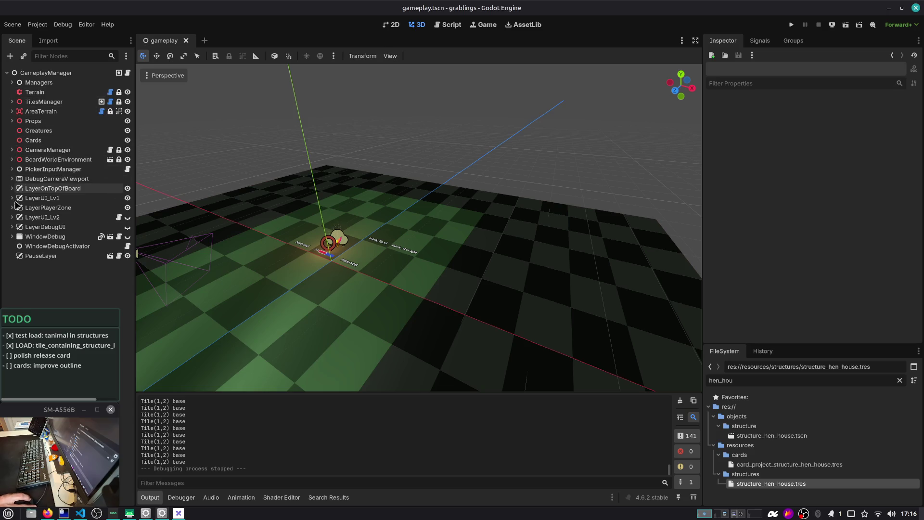
pyautogui.click(13, 170)
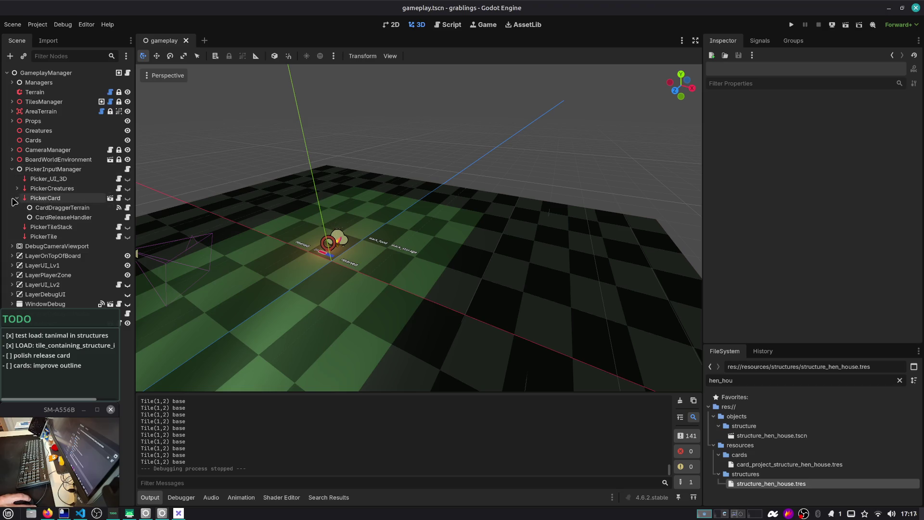
pyautogui.click(47, 228)
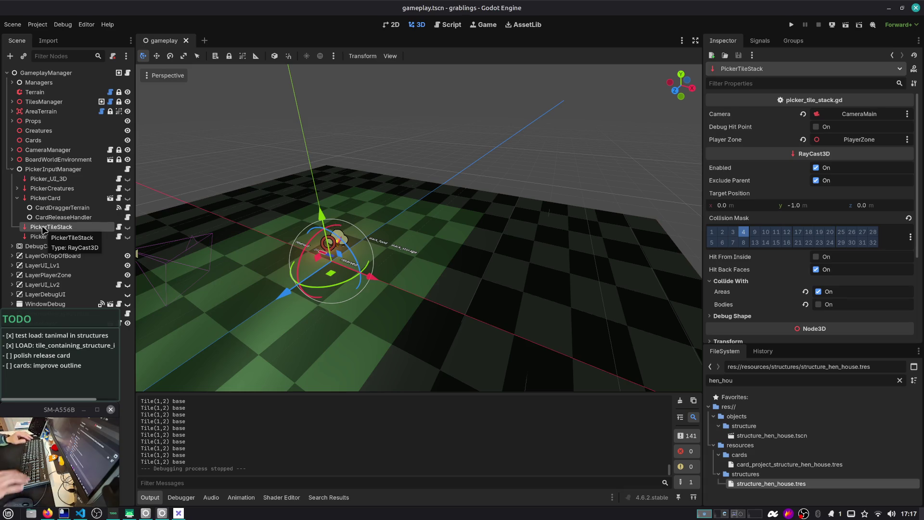
pyautogui.hotkey('ctrl', 'alt', 'Right')
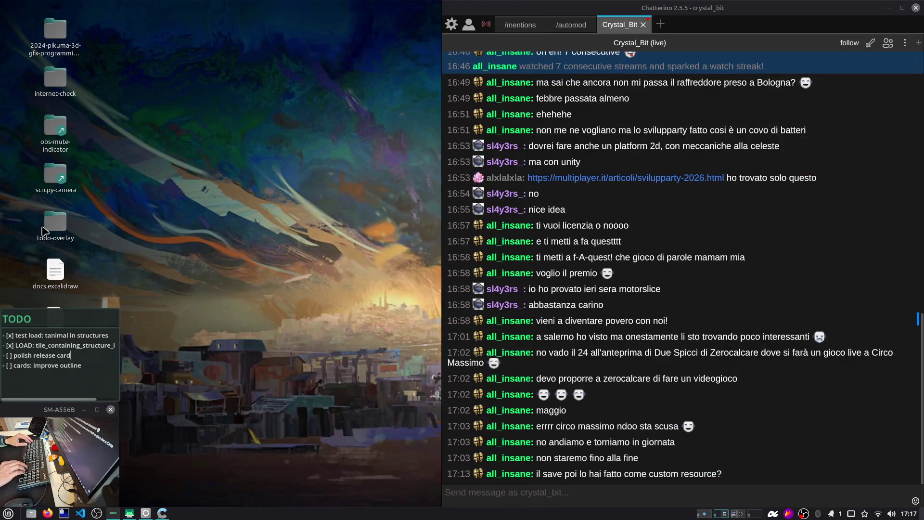
pyautogui.hotkey('ctrl', 'alt', 'Left')
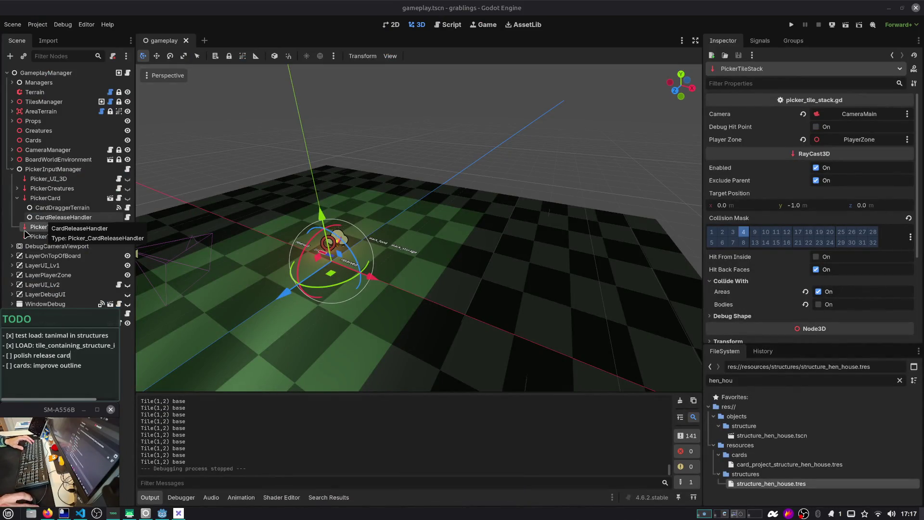
# Select PickerTile and expand PickerCard, cancelling the rename and node search unchanged
pyautogui.click(44, 236)
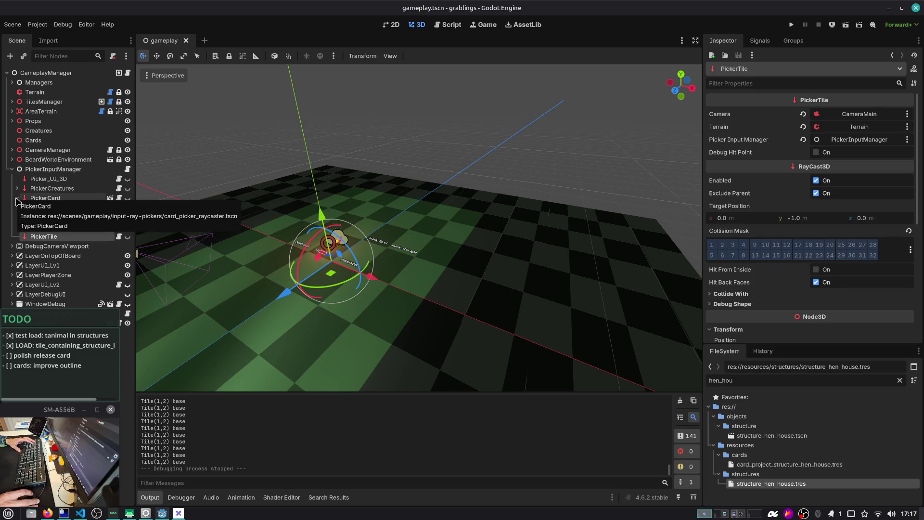
pyautogui.click(16, 198)
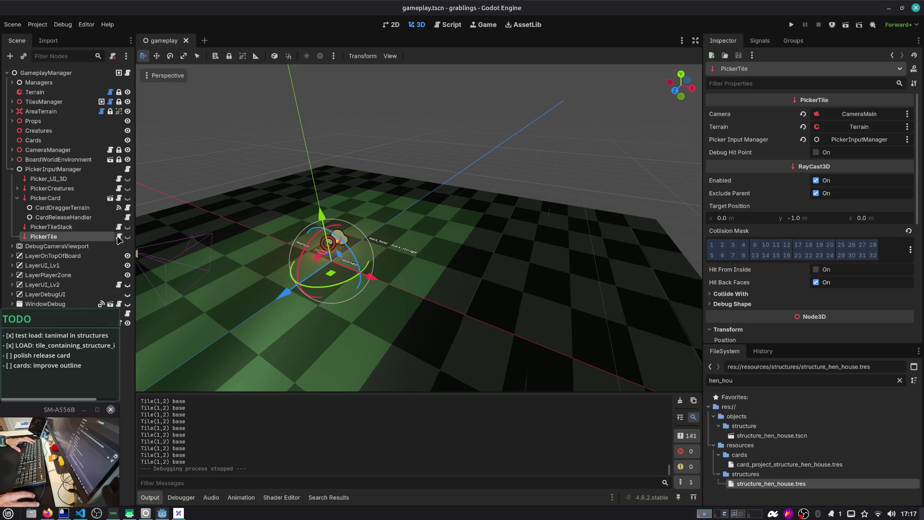
pyautogui.doubleClick(85, 236)
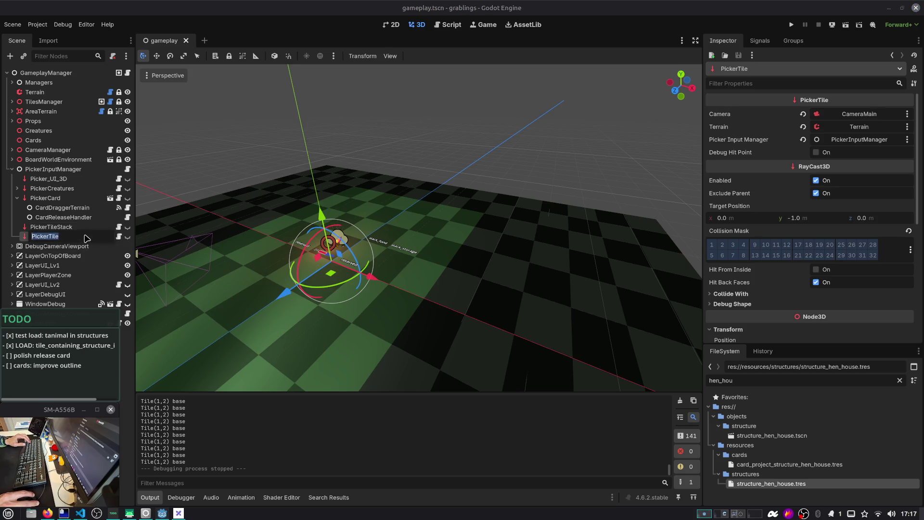
pyautogui.press('Escape')
pyautogui.hotkey('ctrl', 'a')
pyautogui.hotkey('ctrl', 'v')
pyautogui.press('Escape')
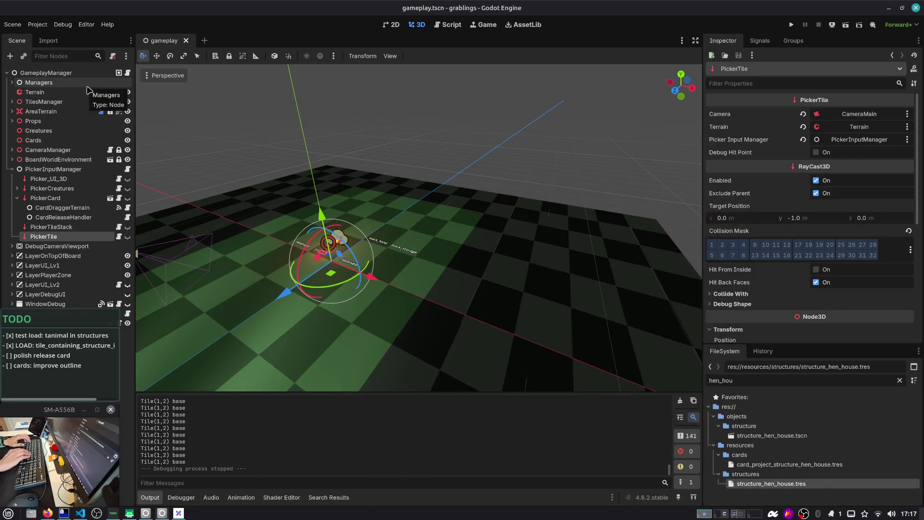
pyautogui.hotkey('ctrl', 'shift', 'o')
# Open tile_placeholder.tscn through the quick scene search for 'plac'
pyautogui.write('card')
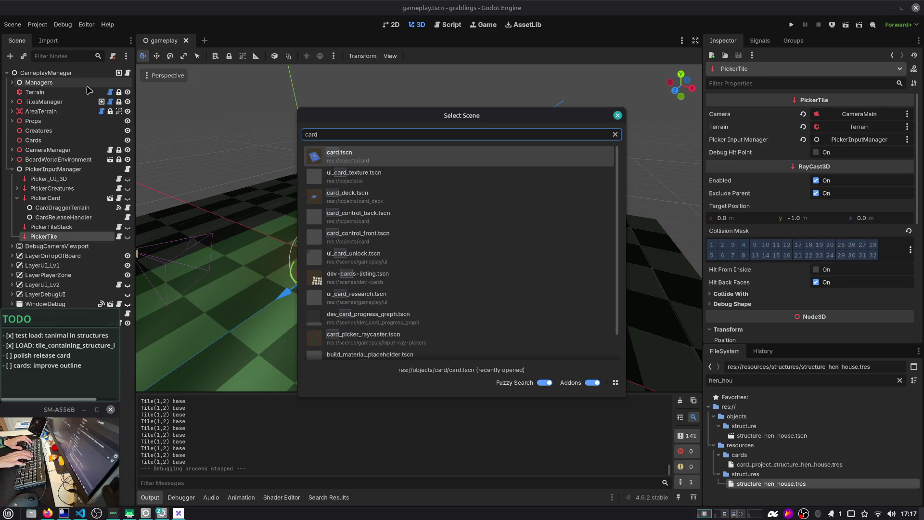
pyautogui.press('Down')
pyautogui.press('Down')
pyautogui.press('Down')
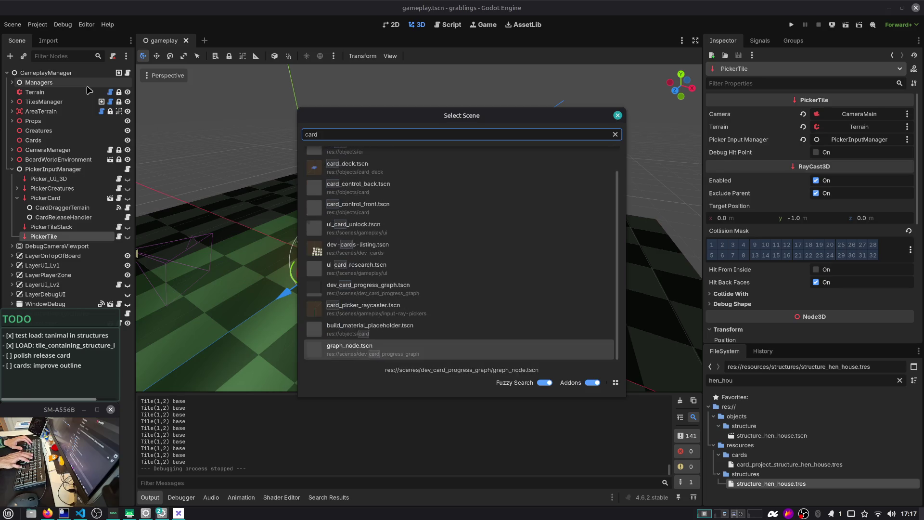
pyautogui.press('Up')
pyautogui.hotkey('ctrl', 'a')
pyautogui.write('plac')
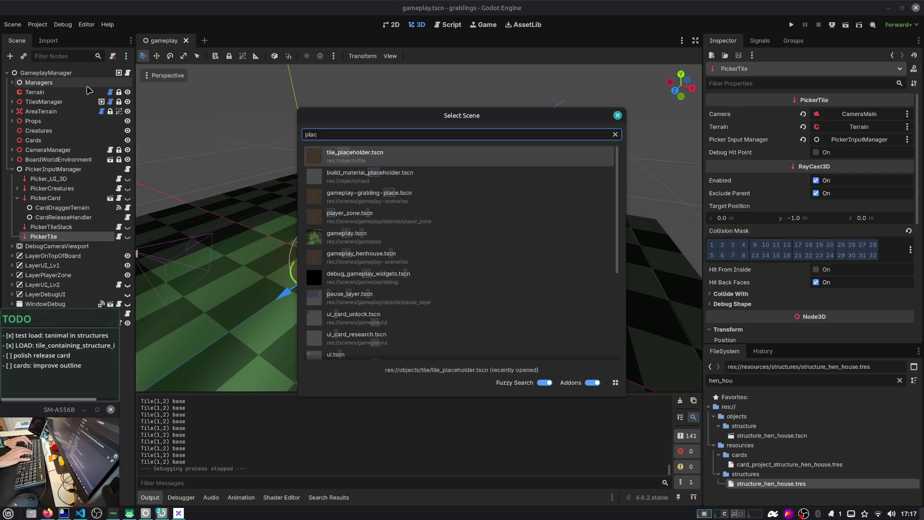
pyautogui.press('Return')
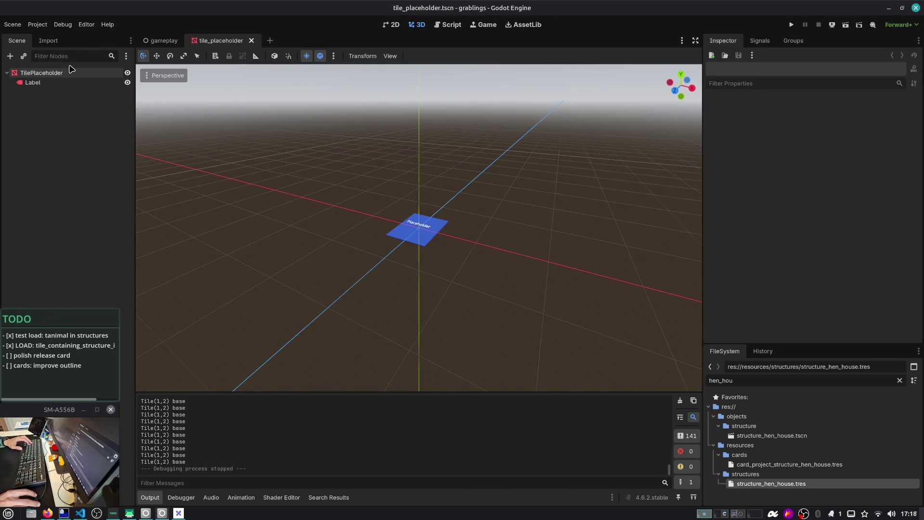
# Locate tile_placeholder.tscn in the FileSystem dock and bring up its context menu
pyautogui.write('placeholde')
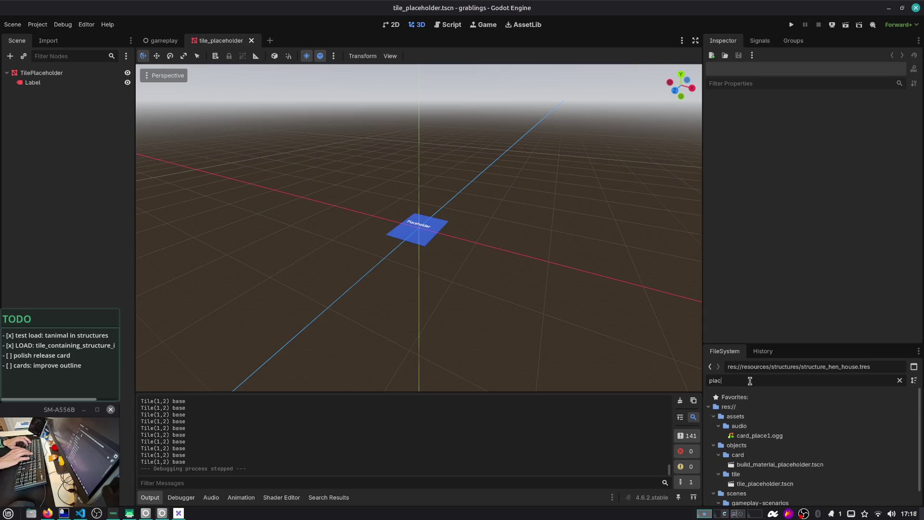
pyautogui.click(758, 453)
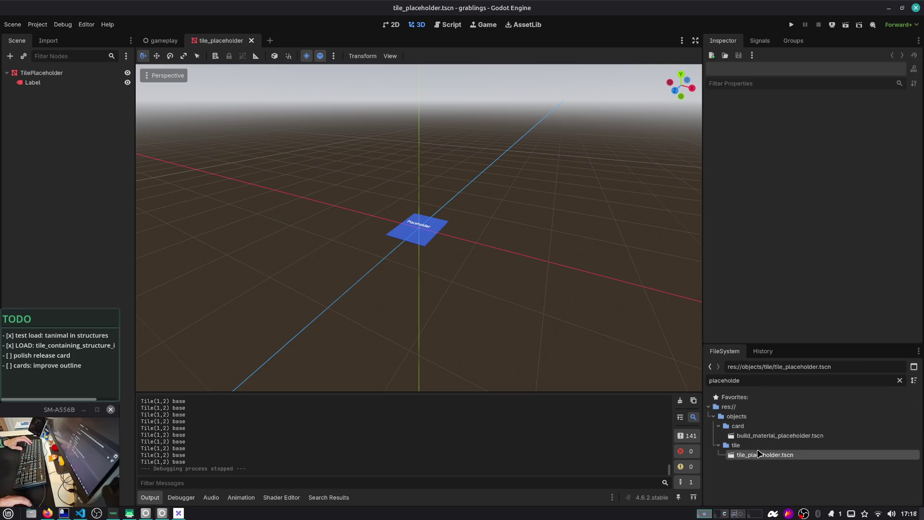
pyautogui.rightClick(760, 457)
pyautogui.press('Escape')
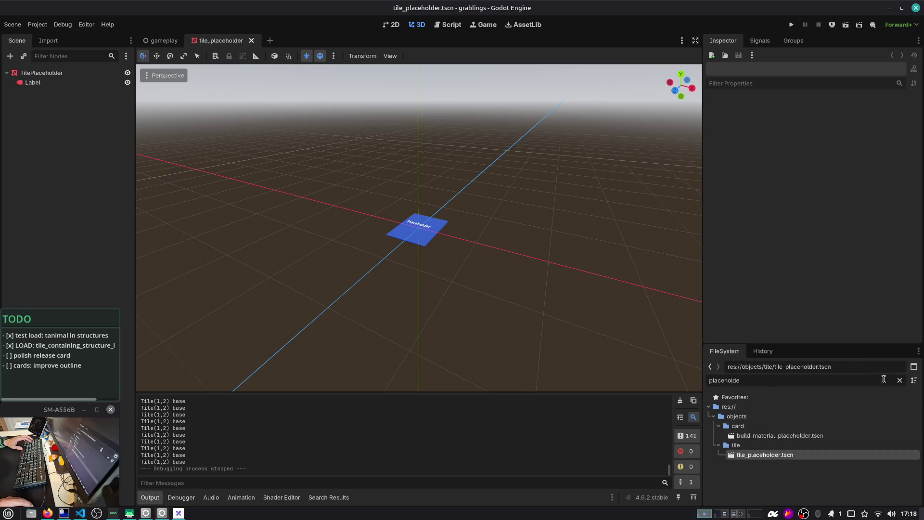
pyautogui.click(900, 380)
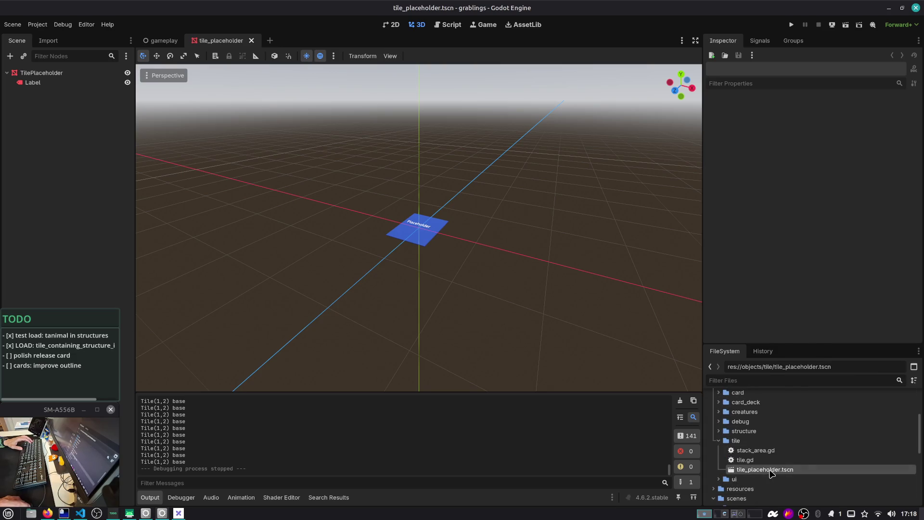
pyautogui.rightClick(770, 470)
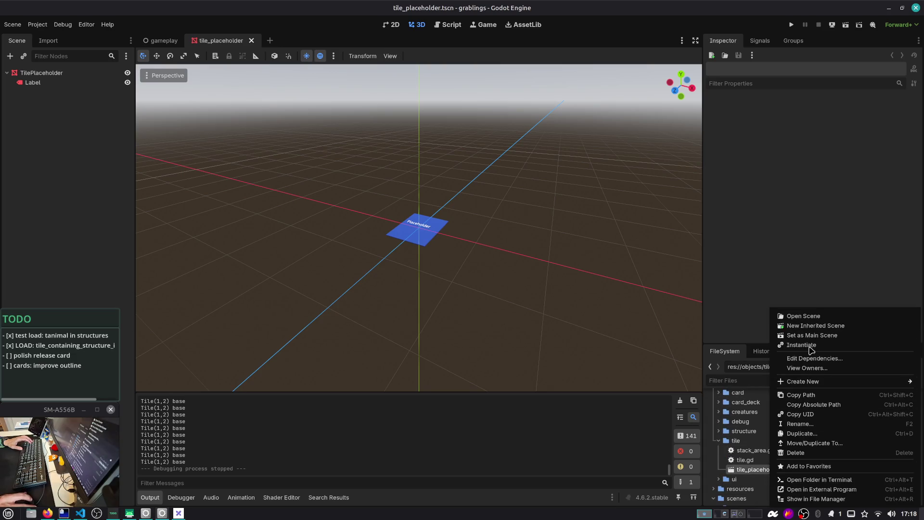
# Duplicate tile_placeholder.tscn as tile_release_feedback.tscn and open the copy
pyautogui.click(808, 433)
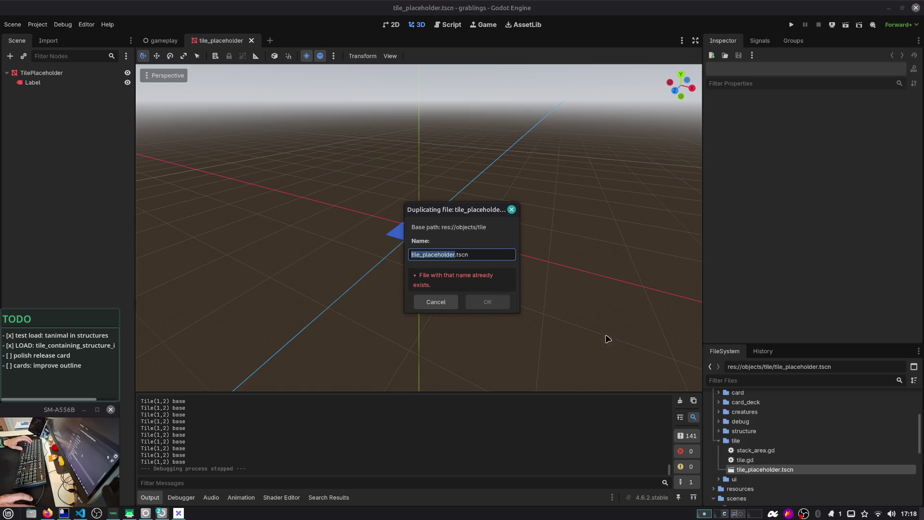
pyautogui.click(450, 255)
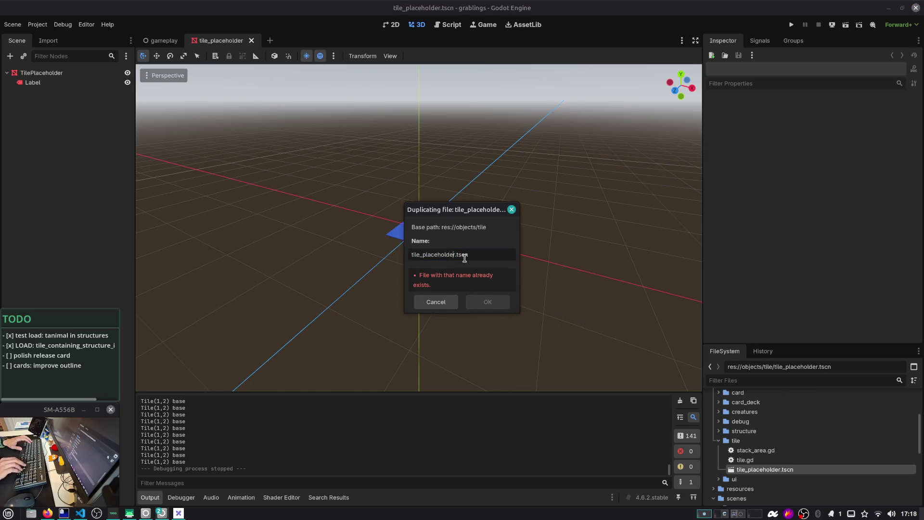
pyautogui.press('BackSpace')
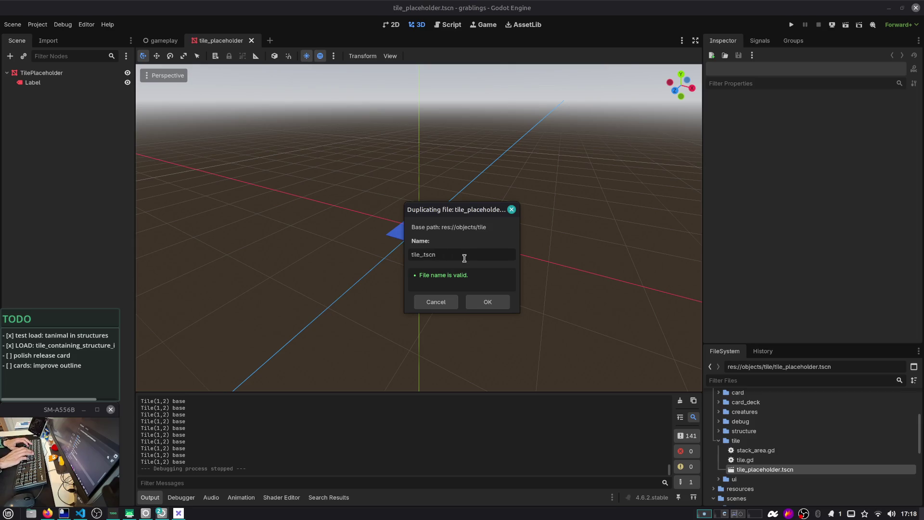
pyautogui.write('release_feedback')
pyautogui.click(502, 303)
pyautogui.doubleClick(783, 480)
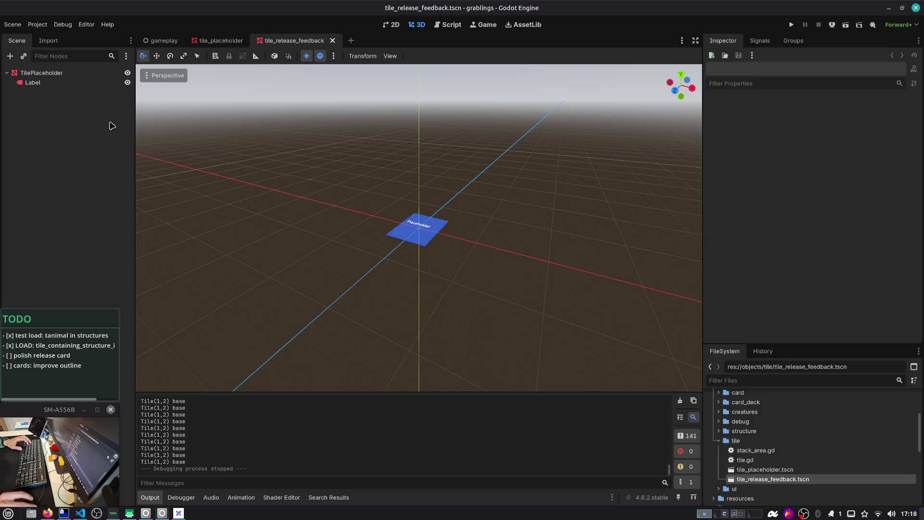
# Rename the root node TilePlaceholder to TileReleaseFeedback
pyautogui.click(72, 83)
pyautogui.click(82, 73)
pyautogui.click(85, 73)
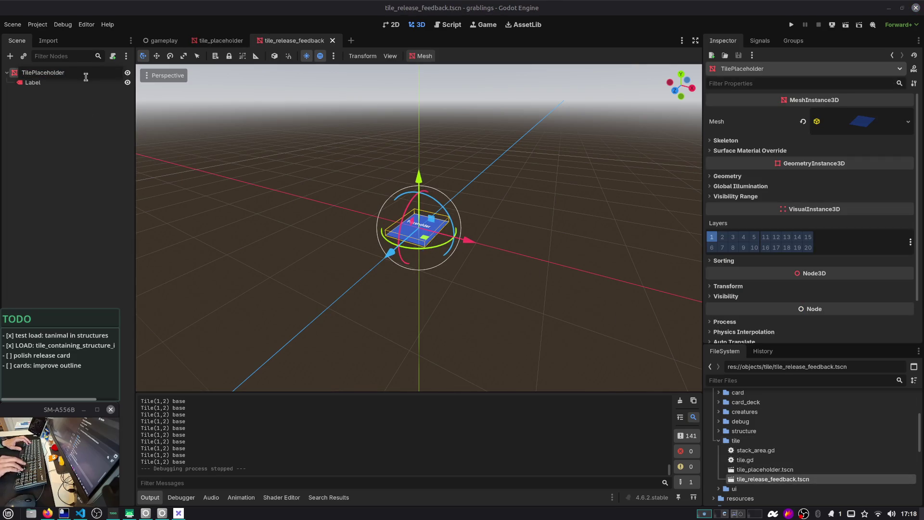
pyautogui.hotkey('shift', 'Left')
pyautogui.hotkey('shift', 'Left')
pyautogui.hotkey('shift', 'Left')
pyautogui.write('R')
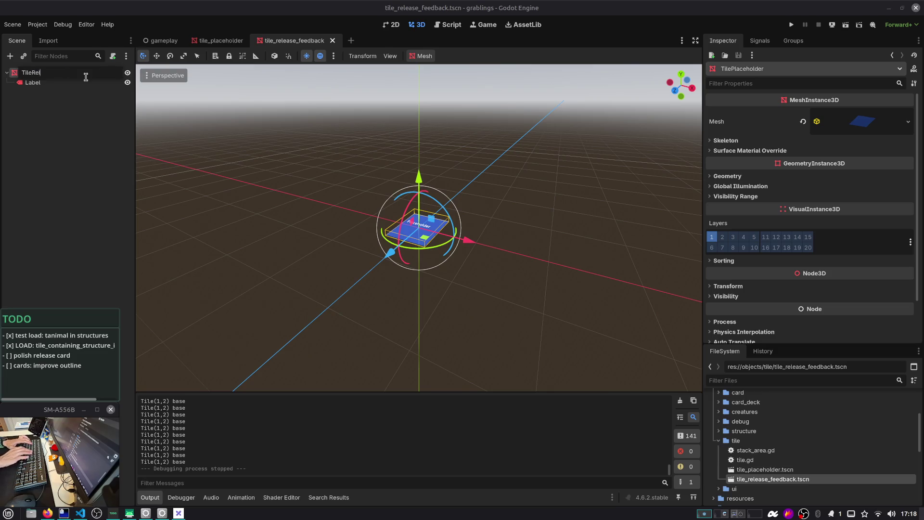
pyautogui.press('Return')
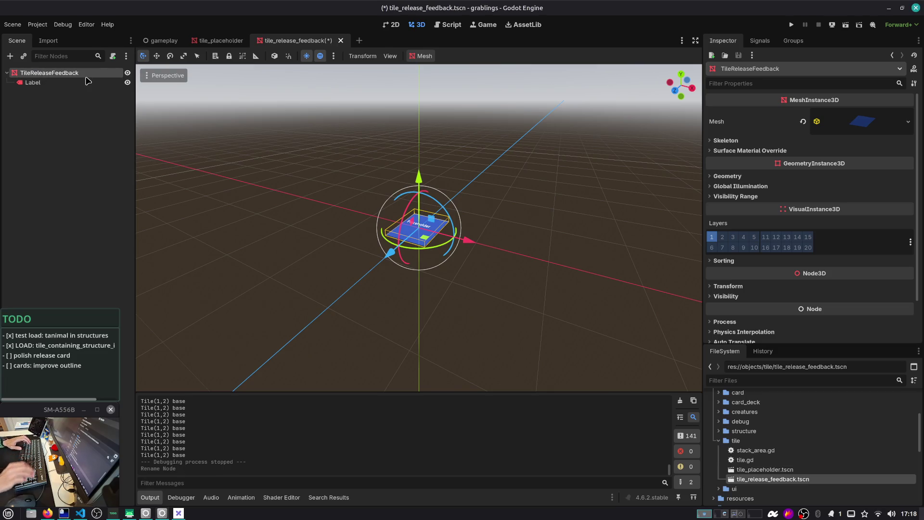
# Toggle the Placeholder Label's visibility and nudge the Label along X and Y
pyautogui.scroll(3, 325, 226)
pyautogui.click(128, 82)
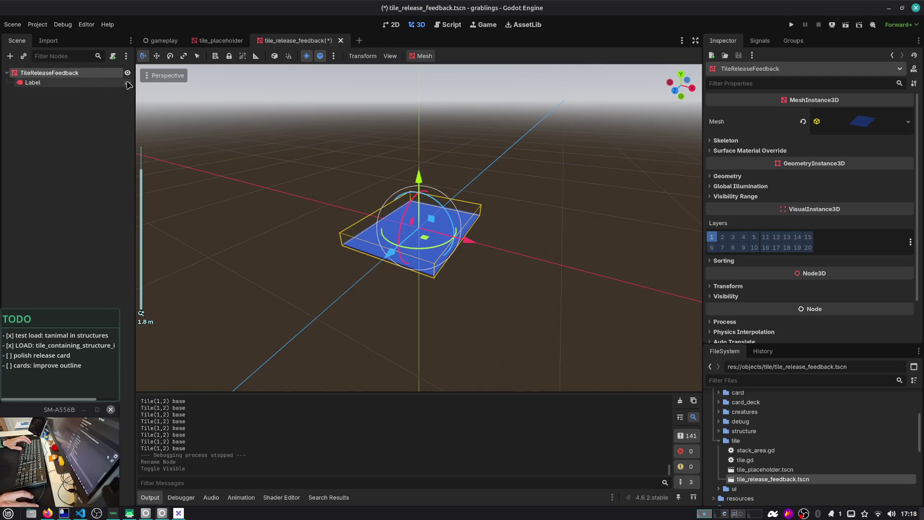
pyautogui.rightClick(88, 82)
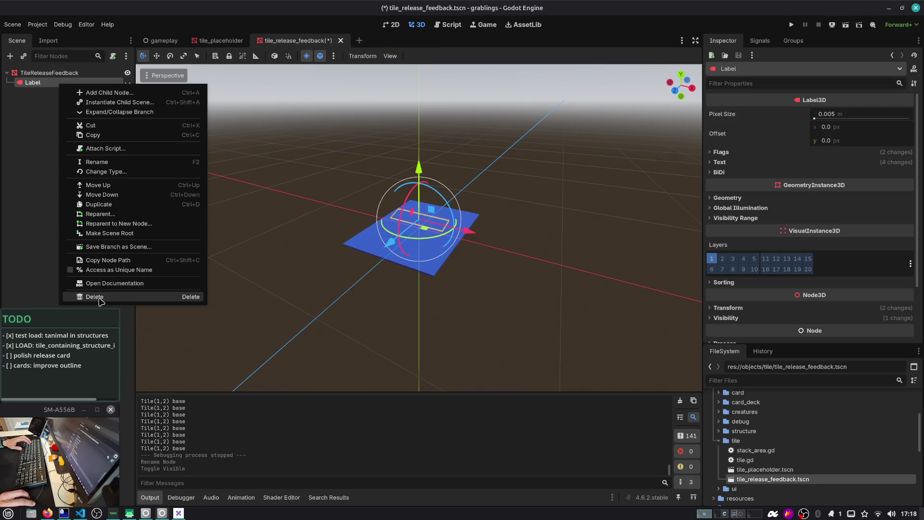
pyautogui.click(75, 136)
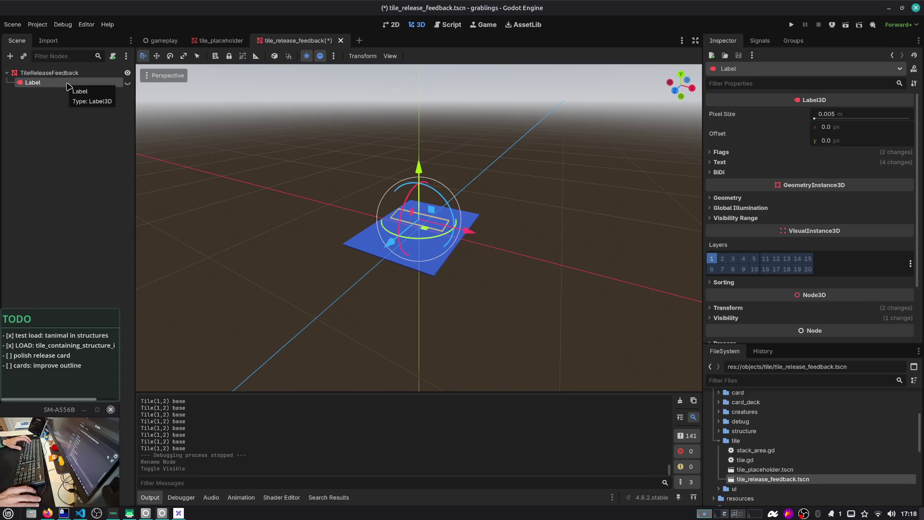
pyautogui.click(128, 82)
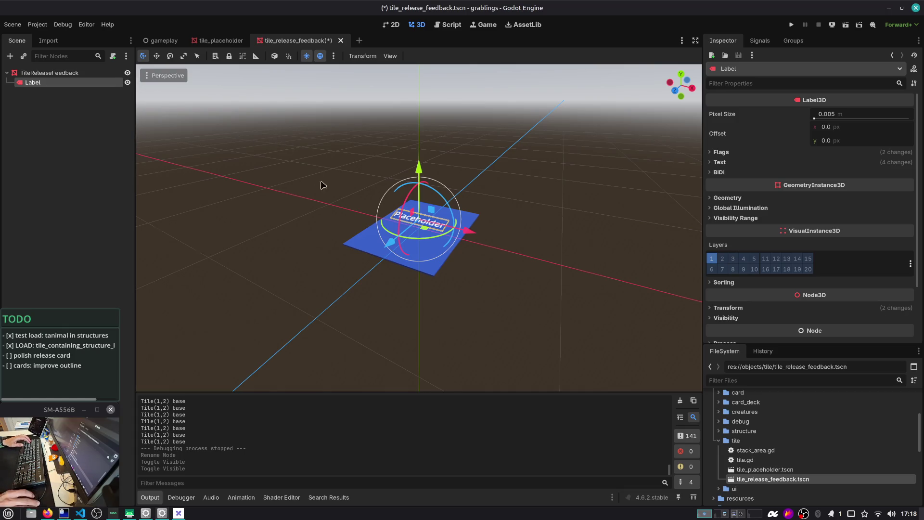
pyautogui.moveTo(515, 247); pyautogui.dragTo(566, 254)
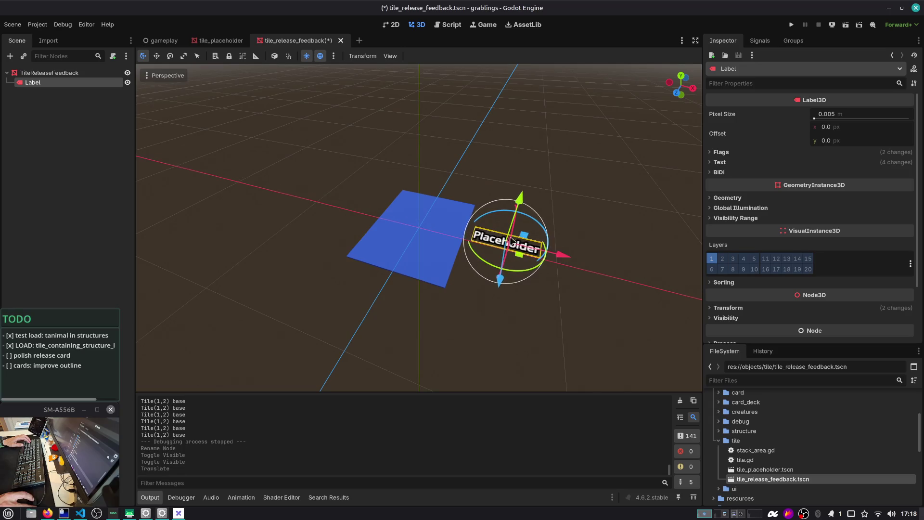
pyautogui.moveTo(506, 288); pyautogui.dragTo(504, 259)
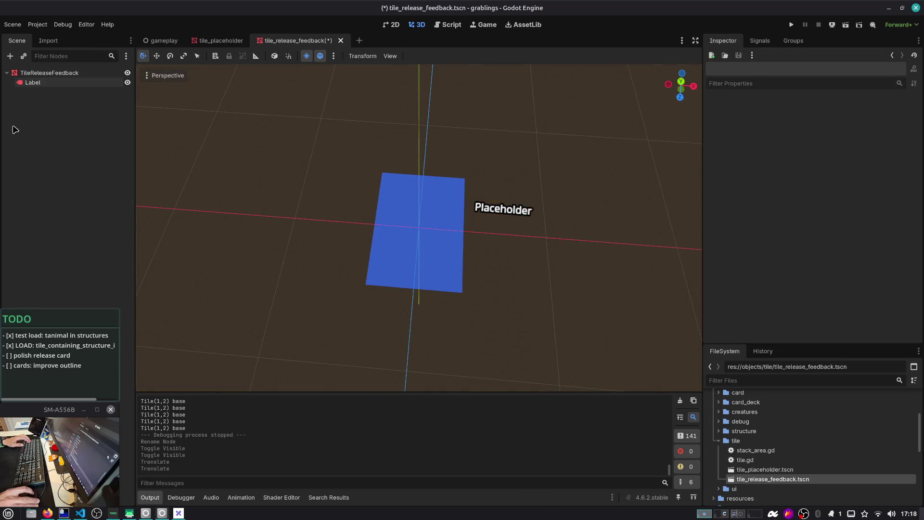
# Undo the accidentally added MeshInstance3D and save tile_release_feedback.tscn
pyautogui.click(48, 72)
pyautogui.hotkey('ctrl', 'a')
pyautogui.write('mesh')
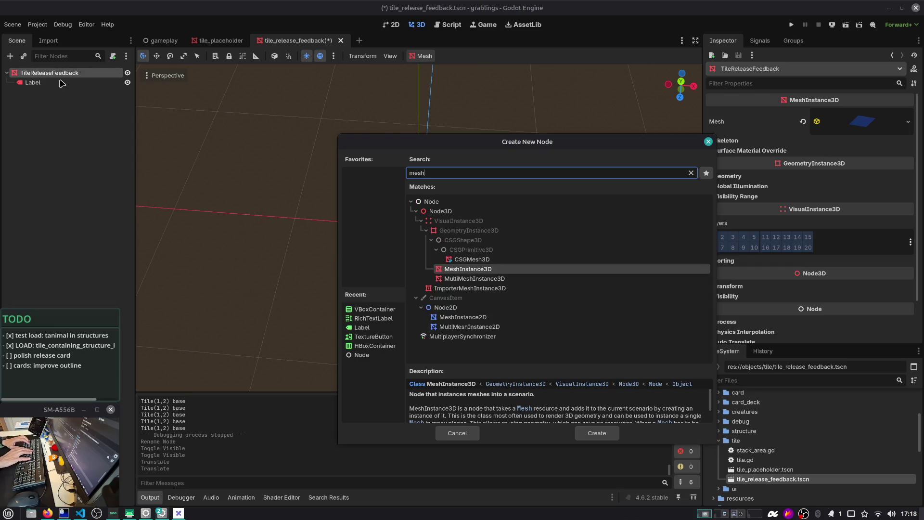
pyautogui.press('Return')
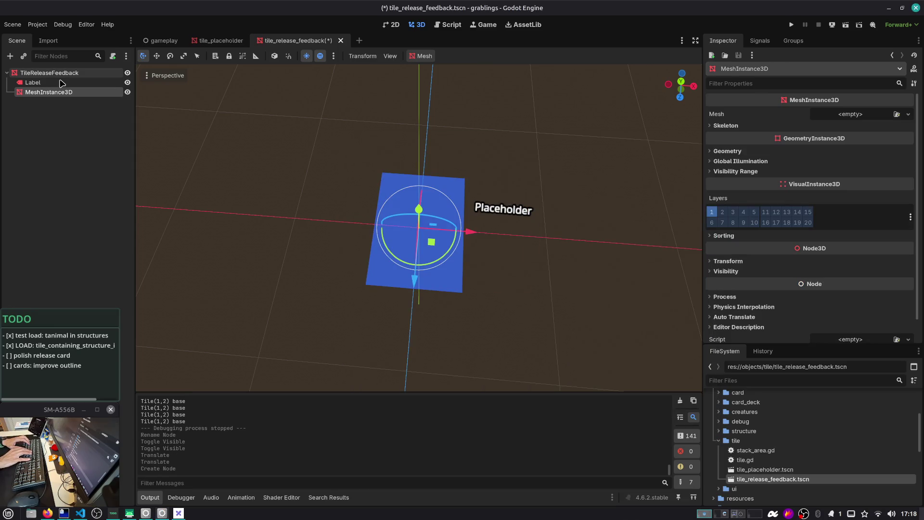
pyautogui.hotkey('ctrl', 'z')
pyautogui.click(73, 84)
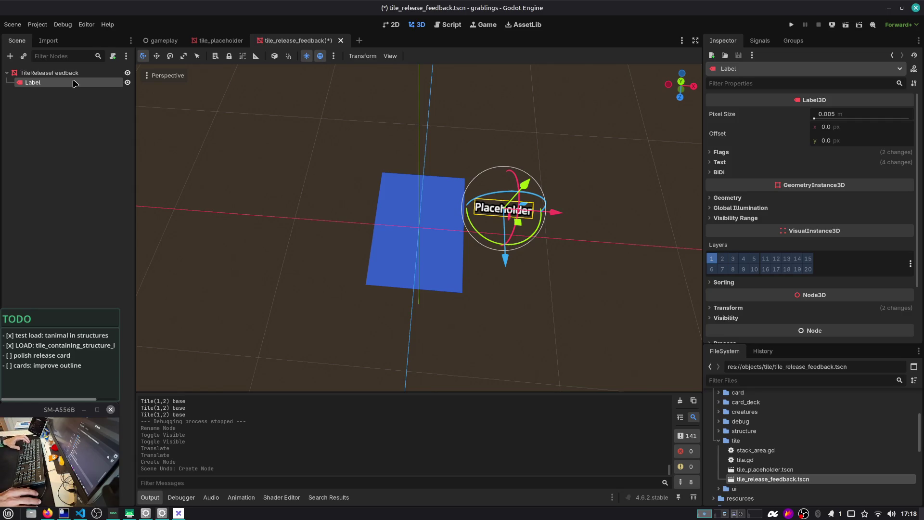
pyautogui.hotkey('ctrl', 's')
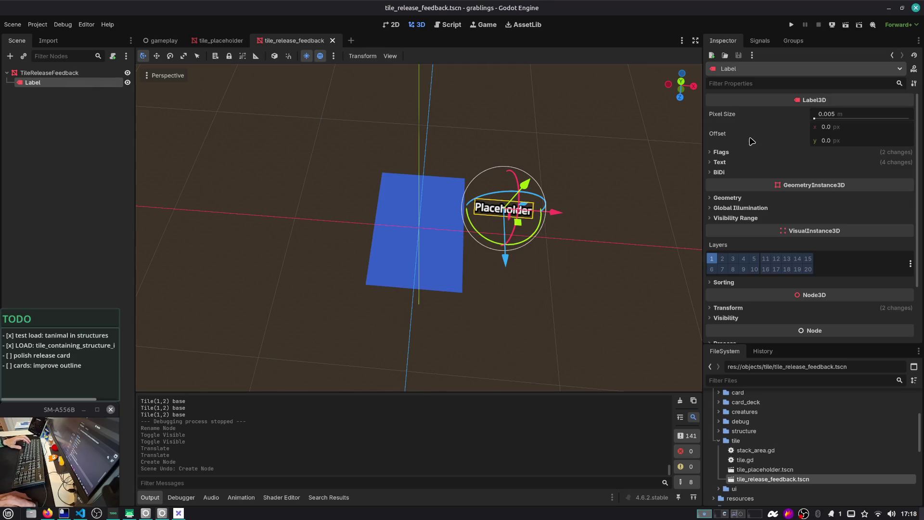
pyautogui.press('Up')
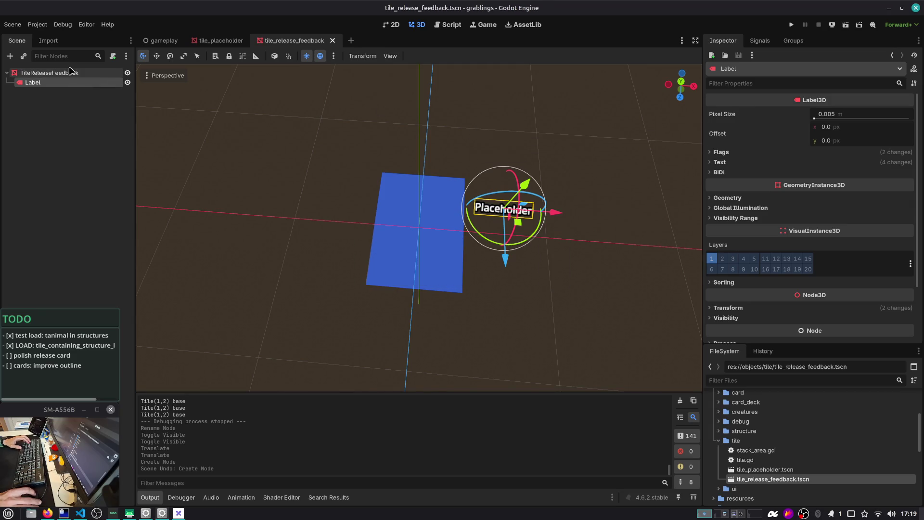
pyautogui.scroll(2, 308, 119)
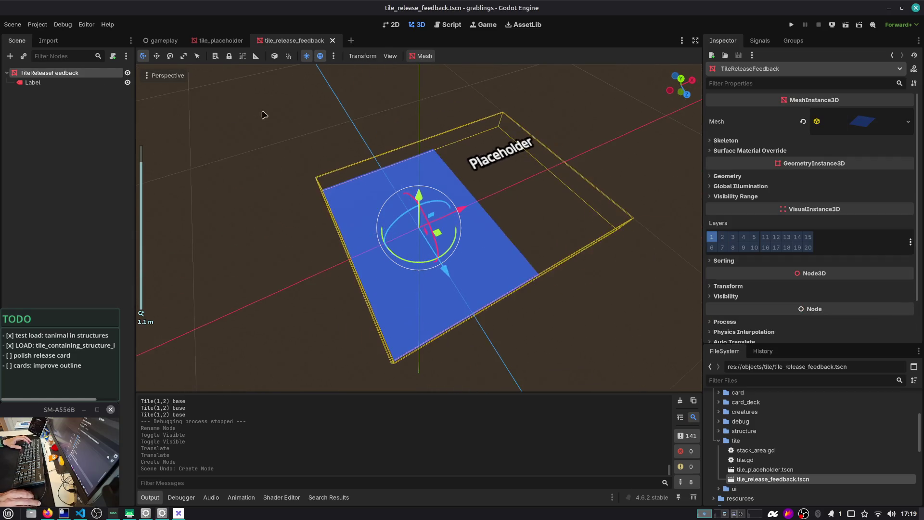
# Edit the plane mesh's material, expanding its Transparency, Shading and Albedo sections
pyautogui.click(860, 130)
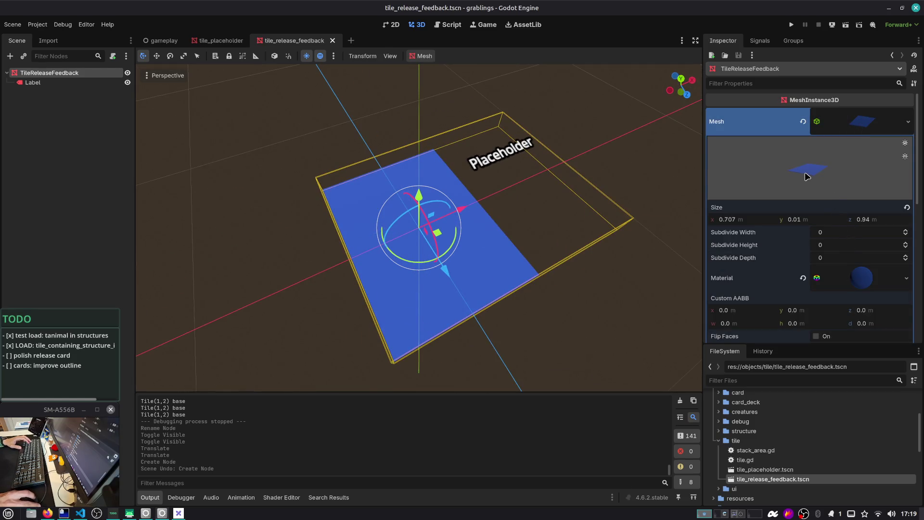
pyautogui.rightClick(847, 281)
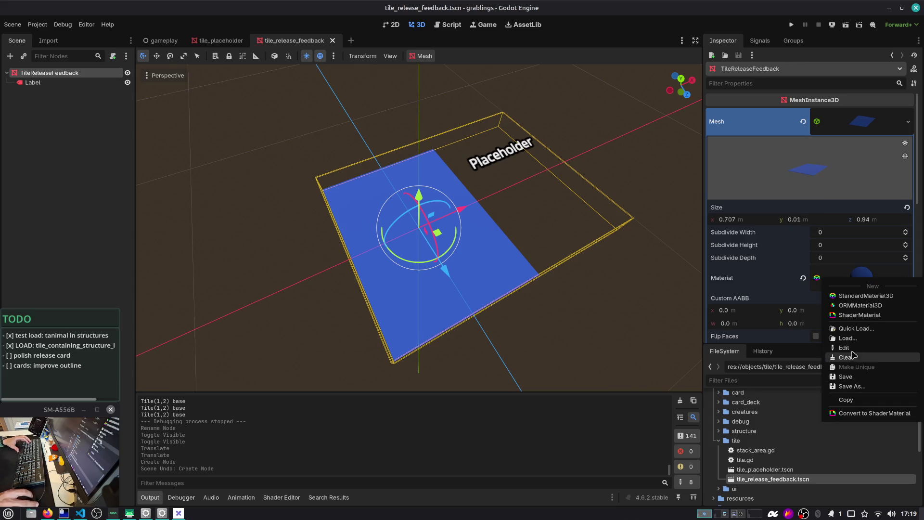
pyautogui.click(847, 348)
pyautogui.click(856, 285)
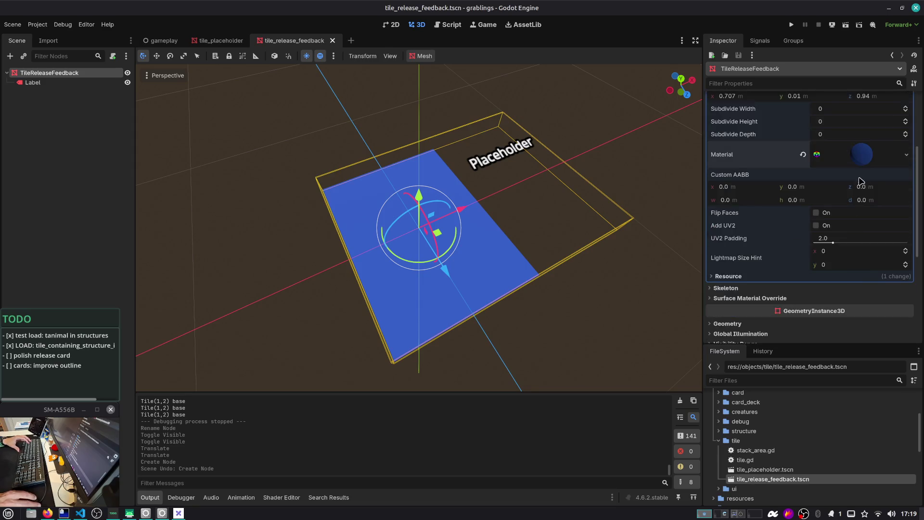
pyautogui.click(864, 158)
pyautogui.click(737, 116)
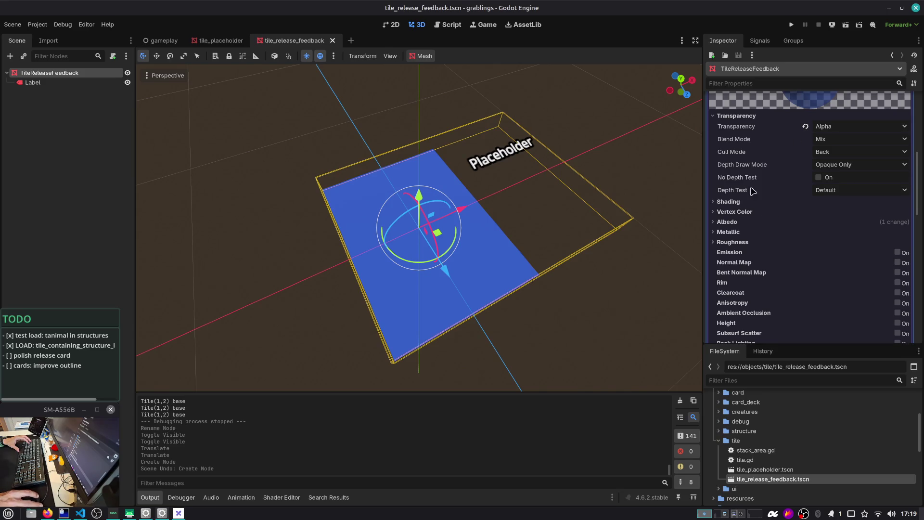
pyautogui.click(736, 202)
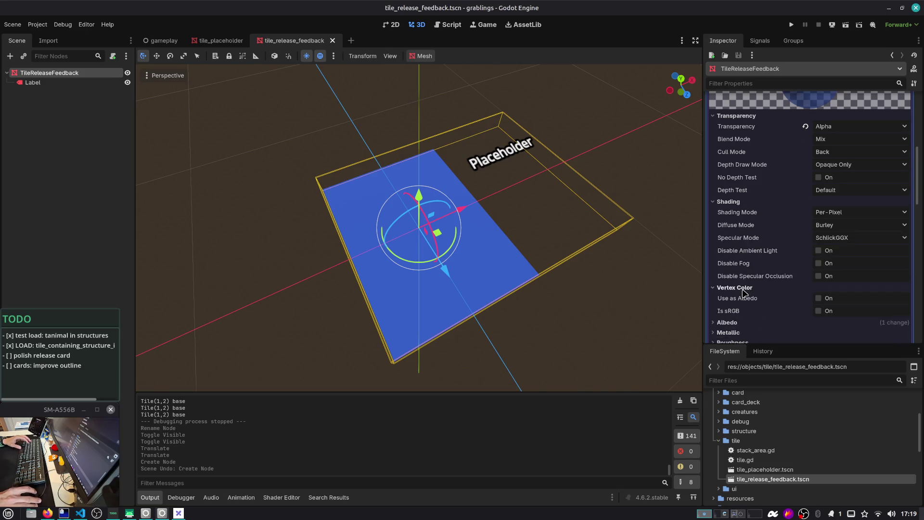
pyautogui.click(727, 297)
# Set the material's albedo colour to a translucent olive brown
pyautogui.scroll(-5, 794, 240)
pyautogui.click(826, 188)
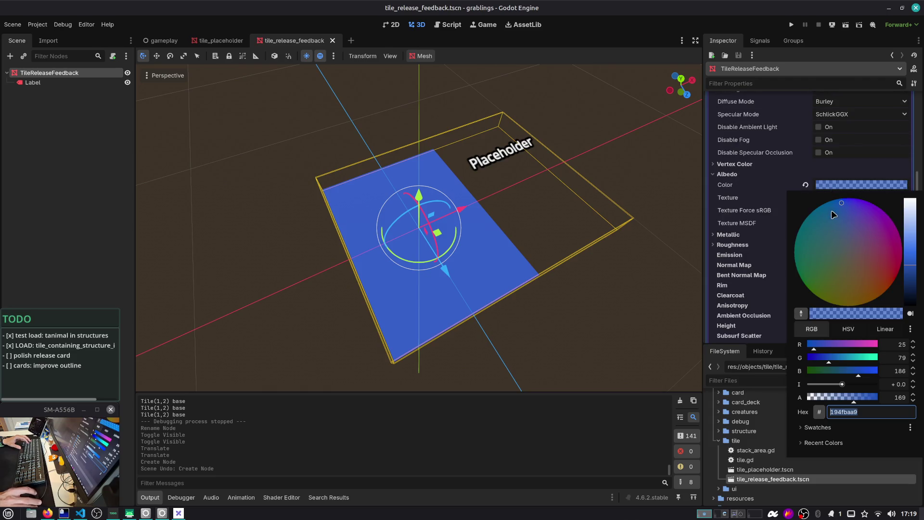
pyautogui.click(851, 277)
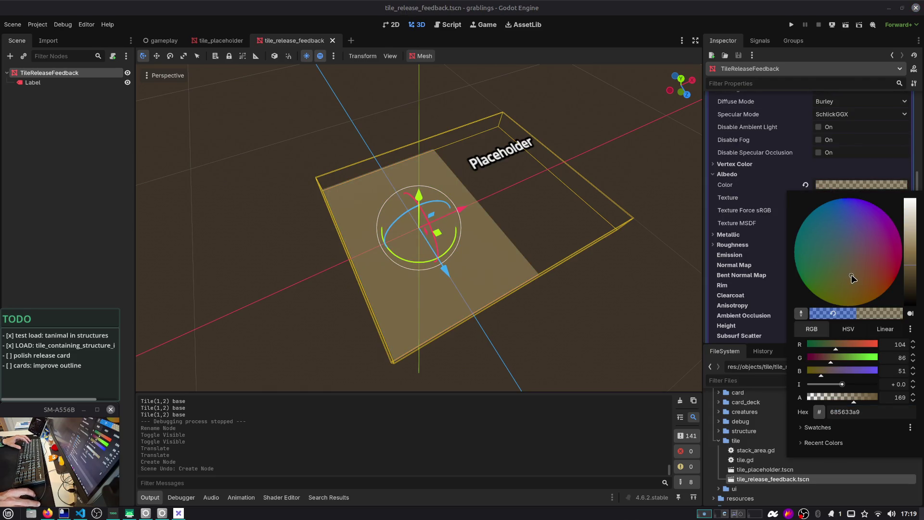
pyautogui.moveTo(852, 278); pyautogui.dragTo(846, 274)
pyautogui.click(679, 211)
pyautogui.scroll(-5, 611, 149)
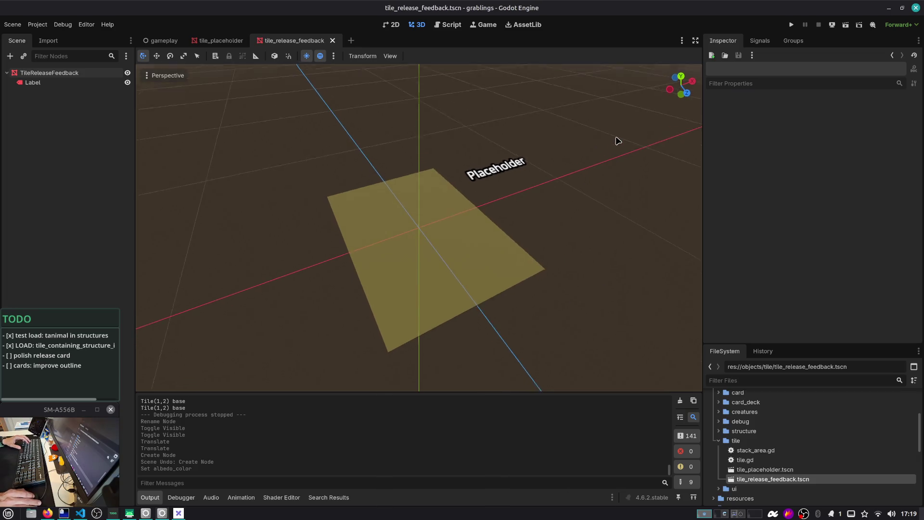
pyautogui.scroll(8, 539, 154)
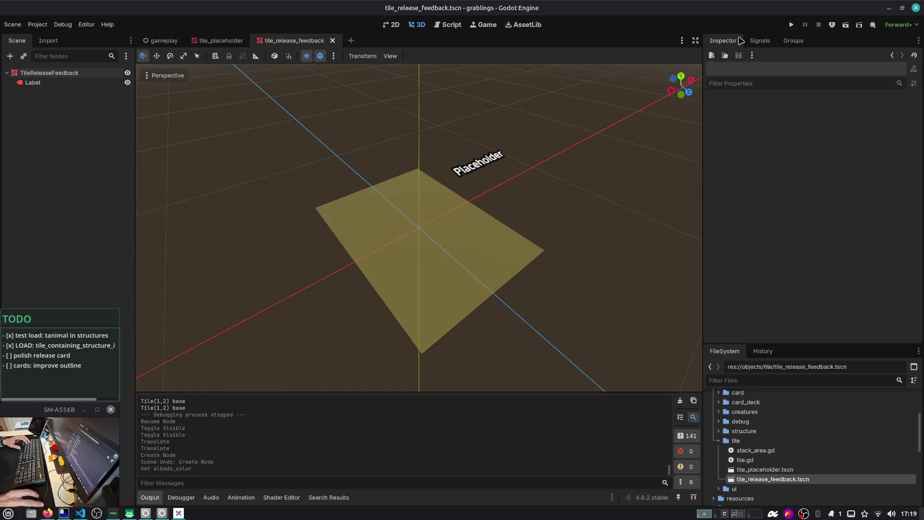
pyautogui.press('F5')
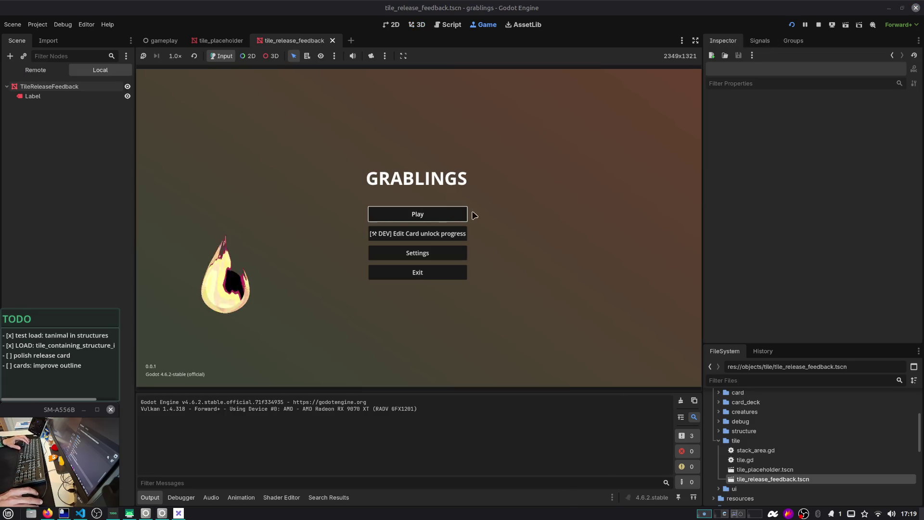
# Load save Slot 1 in the running game, reload the changed scene from disk, and stop the game
pyautogui.click(449, 215)
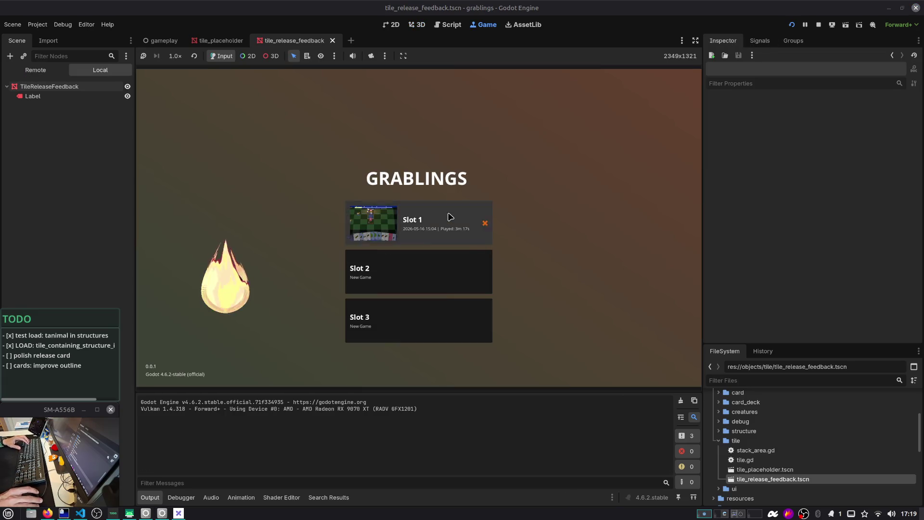
pyautogui.click(449, 215)
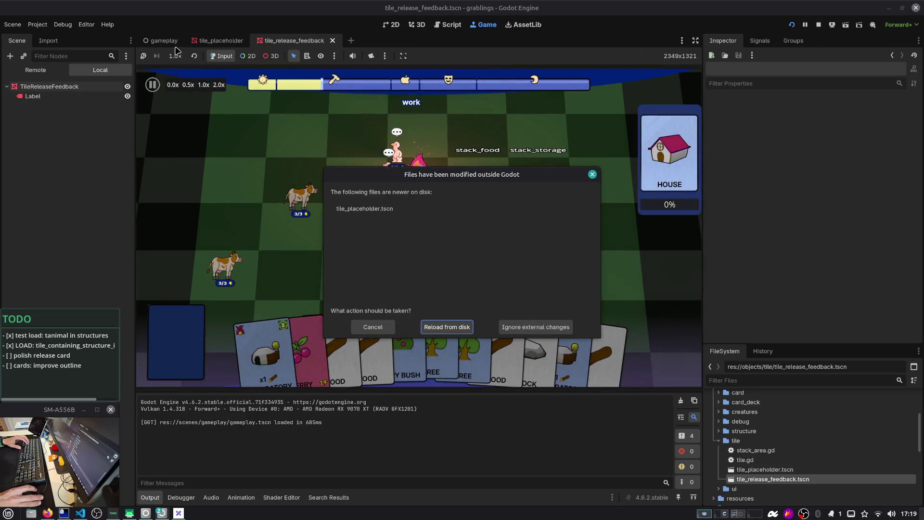
pyautogui.click(447, 327)
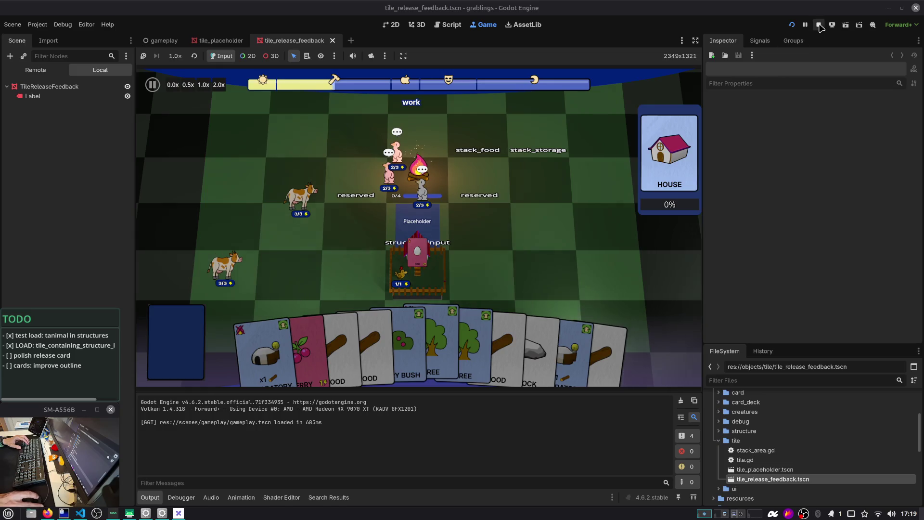
pyautogui.press('F8')
# In gameplay.tscn, review the picker nodes, then instantiate a child scene under PickerInputManager
pyautogui.click(161, 40)
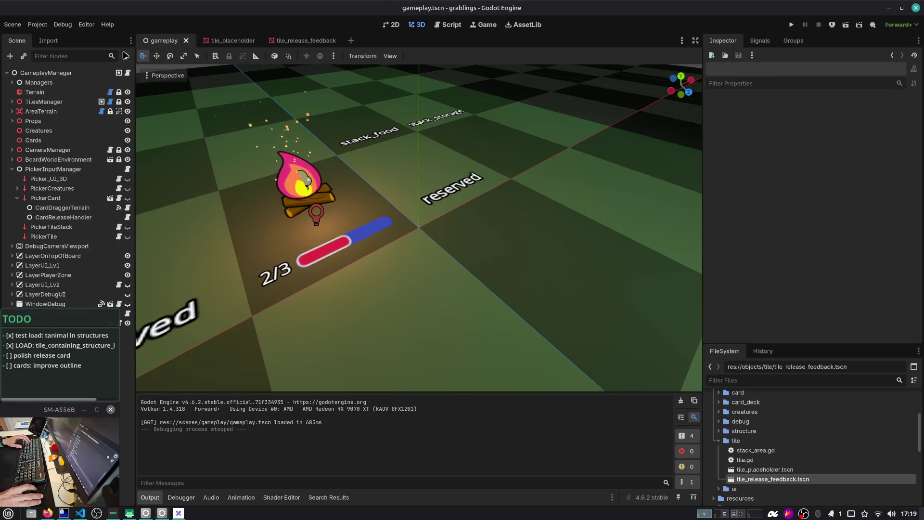
pyautogui.click(44, 236)
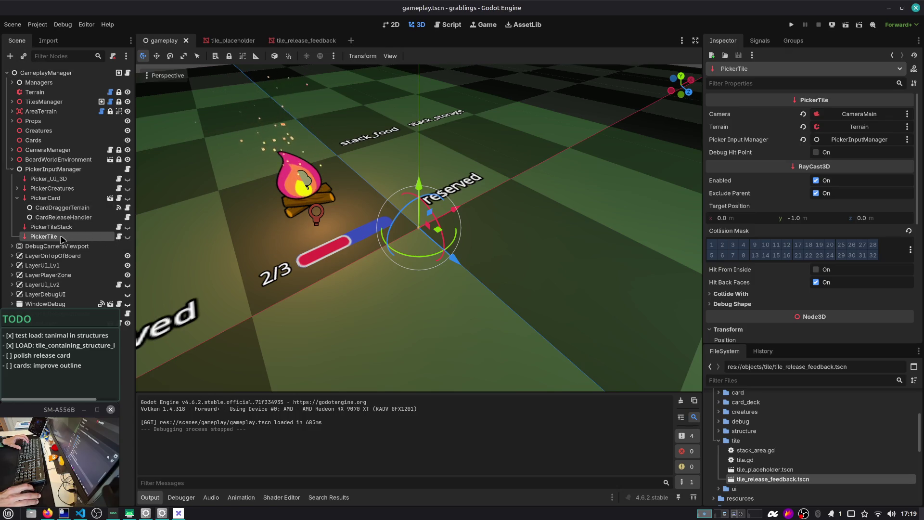
pyautogui.click(53, 198)
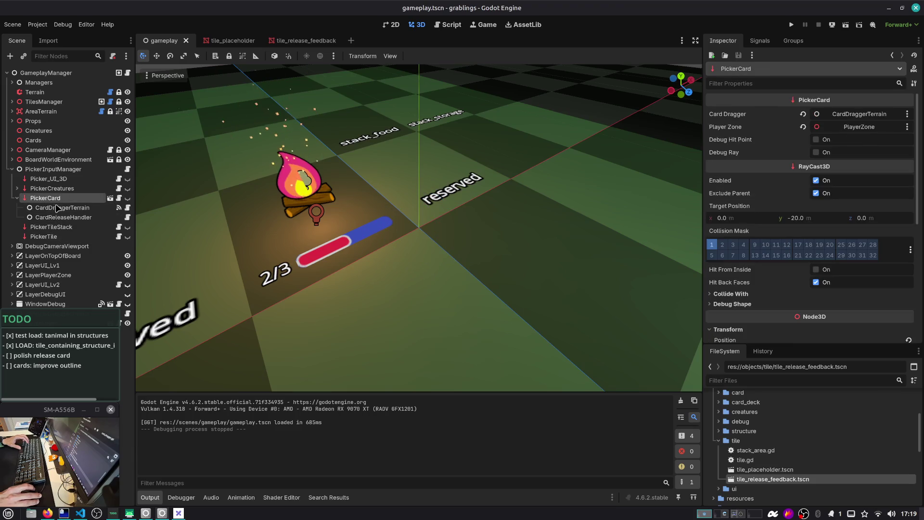
pyautogui.click(57, 208)
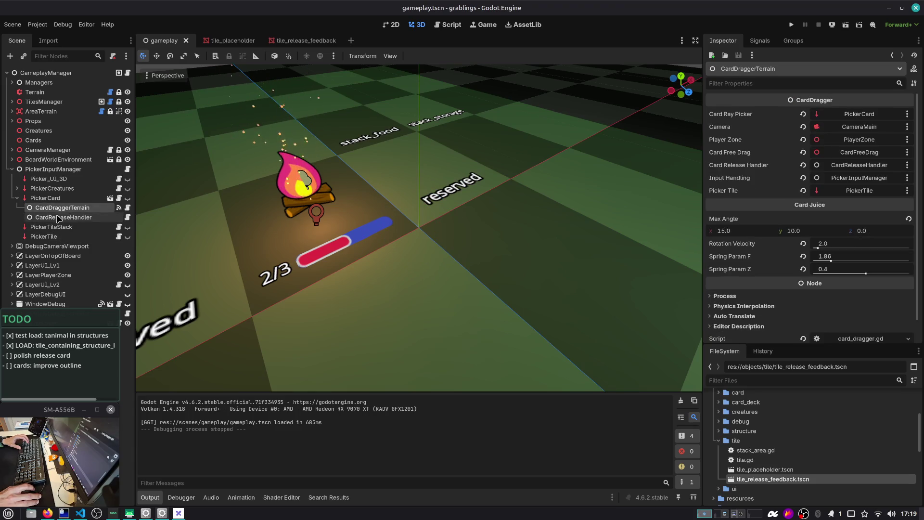
pyautogui.click(55, 218)
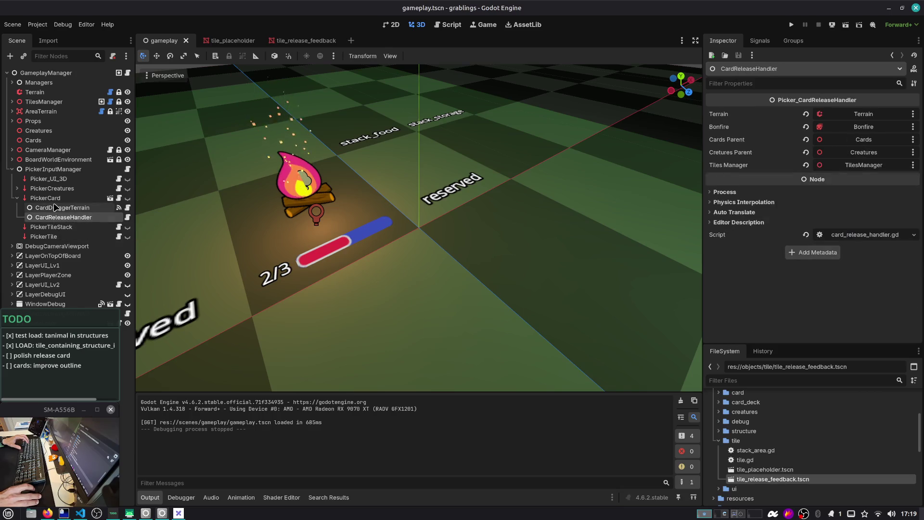
pyautogui.click(56, 208)
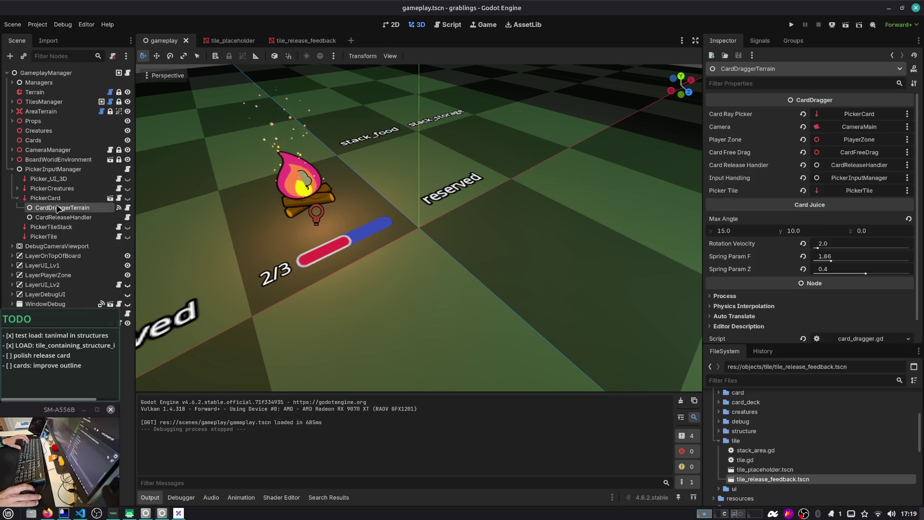
pyautogui.click(17, 198)
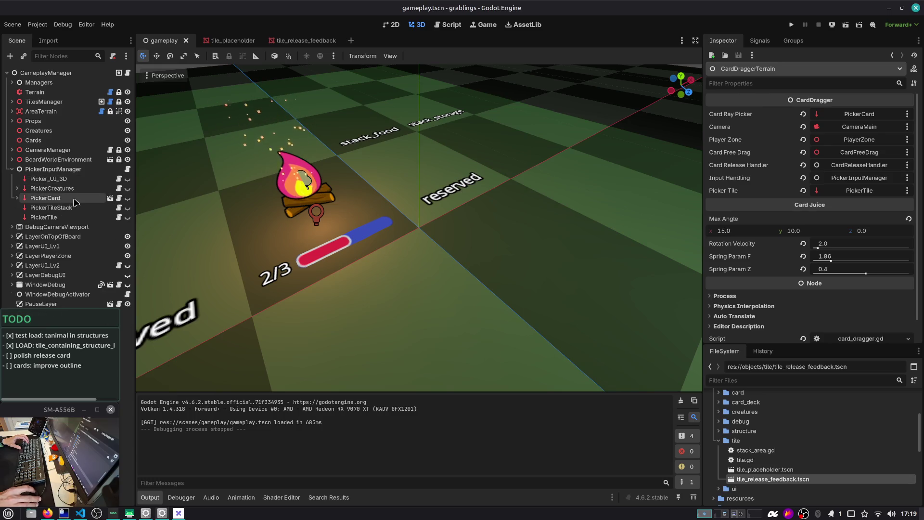
pyautogui.click(52, 169)
pyautogui.click(23, 57)
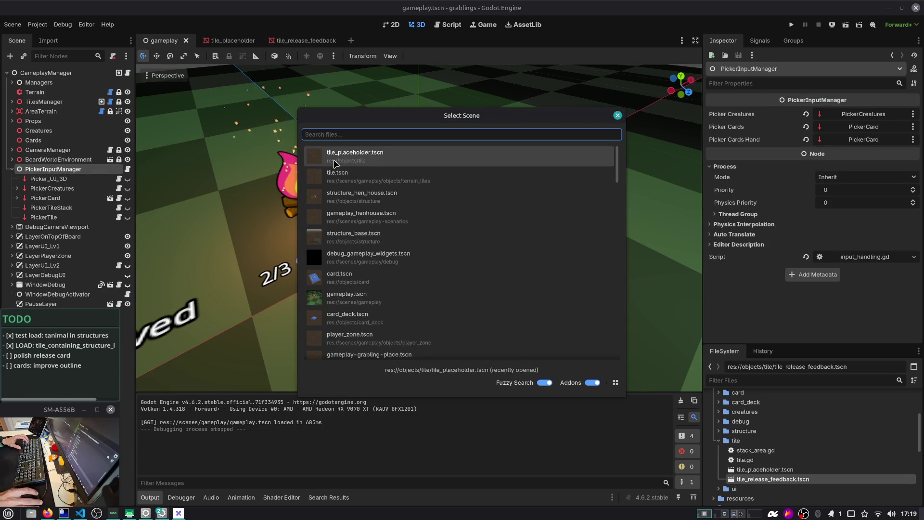
# Instance tile_release_feedback.tscn, move it onto the tile right of the bonfire, and save gameplay
pyautogui.write('tile_')
pyautogui.doubleClick(337, 173)
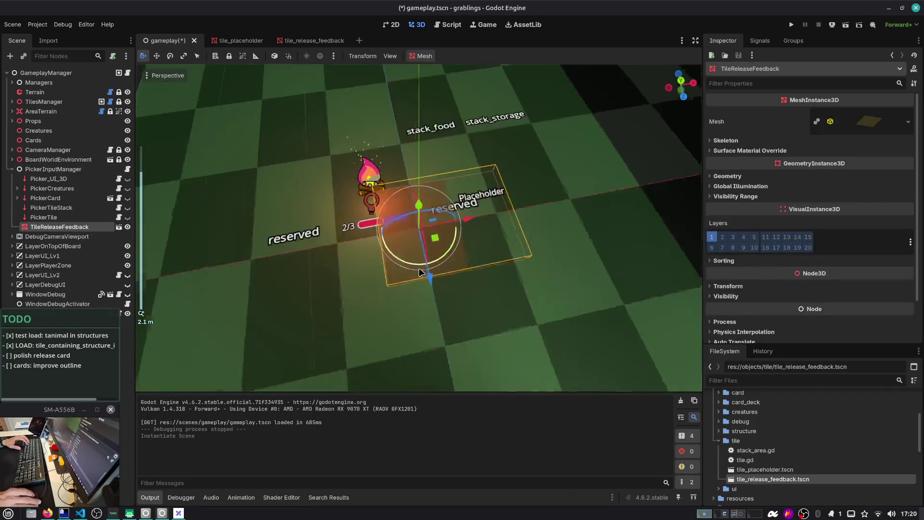
pyautogui.moveTo(436, 243)
pyautogui.mouseDown()
pyautogui.moveTo(500, 288)
pyautogui.moveTo(569, 286)
pyautogui.moveTo(487, 293)
pyautogui.mouseUp()
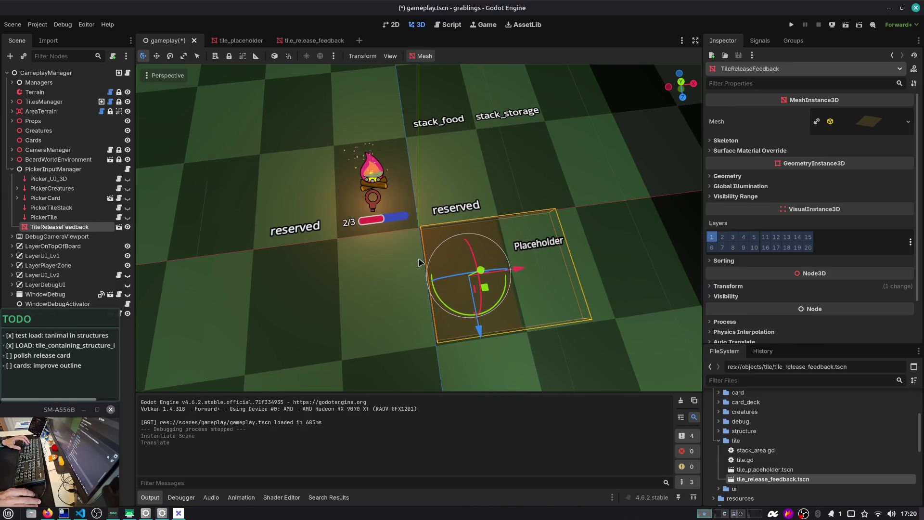
pyautogui.scroll(5, 411, 263)
pyautogui.hotkey('ctrl', 's')
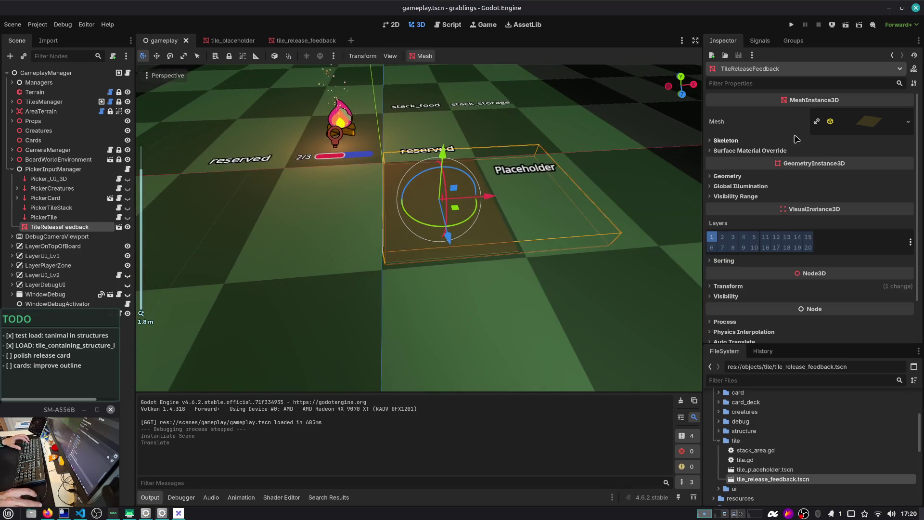
# Review the plane's mesh settings, then select TileReleaseFeedback in its own scene to view shading options
pyautogui.click(861, 127)
pyautogui.scroll(-3, 851, 280)
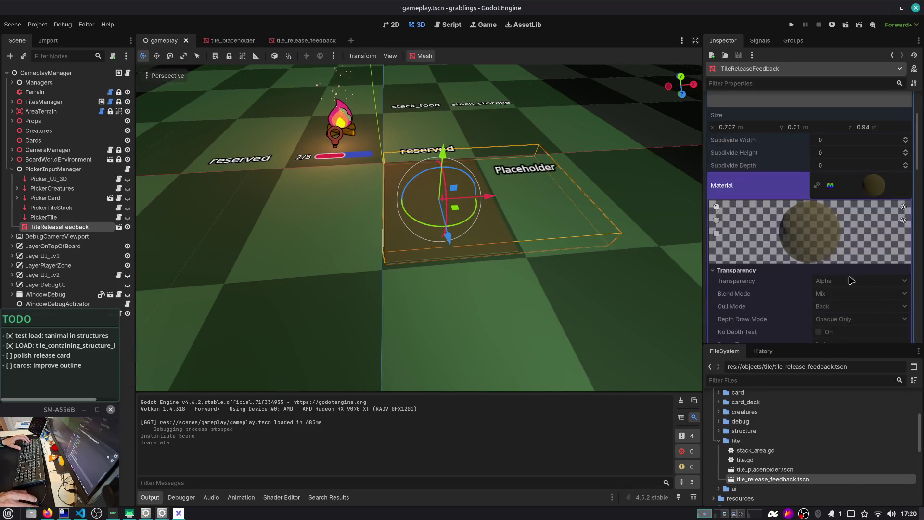
pyautogui.scroll(-4, 861, 205)
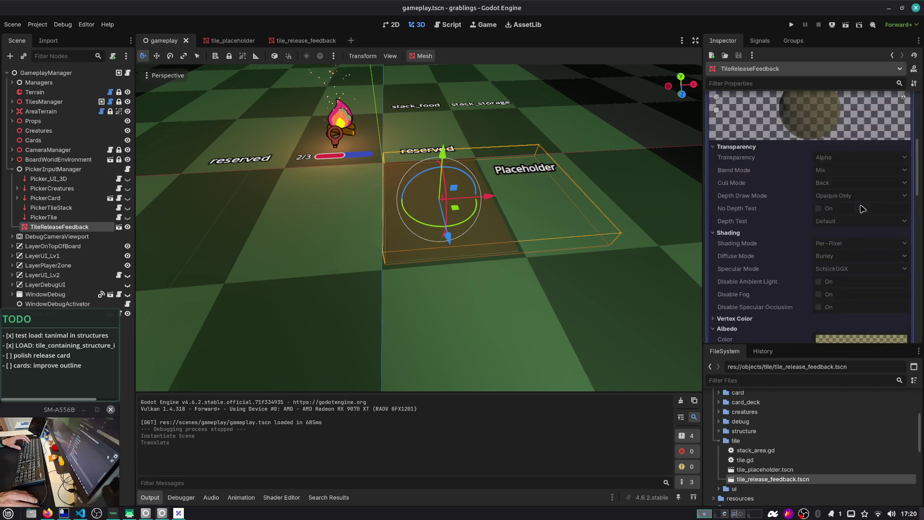
pyautogui.click(306, 42)
pyautogui.click(49, 73)
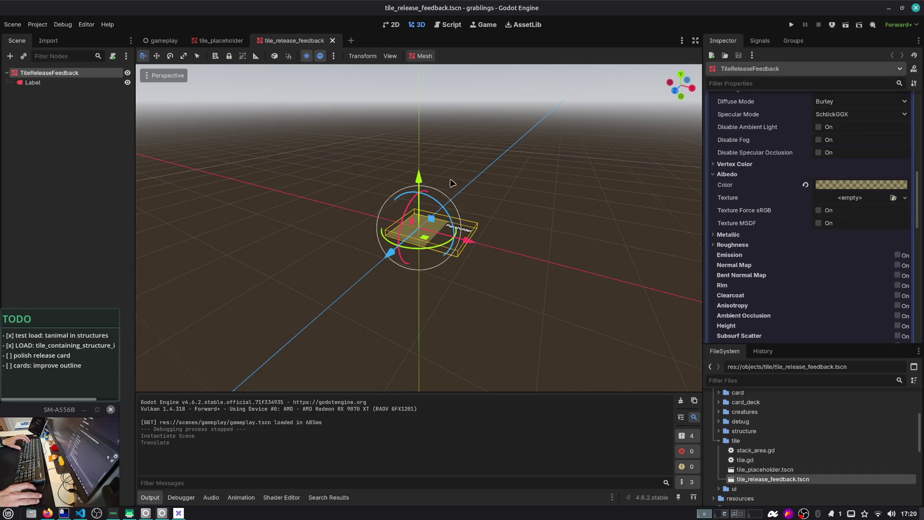
pyautogui.scroll(5, 774, 213)
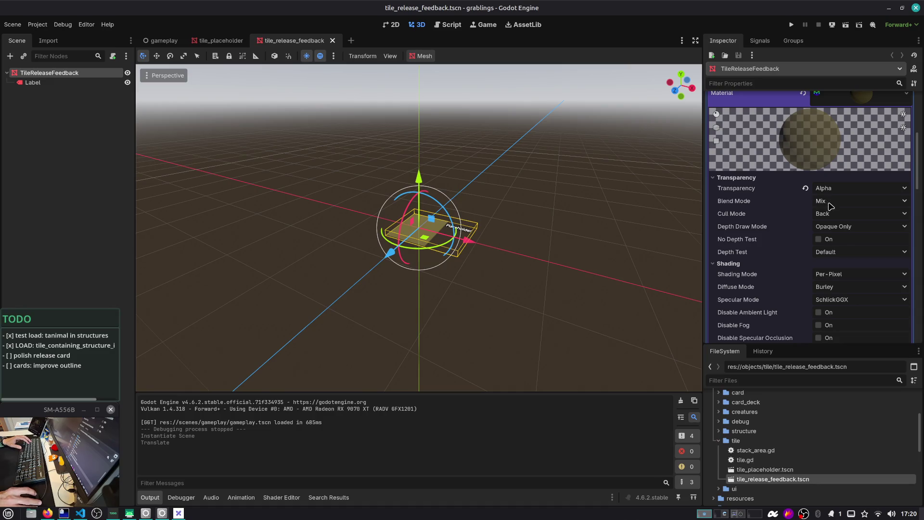
pyautogui.click(815, 274)
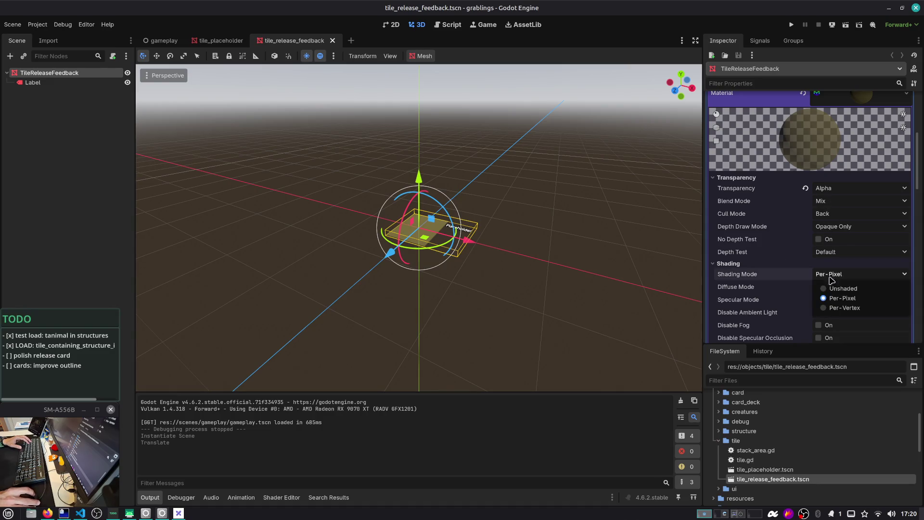
# Make the feedback material Unshaded with a brighter albedo colour and save the scene
pyautogui.click(834, 289)
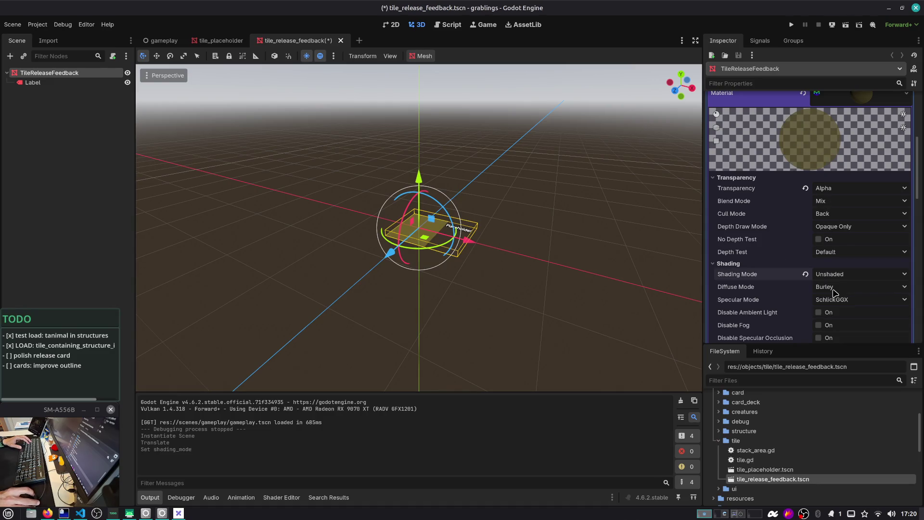
pyautogui.click(749, 265)
pyautogui.click(836, 299)
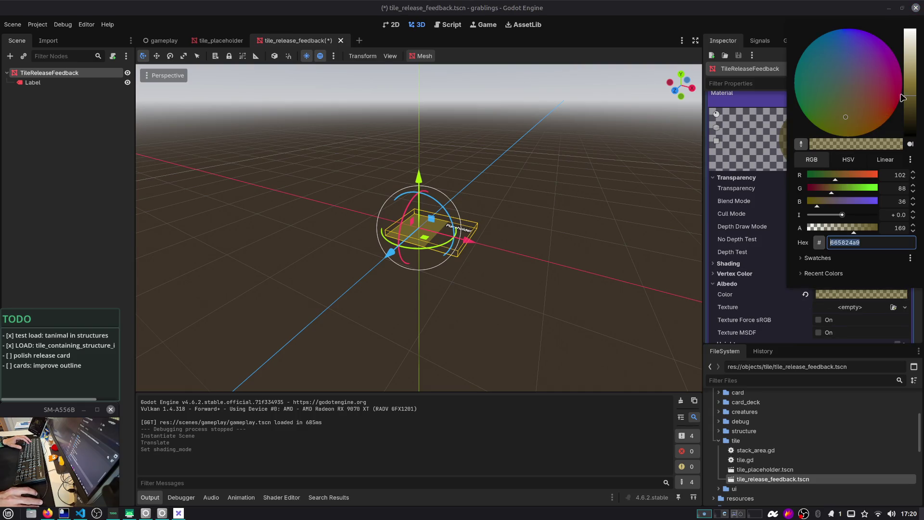
pyautogui.moveTo(911, 86); pyautogui.dragTo(912, 48)
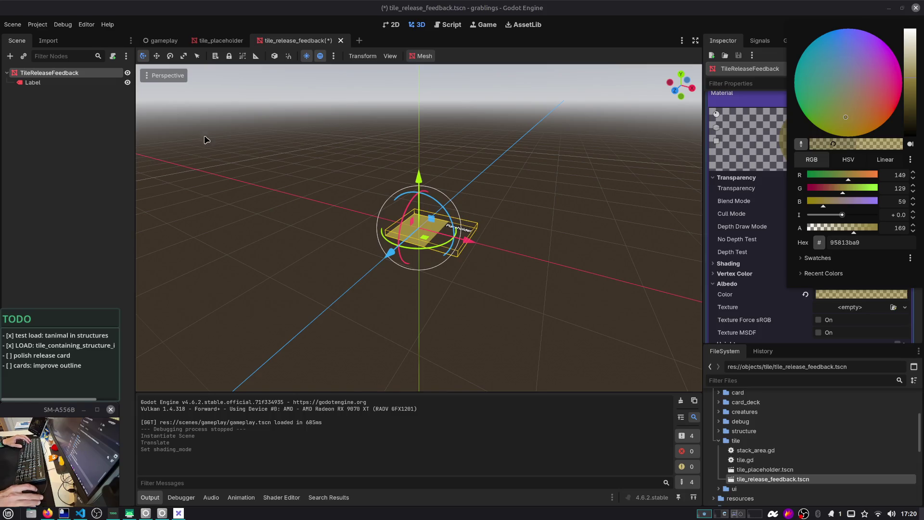
pyautogui.click(206, 140)
pyautogui.hotkey('ctrl', 's')
# Check the result in gameplay, then raise the albedo's opacity and brighten it further
pyautogui.click(144, 41)
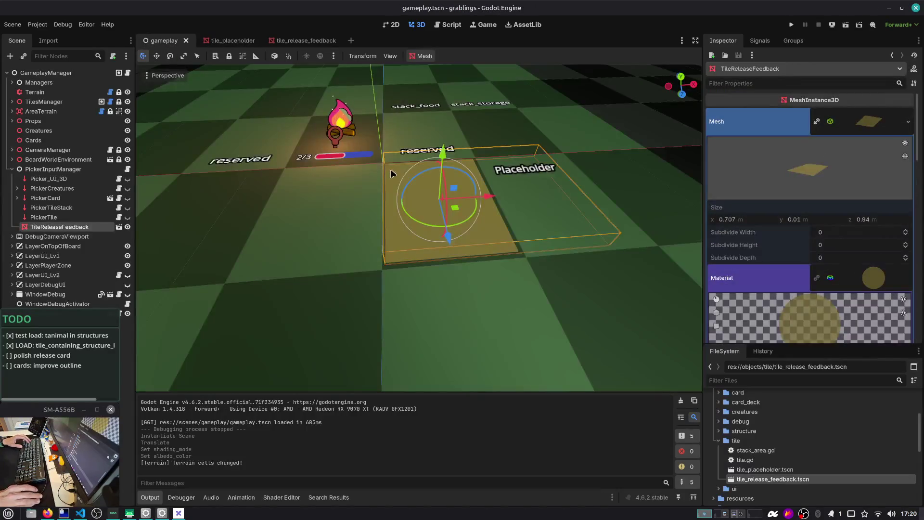
pyautogui.scroll(4, 435, 169)
pyautogui.scroll(-5, 867, 216)
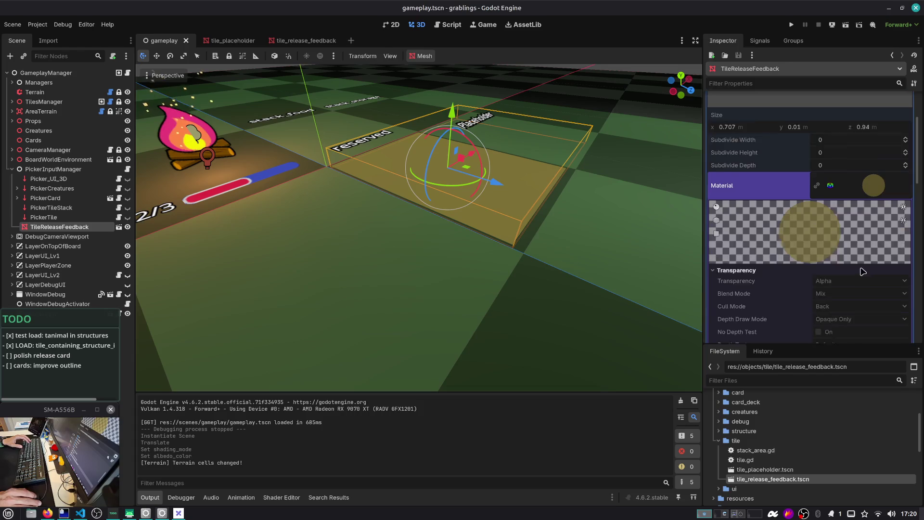
pyautogui.click(300, 43)
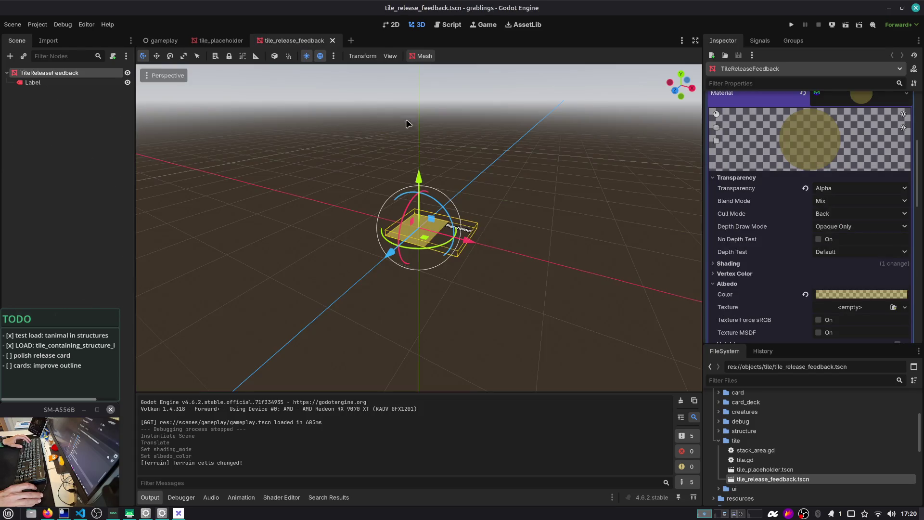
pyautogui.click(859, 296)
pyautogui.moveTo(862, 235); pyautogui.dragTo(872, 236)
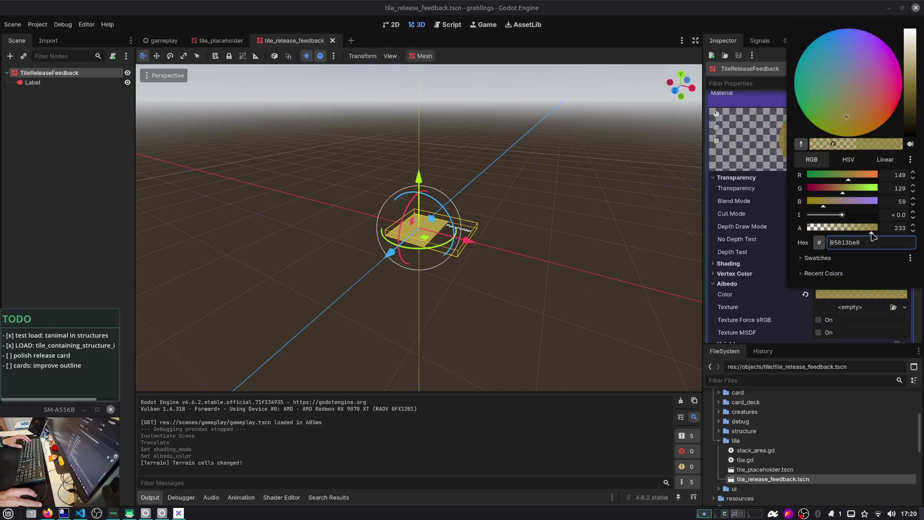
pyautogui.click(907, 58)
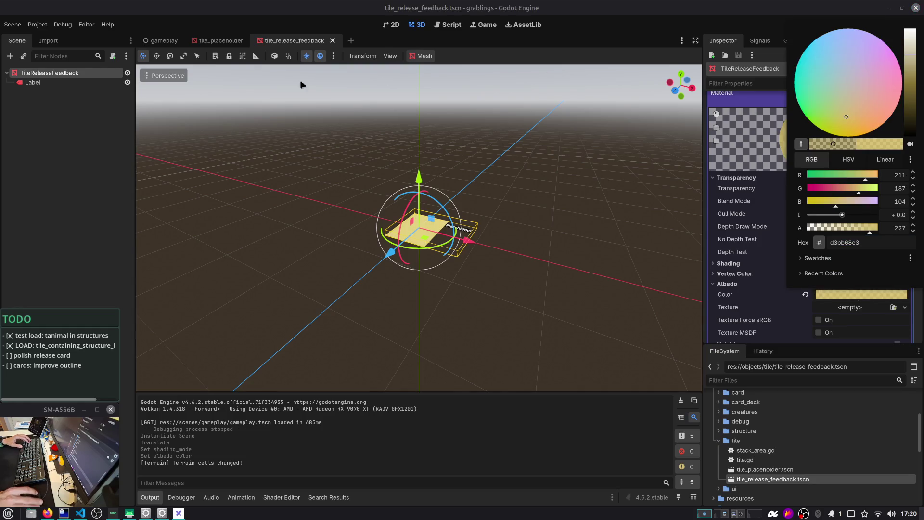
pyautogui.click(166, 52)
# Nudge the feedback tile slightly along Z in gameplay and open the PickerCard script
pyautogui.click(166, 43)
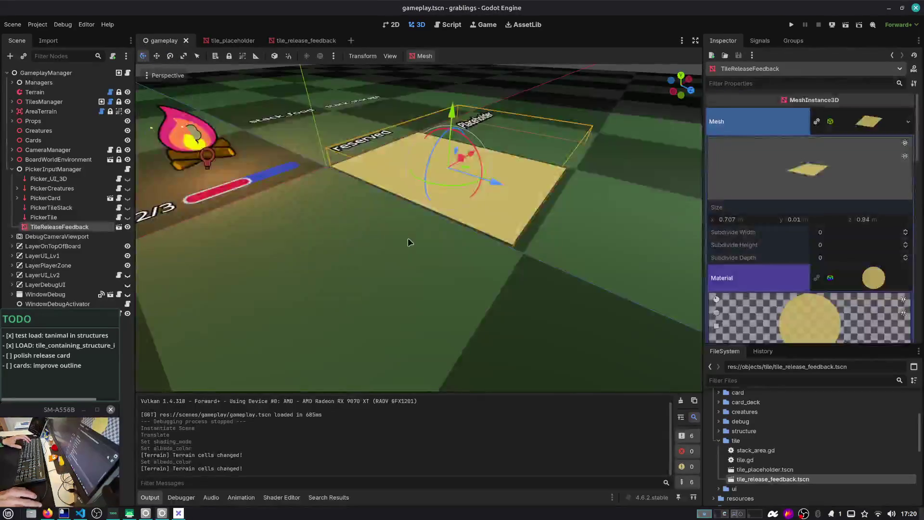
pyautogui.scroll(5, 408, 242)
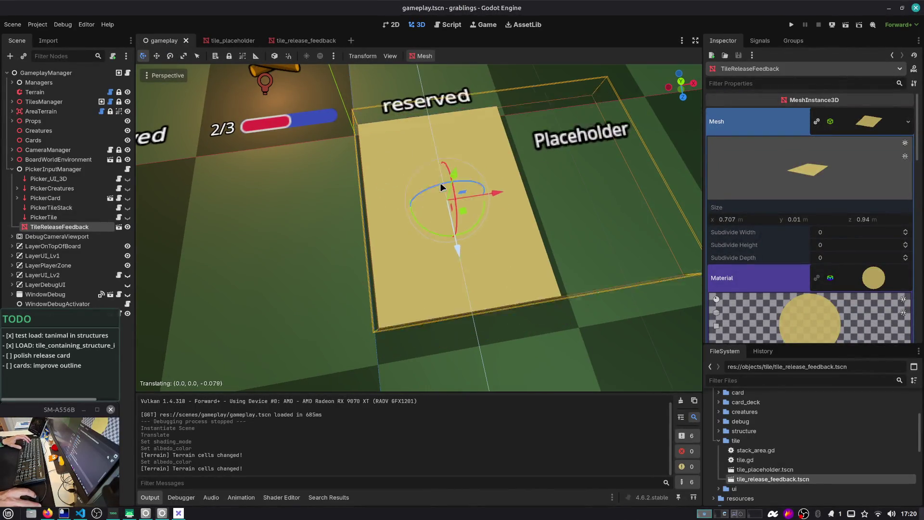
pyautogui.moveTo(440, 185)
pyautogui.mouseDown()
pyautogui.moveTo(439, 172)
pyautogui.moveTo(461, 281)
pyautogui.moveTo(457, 269)
pyautogui.mouseUp()
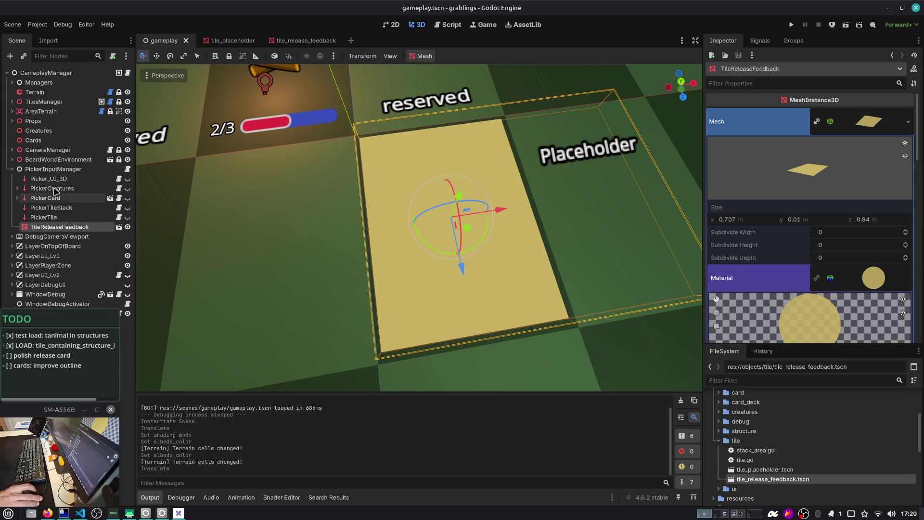
pyautogui.click(118, 198)
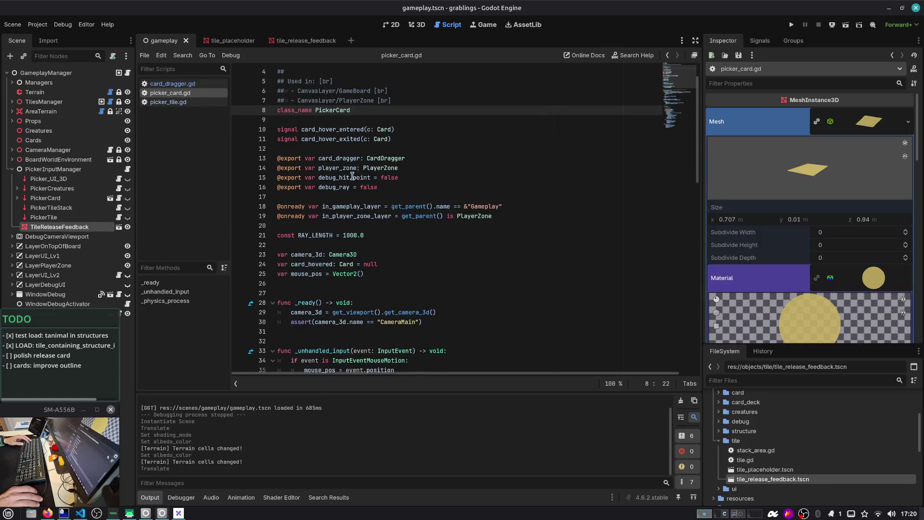
# Add an exported tile_release_feedback variable to card_dragger.gd, replacing the pass placeholder
pyautogui.scroll(-2, 352, 176)
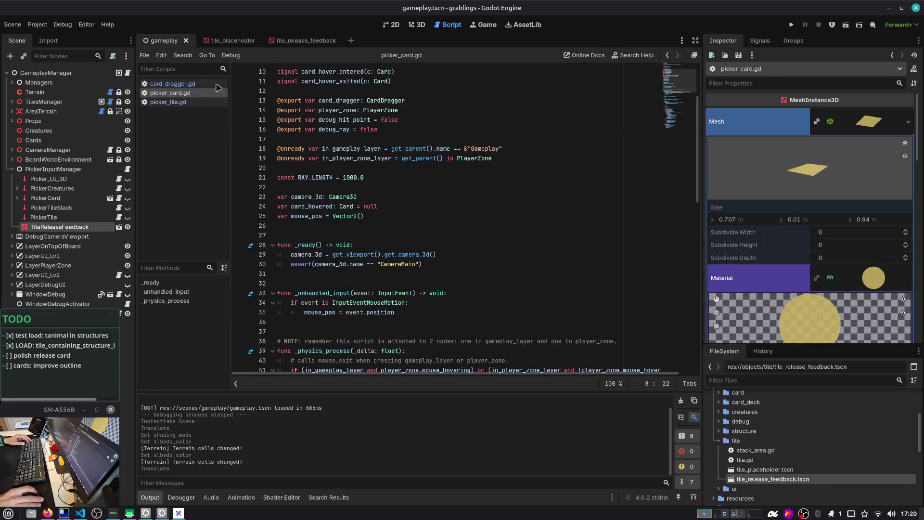
pyautogui.click(216, 85)
pyautogui.moveTo(59, 226)
pyautogui.mouseDown()
pyautogui.moveTo(46, 236)
pyautogui.moveTo(322, 317)
pyautogui.moveTo(318, 168)
pyautogui.moveTo(330, 333)
pyautogui.mouseUp()
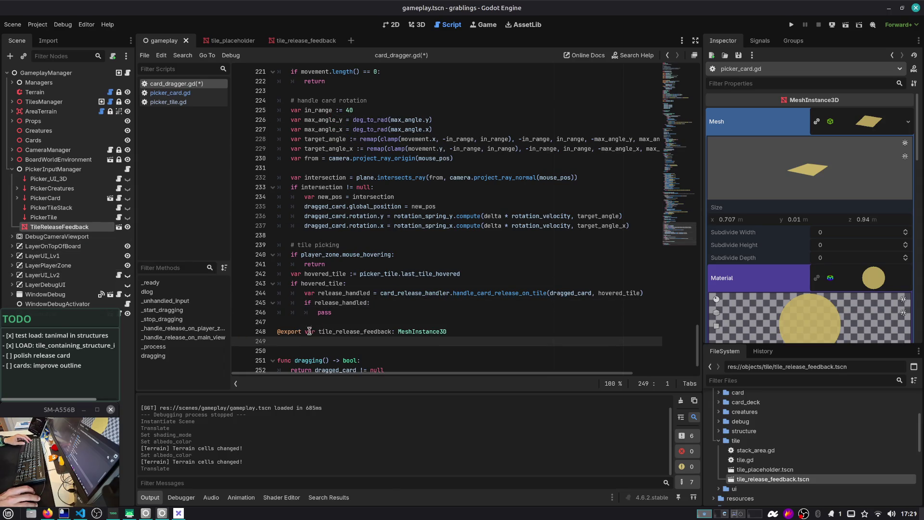
pyautogui.click(352, 314)
pyautogui.press('BackSpace')
pyautogui.press('BackSpace')
pyautogui.press('BackSpace')
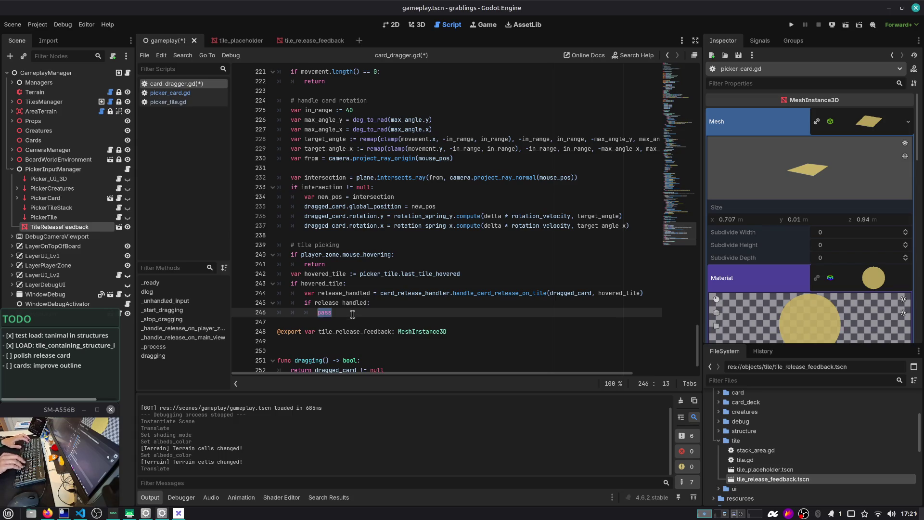
# Position tile_release_feedback at hovered_tile.position and set it visible when release is handled
pyautogui.write('tile_release_feedback.')
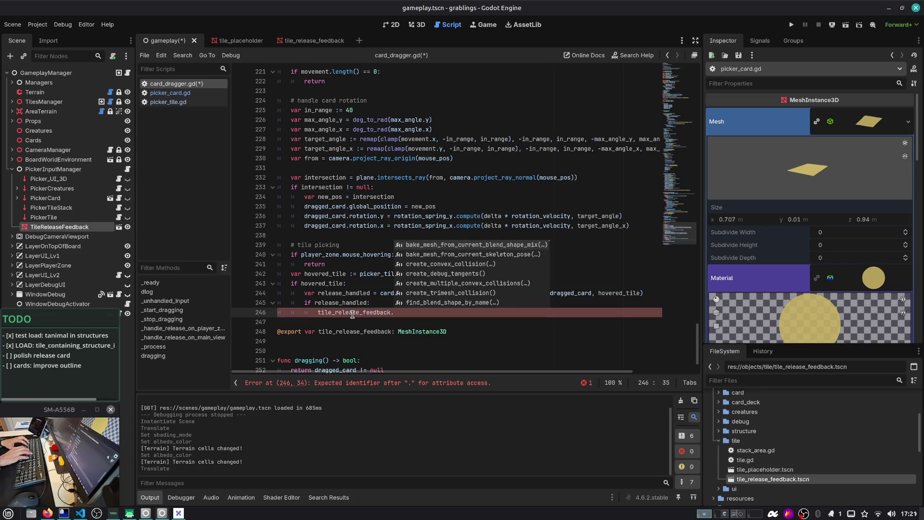
pyautogui.write('position = ')
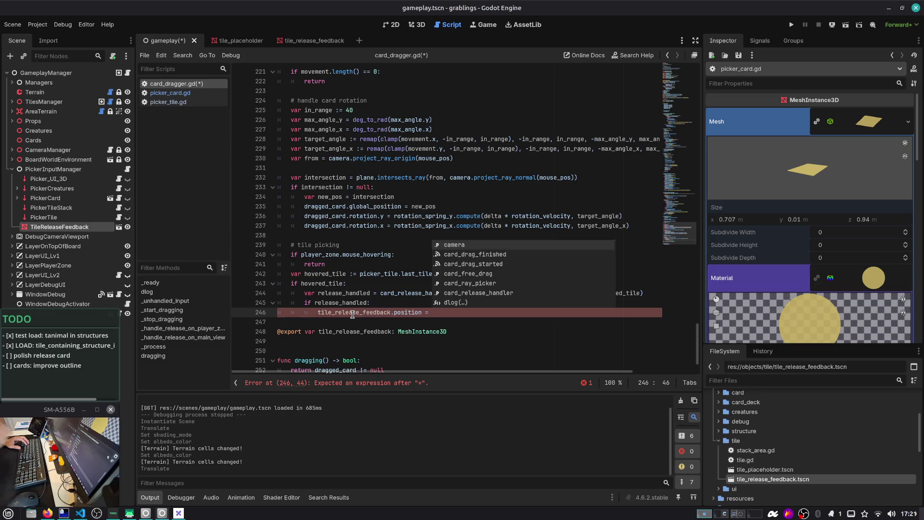
pyautogui.write('hover')
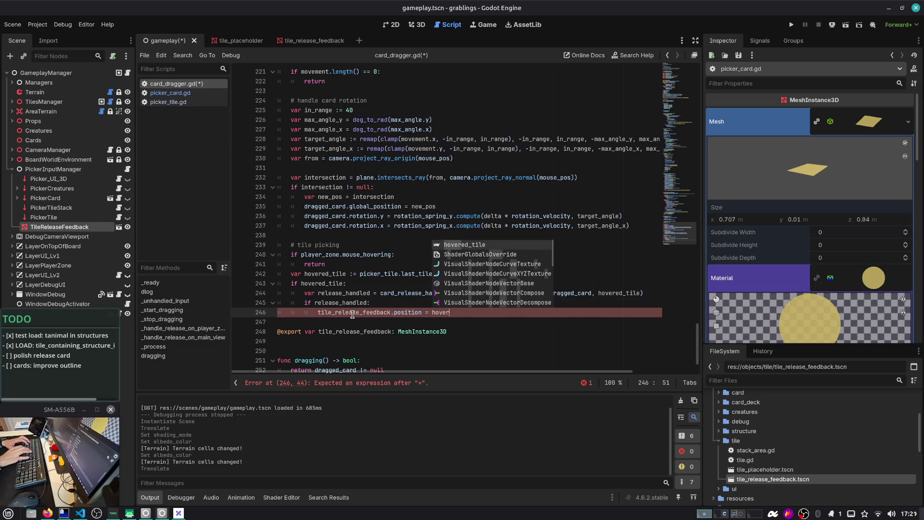
pyautogui.write('ed_tile.position')
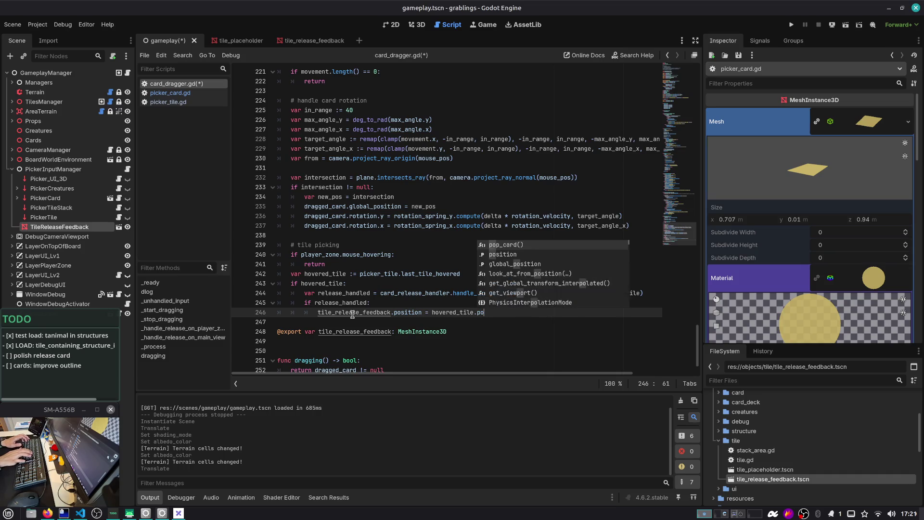
pyautogui.hotkey('ctrl', 's')
pyautogui.press('Return')
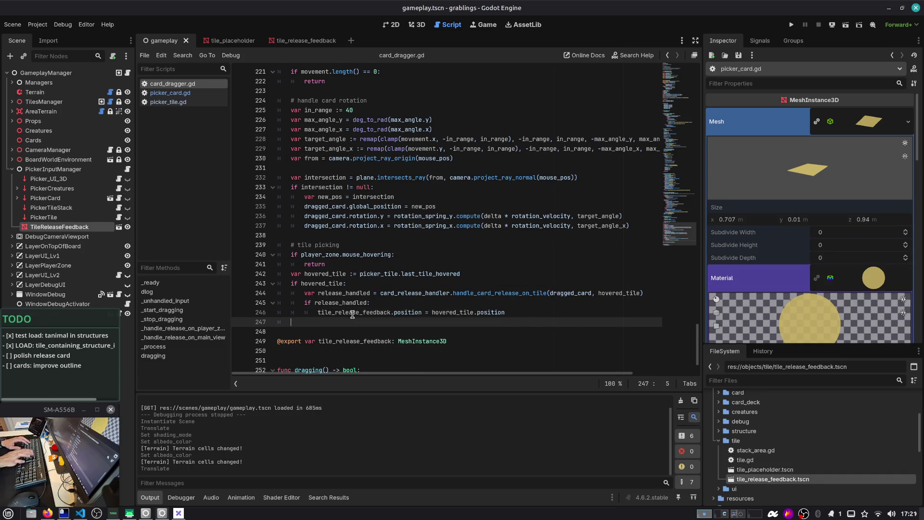
pyautogui.write('else:')
pyautogui.press('Return')
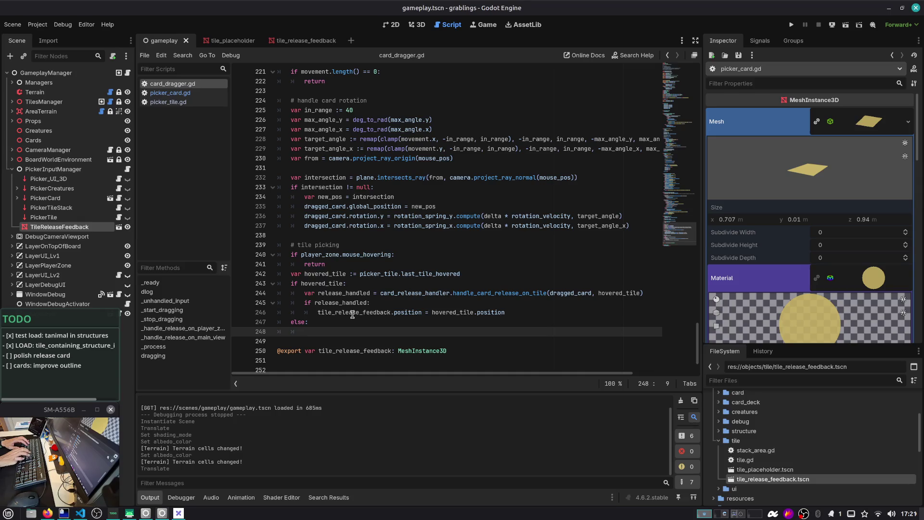
pyautogui.press('Up')
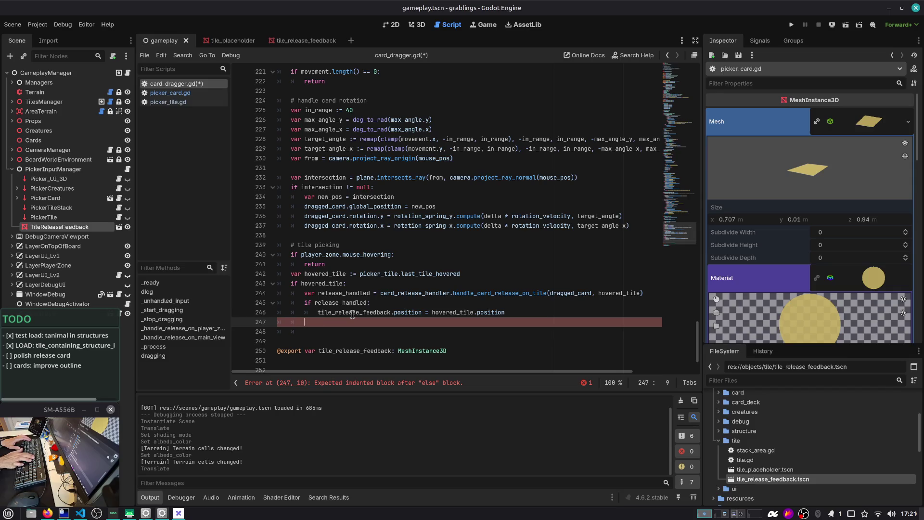
pyautogui.write('tile_rele')
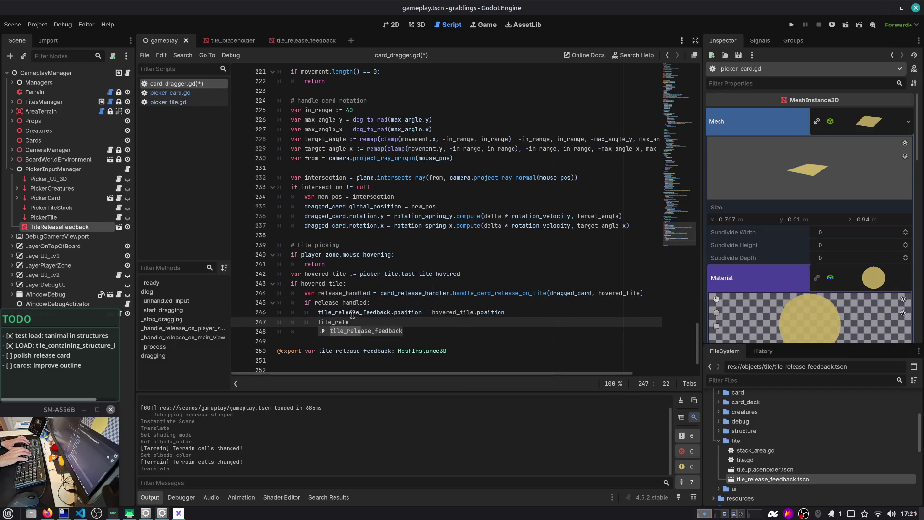
pyautogui.write('ase_feedback.vis')
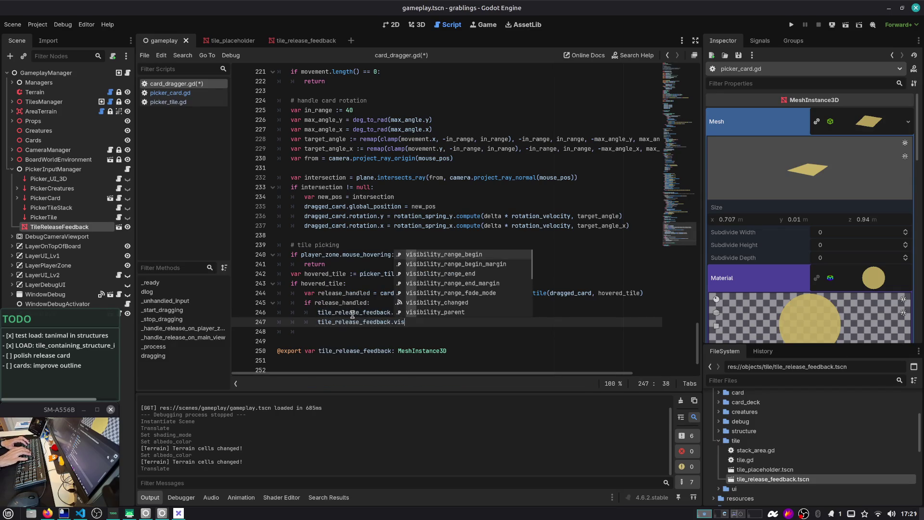
pyautogui.write('ible = true')
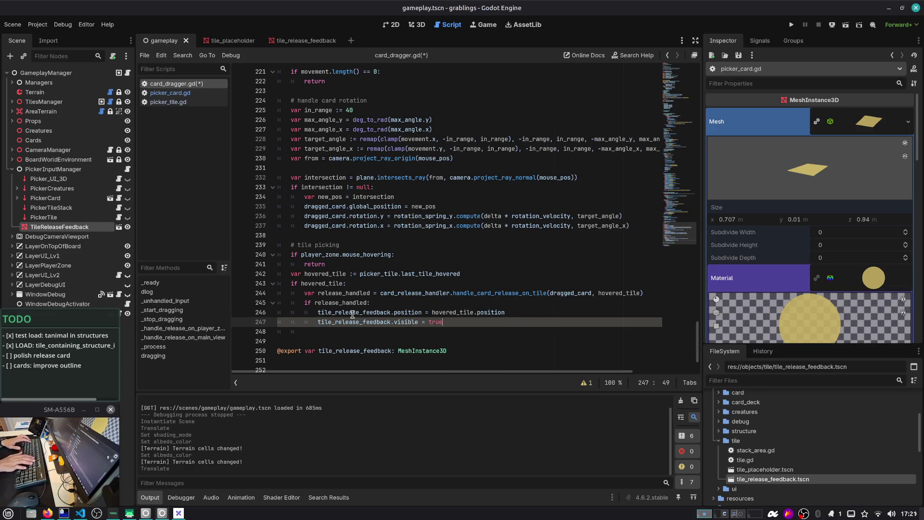
# Set tile_release_feedback.visible = false before the hovered tile lookup and save the script
pyautogui.press('Up')
pyautogui.press('Up')
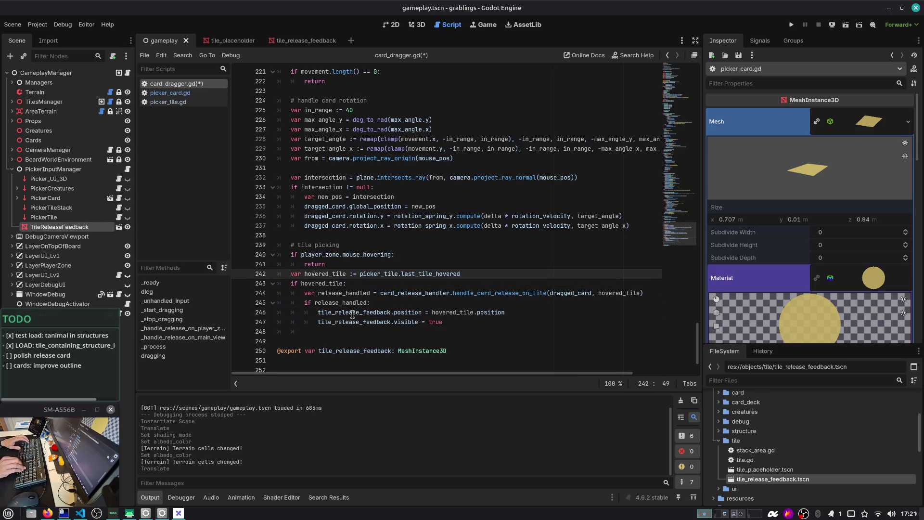
pyautogui.press('Down')
pyautogui.press('Down')
pyautogui.press('Down')
pyautogui.press('Up')
pyautogui.press('Up')
pyautogui.press('Up')
pyautogui.press('End')
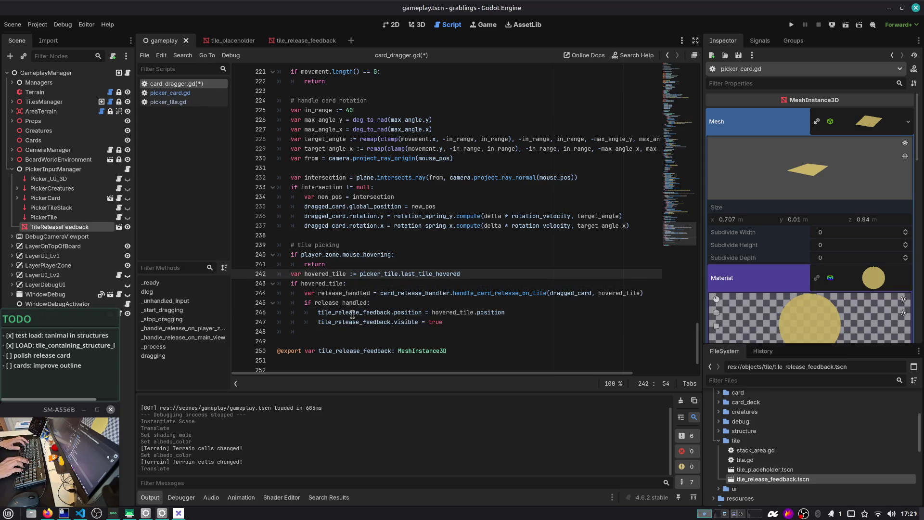
pyautogui.hotkey('ctrl', 'shift', 'Return')
pyautogui.write('tile_release_feedback.visible = true')
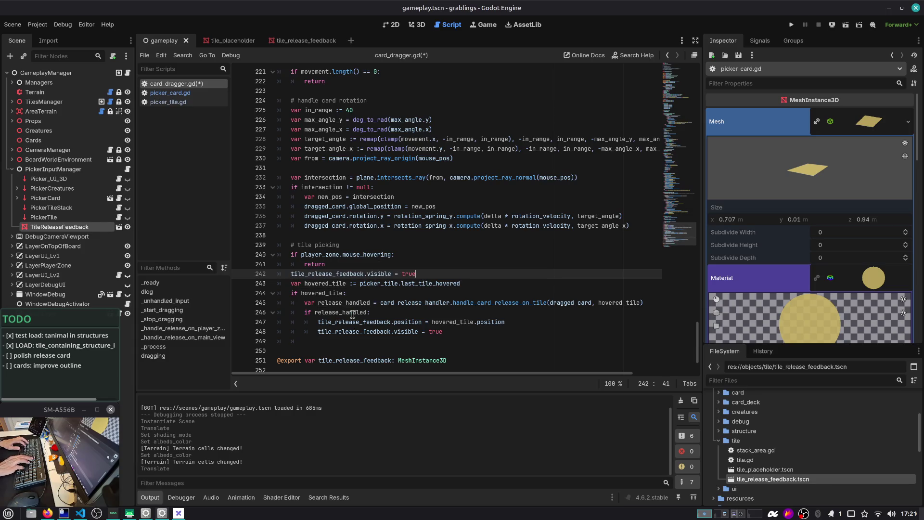
pyautogui.press('BackSpace')
pyautogui.press('BackSpace')
pyautogui.press('BackSpace')
pyautogui.write('false')
pyautogui.hotkey('ctrl', 'shift', 'Return')
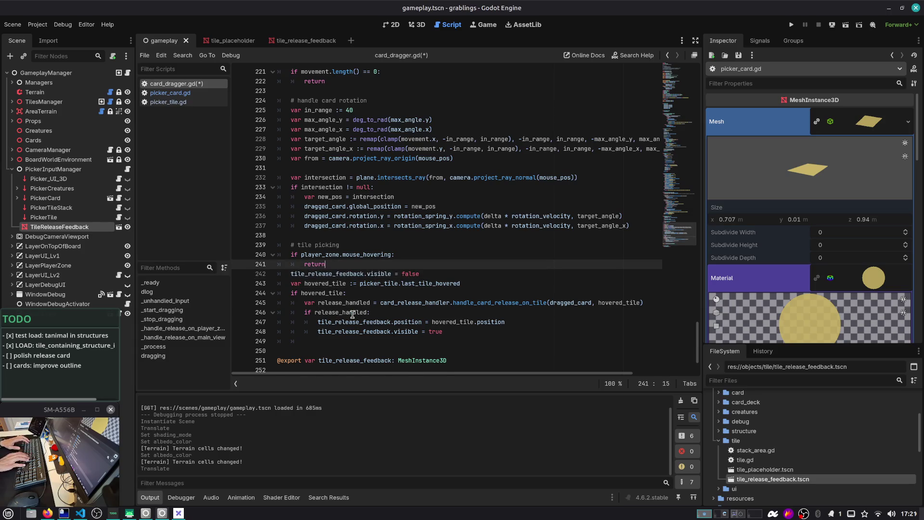
pyautogui.hotkey('ctrl', 's')
# Review tile_release_feedback and release_handled uses, then run the game and open the save slots
pyautogui.doubleClick(363, 283)
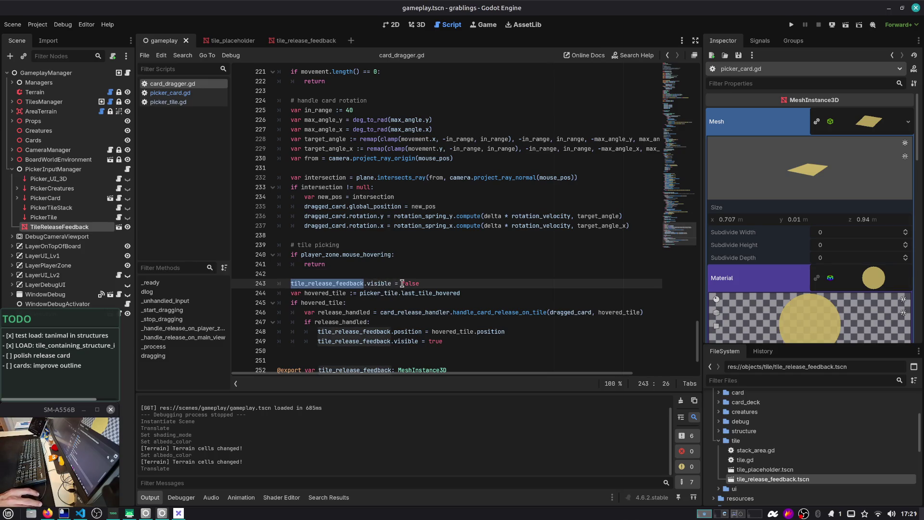
pyautogui.scroll(-2, 400, 284)
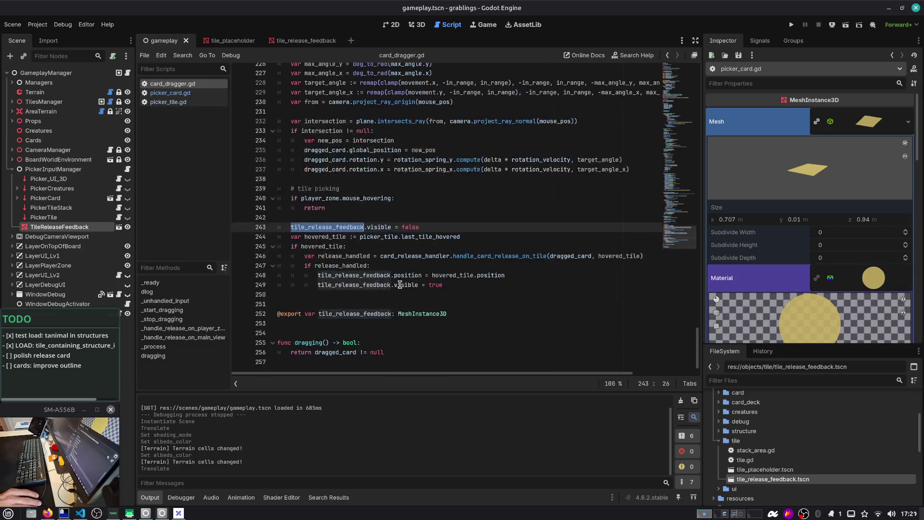
pyautogui.click(334, 256)
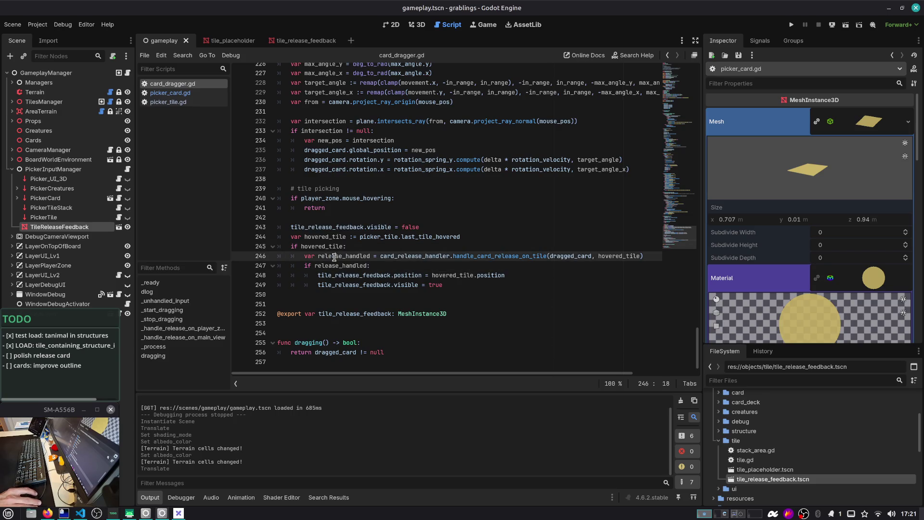
pyautogui.doubleClick(334, 255)
pyautogui.doubleClick(344, 266)
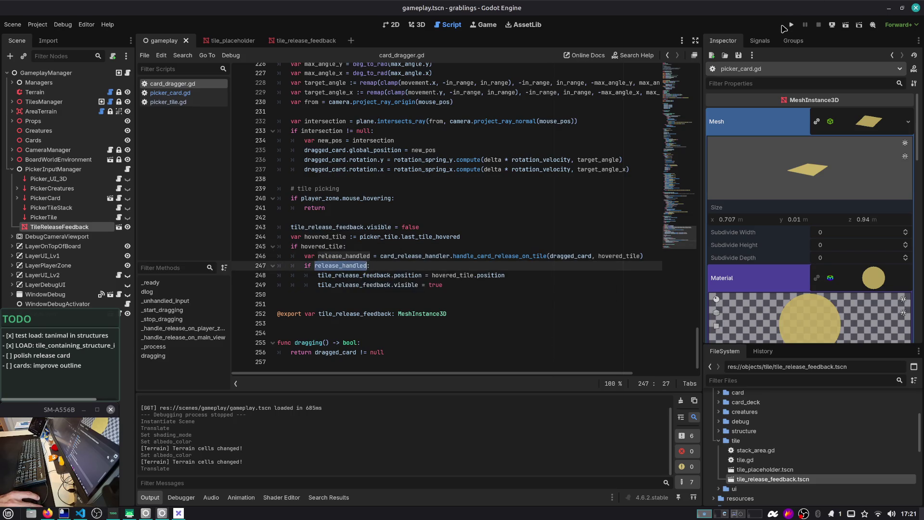
pyautogui.click(783, 27)
pyautogui.click(445, 213)
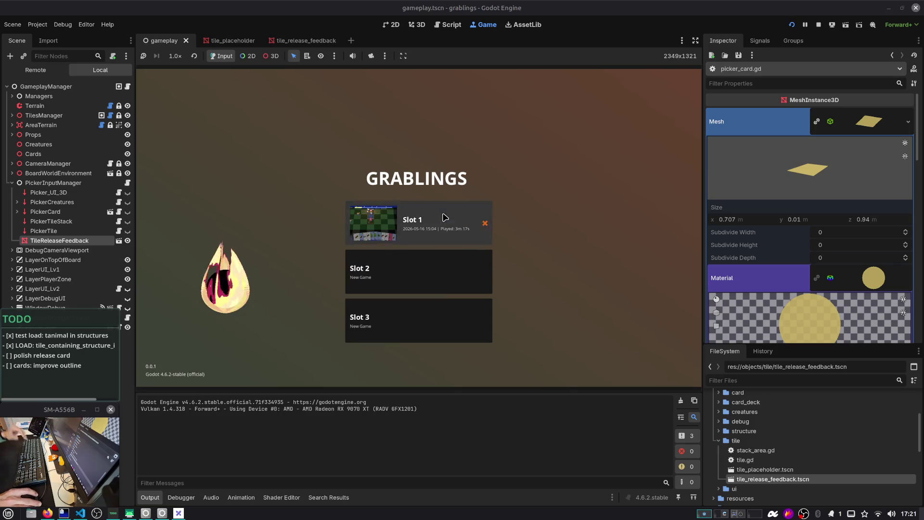
# Load Slot 1, then inspect the null 'visible' error and the card dragger nodes' properties
pyautogui.click(445, 217)
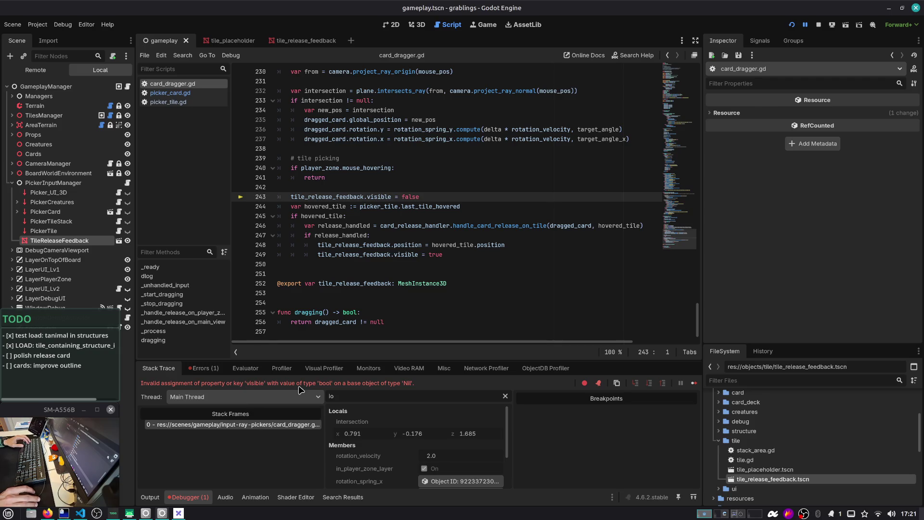
pyautogui.doubleClick(379, 197)
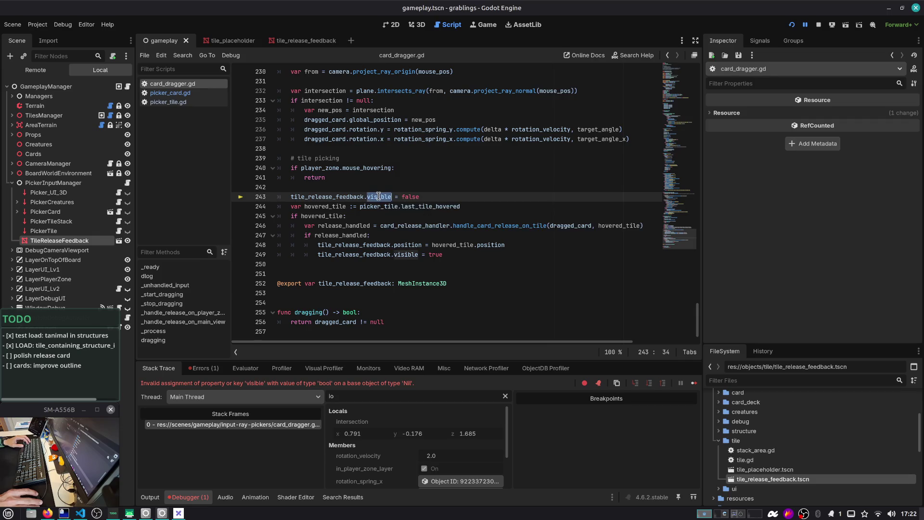
pyautogui.doubleClick(341, 197)
pyautogui.click(66, 241)
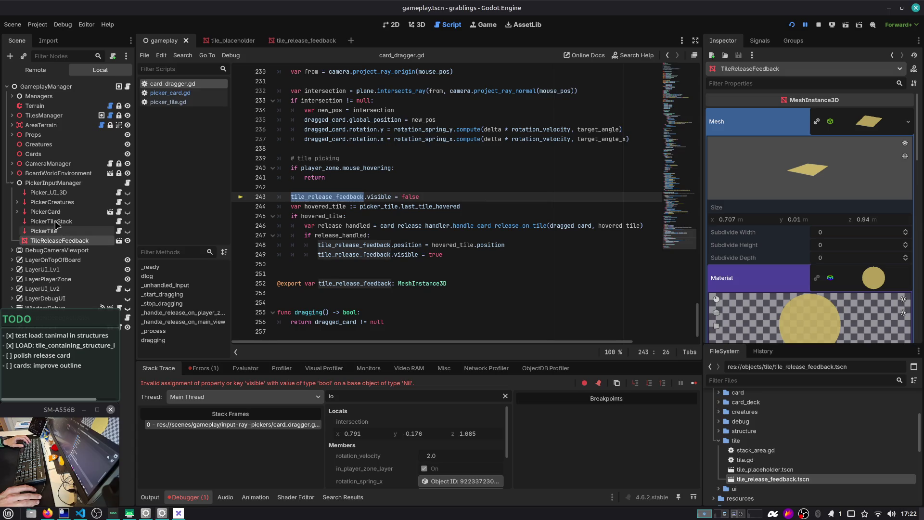
pyautogui.click(17, 212)
pyautogui.click(50, 222)
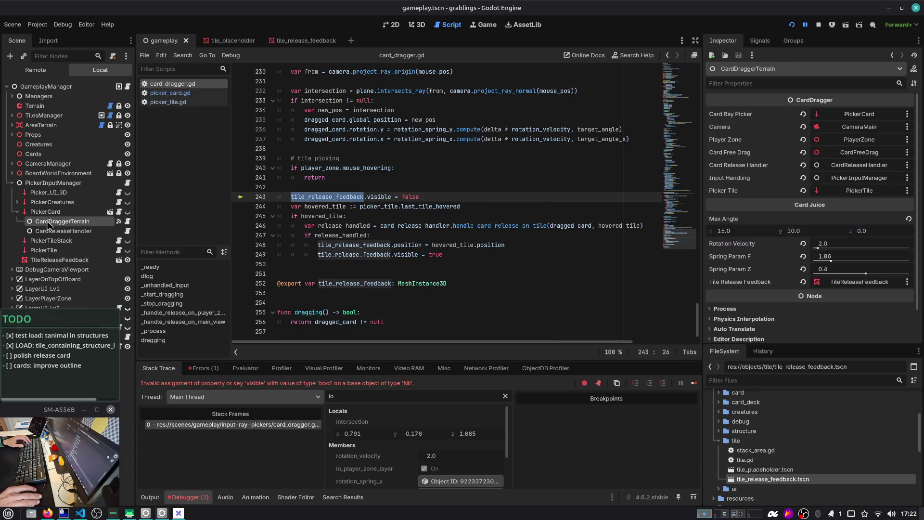
pyautogui.click(53, 232)
pyautogui.click(55, 224)
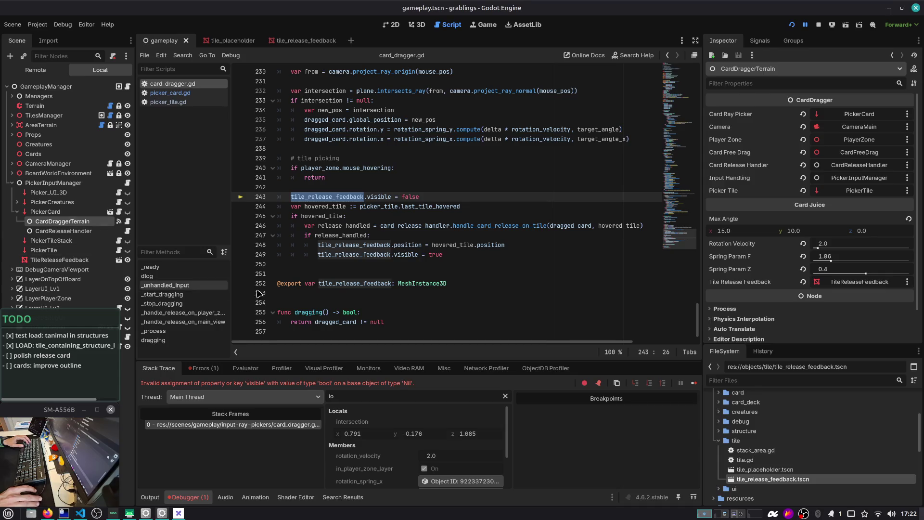
# Move the tile_release_feedback export line up to line 23 among the other exports and save
pyautogui.click(375, 285)
pyautogui.hotkey('ctrl', 'x')
pyautogui.moveTo(689, 243); pyautogui.dragTo(683, 72)
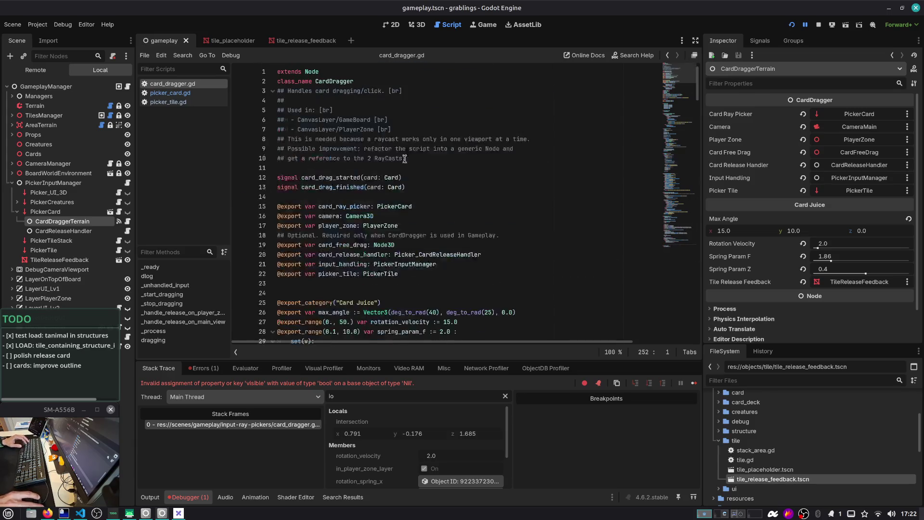
pyautogui.click(363, 226)
pyautogui.hotkey('ctrl', 'v')
pyautogui.hotkey('ctrl', 's')
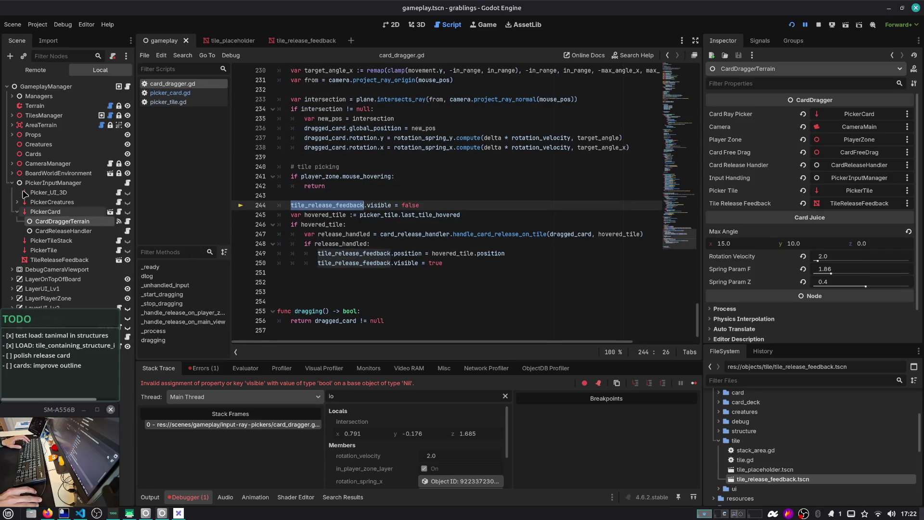
# Filter the Scene tree for 'carddr' and select CardDraggerHand
pyautogui.click(52, 56)
pyautogui.write('carddr')
pyautogui.click(58, 98)
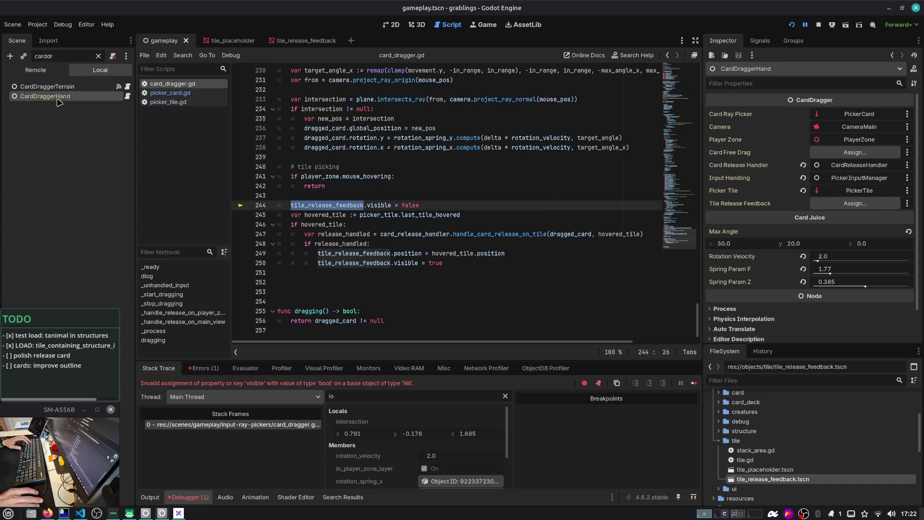
# Assign TileReleaseFeedback to CardDraggerHand's Tile Release Feedback, then rerun the game and load Slot 1
pyautogui.click(856, 204)
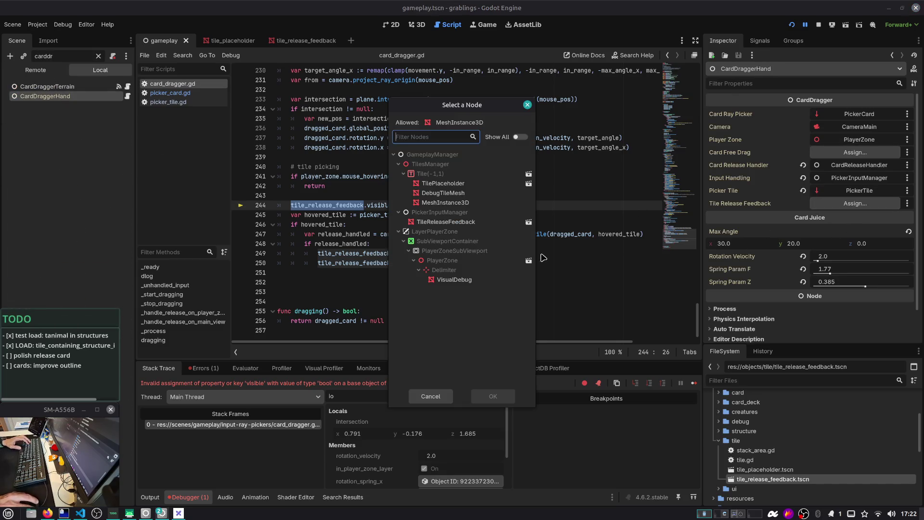
pyautogui.doubleClick(452, 225)
pyautogui.press('F5')
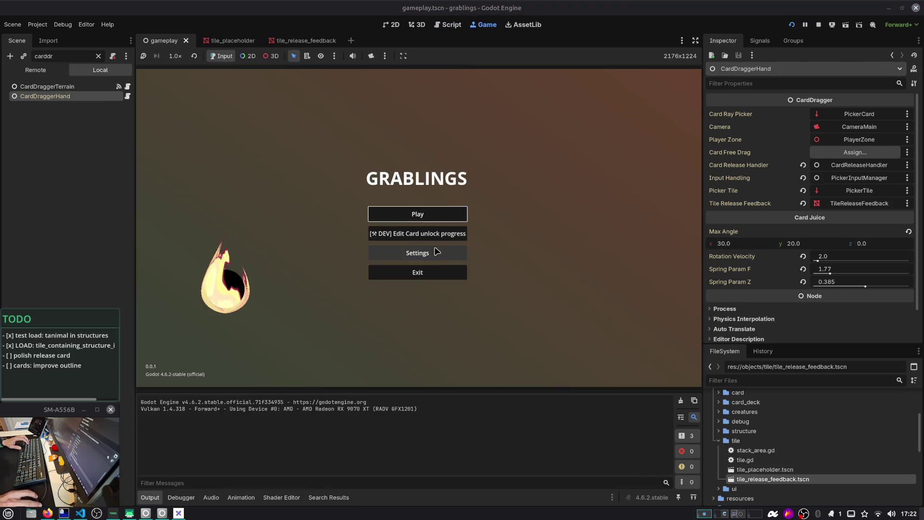
pyautogui.click(427, 215)
pyautogui.click(427, 221)
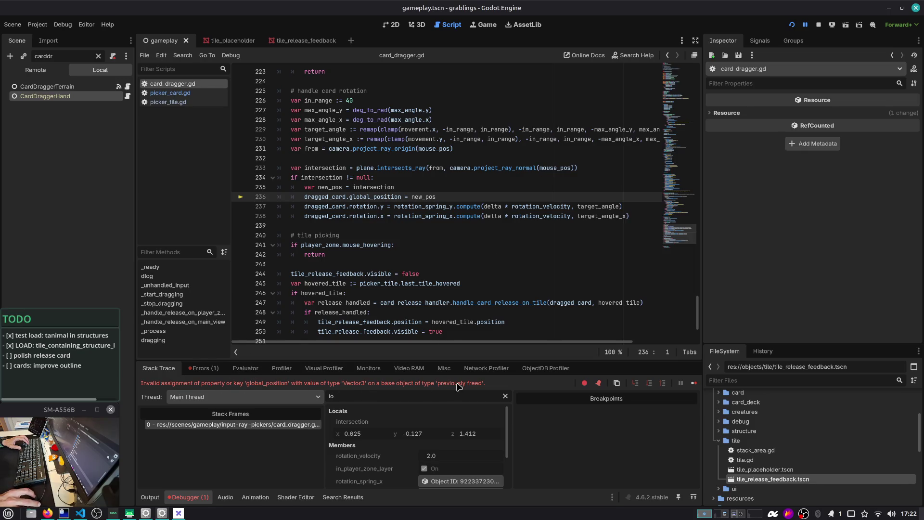
# Inspect dragged_card on lines 236 and 238 after the freed-card error
pyautogui.doubleClick(342, 197)
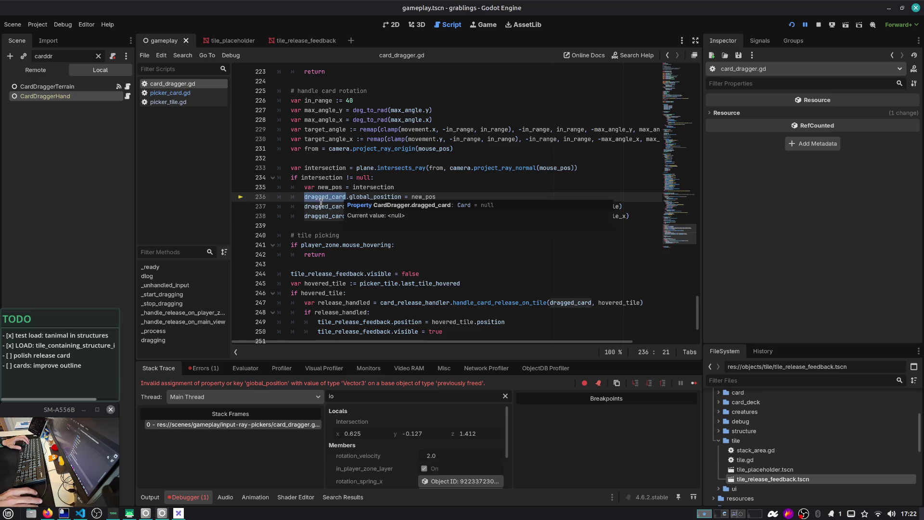
pyautogui.doubleClick(329, 215)
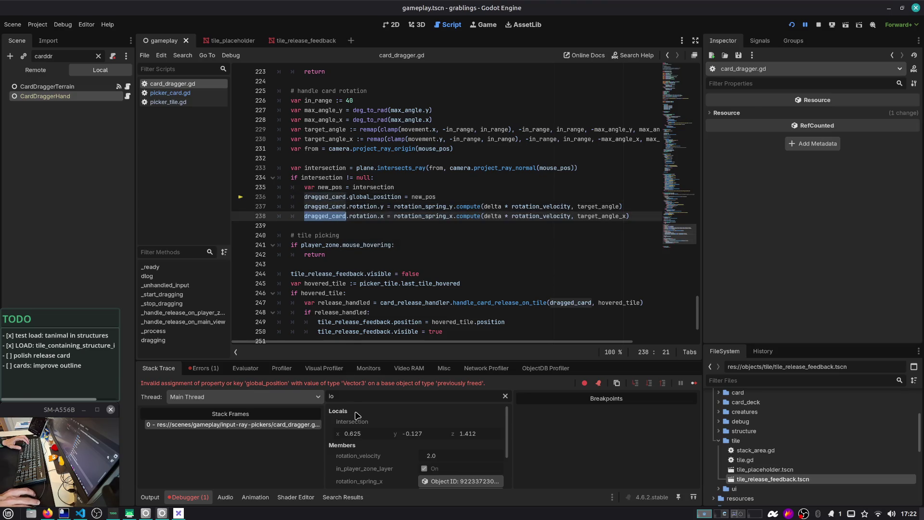
pyautogui.scroll(-1, 356, 415)
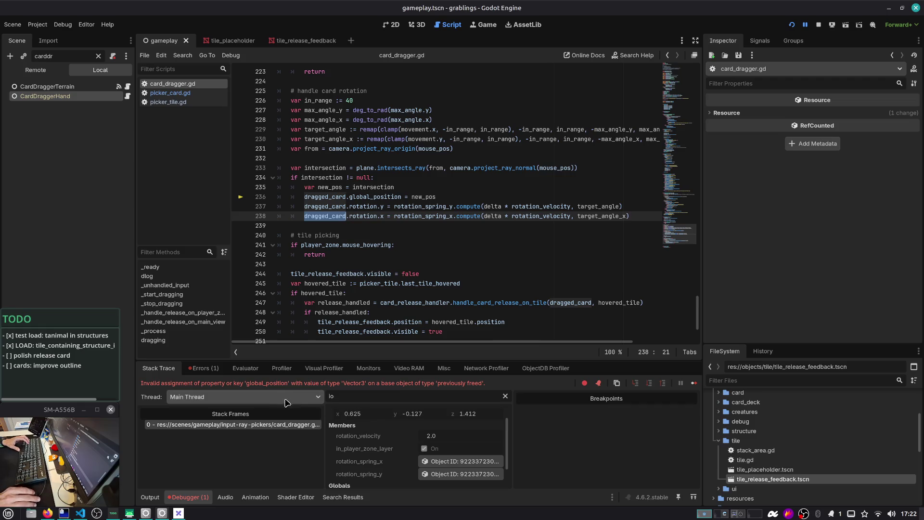
# Search card_dragger.gd for dragged_card and step through every match, ending back on line 236
pyautogui.doubleClick(463, 383)
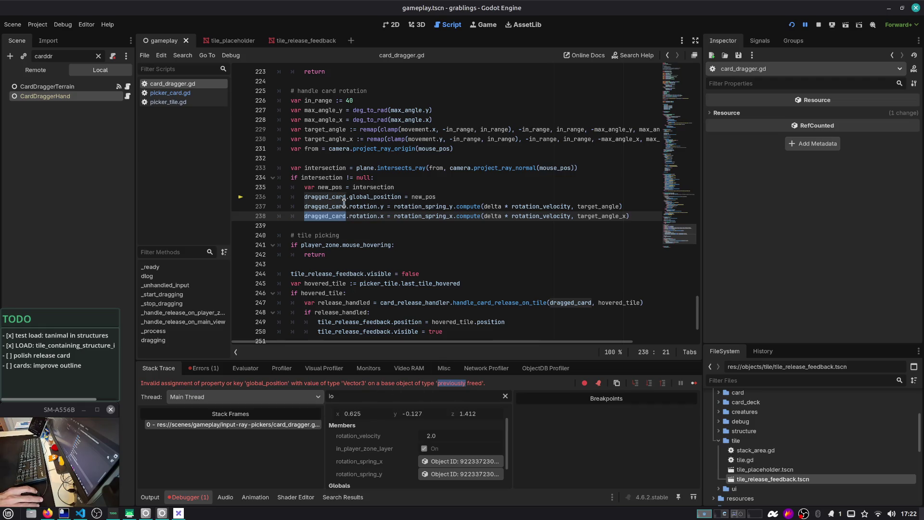
pyautogui.doubleClick(328, 196)
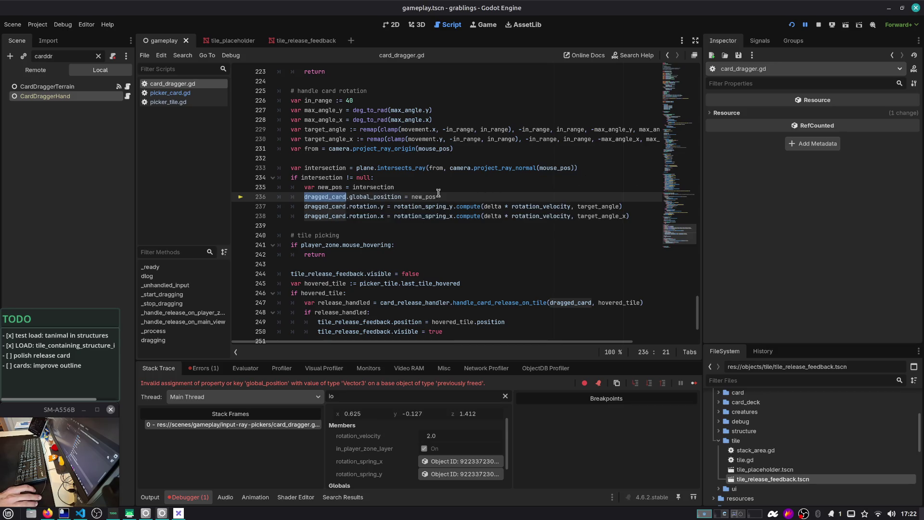
pyautogui.moveTo(413, 196)
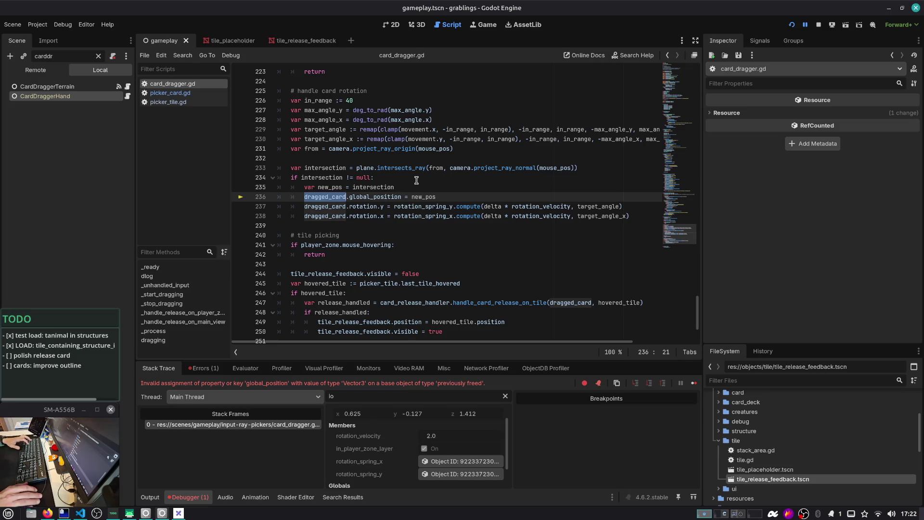
pyautogui.hotkey('ctrl', 'f')
pyautogui.press('Return')
pyautogui.press('Return')
pyautogui.press('Return')
pyautogui.press('Return')
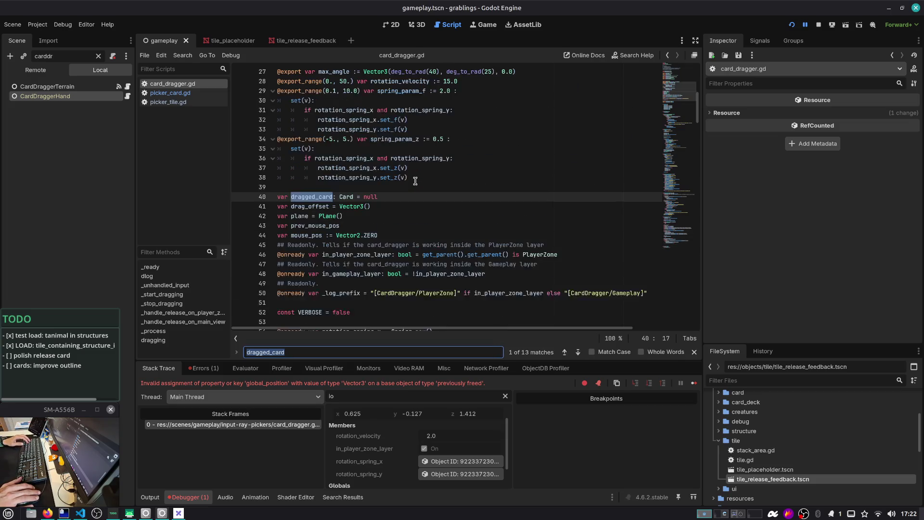
pyautogui.press('Return')
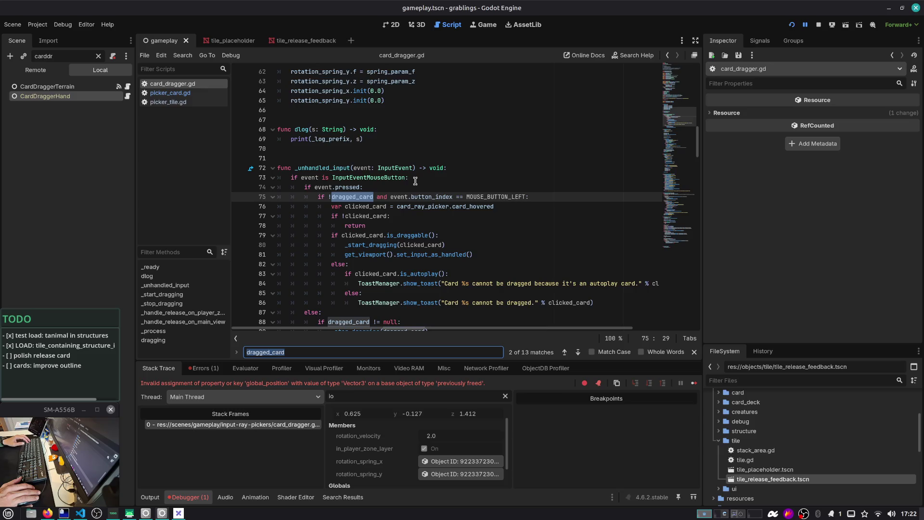
pyautogui.press('Return')
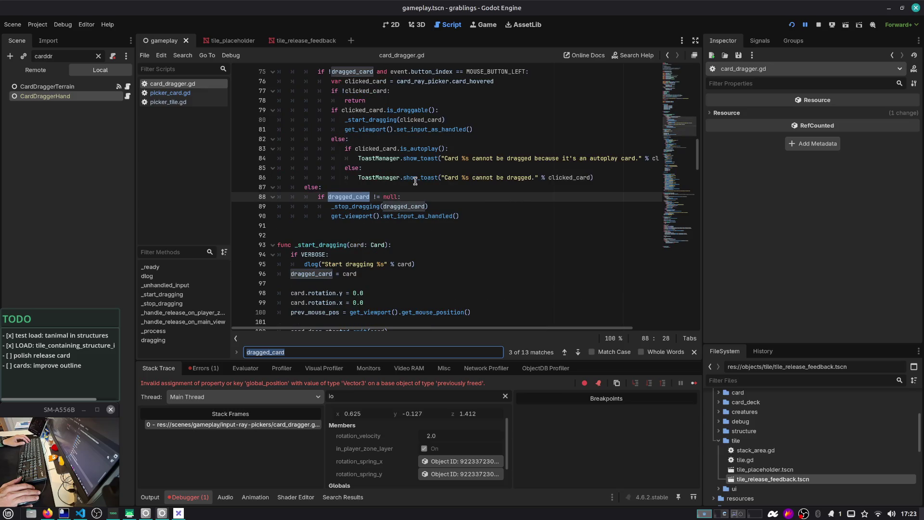
pyautogui.press('Return')
pyautogui.press('Return')
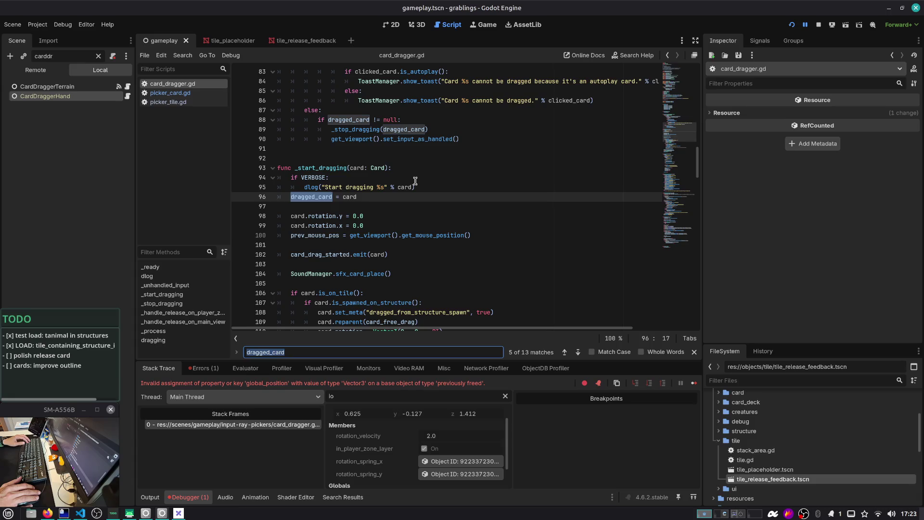
pyautogui.press('Return')
pyautogui.press('Return')
pyautogui.press('Return')
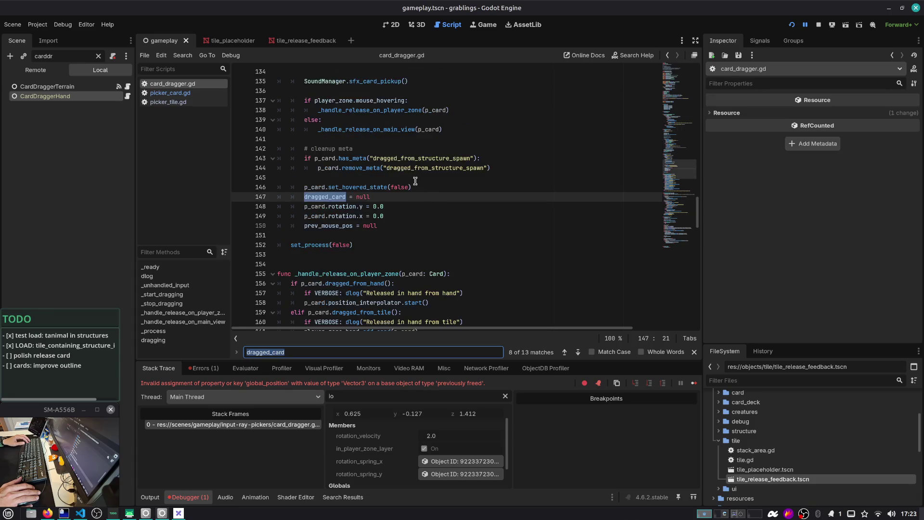
pyautogui.press('Return')
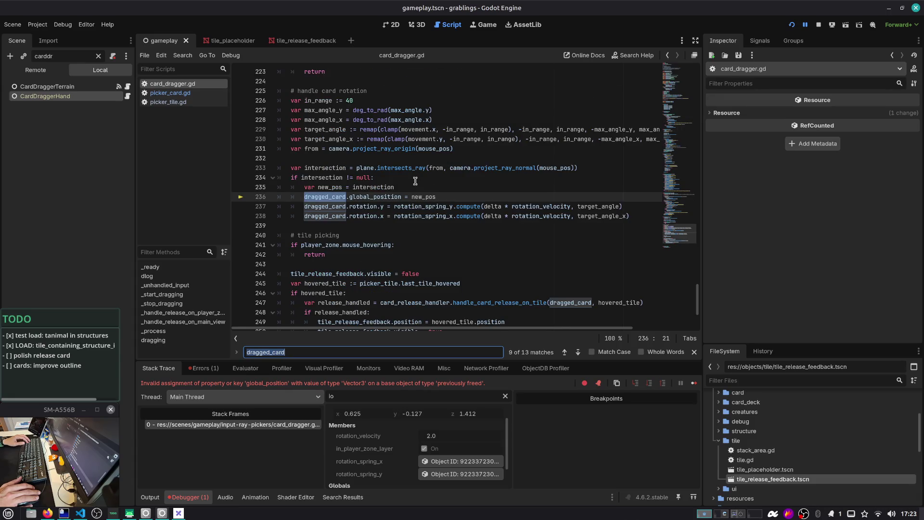
# Try adding an 'if dragged_card:' line under the intersection block, then delete it
pyautogui.click(415, 181)
pyautogui.press('Down')
pyautogui.press('Return')
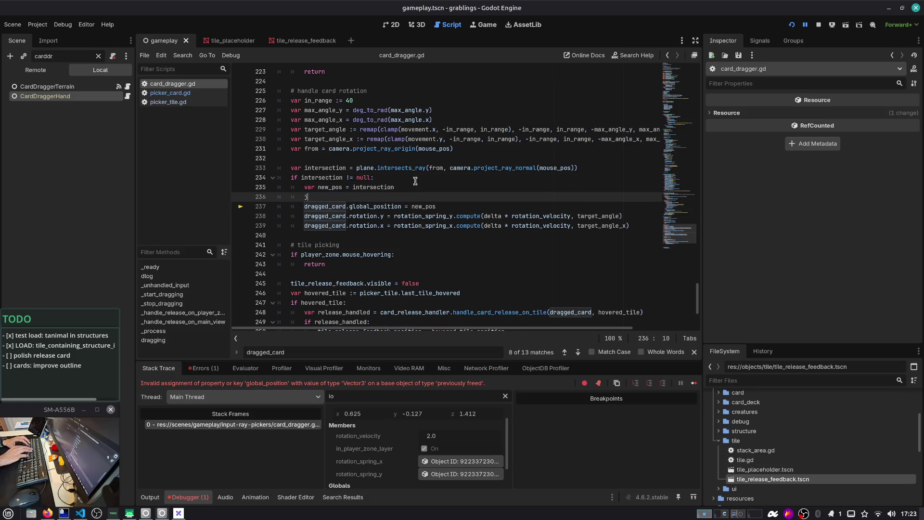
pyautogui.write('i')
pyautogui.write('g')
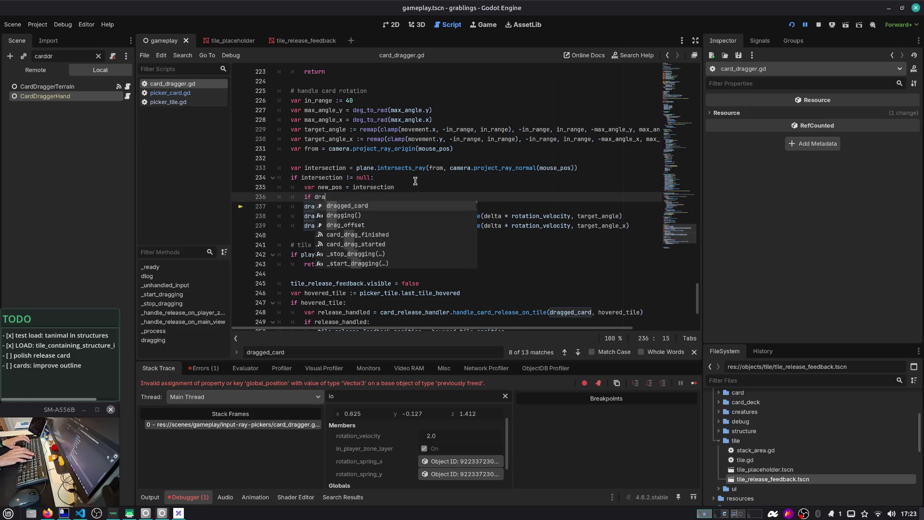
pyautogui.press('Return')
pyautogui.write(':')
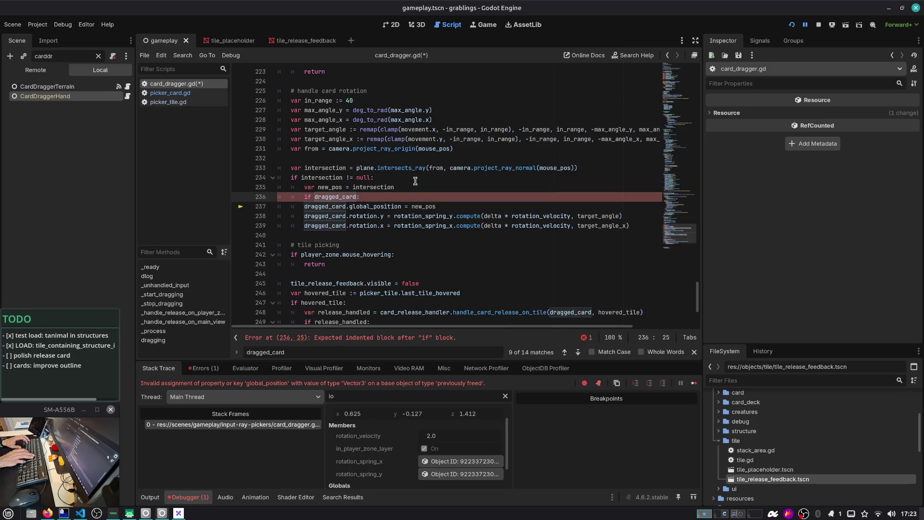
pyautogui.hotkey('shift', 'Home')
pyautogui.press('BackSpace')
# Add dragged_card to the intersection condition, remove the empty line, and save
pyautogui.click(416, 181)
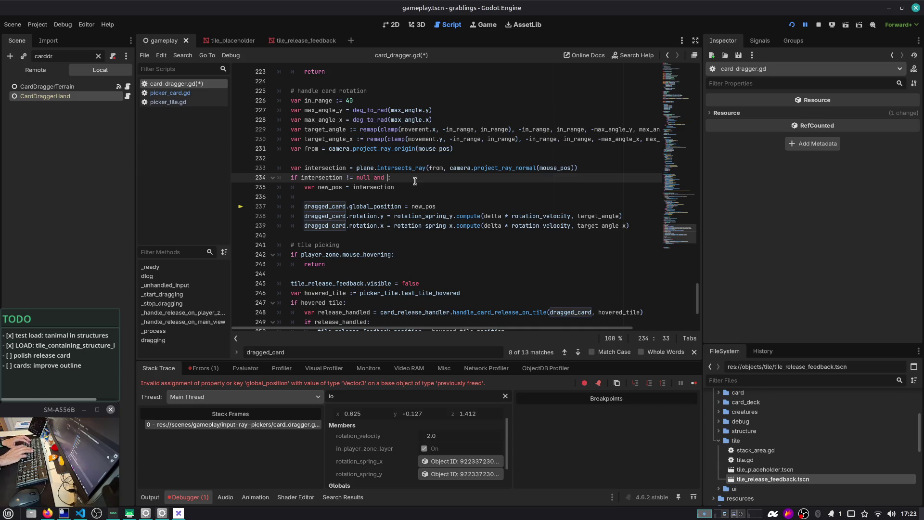
pyautogui.write('dr')
pyautogui.press('Return')
pyautogui.press('Down')
pyautogui.press('Down')
pyautogui.hotkey('ctrl', 'shift', 'k')
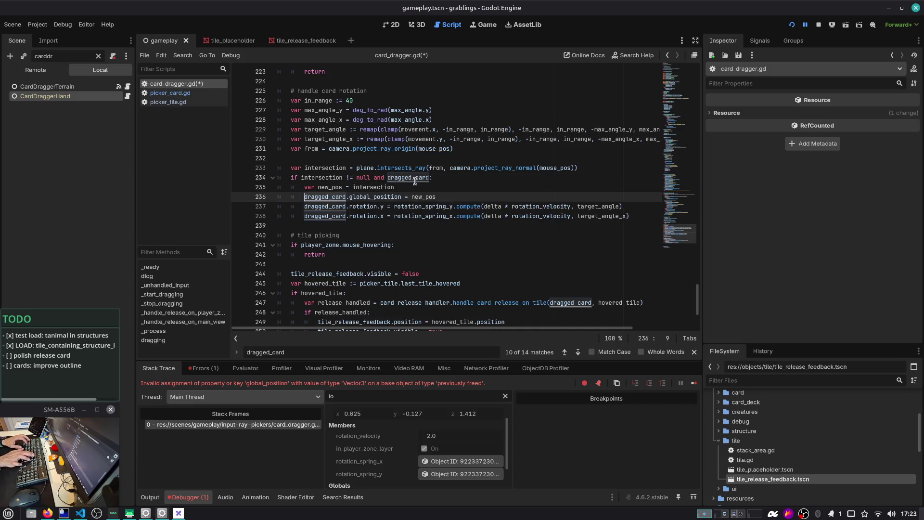
pyautogui.hotkey('ctrl', 's')
# Check the live values of card_release_handler and tile_release_feedback on line 244
pyautogui.scroll(-3, 409, 212)
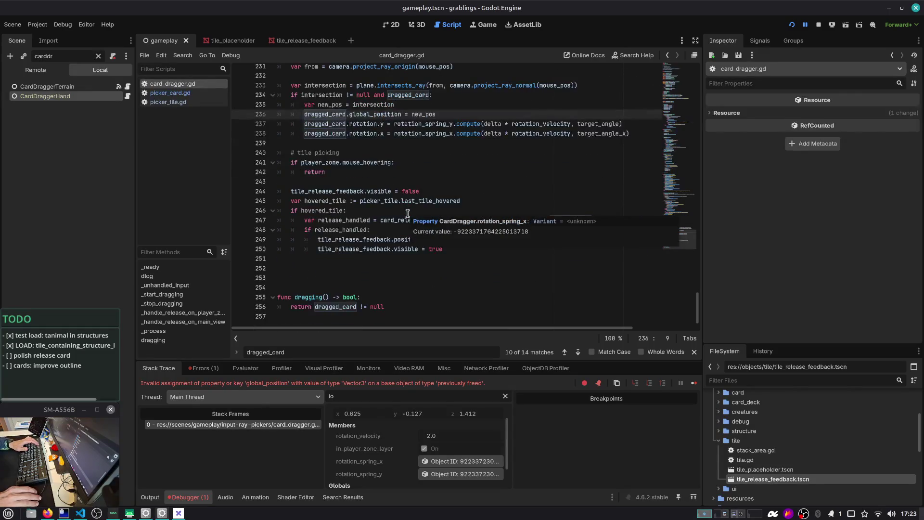
pyautogui.scroll(1, 408, 213)
pyautogui.scroll(4, 408, 214)
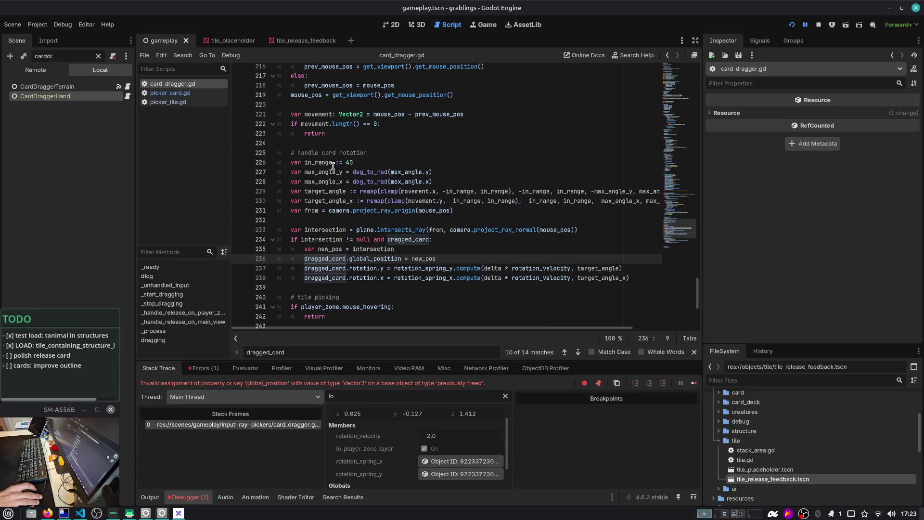
pyautogui.scroll(-2, 386, 253)
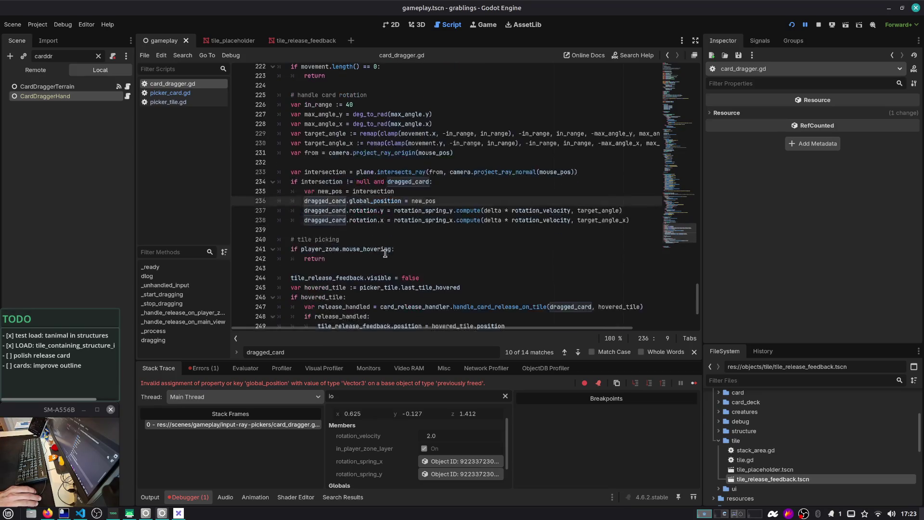
pyautogui.scroll(-3, 394, 221)
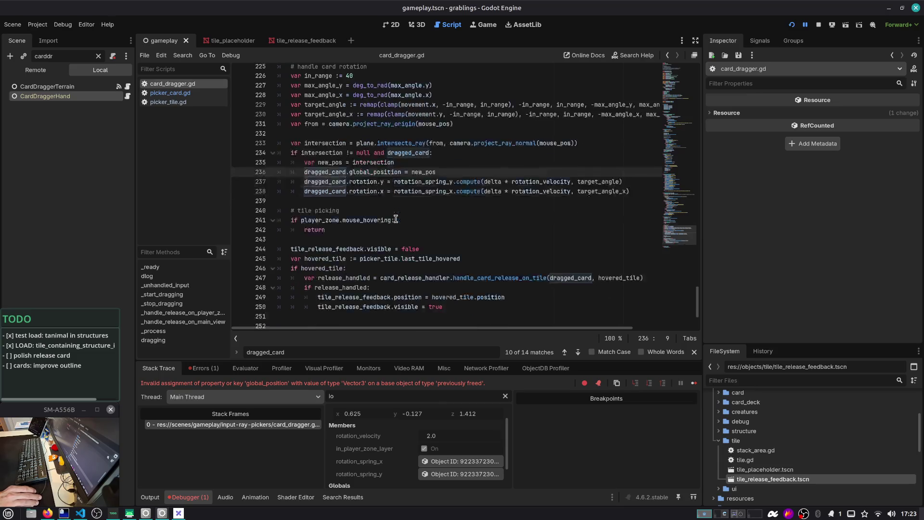
pyautogui.moveTo(397, 217)
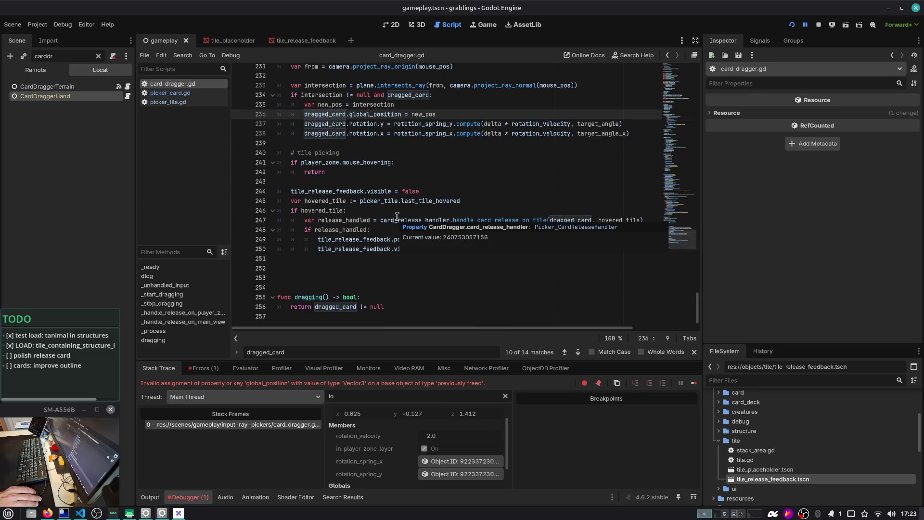
pyautogui.doubleClick(322, 193)
# Open the tile_release_feedback scene and collapse the Material and Mesh editors in the Inspector
pyautogui.moveTo(321, 193)
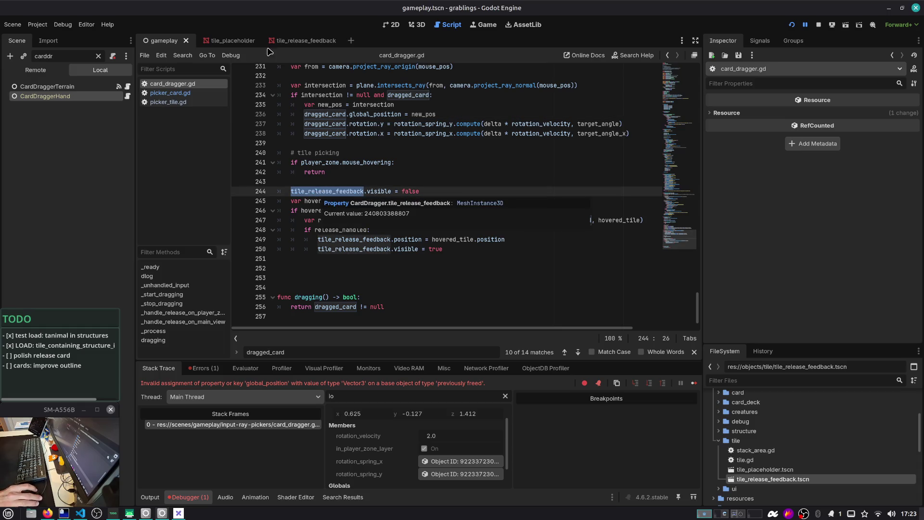
pyautogui.click(296, 41)
pyautogui.scroll(-2, 730, 315)
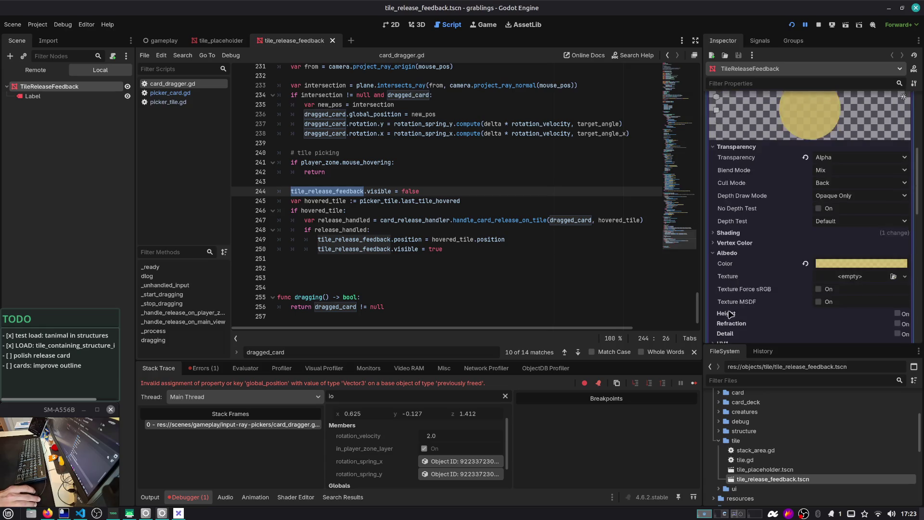
pyautogui.scroll(3, 752, 263)
pyautogui.click(860, 153)
pyautogui.scroll(3, 840, 137)
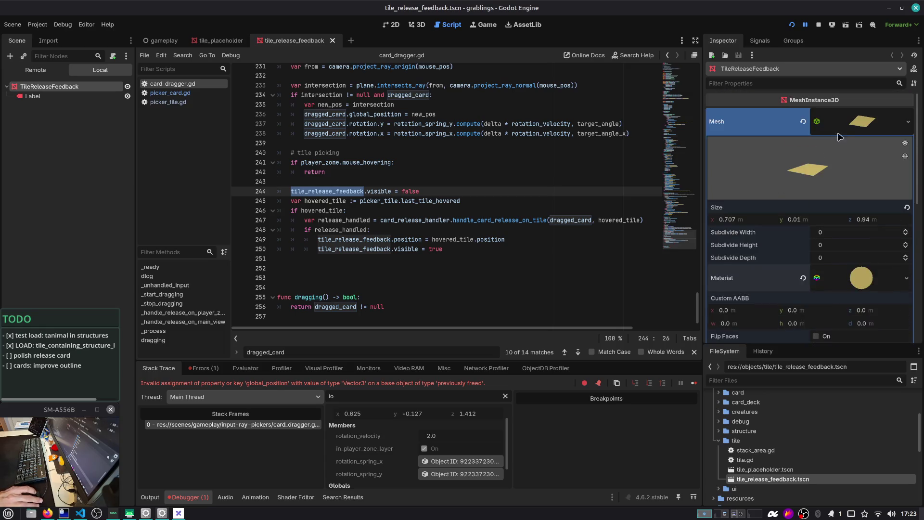
pyautogui.click(840, 130)
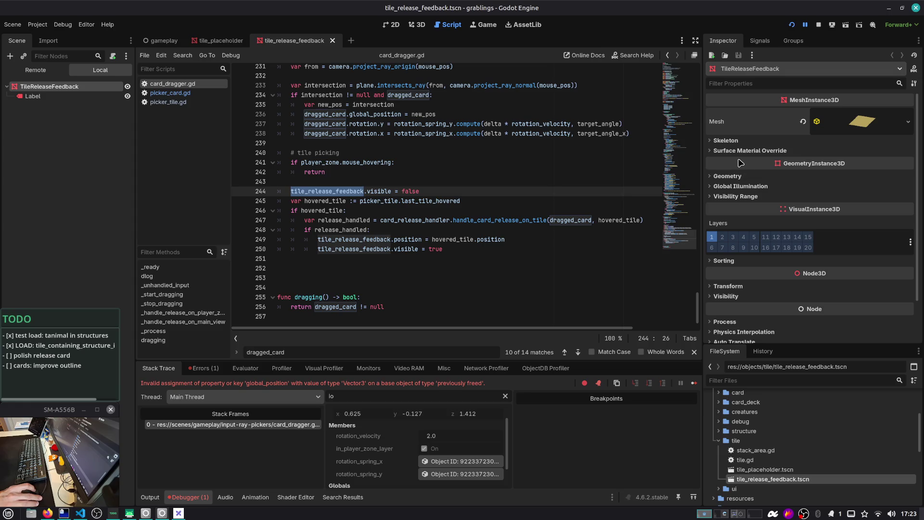
# Expand the mesh's Sorting section, then switch to the stream chat workspace
pyautogui.scroll(-2, 747, 222)
pyautogui.click(729, 213)
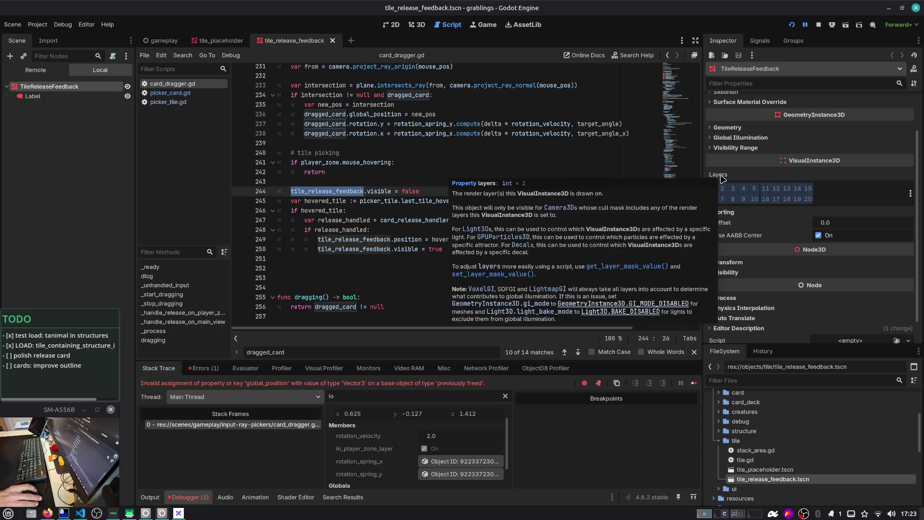
pyautogui.scroll(-1, 772, 288)
pyautogui.scroll(3, 772, 288)
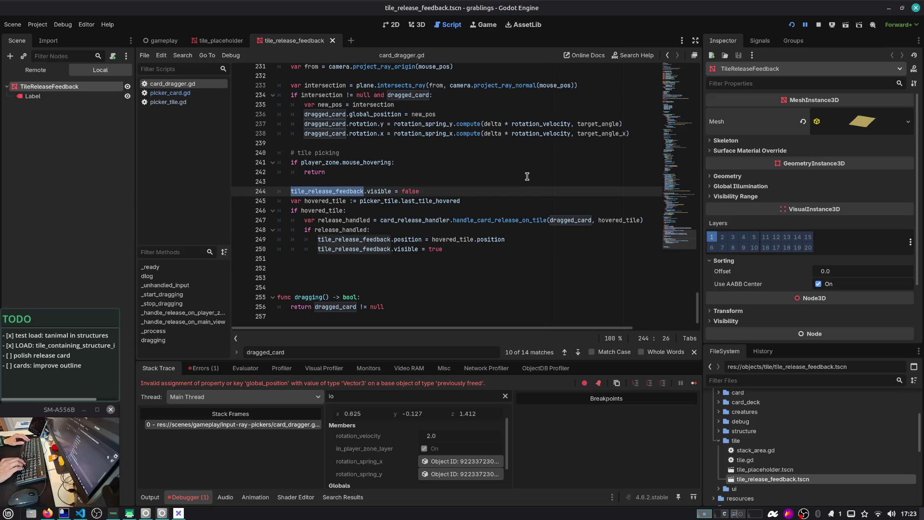
pyautogui.hotkey('ctrl', 'alt', 'Right')
pyautogui.click(637, 370)
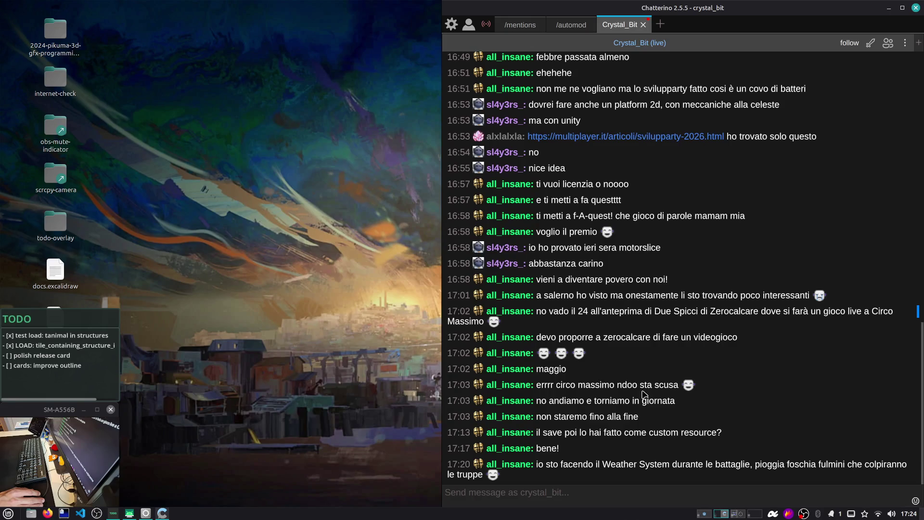
# Read the latest chat messages, then return to the Godot editor
pyautogui.hotkey('alt', 'Tab')
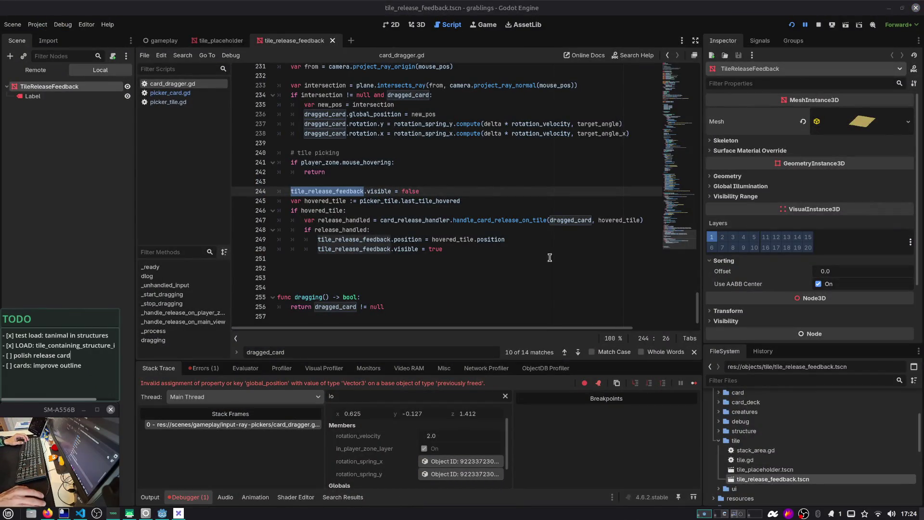
# In the gameplay scene's full tree, expand Managers and open WeatherManager's script manager_weather.gd
pyautogui.click(395, 142)
pyautogui.click(161, 41)
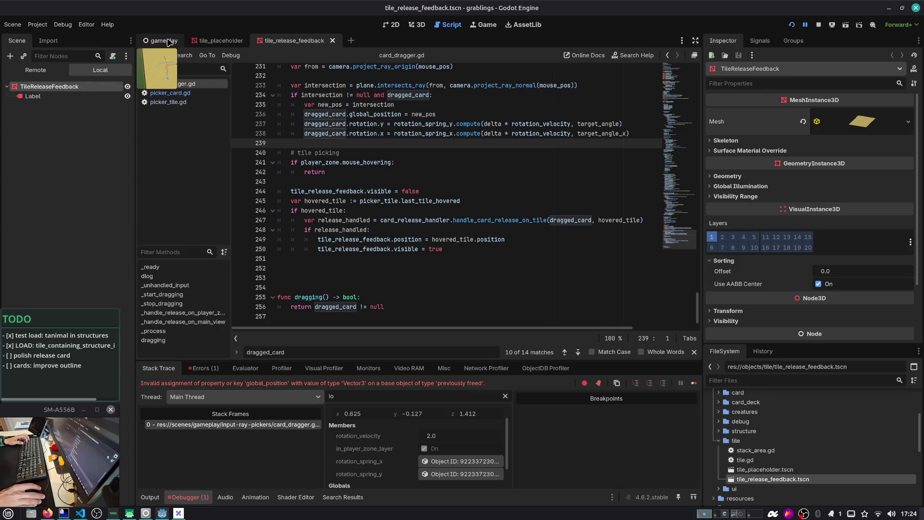
pyautogui.click(99, 56)
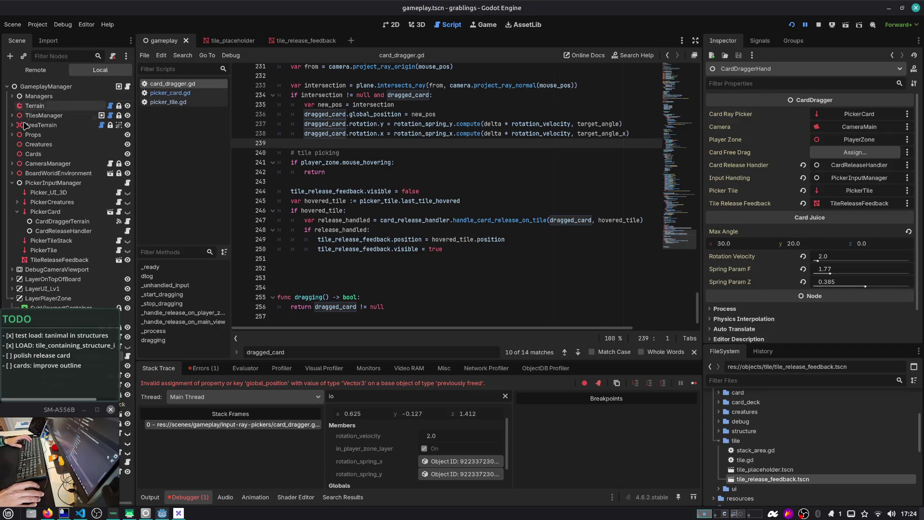
pyautogui.click(11, 183)
pyautogui.click(12, 96)
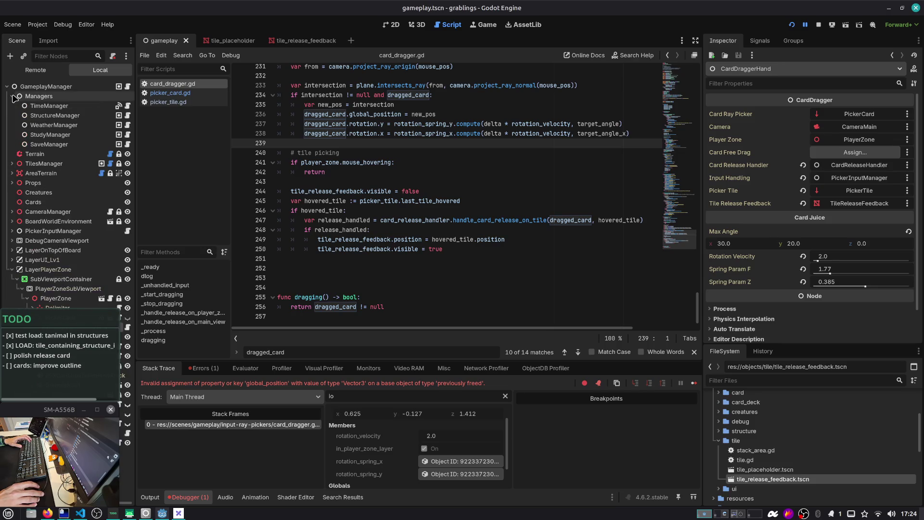
pyautogui.click(53, 126)
pyautogui.click(128, 125)
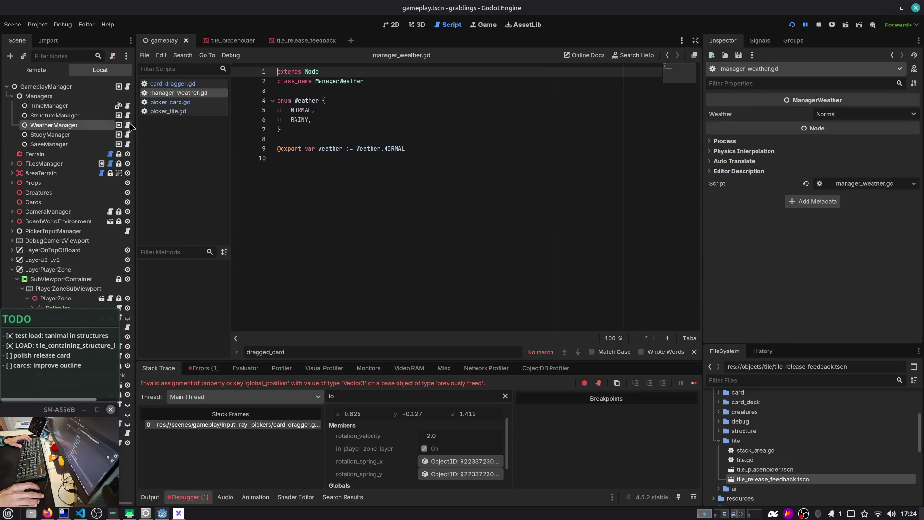
# Inspect the Weather enum block and its NORMAL and RAINY values
pyautogui.click(308, 102)
pyautogui.doubleClick(299, 119)
pyautogui.click(338, 118)
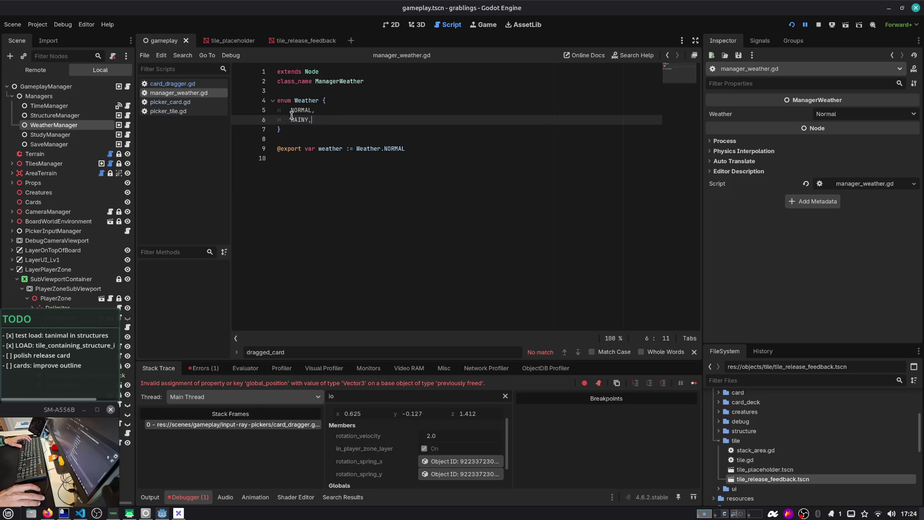
pyautogui.moveTo(297, 131); pyautogui.dragTo(327, 101)
pyautogui.doubleClick(302, 110)
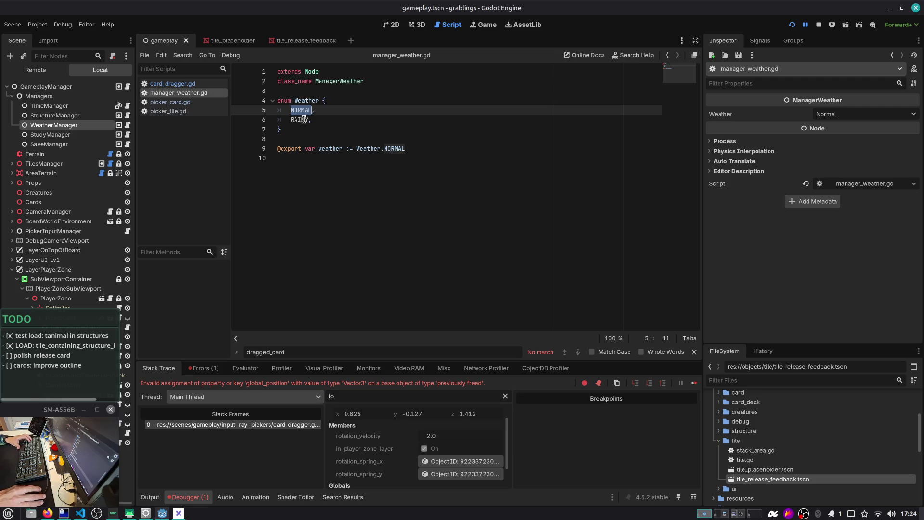
pyautogui.click(306, 130)
pyautogui.keyDown('shift'); pyautogui.click(235, 92); pyautogui.keyUp('shift')
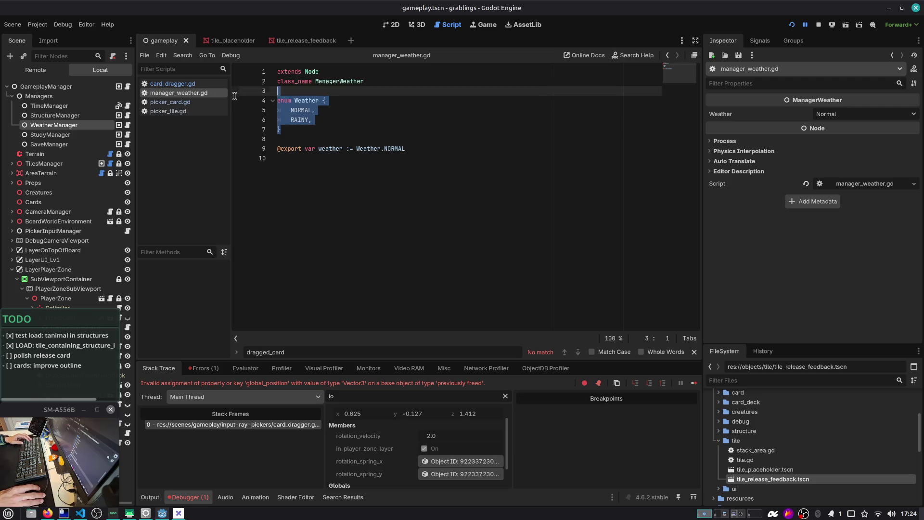
pyautogui.click(354, 105)
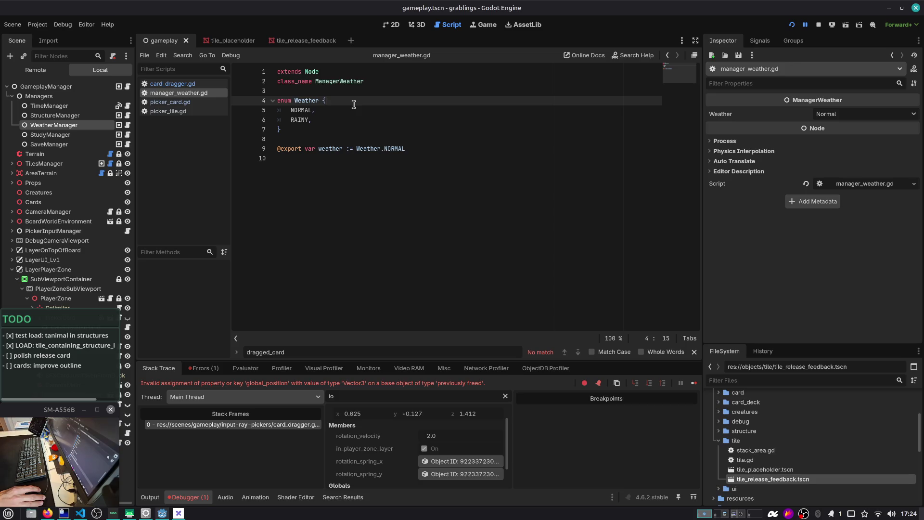
pyautogui.click(308, 130)
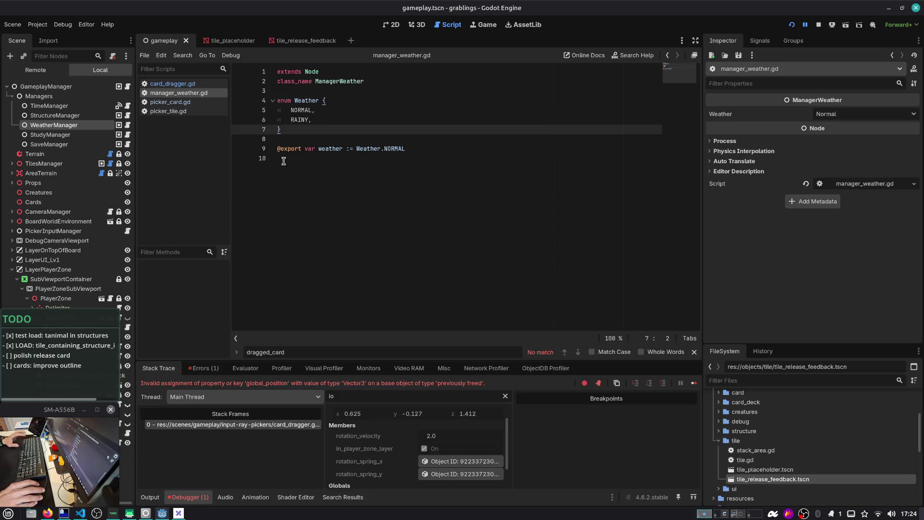
# Select the GameplayManager root node and bring up the project script search
pyautogui.click(58, 87)
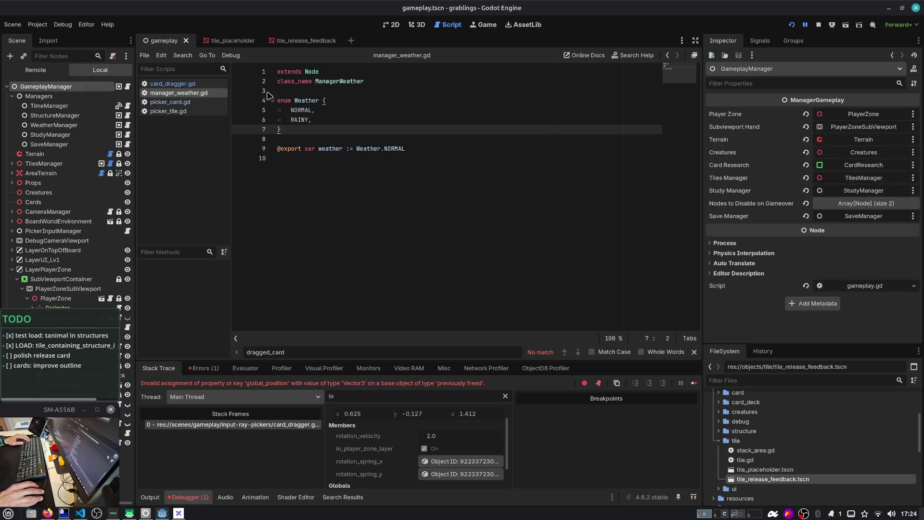
pyautogui.click(343, 120)
pyautogui.hotkey('ctrl', 'alt', 'o')
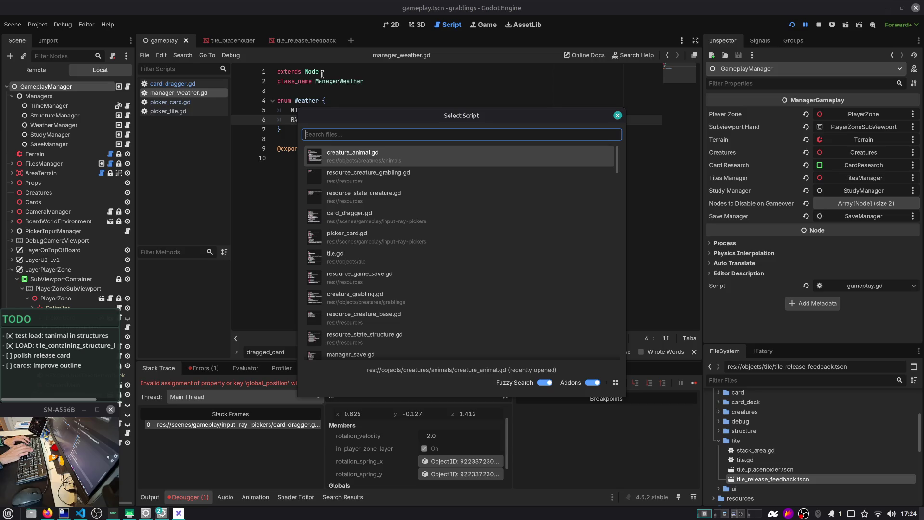
# Open resource_game_save.gd via the script search and enlarge the script editor
pyautogui.write('game_save')
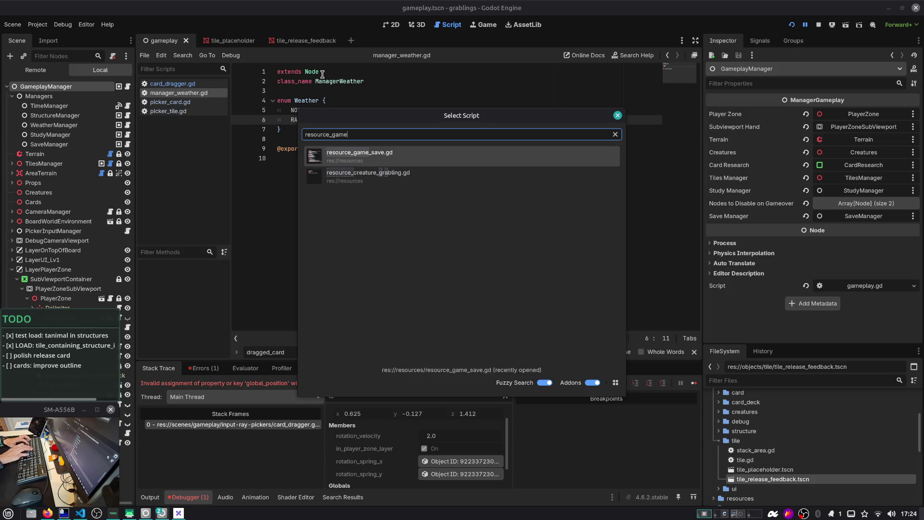
pyautogui.press('Return')
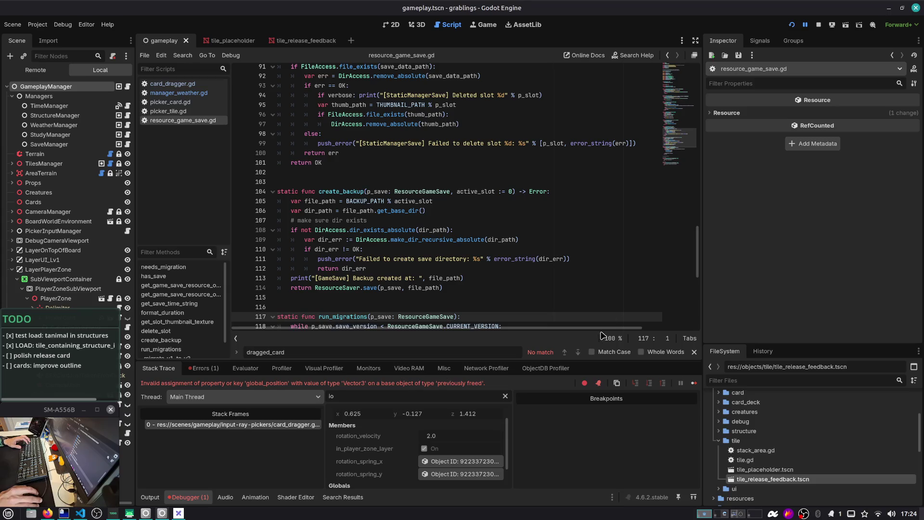
pyautogui.moveTo(580, 364); pyautogui.dragTo(575, 389)
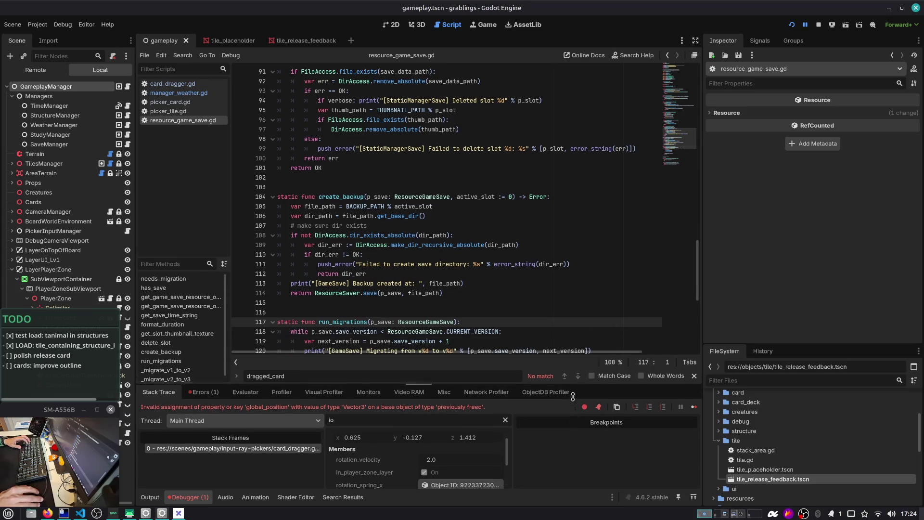
pyautogui.hotkey('alt', 'Tab')
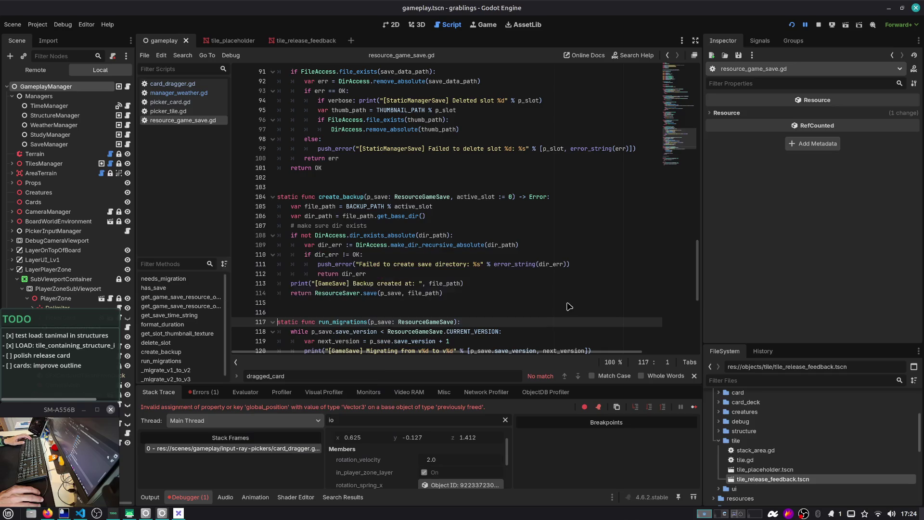
pyautogui.moveTo(707, 213); pyautogui.dragTo(756, 213)
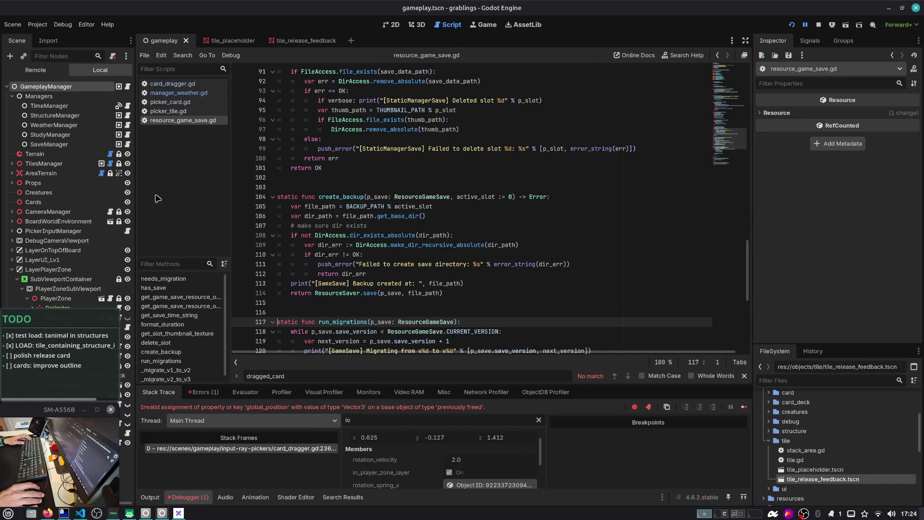
pyautogui.moveTo(136, 189); pyautogui.dragTo(132, 189)
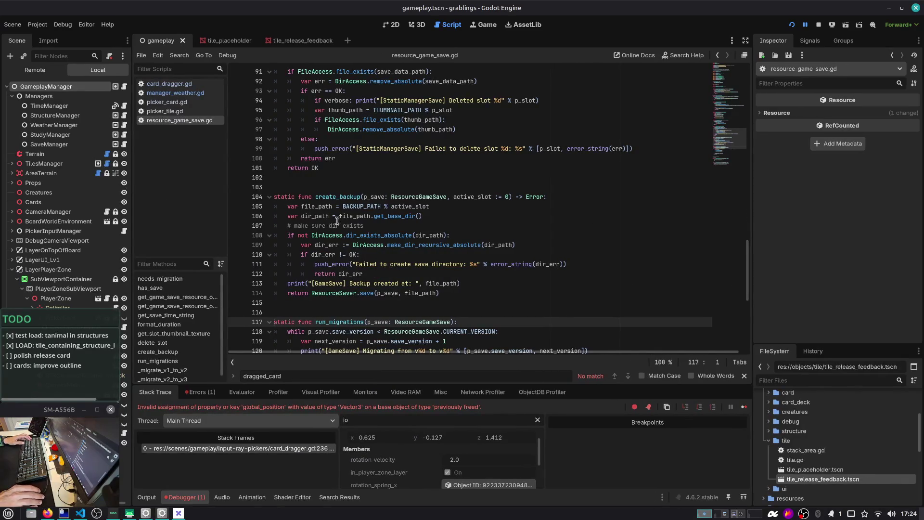
# Review the save_version, played_time and tiles exports in resource_game_save.gd
pyautogui.scroll(4, 331, 226)
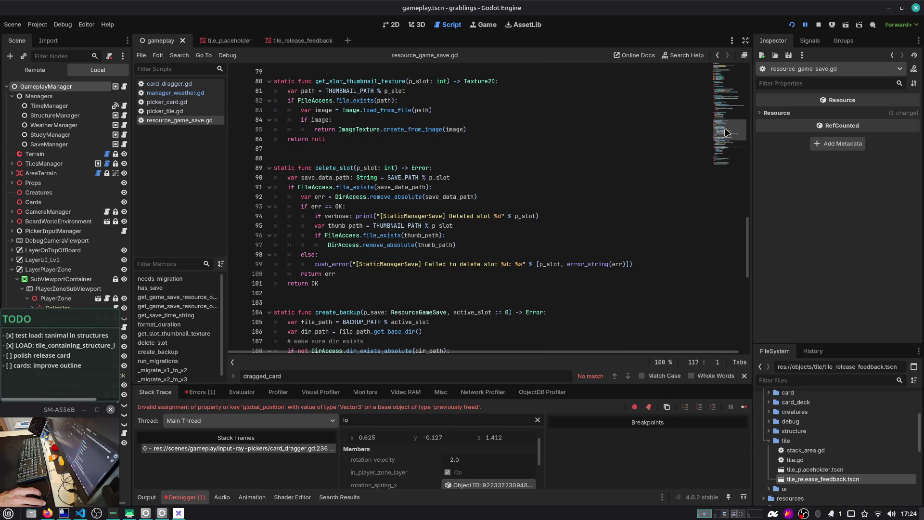
pyautogui.scroll(20, 386, 147)
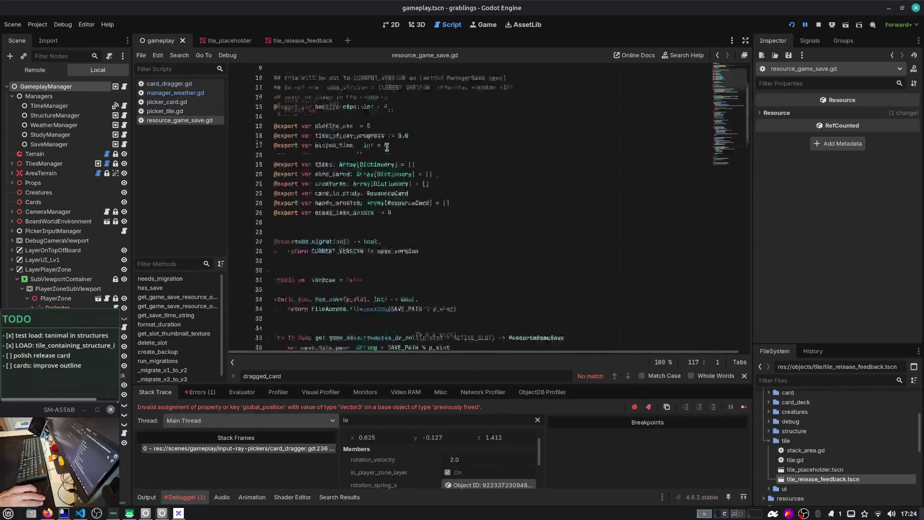
pyautogui.scroll(3, 388, 146)
pyautogui.doubleClick(326, 188)
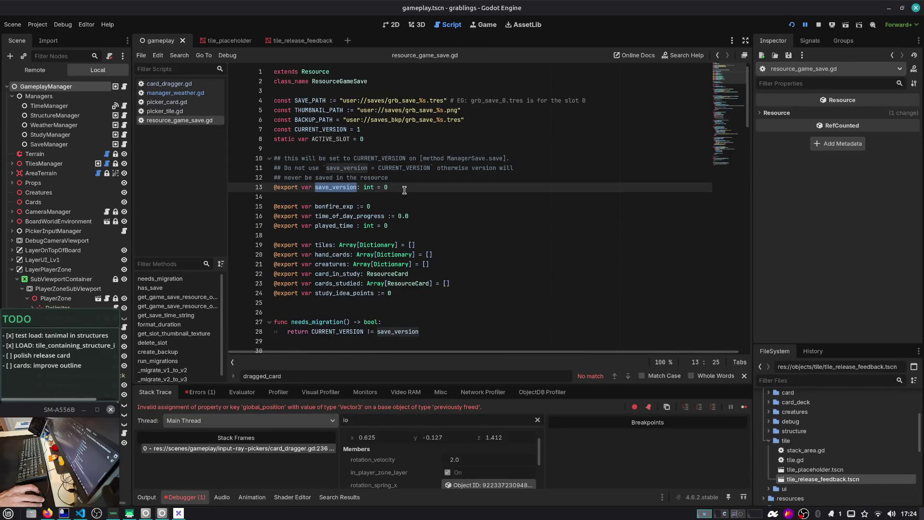
pyautogui.moveTo(402, 186)
pyautogui.mouseDown()
pyautogui.moveTo(270, 178)
pyautogui.moveTo(234, 187)
pyautogui.mouseUp()
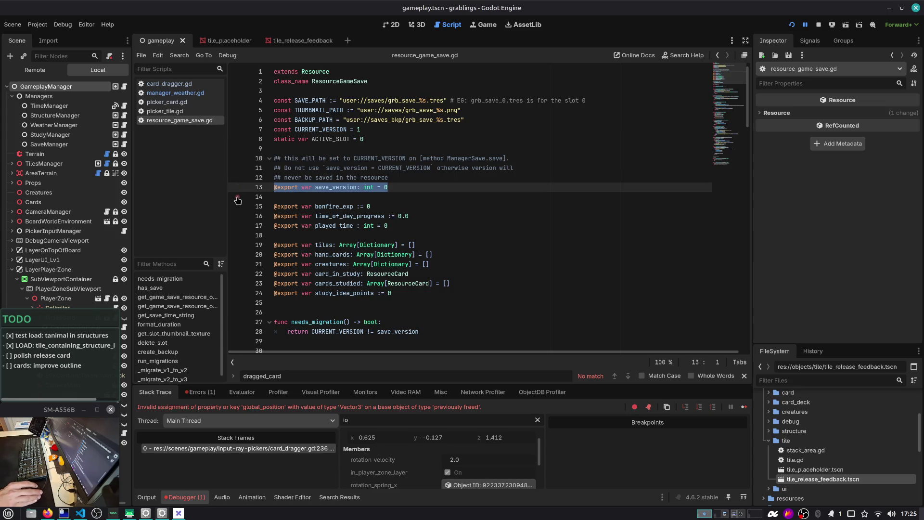
pyautogui.doubleClick(334, 226)
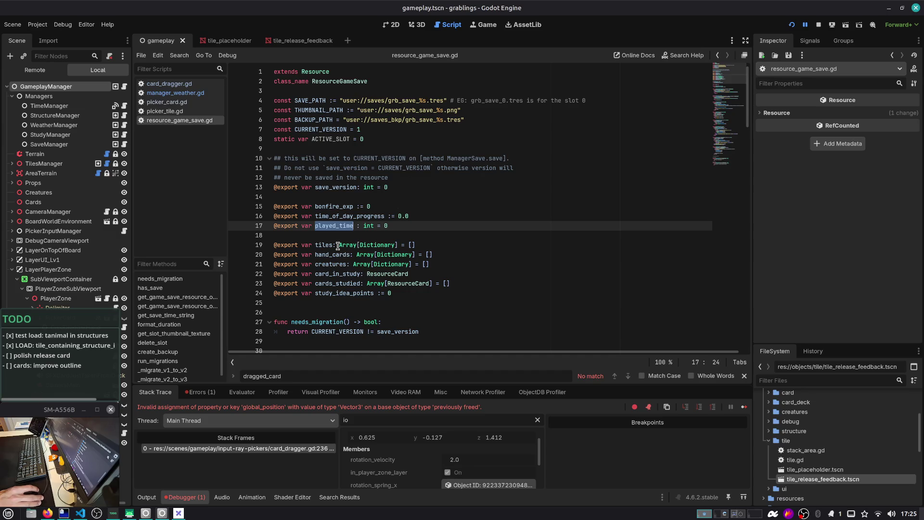
pyautogui.doubleClick(322, 245)
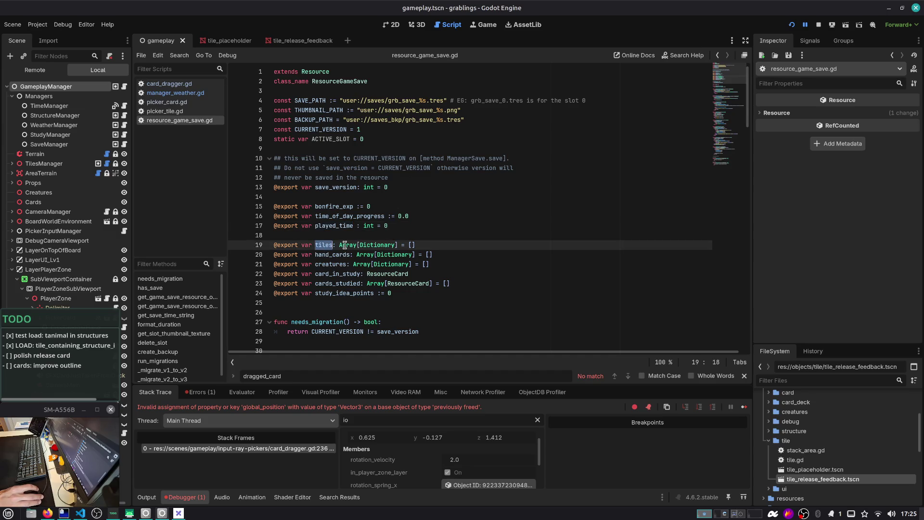
pyautogui.click(394, 189)
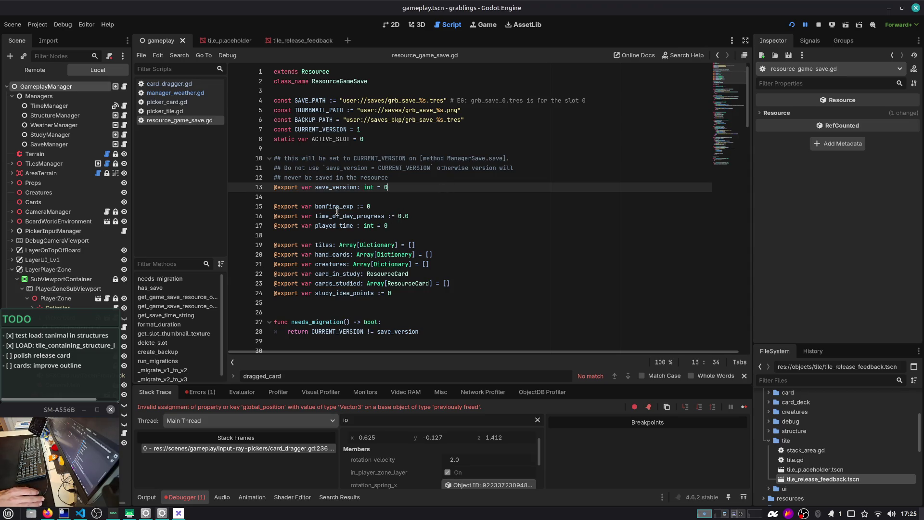
# Examine card_in_study's ResourceCard type and check the Dictionary type documentation
pyautogui.scroll(-2, 337, 211)
pyautogui.doubleClick(325, 187)
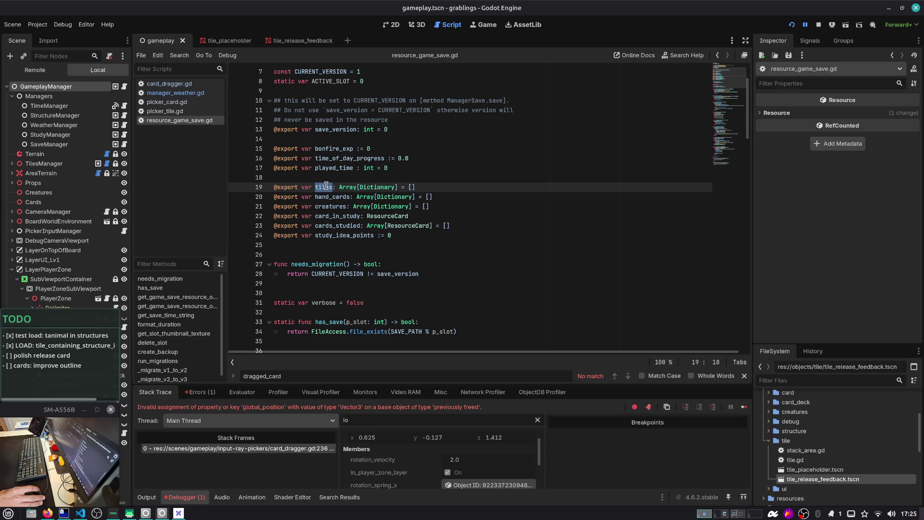
pyautogui.scroll(-1, 321, 201)
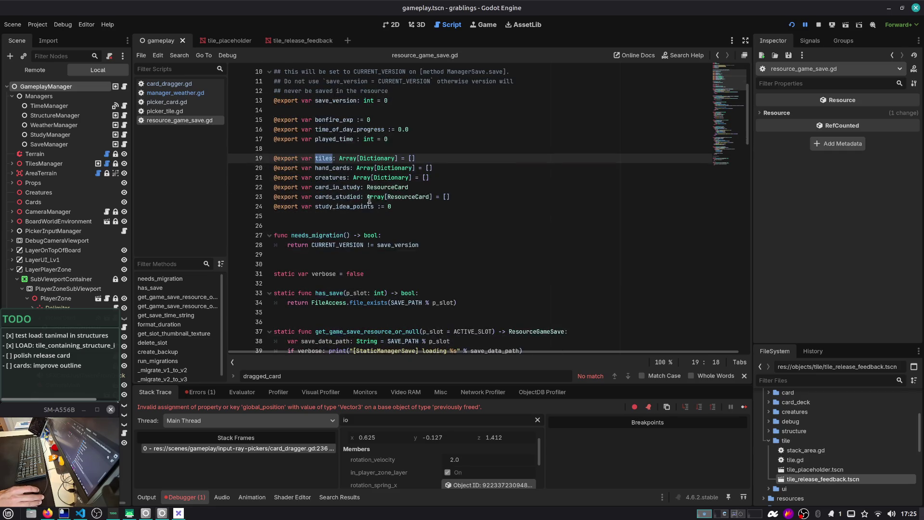
pyautogui.click(430, 186)
pyautogui.click(320, 159)
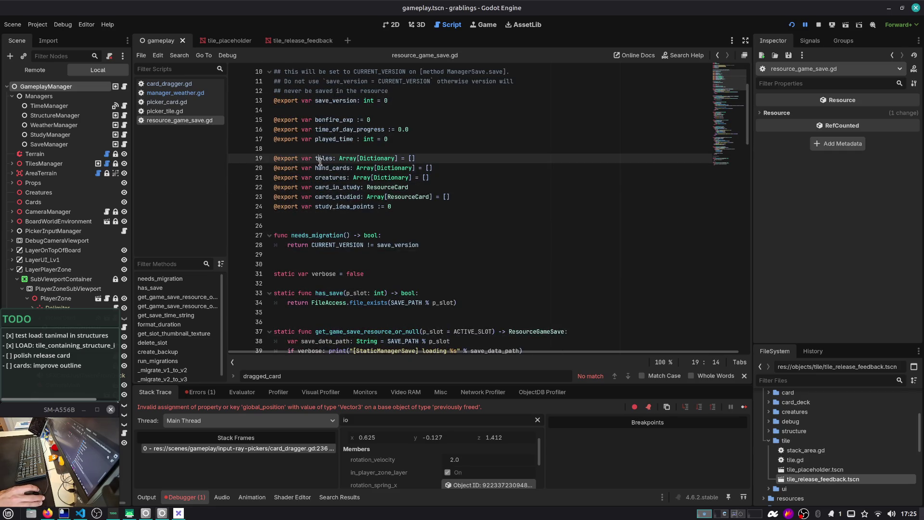
pyautogui.doubleClick(331, 185)
pyautogui.doubleClick(384, 187)
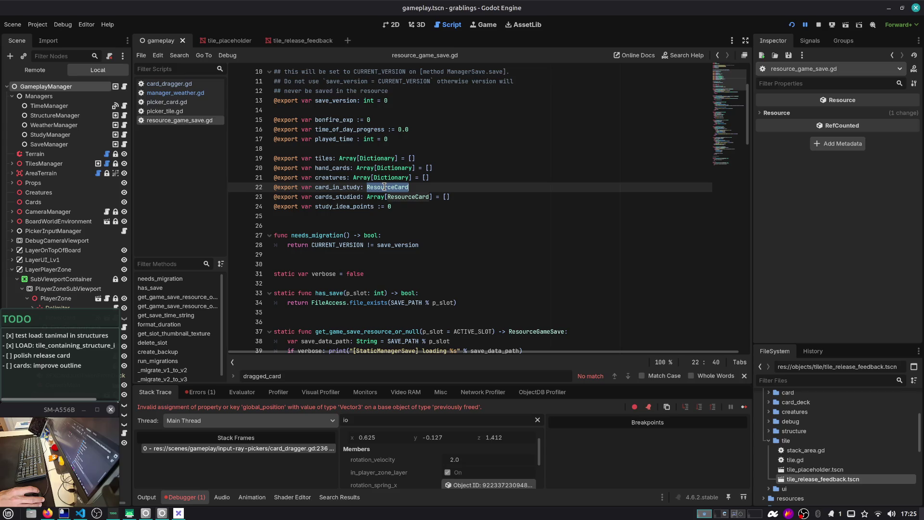
pyautogui.click(349, 178)
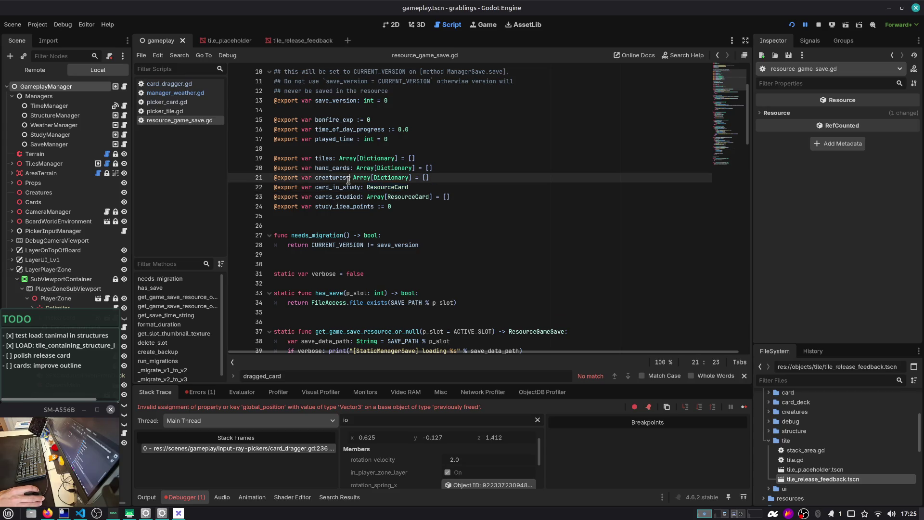
pyautogui.click(440, 178)
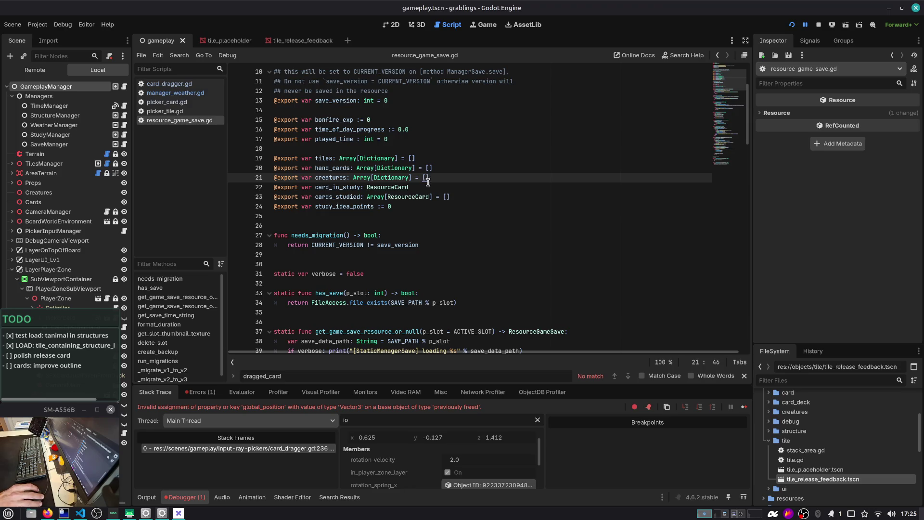
# Look over the creatures, hand_cards and tiles save fields
pyautogui.doubleClick(332, 177)
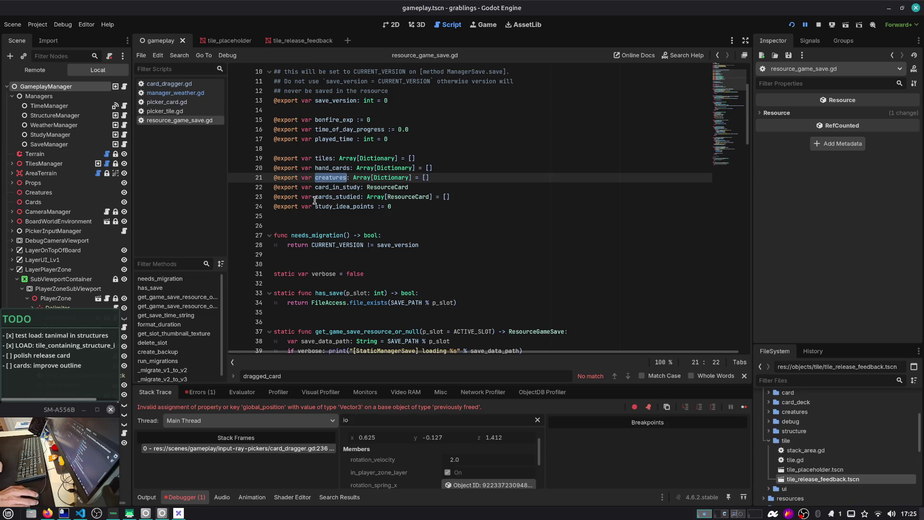
pyautogui.click(457, 155)
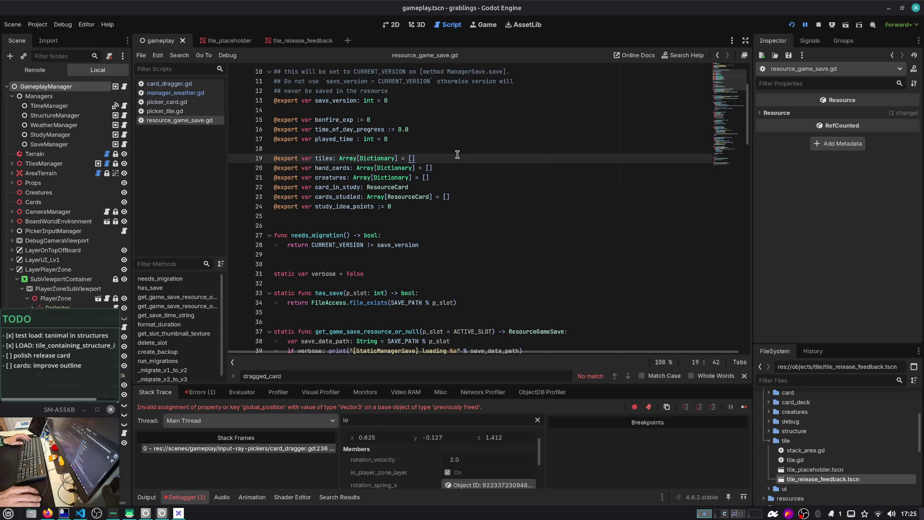
pyautogui.click(347, 166)
pyautogui.doubleClick(324, 167)
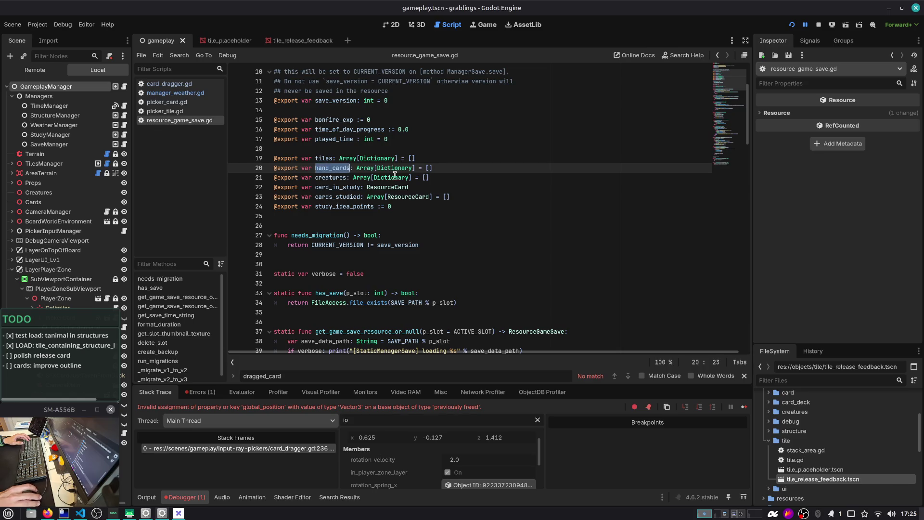
pyautogui.doubleClick(325, 157)
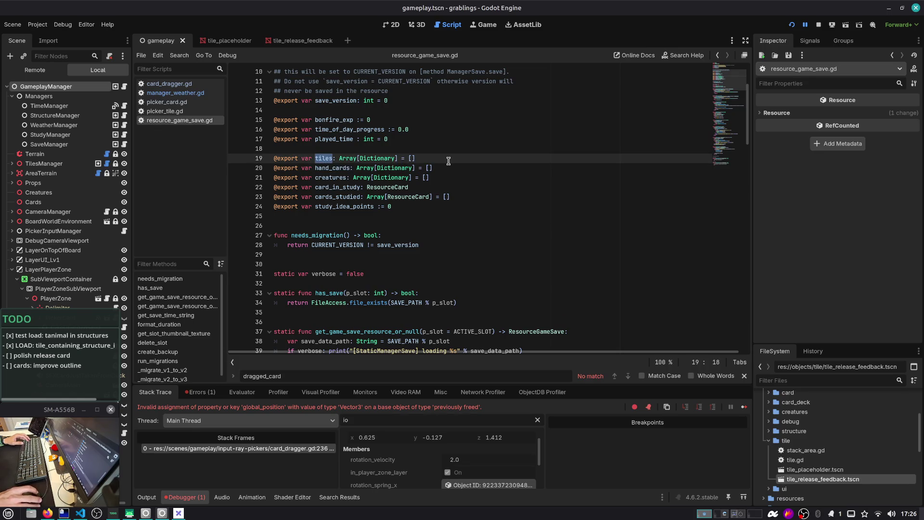
pyautogui.hotkey('ctrl', 'alt', 'o')
# Open tile.gd and jump to its to_dict function
pyautogui.write('tile.gd')
pyautogui.press('Return')
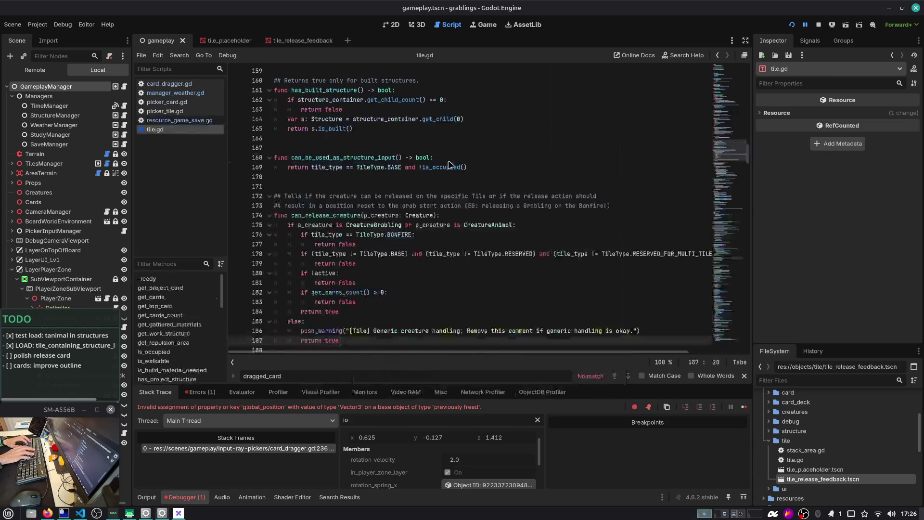
pyautogui.hotkey('ctrl', 'alt', 'f')
pyautogui.write('to')
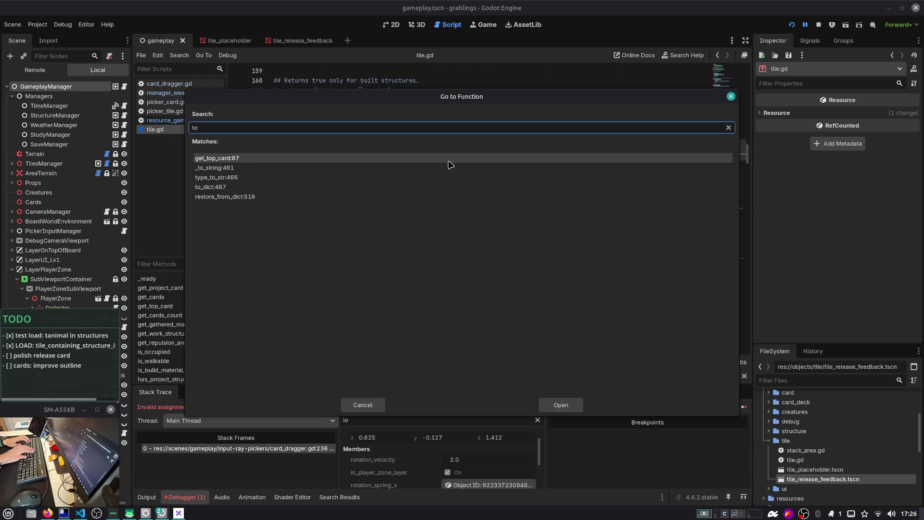
pyautogui.press('Down')
pyautogui.press('Down')
pyautogui.press('Down')
pyautogui.press('Return')
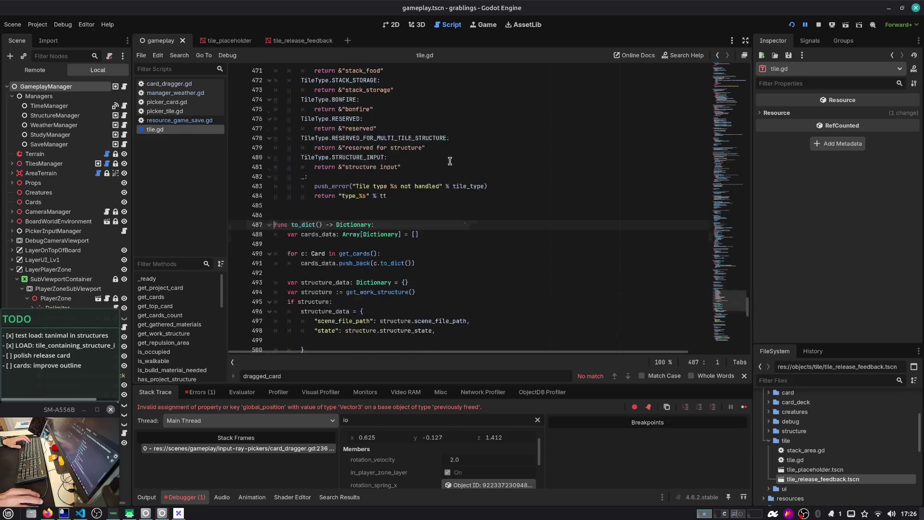
# Examine to_dict's cards_data, structure_data and the dictionary it returns
pyautogui.scroll(-2, 450, 161)
pyautogui.doubleClick(300, 169)
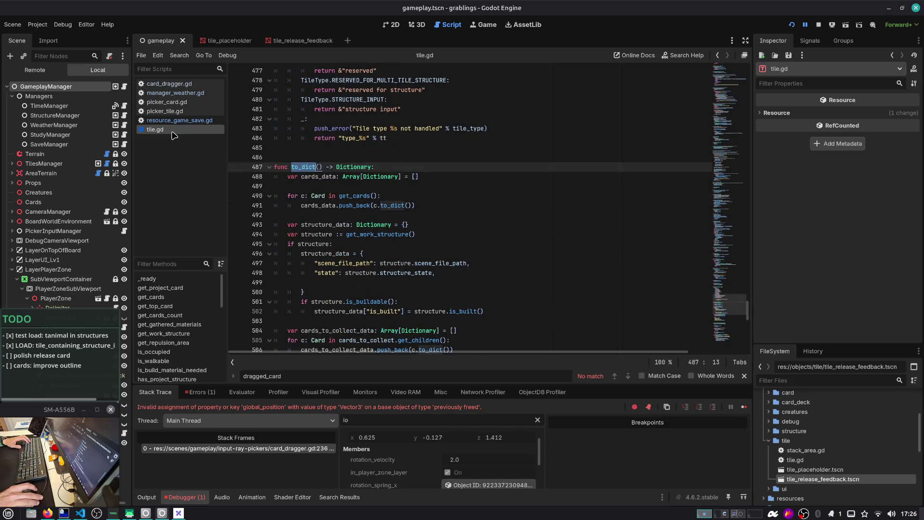
pyautogui.scroll(-1, 373, 174)
pyautogui.click(343, 147)
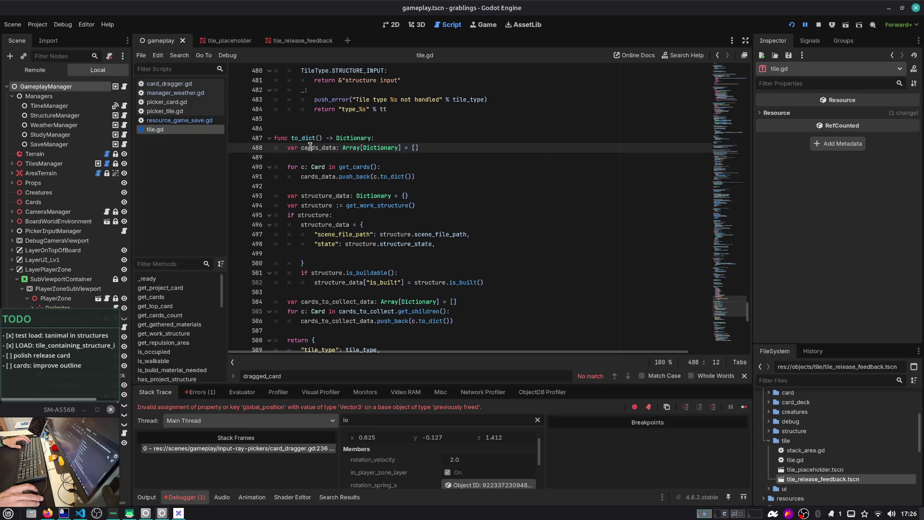
pyautogui.doubleClick(310, 147)
pyautogui.scroll(-1, 326, 150)
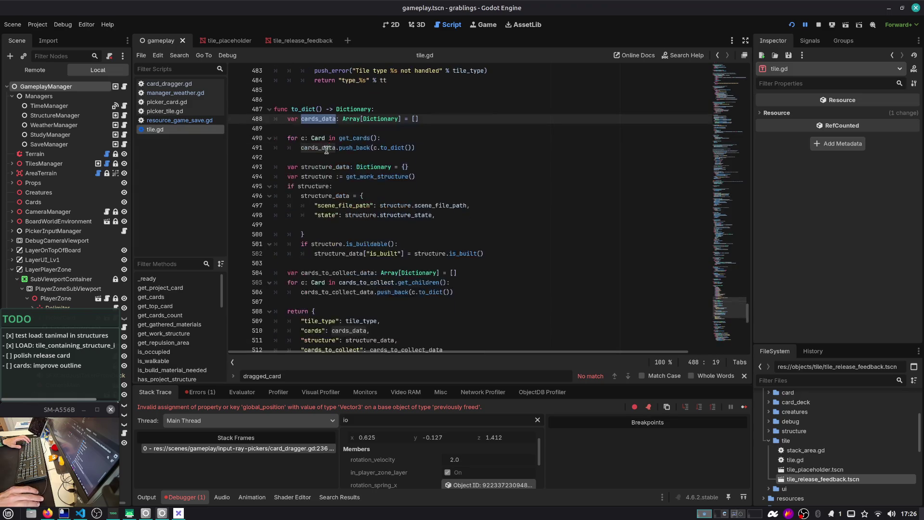
pyautogui.moveTo(331, 226); pyautogui.dragTo(279, 191)
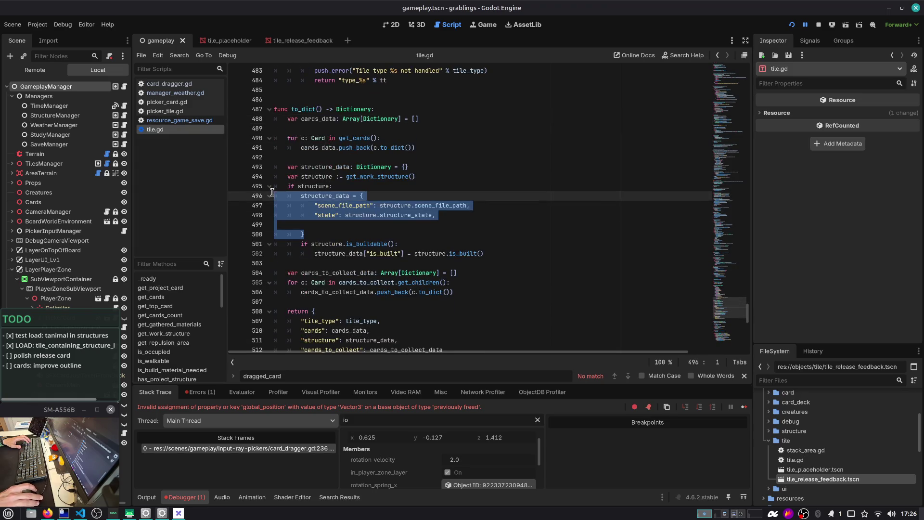
pyautogui.doubleClick(318, 195)
pyautogui.scroll(-4, 317, 241)
pyautogui.moveTo(317, 249); pyautogui.dragTo(288, 196)
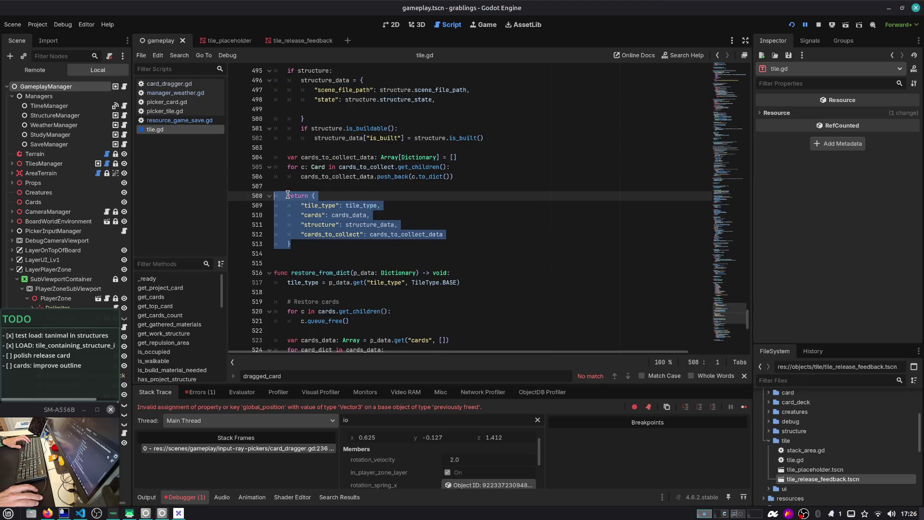
pyautogui.press('Left')
pyautogui.moveTo(297, 248); pyautogui.dragTo(309, 193)
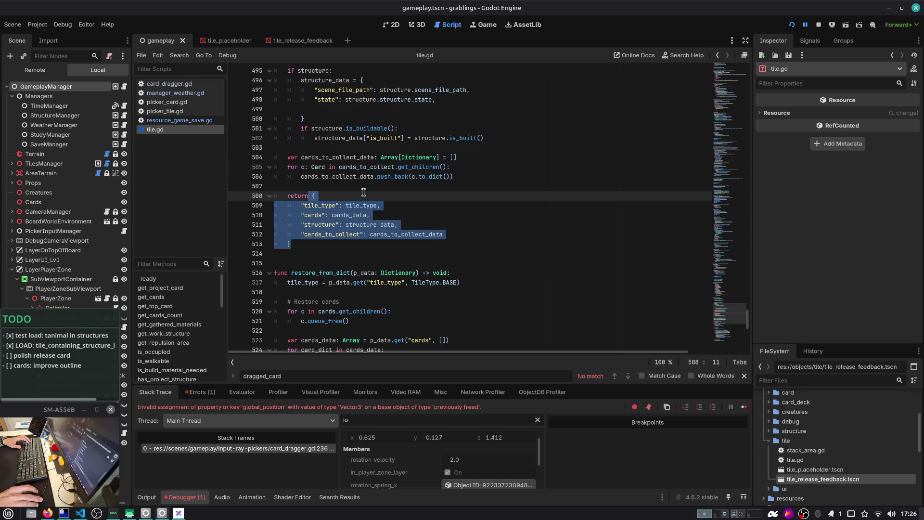
# Read through tile.gd's restore_from_dict function and related save code
pyautogui.scroll(-2, 364, 193)
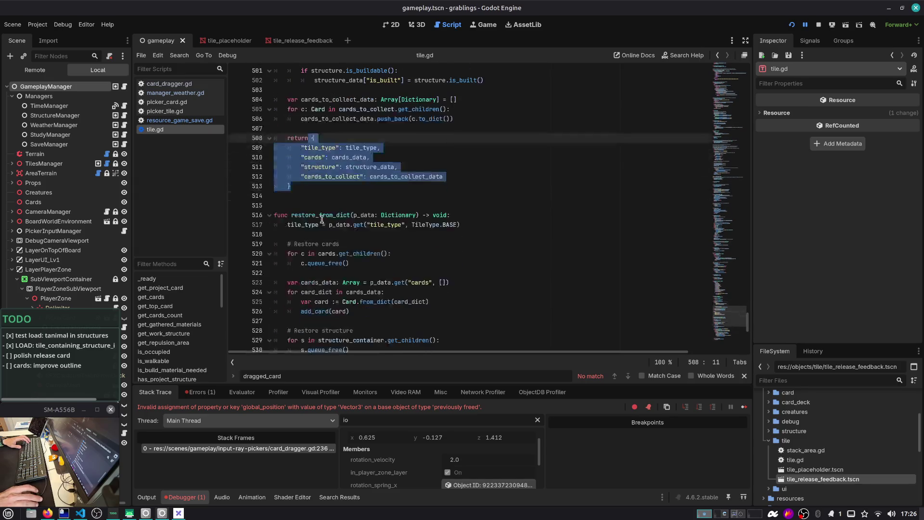
pyautogui.doubleClick(317, 215)
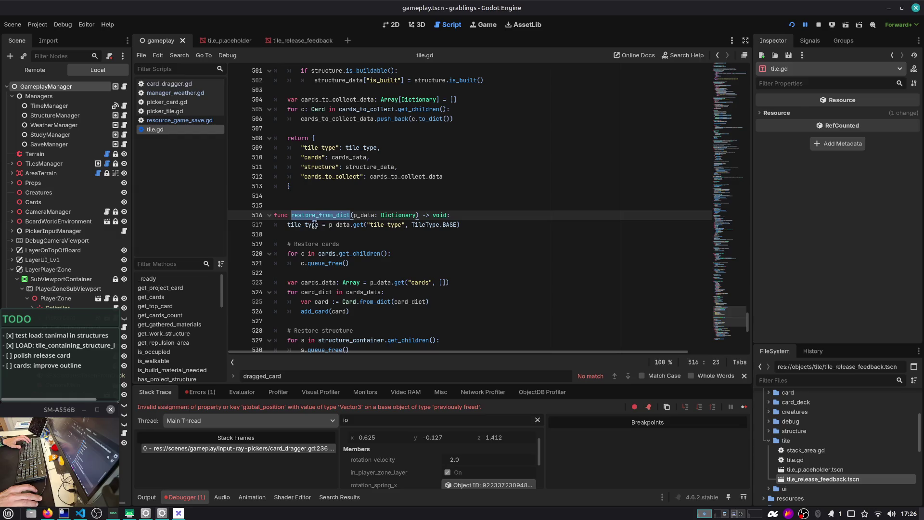
pyautogui.scroll(-2, 318, 214)
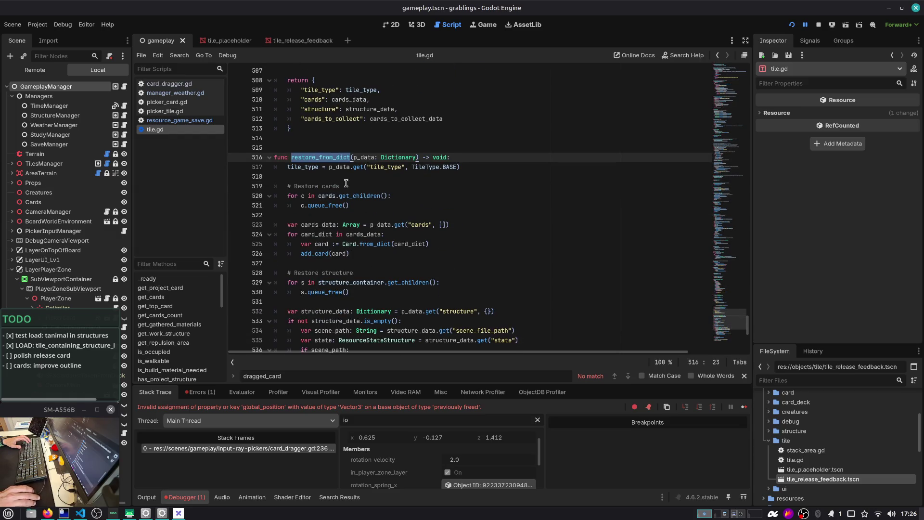
pyautogui.scroll(-1, 346, 184)
pyautogui.scroll(2, 360, 129)
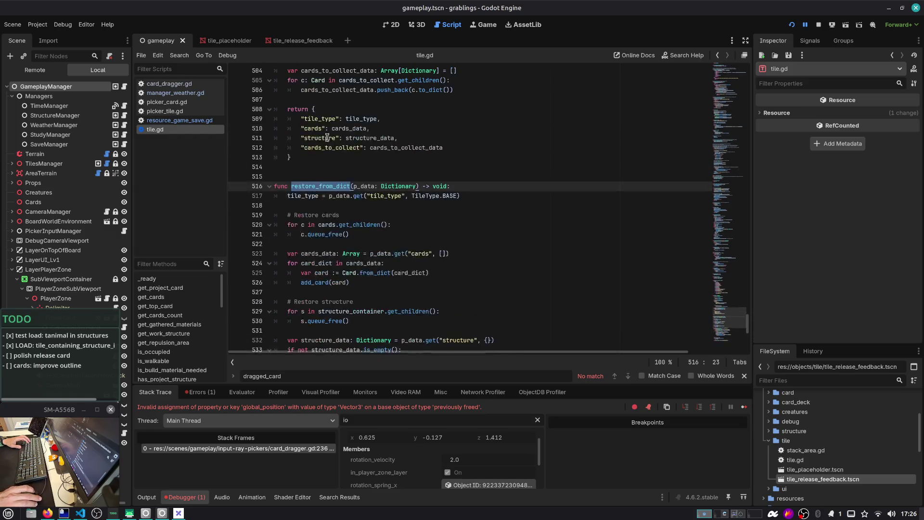
pyautogui.moveTo(291, 157)
pyautogui.mouseDown()
pyautogui.moveTo(332, 140)
pyautogui.moveTo(311, 109)
pyautogui.mouseUp()
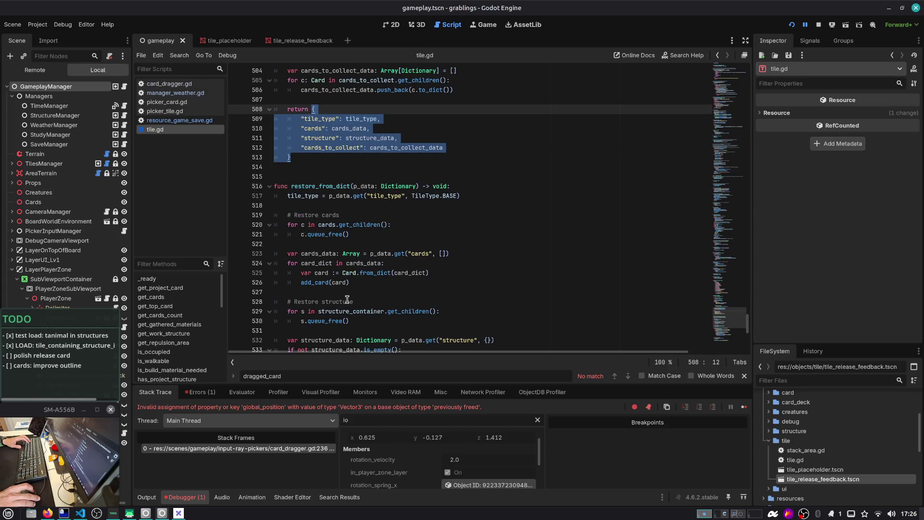
pyautogui.scroll(2, 342, 137)
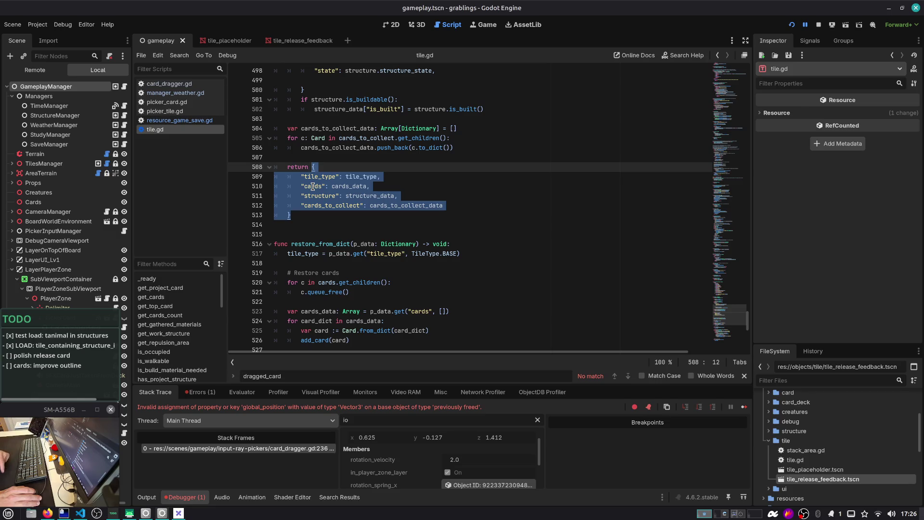
pyautogui.scroll(-1, 314, 189)
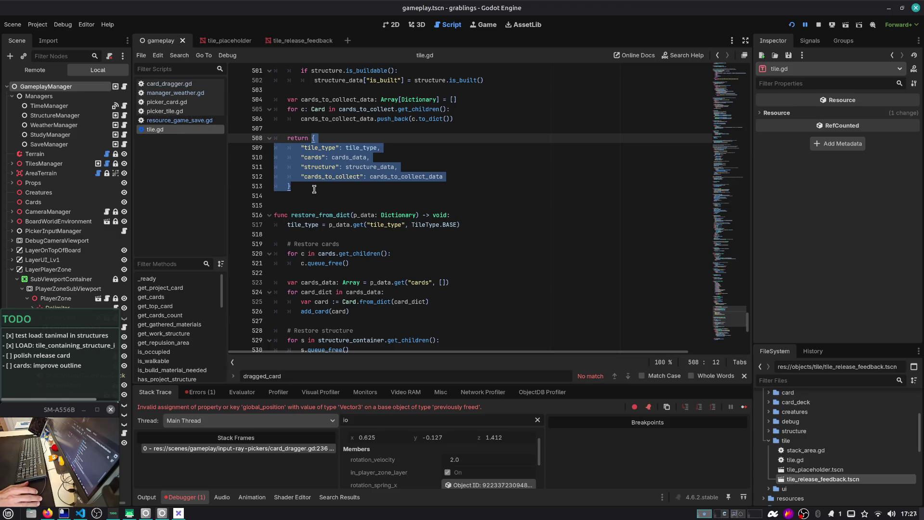
pyautogui.scroll(2, 308, 169)
pyautogui.click(296, 147)
pyautogui.moveTo(289, 77); pyautogui.dragTo(340, 177)
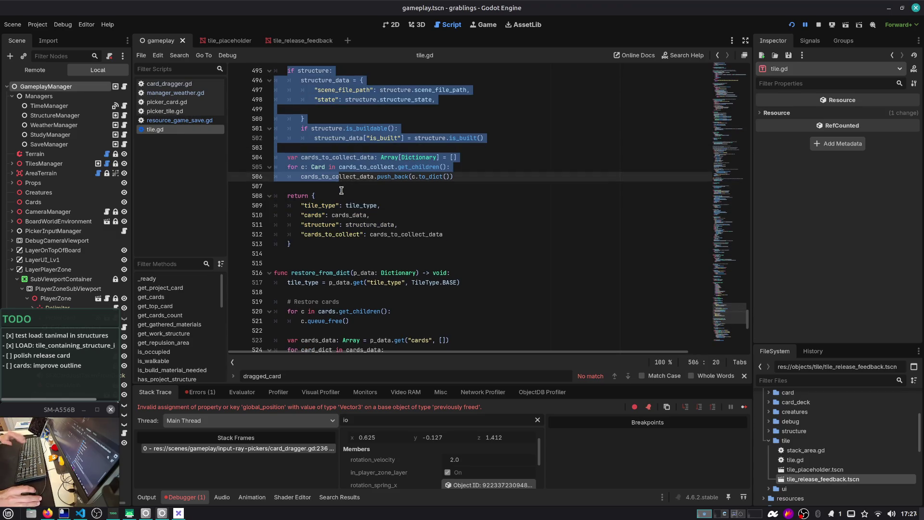
pyautogui.scroll(-1, 337, 183)
pyautogui.scroll(-6, 320, 178)
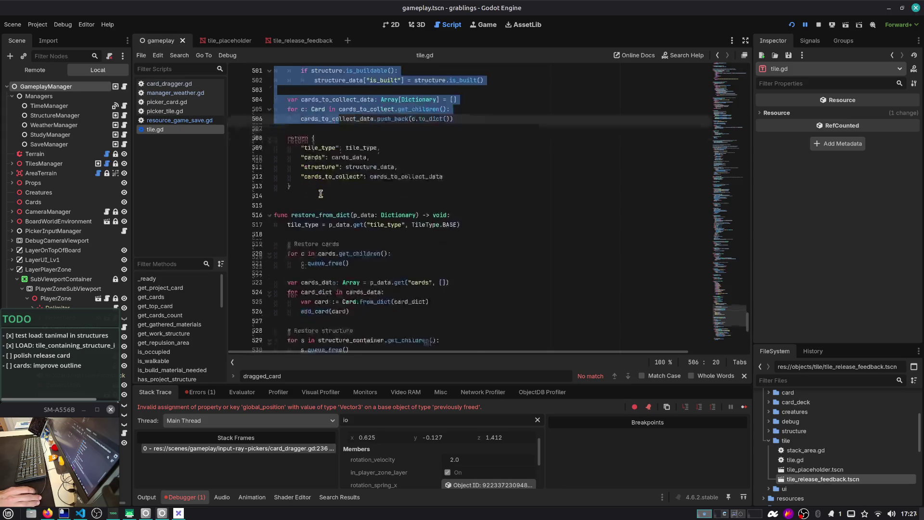
pyautogui.scroll(-2, 320, 196)
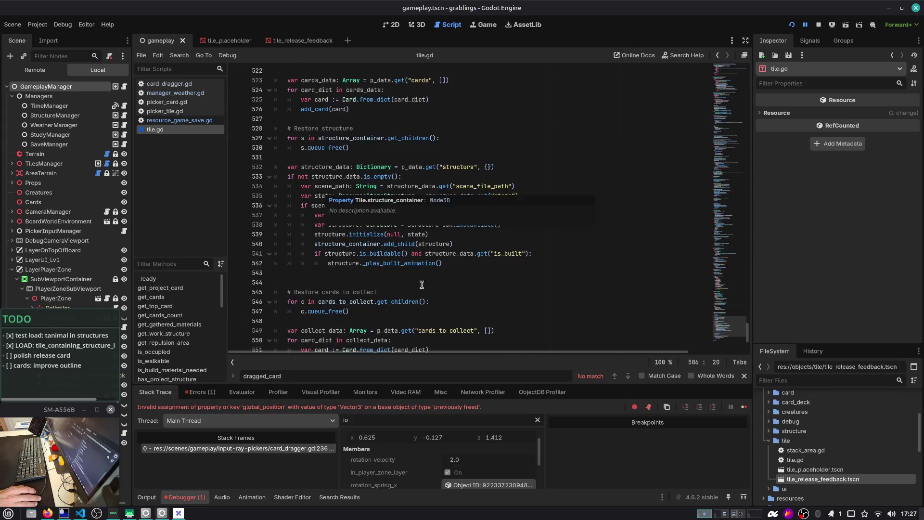
pyautogui.moveTo(444, 263)
pyautogui.mouseDown()
pyautogui.moveTo(325, 205)
pyautogui.moveTo(260, 97)
pyautogui.moveTo(243, 127)
pyautogui.moveTo(243, 109)
pyautogui.mouseUp()
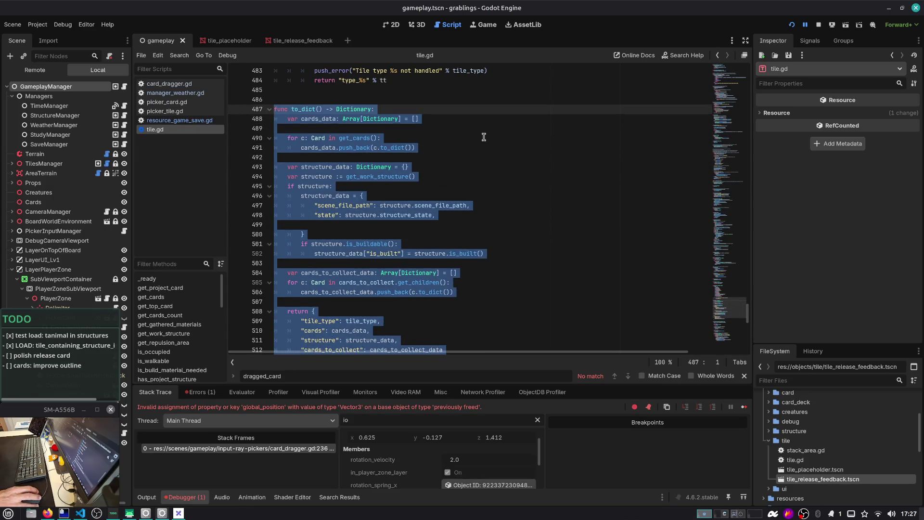
pyautogui.click(428, 145)
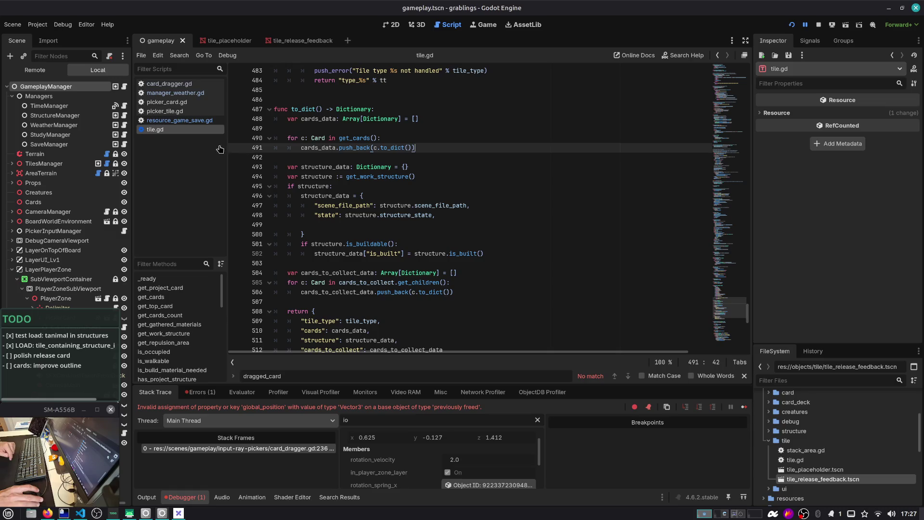
# Open resource_game_save.gd and pick out the tiles and cards_studied fields
pyautogui.click(179, 120)
pyautogui.moveTo(458, 158); pyautogui.dragTo(241, 155)
pyautogui.doubleClick(337, 196)
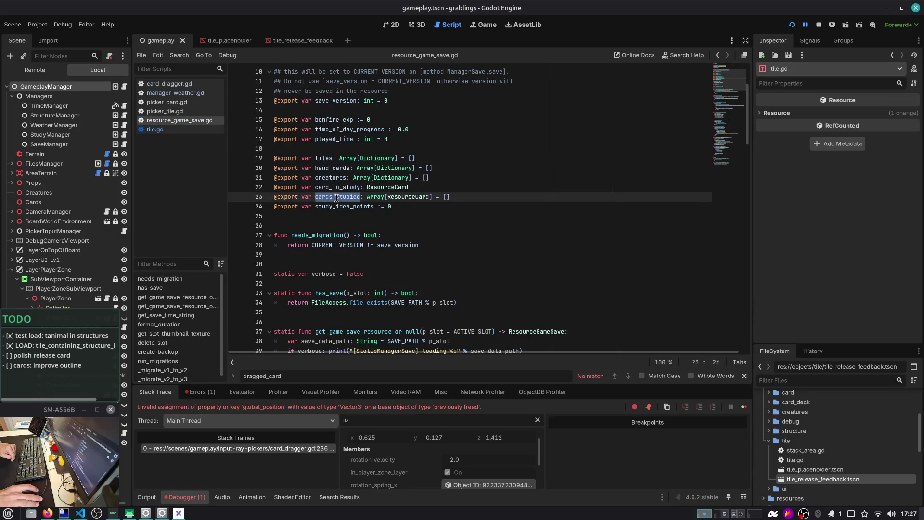
pyautogui.hotkey('alt', 'Tab')
pyautogui.hotkey('alt', 'Tab')
pyautogui.hotkey('alt', 'Tab')
pyautogui.hotkey('alt', 'Tab')
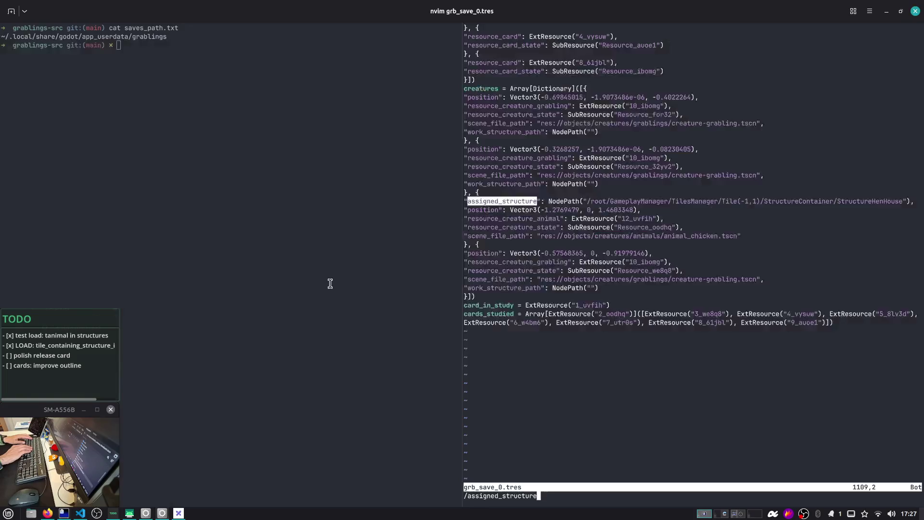
# Search grb_save_0.tres for assigned_structure and review the ext_resource list and Resource_for32 header
pyautogui.press('Return')
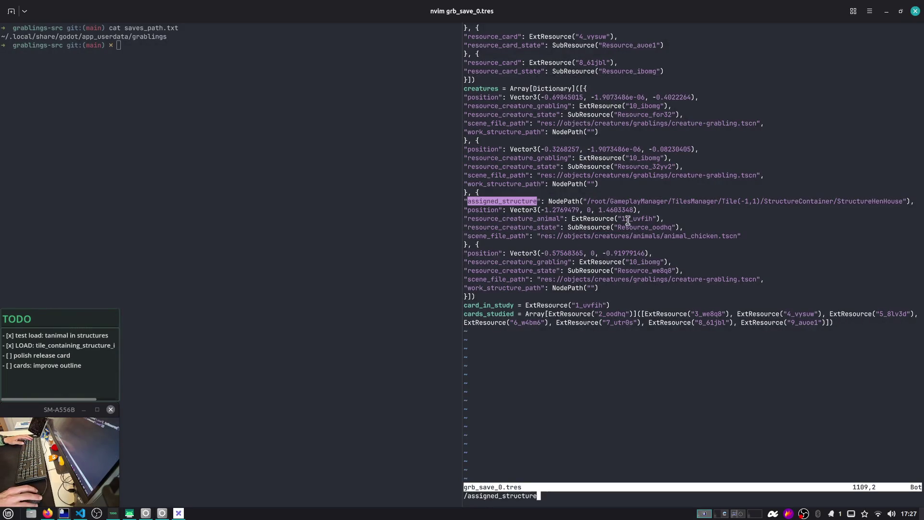
pyautogui.hotkey('ctrl', 'u')
pyautogui.hotkey('ctrl', 'u')
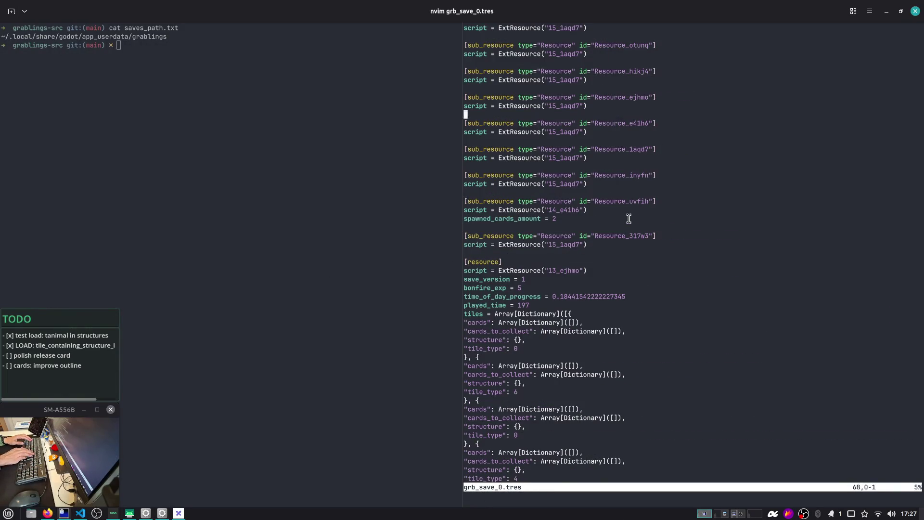
pyautogui.press('g')
pyautogui.press('g')
pyautogui.press('j')
pyautogui.press('j')
pyautogui.press('j')
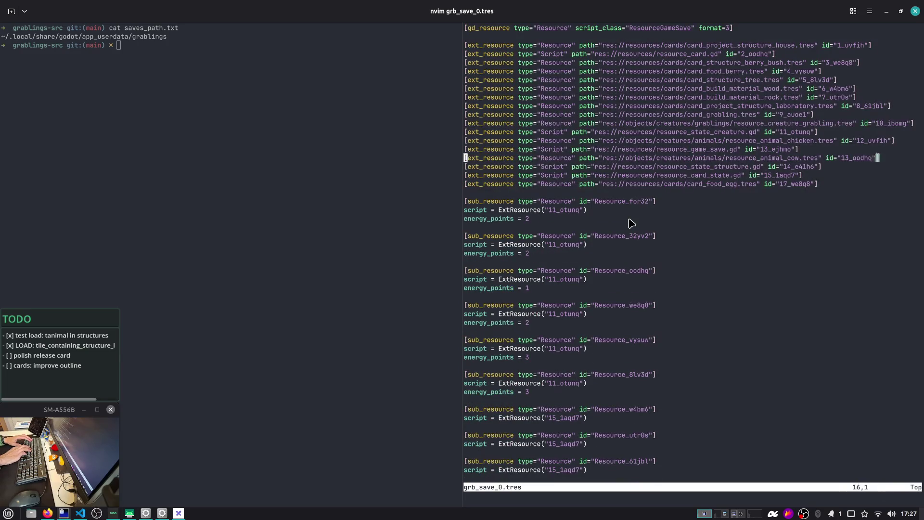
pyautogui.hotkey('shift', 'v')
pyautogui.press('k')
pyautogui.press('k')
pyautogui.press('k')
pyautogui.press('k')
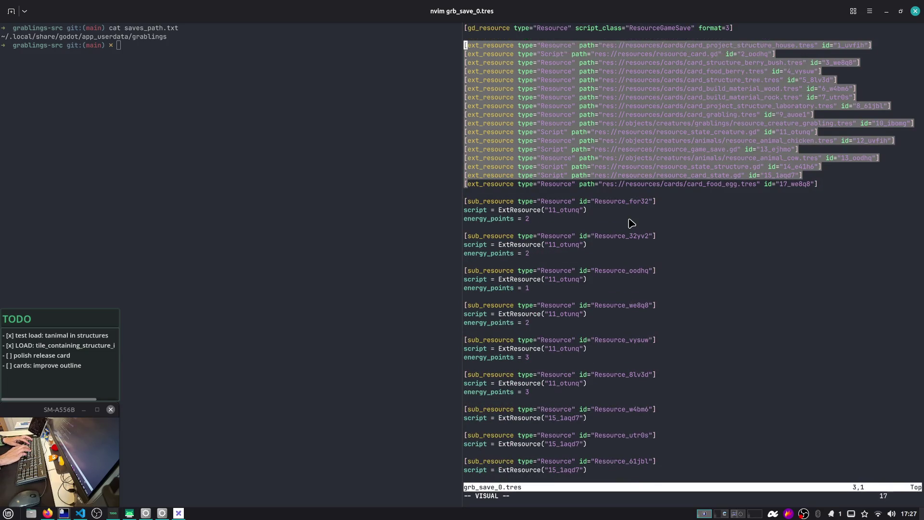
pyautogui.press('y')
pyautogui.press('}')
pyautogui.press('j')
pyautogui.press('l')
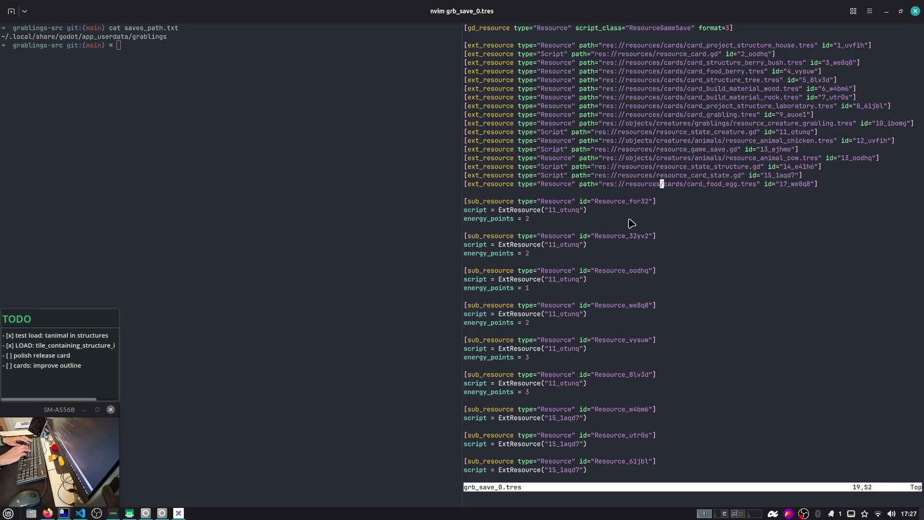
pyautogui.press('$')
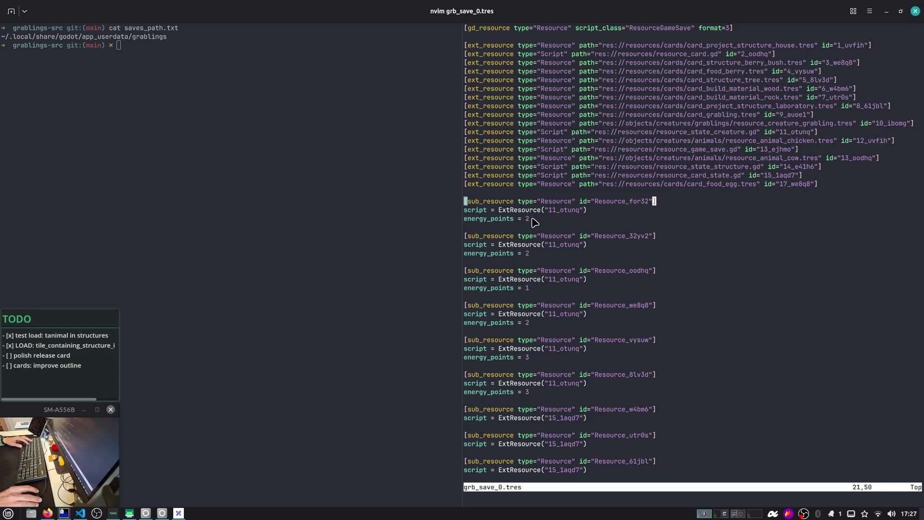
pyautogui.moveTo(529, 219); pyautogui.dragTo(458, 219)
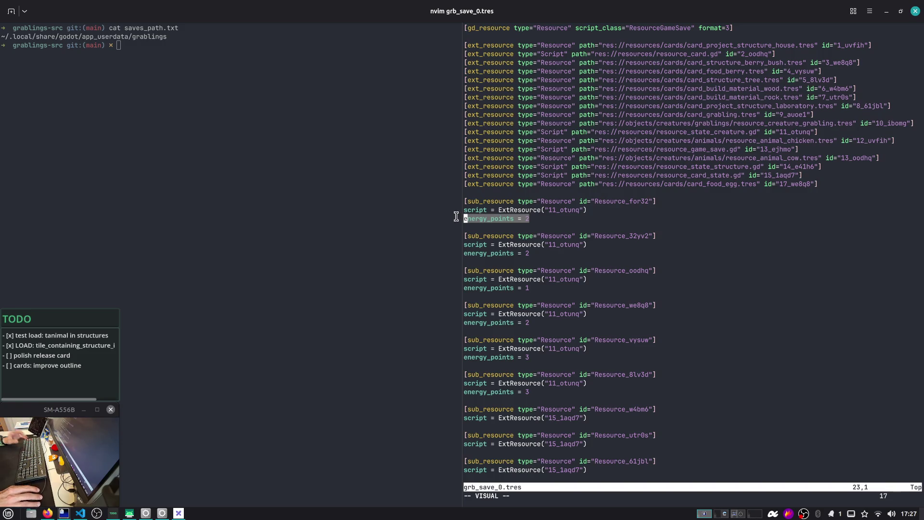
# Find the creature entry that uses Resource_for32
pyautogui.click(628, 208)
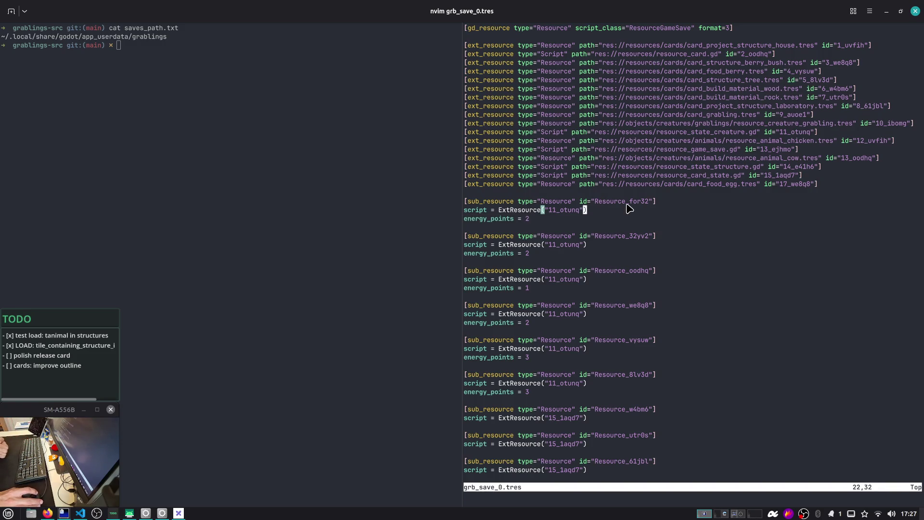
pyautogui.scroll(-20, 628, 208)
pyautogui.scroll(12, 628, 208)
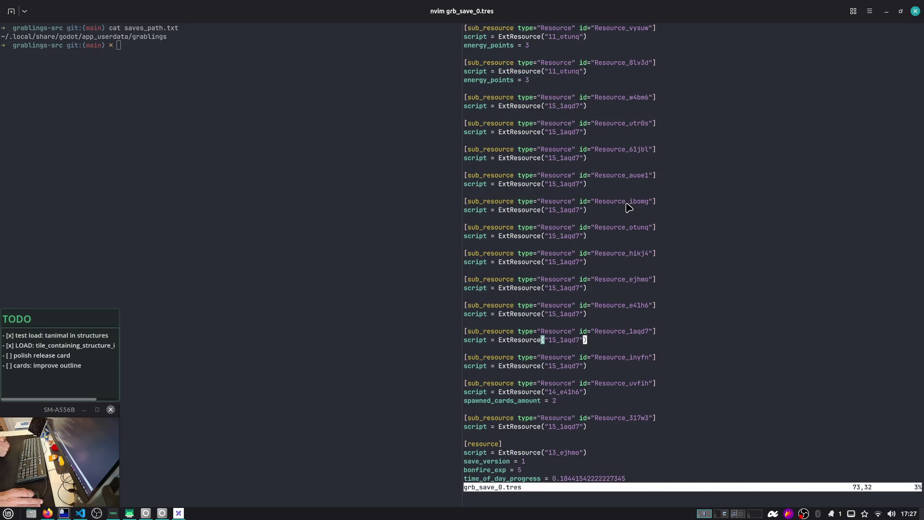
pyautogui.scroll(12, 576, 147)
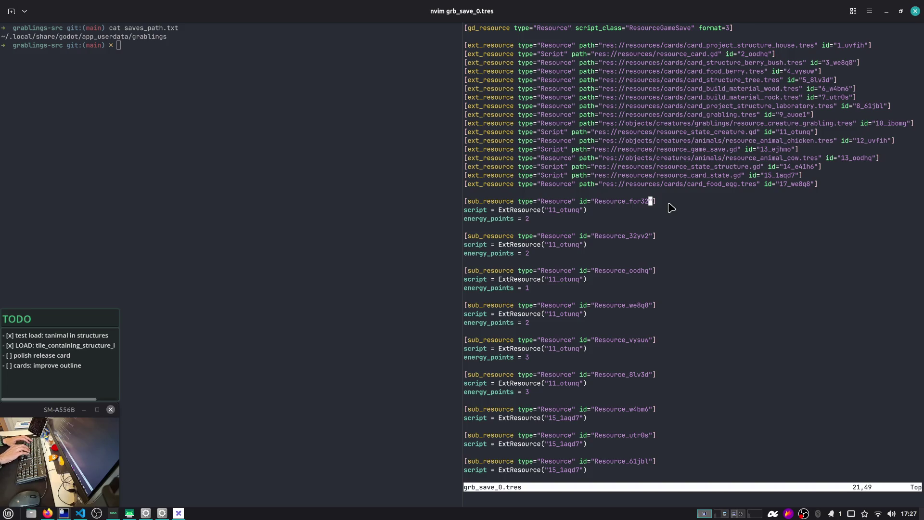
pyautogui.press('b')
pyautogui.press('v')
pyautogui.press('e')
pyautogui.press('*')
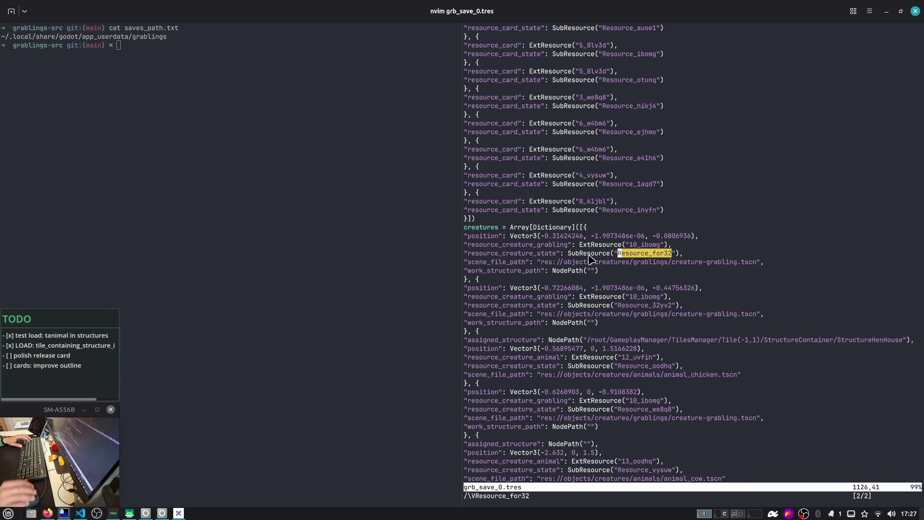
# Select that creature's resource_creature_state and resource_creature_grabling keys
pyautogui.press('b')
pyautogui.press('b')
pyautogui.press('b')
pyautogui.press('v')
pyautogui.press('e')
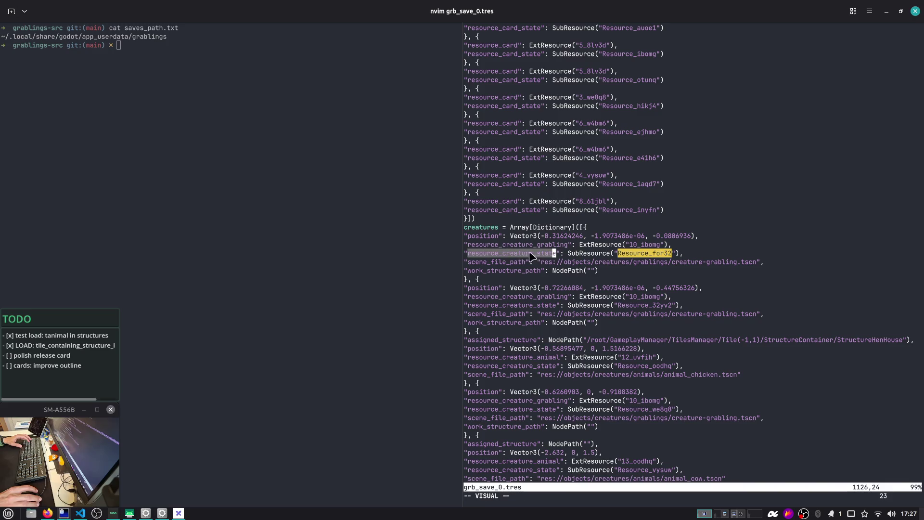
pyautogui.press('Escape')
pyautogui.press('k')
pyautogui.press('b')
pyautogui.press('v')
pyautogui.press('e')
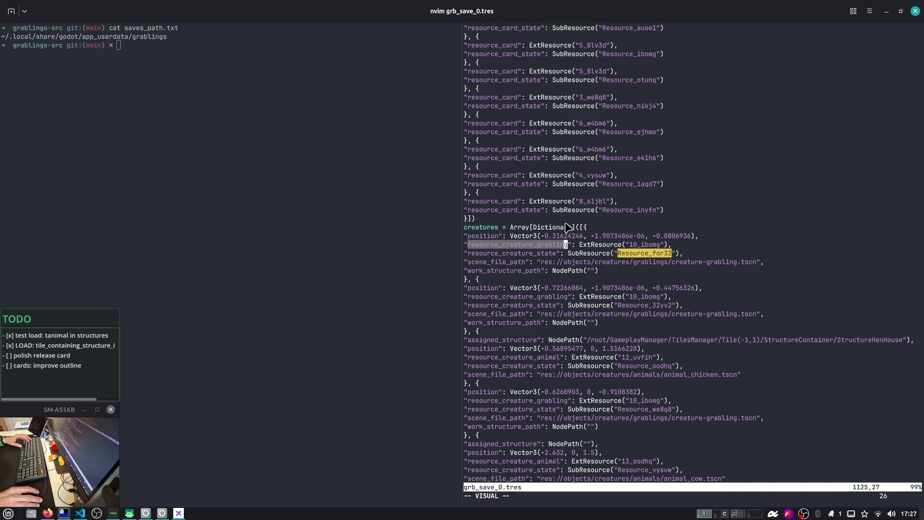
pyautogui.press('Escape')
# Trace the 10_ibomg id to its resource_creature_grabling definition
pyautogui.click(642, 245)
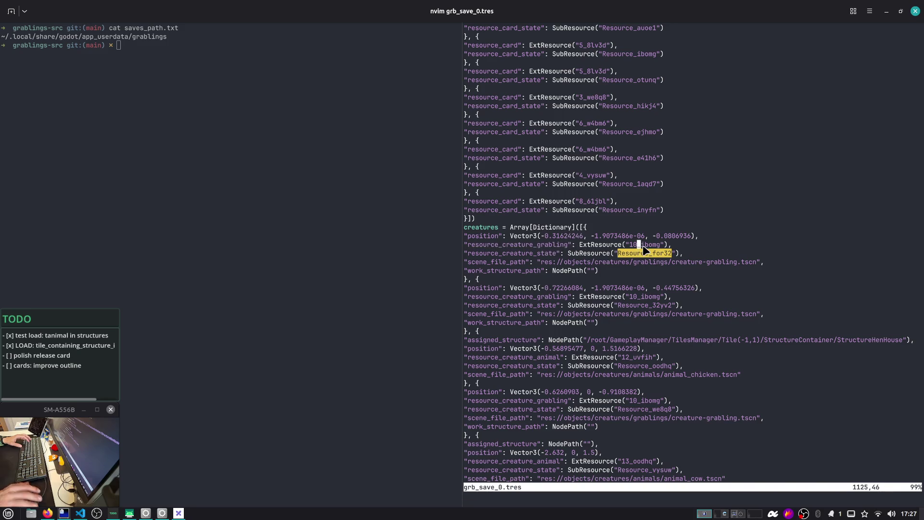
pyautogui.press('v')
pyautogui.press('i')
pyautogui.press('w')
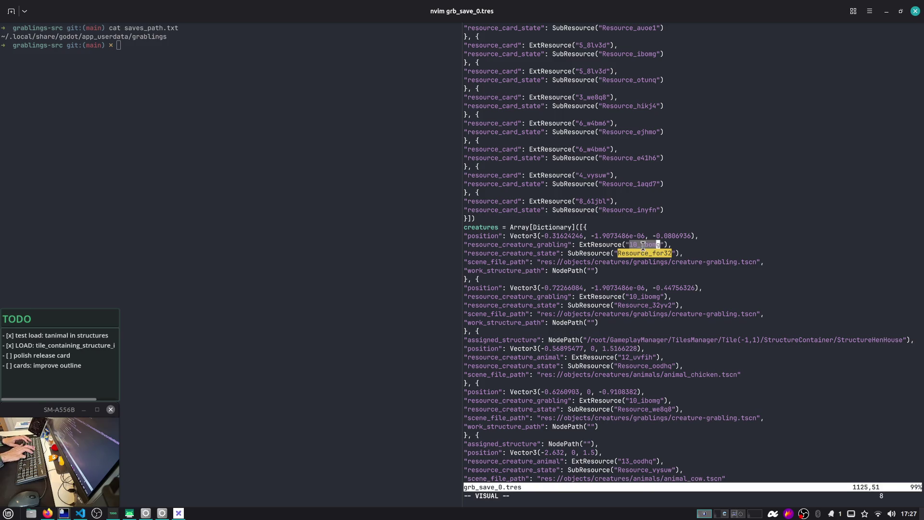
pyautogui.press('*')
pyautogui.press('*')
pyautogui.press('*')
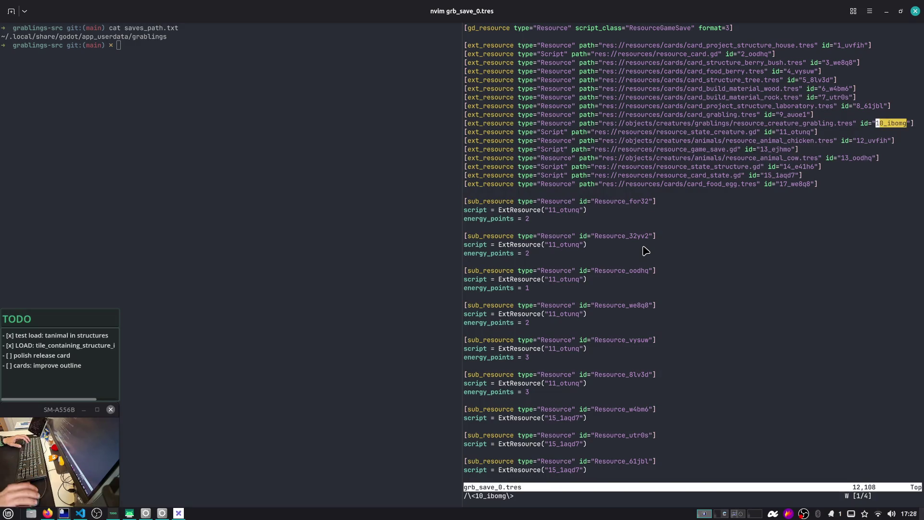
pyautogui.moveTo(781, 132); pyautogui.dragTo(805, 131)
pyautogui.doubleClick(806, 127)
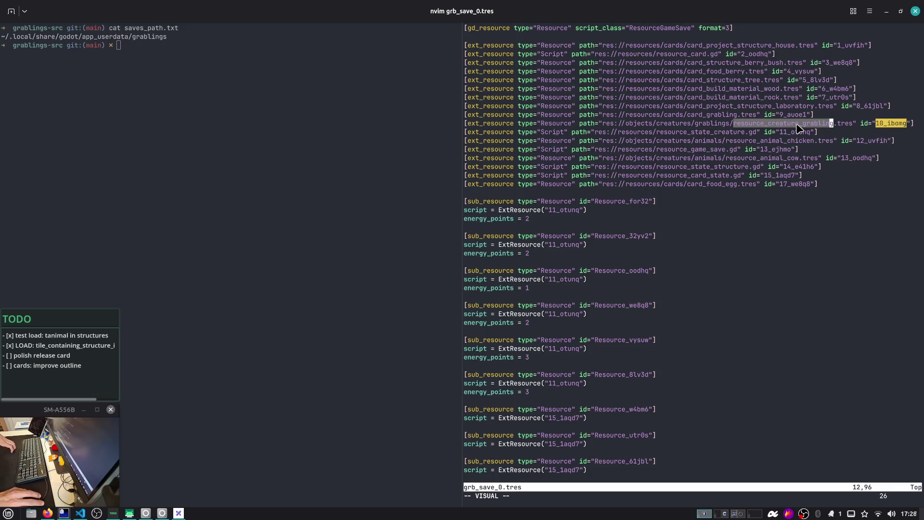
pyautogui.doubleClick(789, 126)
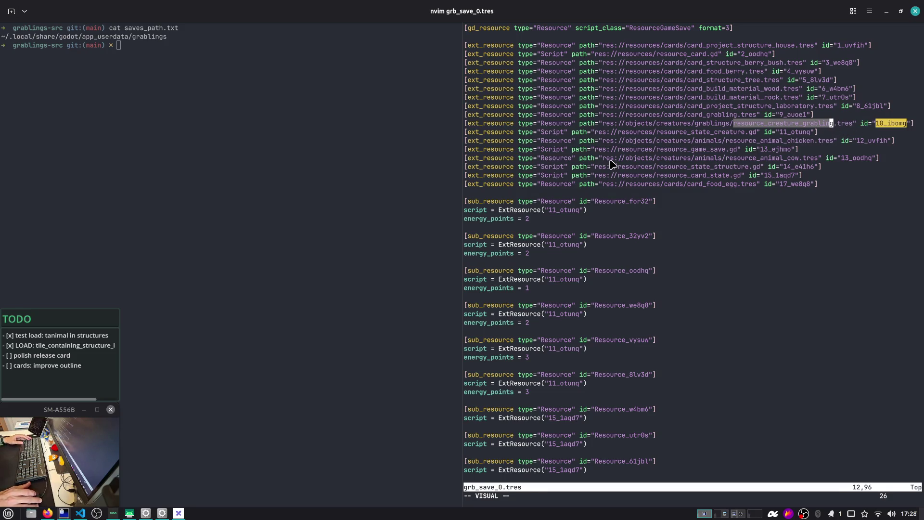
# Inspect the chicken's assigned_structure path to StructureHenHouse on Tile(-1,1), then return to Godot
pyautogui.scroll(-6, 612, 165)
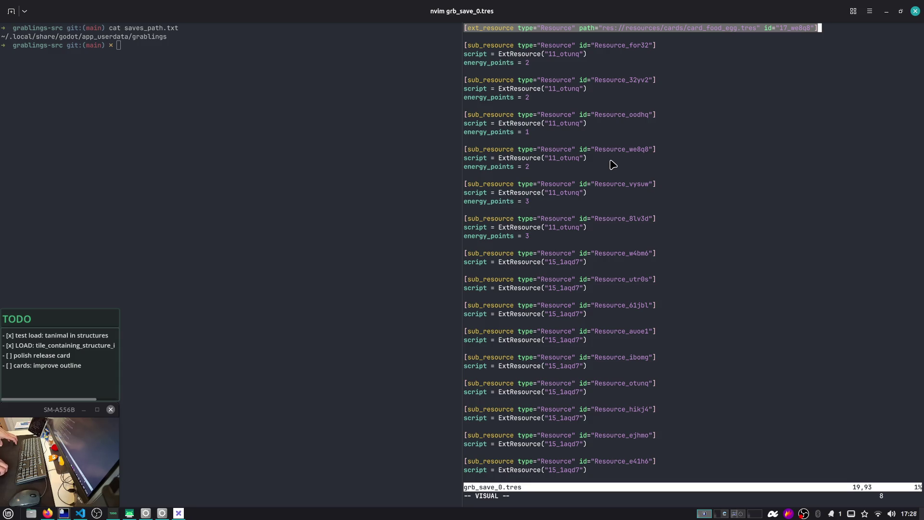
pyautogui.scroll(-20, 611, 164)
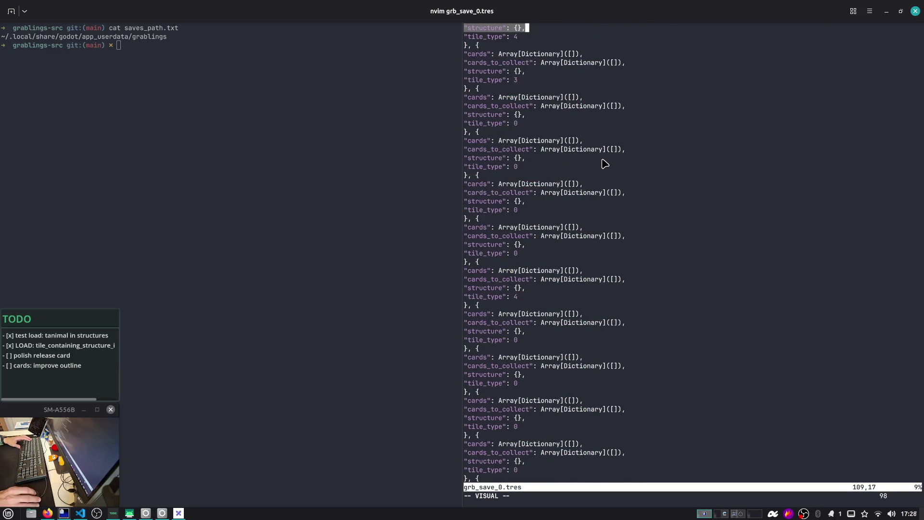
pyautogui.scroll(-20, 589, 167)
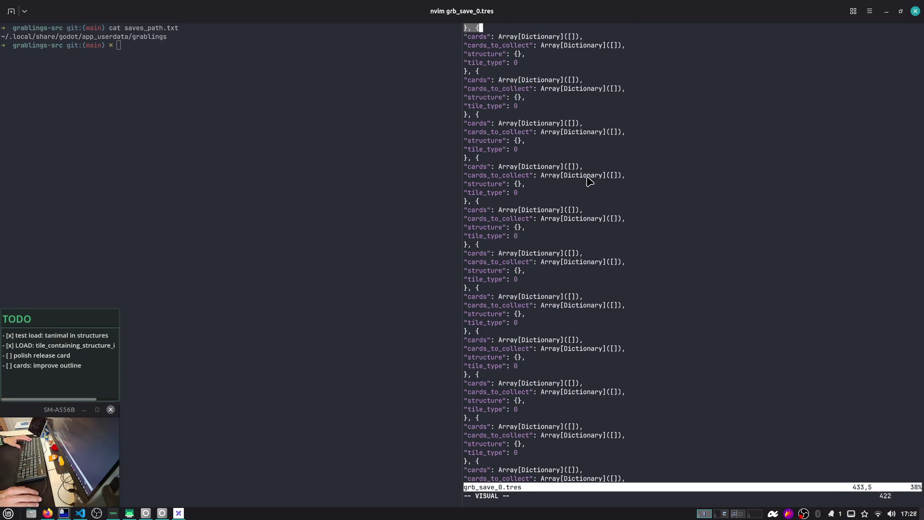
pyautogui.scroll(-20, 589, 182)
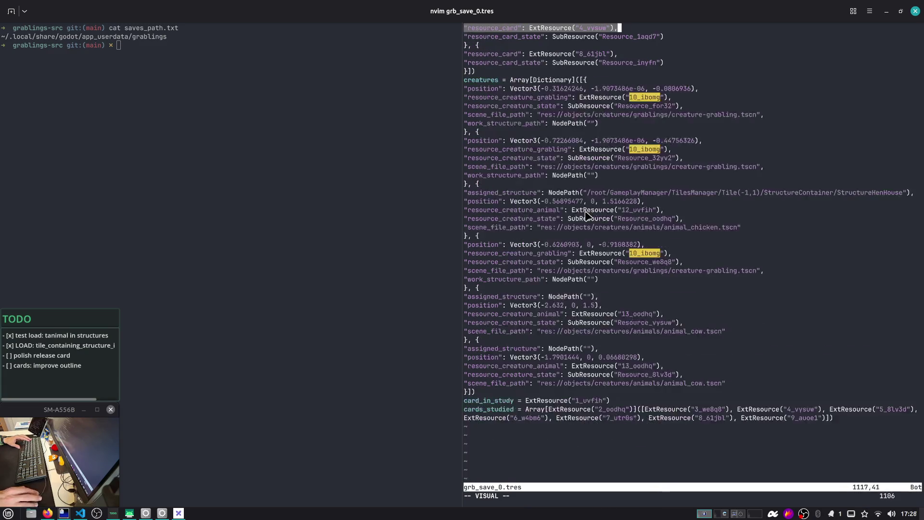
pyautogui.doubleClick(498, 193)
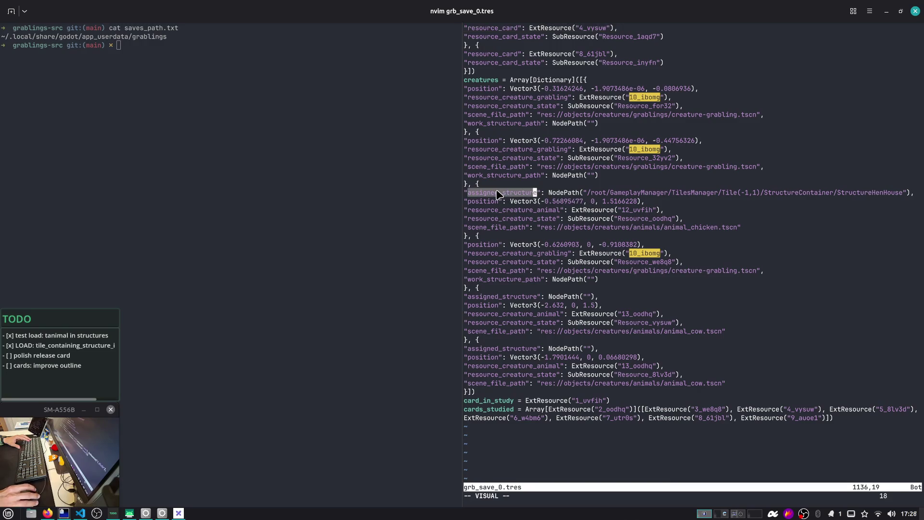
pyautogui.moveTo(592, 193); pyautogui.dragTo(903, 198)
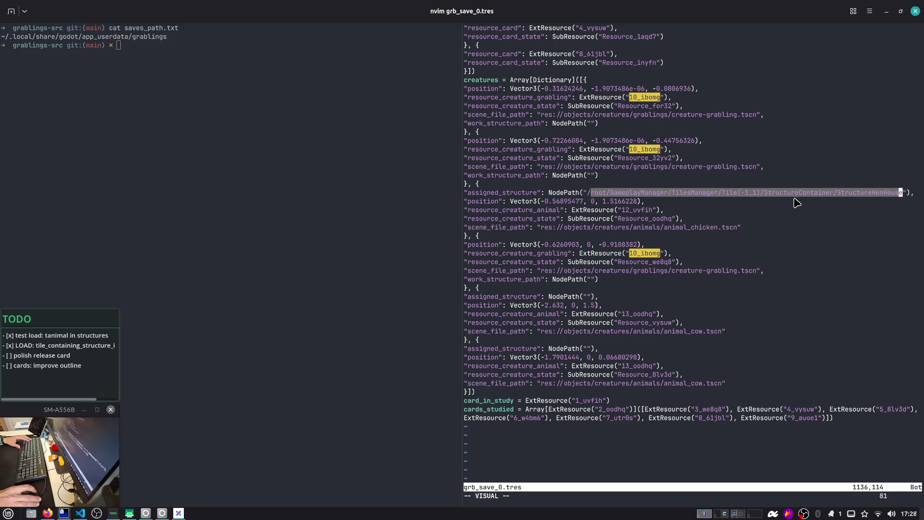
pyautogui.click(773, 200)
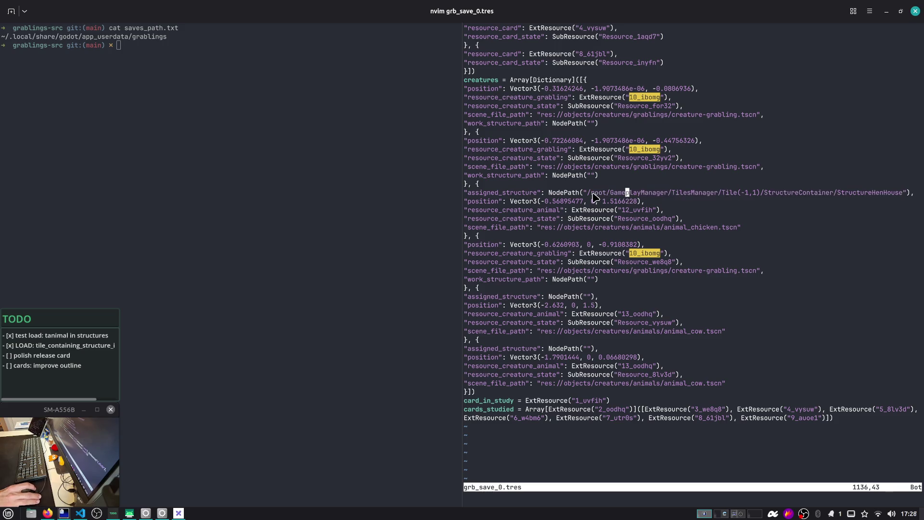
pyautogui.moveTo(584, 195); pyautogui.dragTo(905, 195)
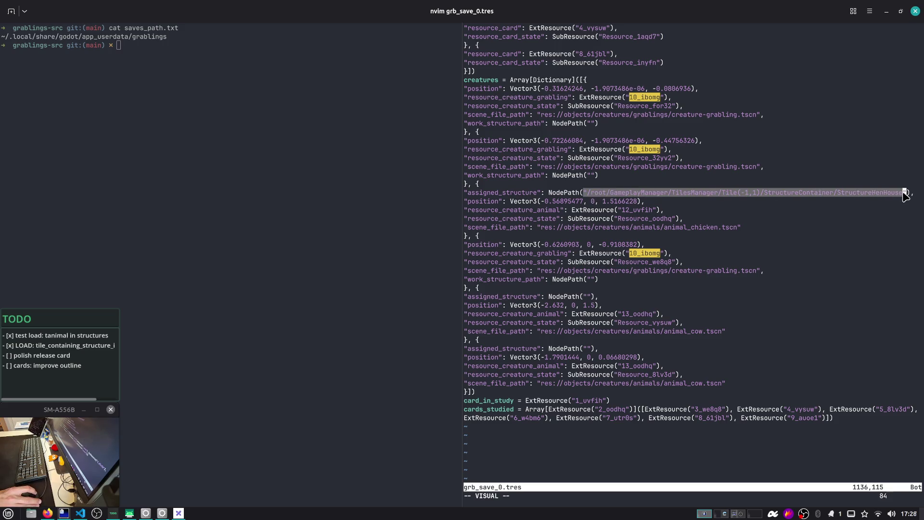
pyautogui.click(763, 214)
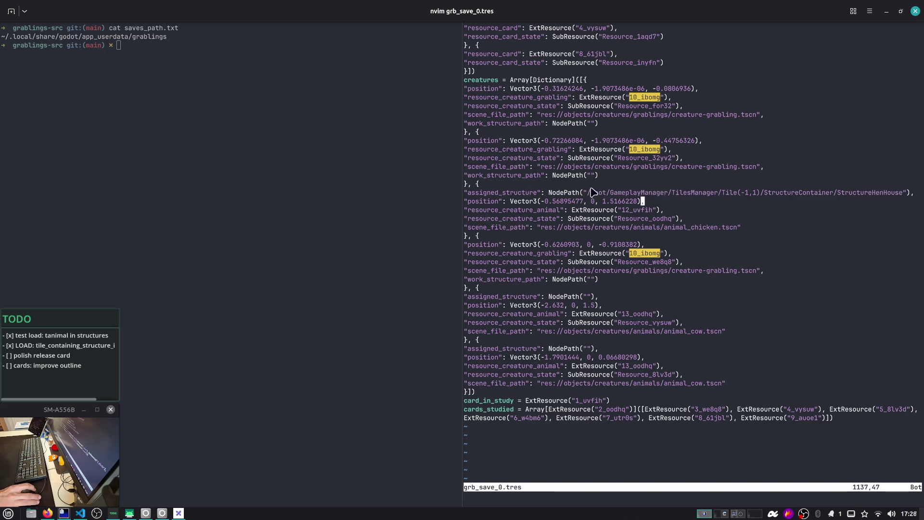
pyautogui.moveTo(592, 193); pyautogui.dragTo(904, 194)
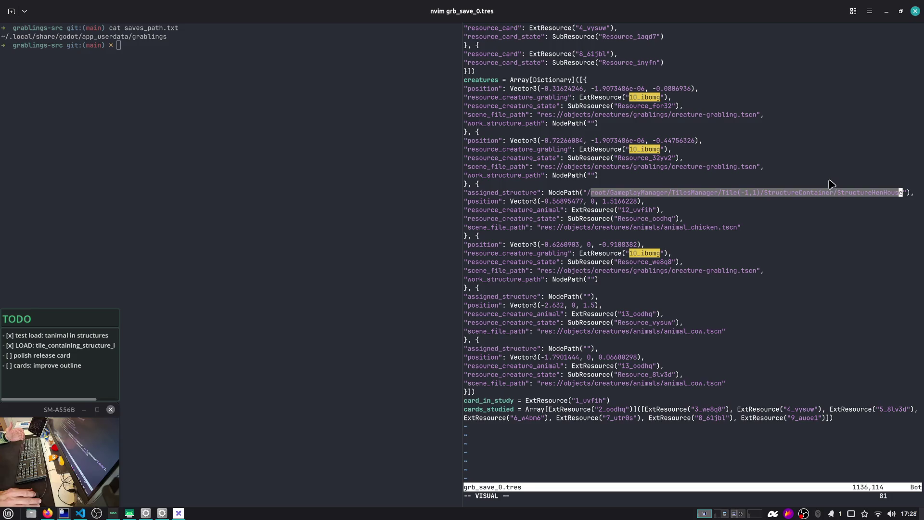
pyautogui.click(788, 213)
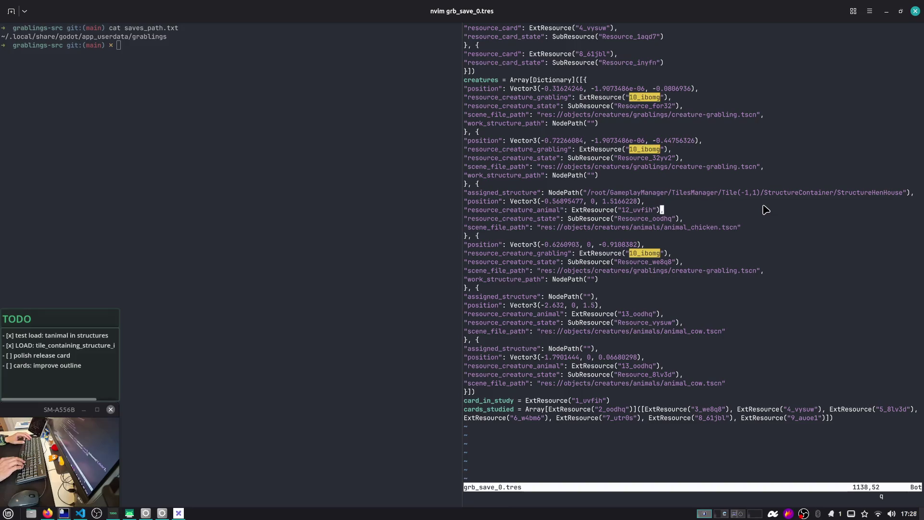
pyautogui.hotkey('alt', 'Tab')
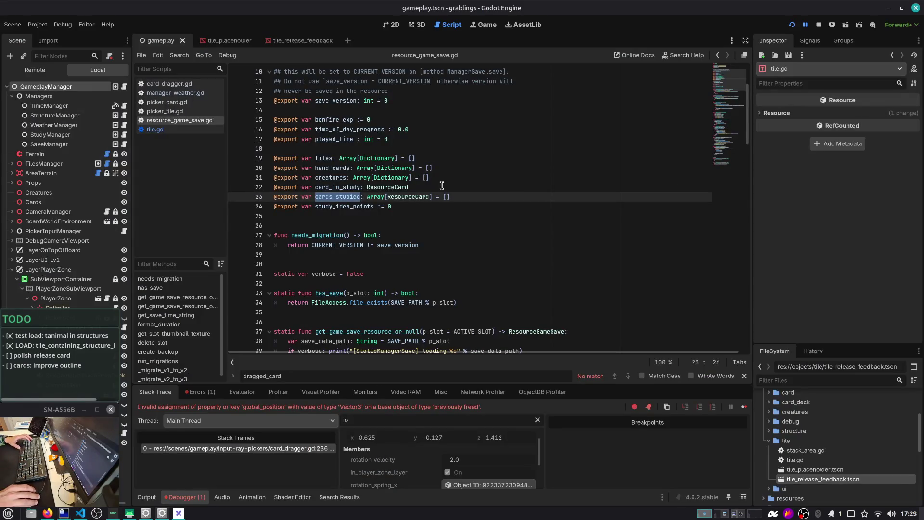
# Check the stream chat on workspace 2, then return to the Godot editor
pyautogui.hotkey('ctrl', 'alt', 'Right')
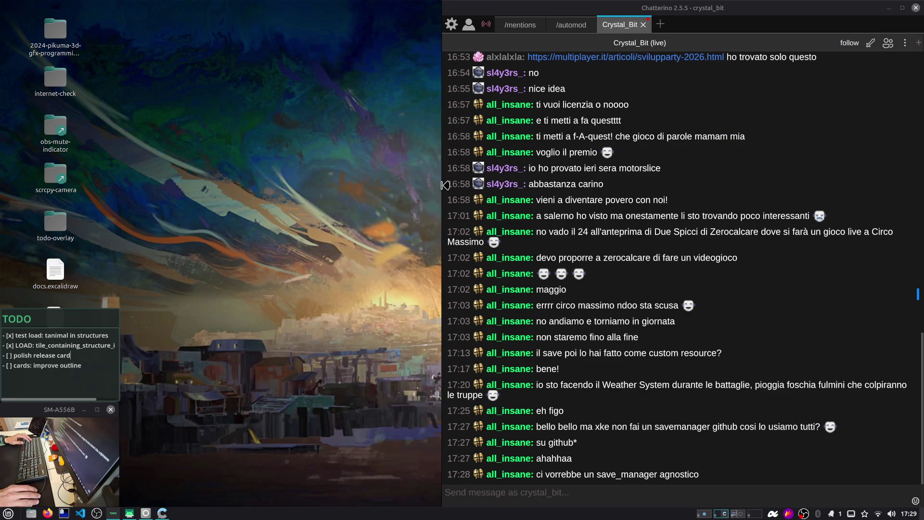
pyautogui.click(755, 271)
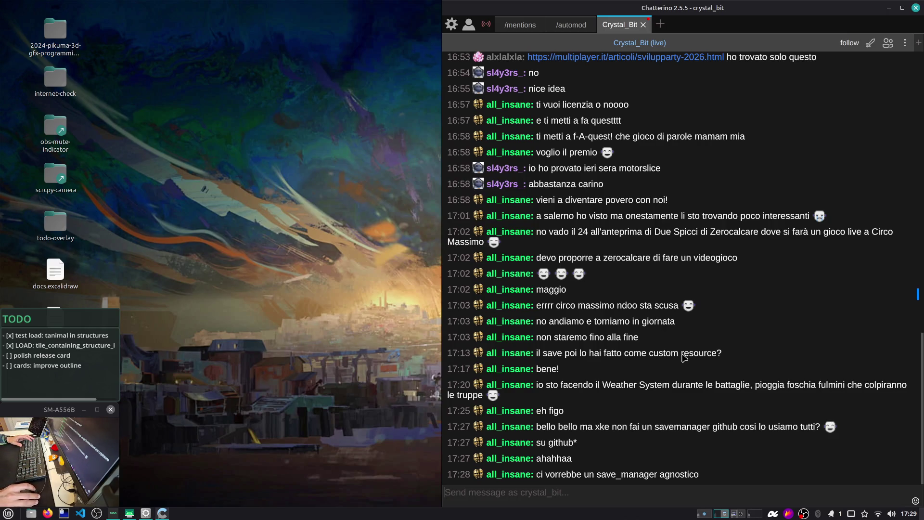
pyautogui.hotkey('alt', 'Tab')
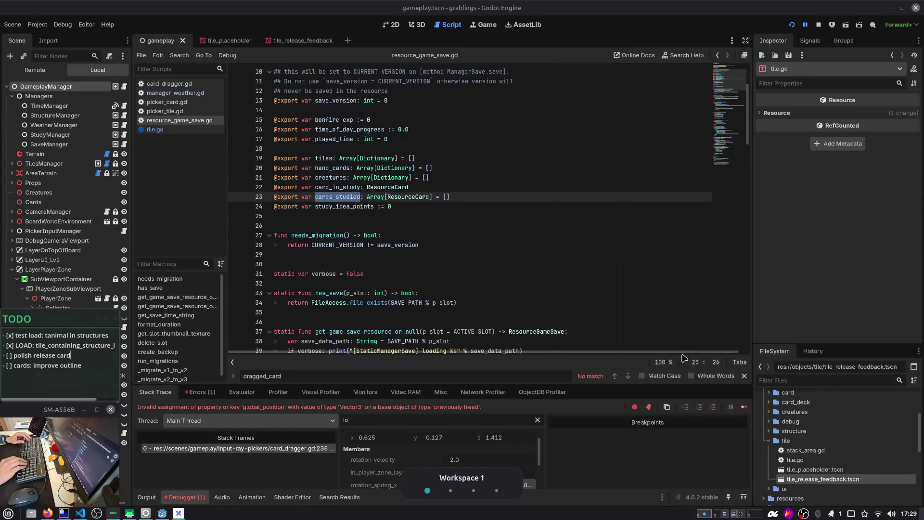
# Review save_version and the _migrate_v1_to_v2 function in resource_game_save.gd, then restart the game
pyautogui.click(591, 210)
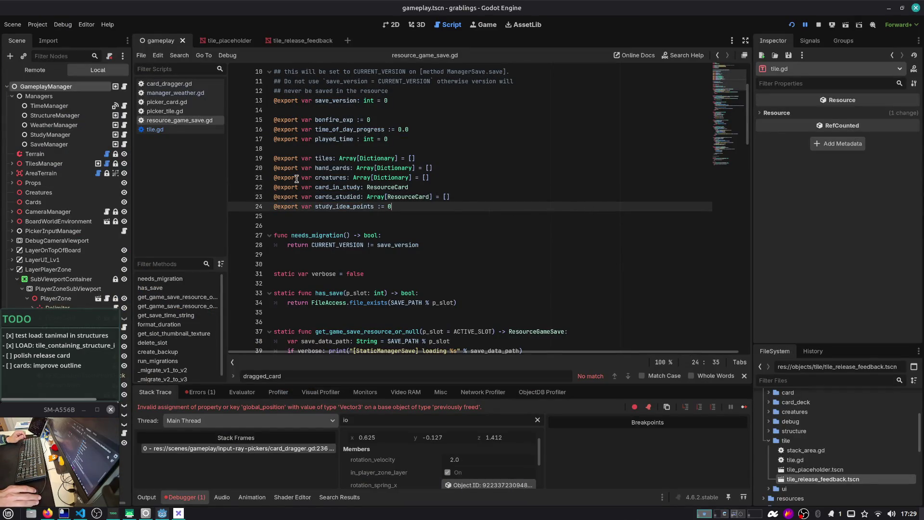
pyautogui.moveTo(297, 179)
pyautogui.click(368, 139)
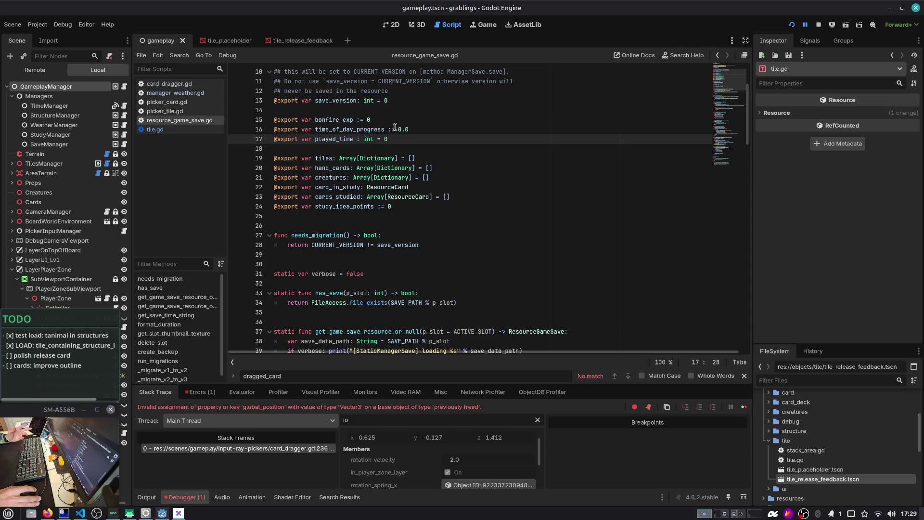
pyautogui.scroll(2, 395, 126)
pyautogui.doubleClick(332, 160)
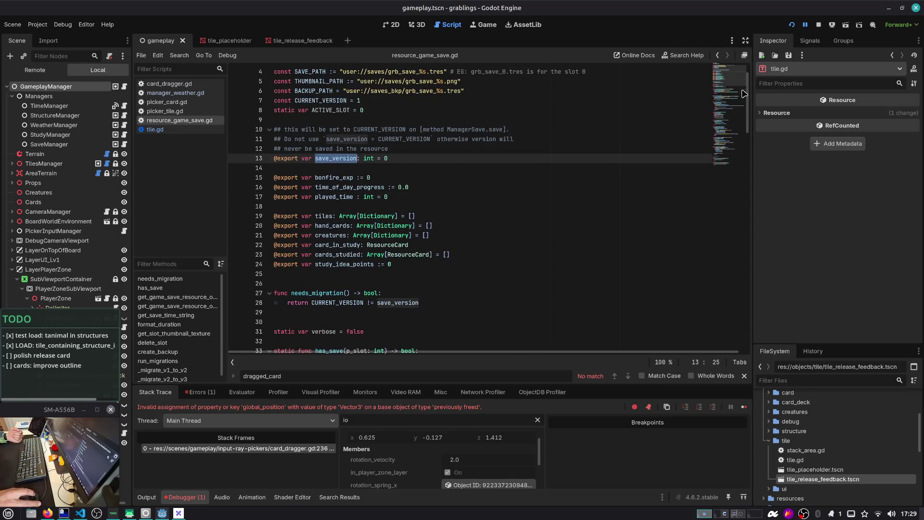
pyautogui.moveTo(744, 93); pyautogui.dragTo(721, 184)
pyautogui.doubleClick(332, 244)
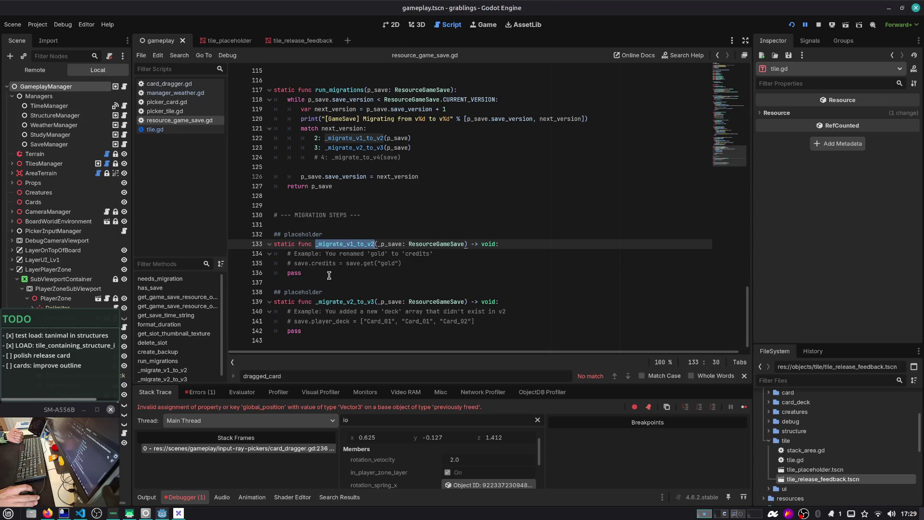
pyautogui.moveTo(329, 274); pyautogui.dragTo(252, 244)
pyautogui.click(790, 26)
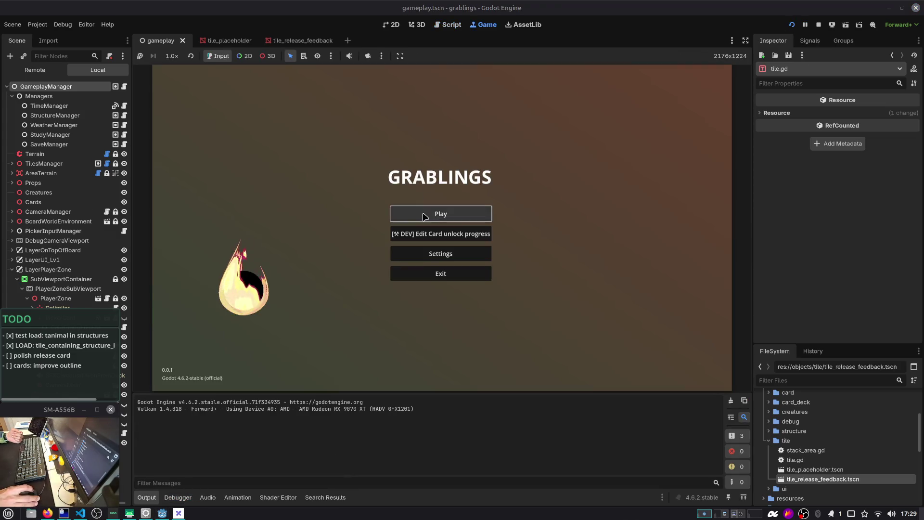
# Let the game reach its Slot 1 save menu, then enter :q in nvim on grb_save_0.tres
pyautogui.click(404, 213)
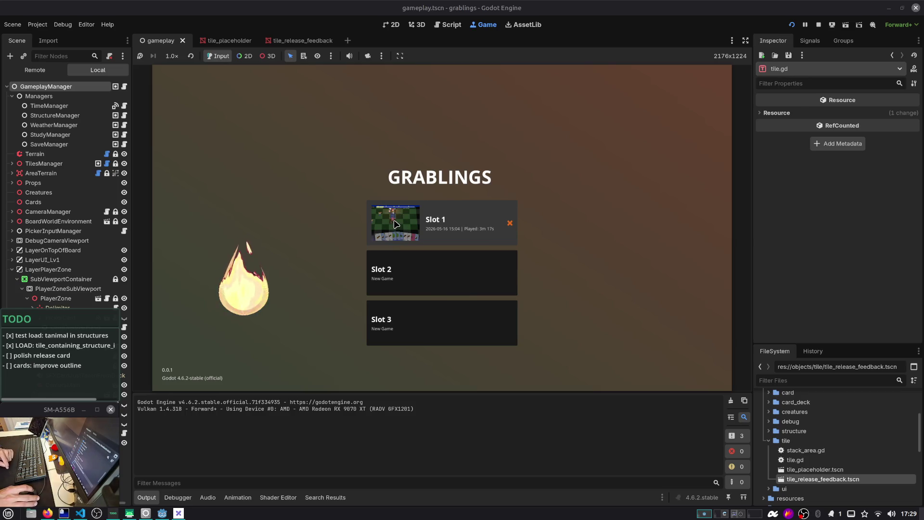
pyautogui.hotkey('alt', 'Tab')
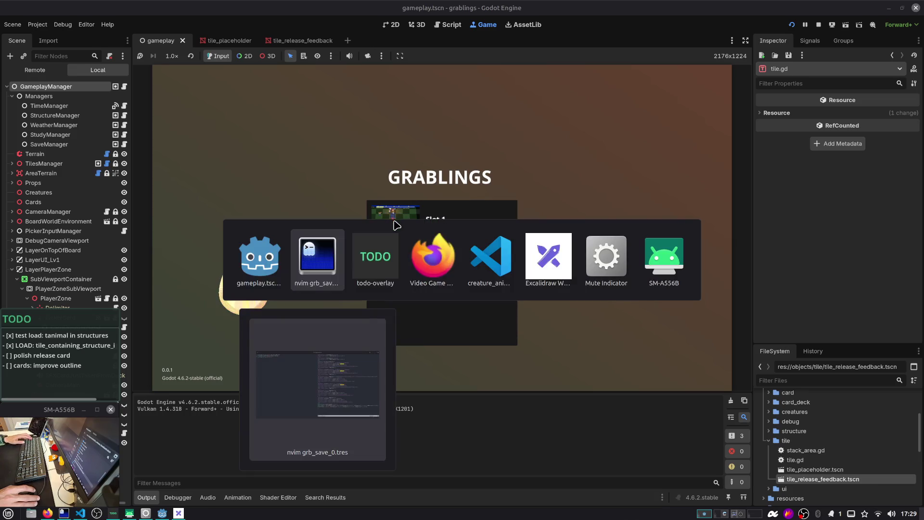
pyautogui.click(582, 279)
pyautogui.write(':q')
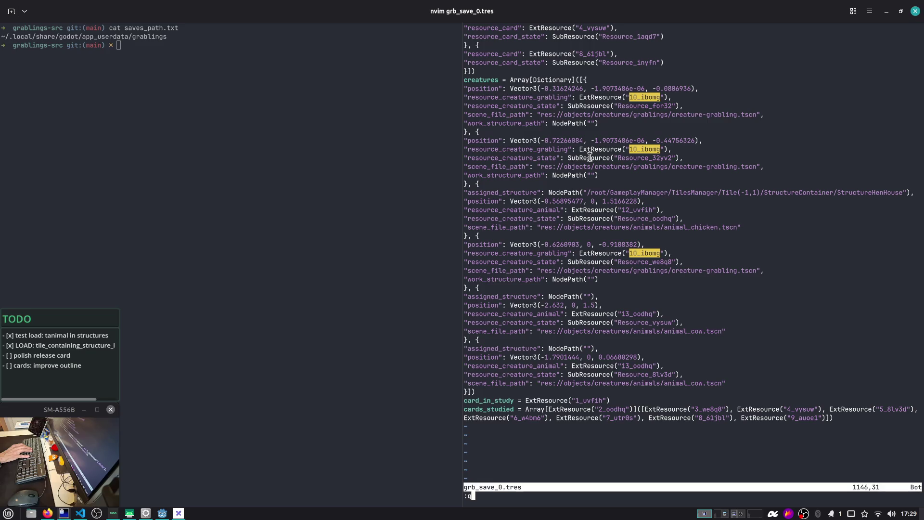
# Quit nvim and list the saves folder with ll
pyautogui.press('Return')
pyautogui.write('b')
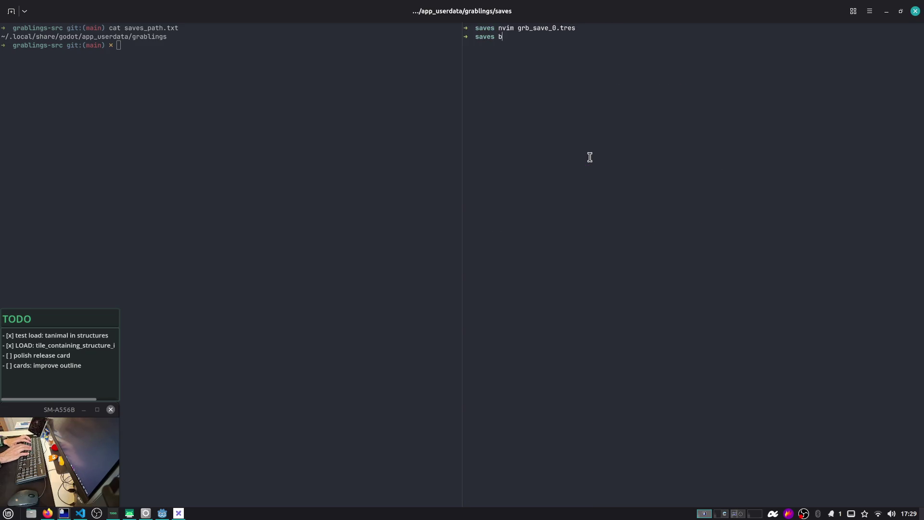
pyautogui.write('l')
pyautogui.press('Return')
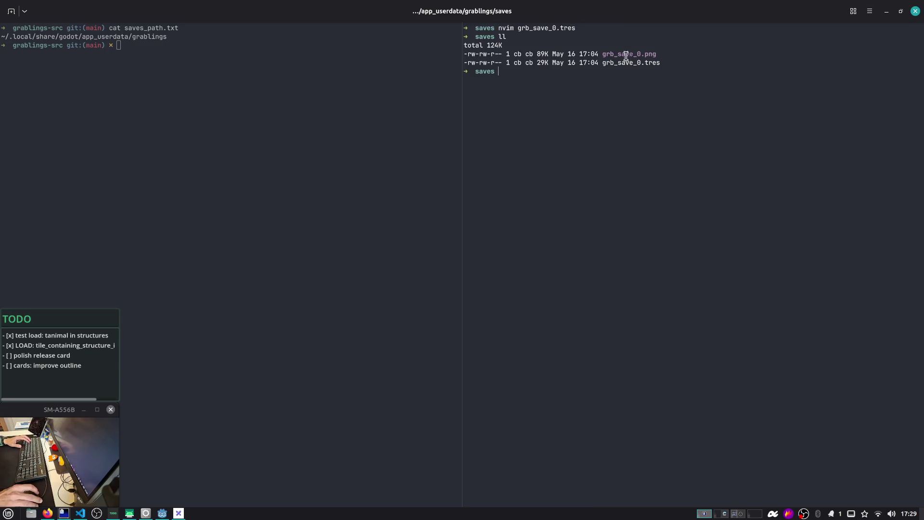
# Highlight grb_save_0.png, grb_save_0.tres and its file size, then return to the game
pyautogui.doubleClick(626, 54)
pyautogui.doubleClick(625, 63)
pyautogui.click(637, 54)
pyautogui.doubleClick(629, 54)
pyautogui.doubleClick(621, 62)
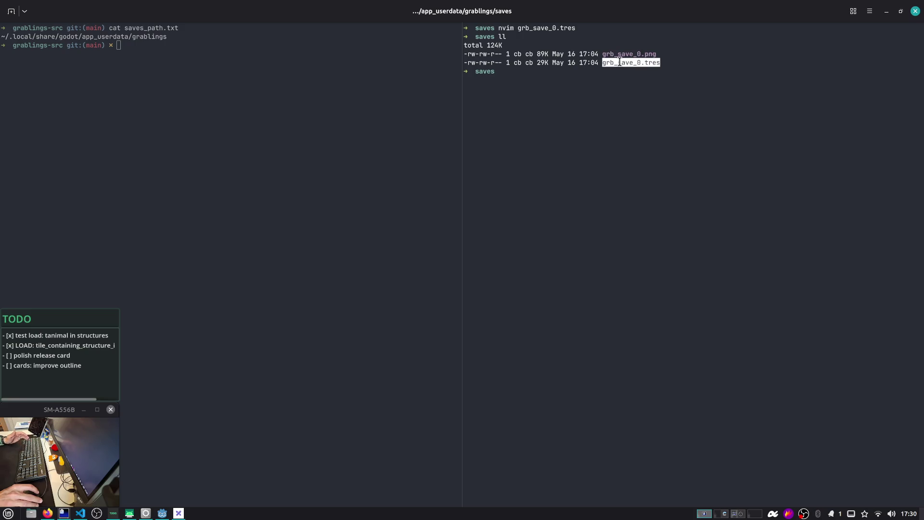
pyautogui.moveTo(664, 62); pyautogui.dragTo(605, 65)
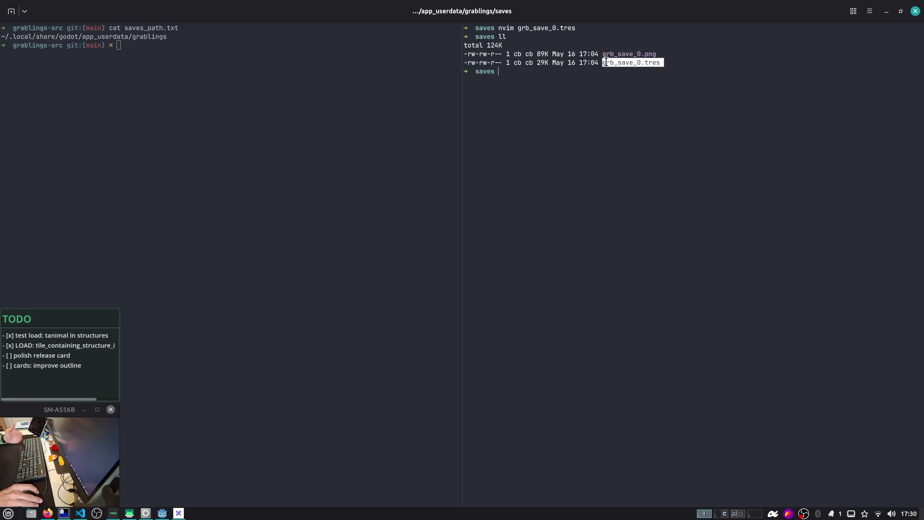
pyautogui.moveTo(541, 63); pyautogui.dragTo(549, 63)
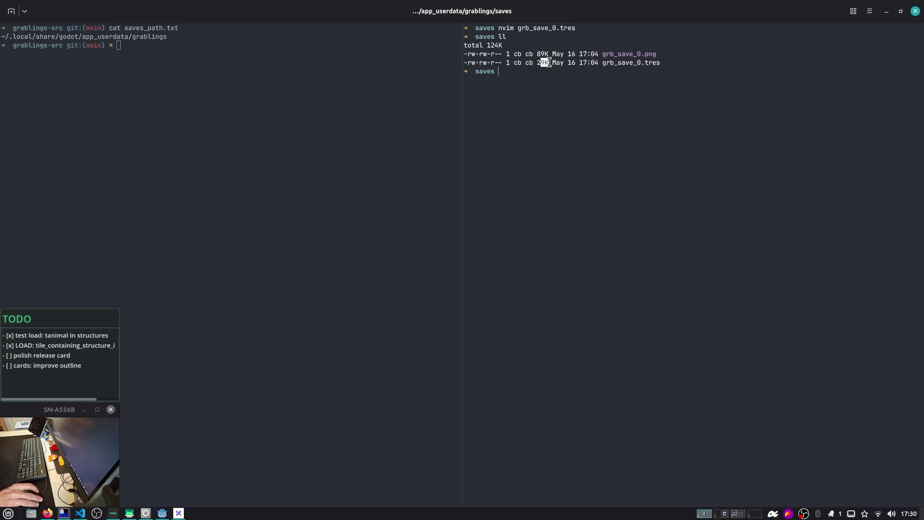
pyautogui.doubleClick(626, 64)
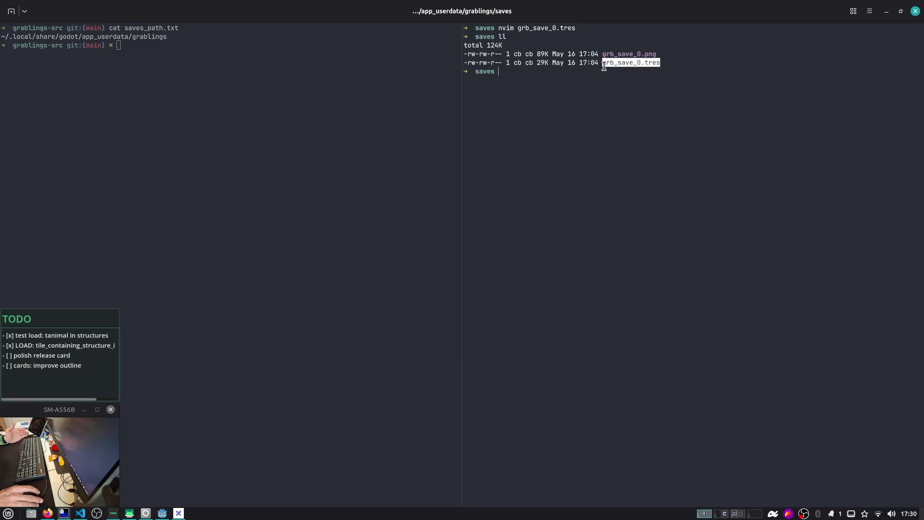
pyautogui.click(675, 63)
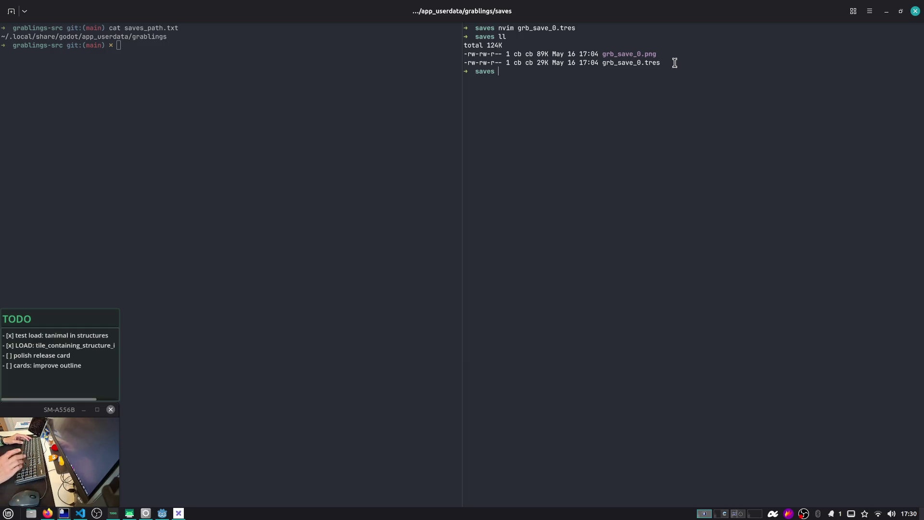
pyautogui.hotkey('alt', 'Tab')
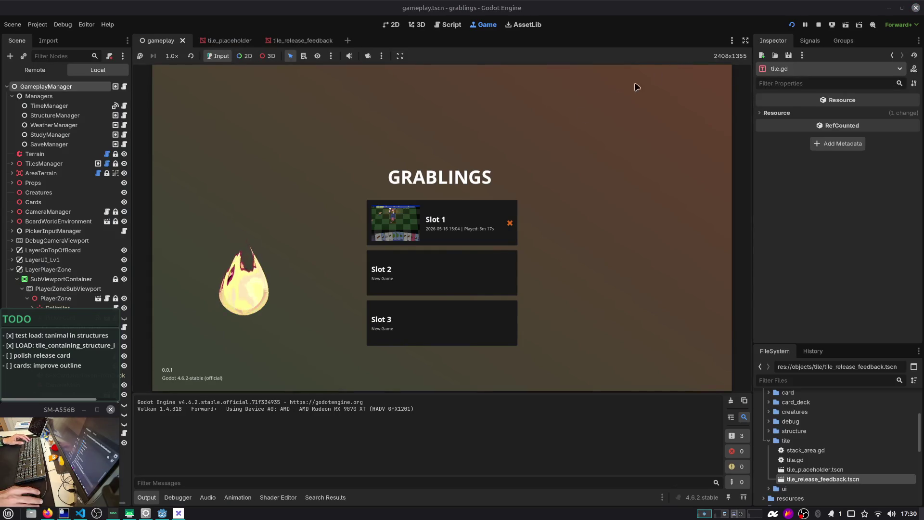
# Load Slot 1 in the running game, check the terminal, then stop the game
pyautogui.click(441, 228)
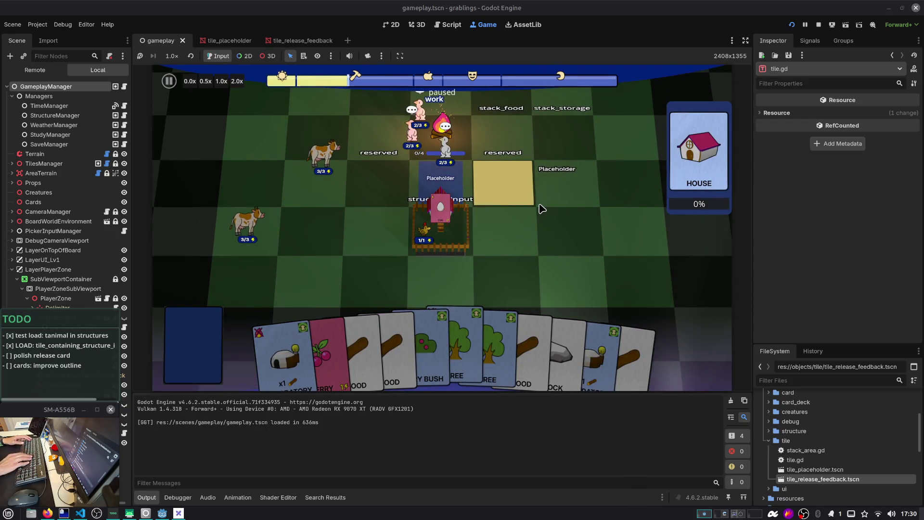
pyautogui.hotkey('alt', 'Tab')
pyautogui.hotkey('alt', 'Tab')
pyautogui.hotkey('alt', 'Tab')
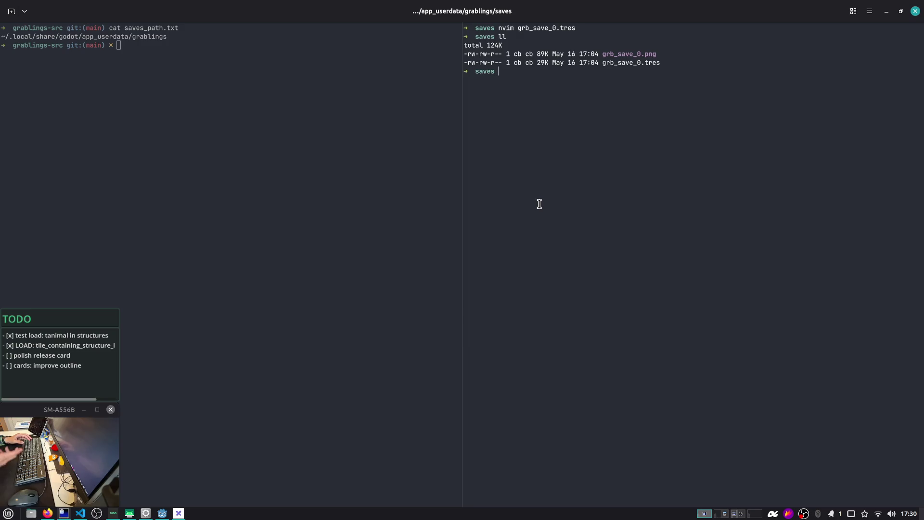
pyautogui.hotkey('alt', 'Tab')
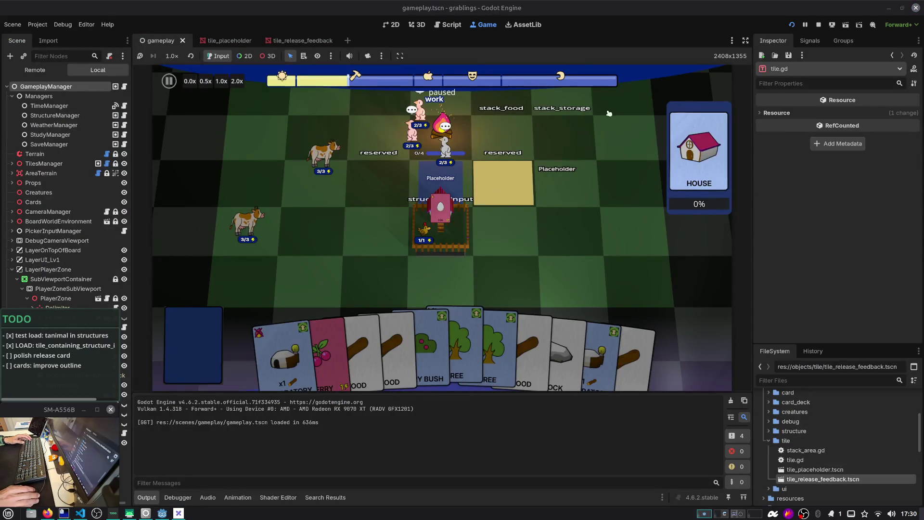
pyautogui.click(819, 24)
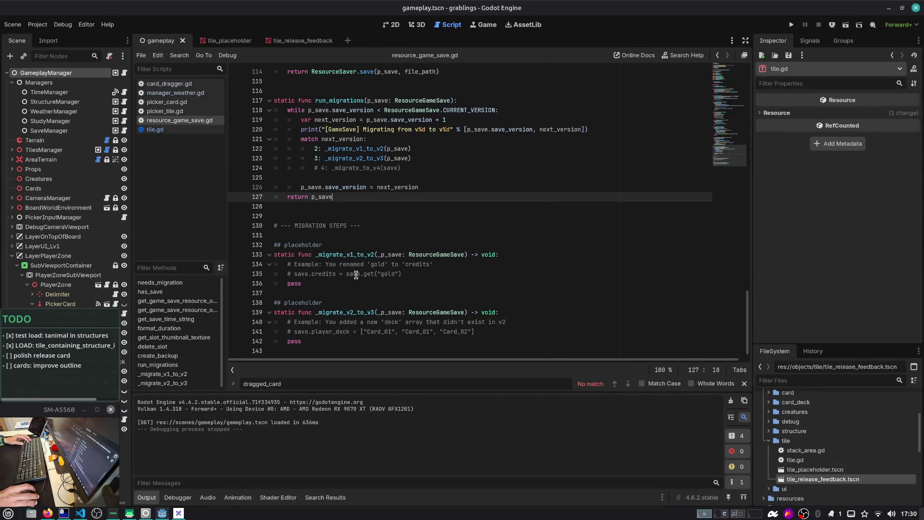
# Inspect the run_migrations placeholder steps, check the stream chat, and return to Godot
pyautogui.moveTo(356, 275); pyautogui.dragTo(313, 254)
pyautogui.click(361, 261)
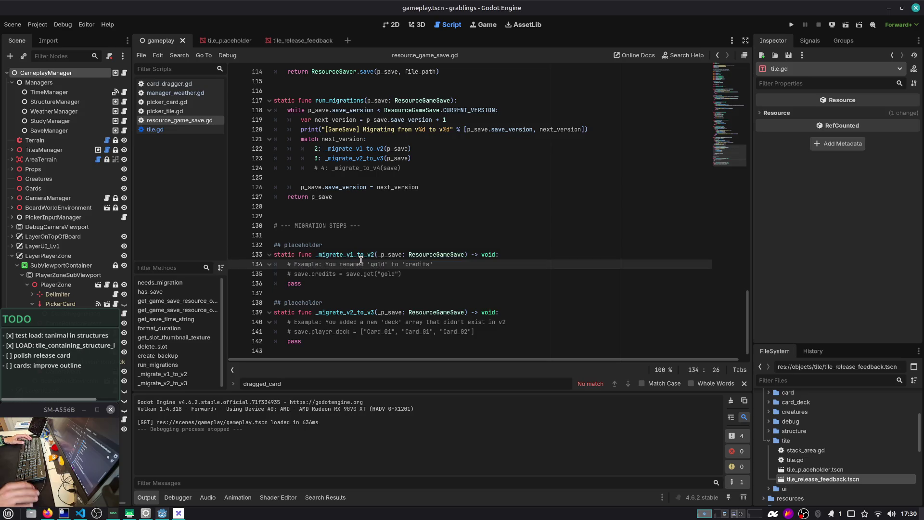
pyautogui.hotkey('ctrl', 'alt', 'Right')
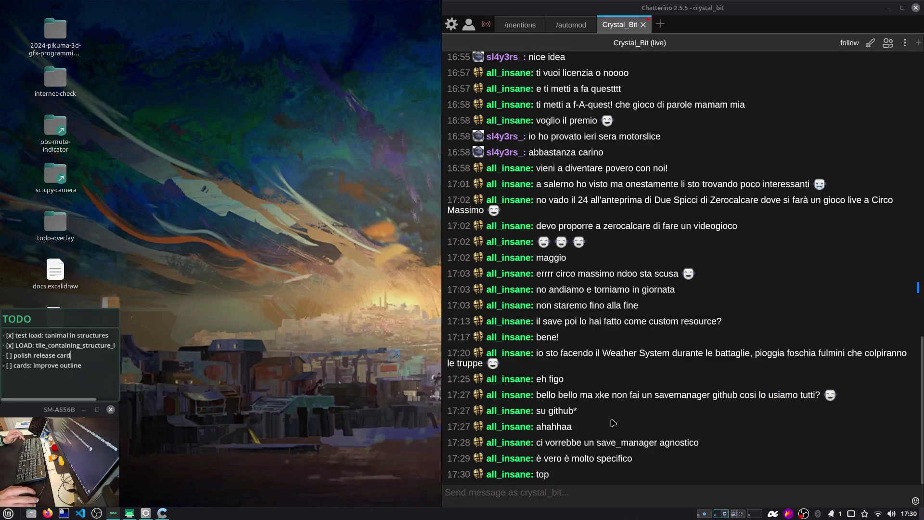
pyautogui.hotkey('ctrl', 'alt')
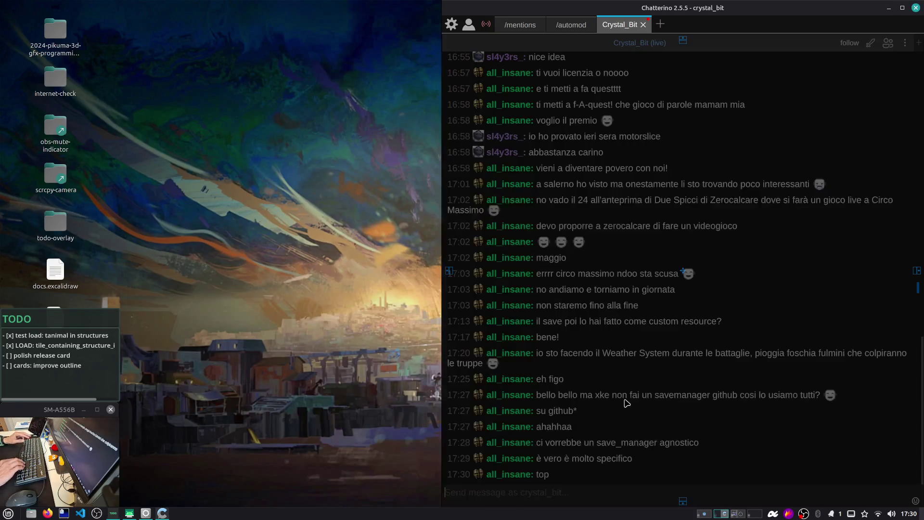
pyautogui.hotkey('ctrl', 'alt', 'Left')
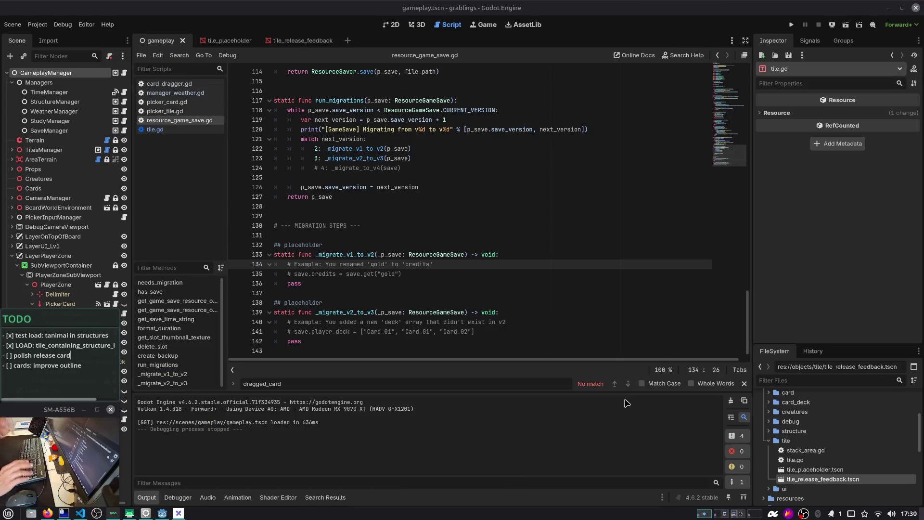
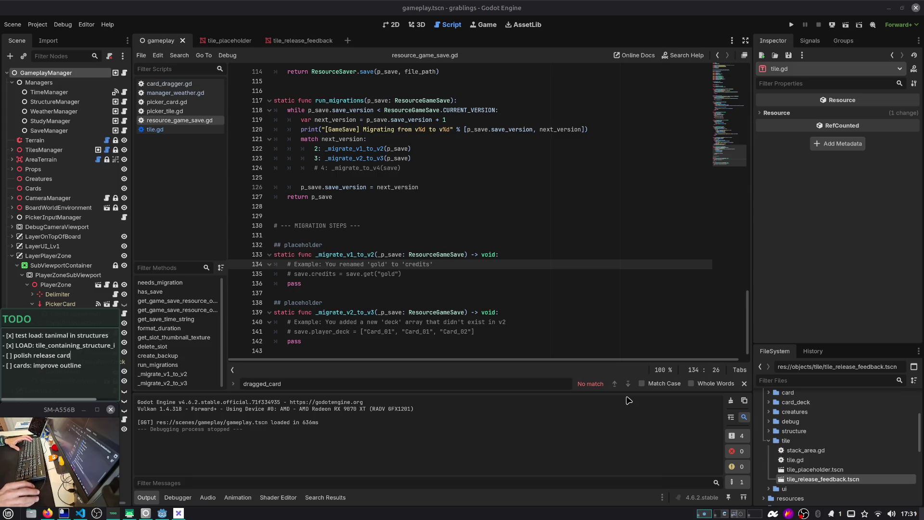
# Review the time-of-day and played_time lines and the export on line 17
pyautogui.scroll(1, 503, 215)
pyautogui.scroll(20, 674, 135)
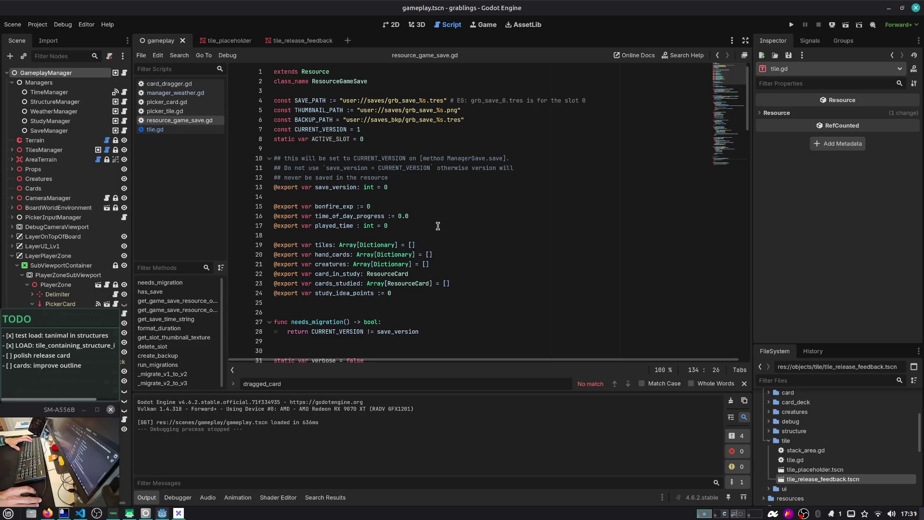
pyautogui.moveTo(439, 226); pyautogui.dragTo(209, 220)
pyautogui.doubleClick(286, 225)
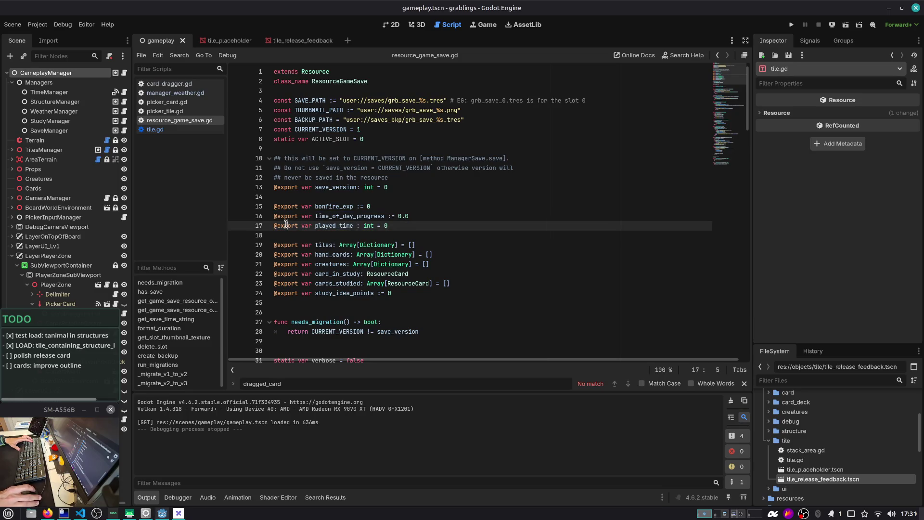
pyautogui.click(426, 221)
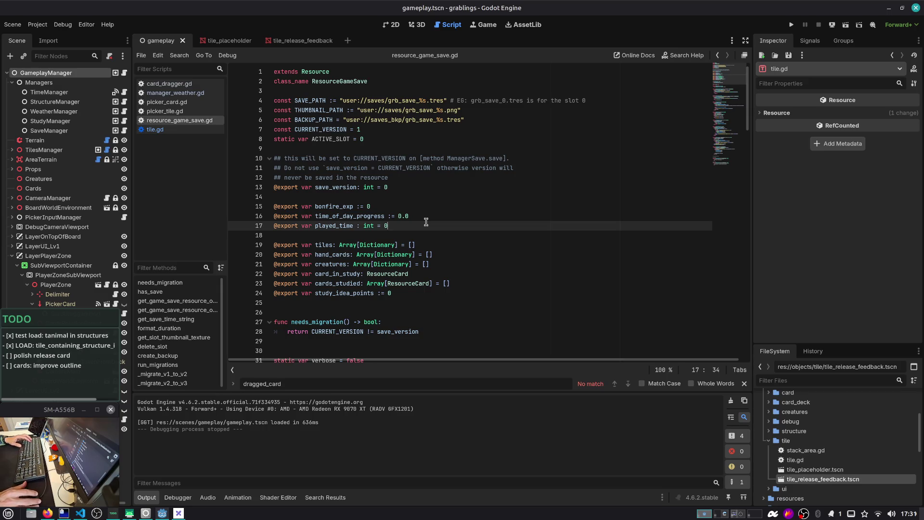
pyautogui.scroll(-1, 422, 216)
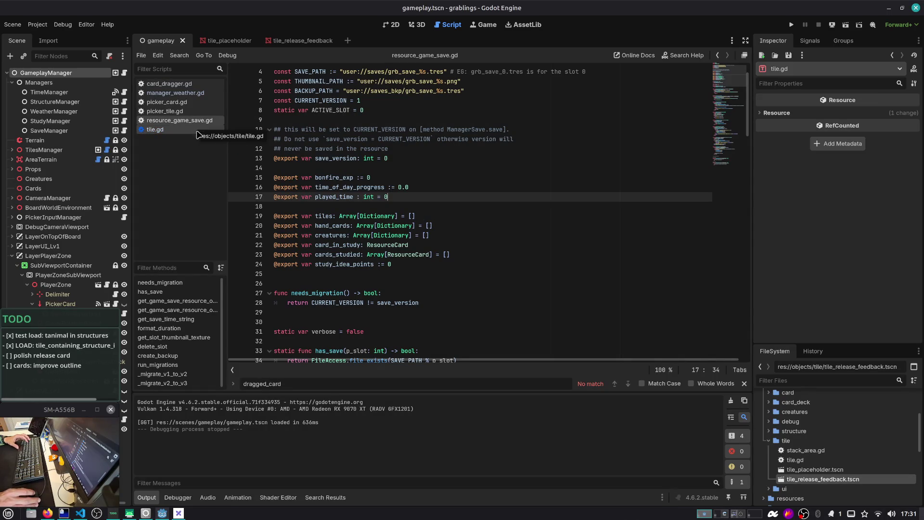
pyautogui.scroll(-1, 324, 168)
pyautogui.press('Up')
pyautogui.press('Up')
pyautogui.press('Up')
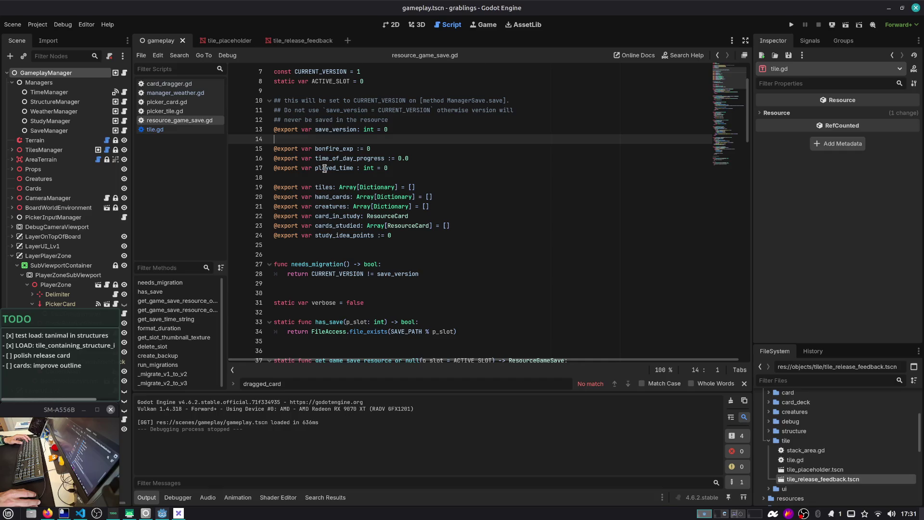
# Switch to the YouTube music stream, then return to the Godot editor
pyautogui.hotkey('alt', 'Tab')
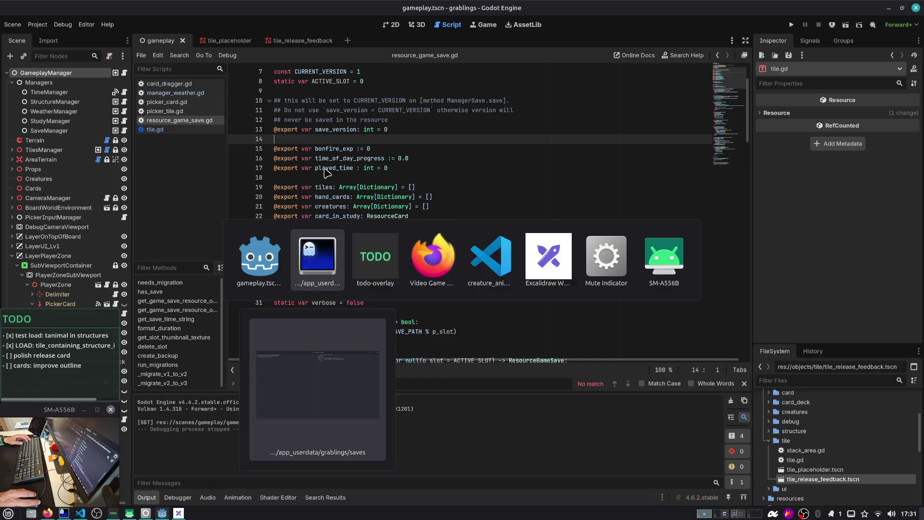
pyautogui.press('Tab')
pyautogui.hotkey('alt', 'Tab')
pyautogui.hotkey('alt', 'Tab')
pyautogui.hotkey('alt', 'Tab')
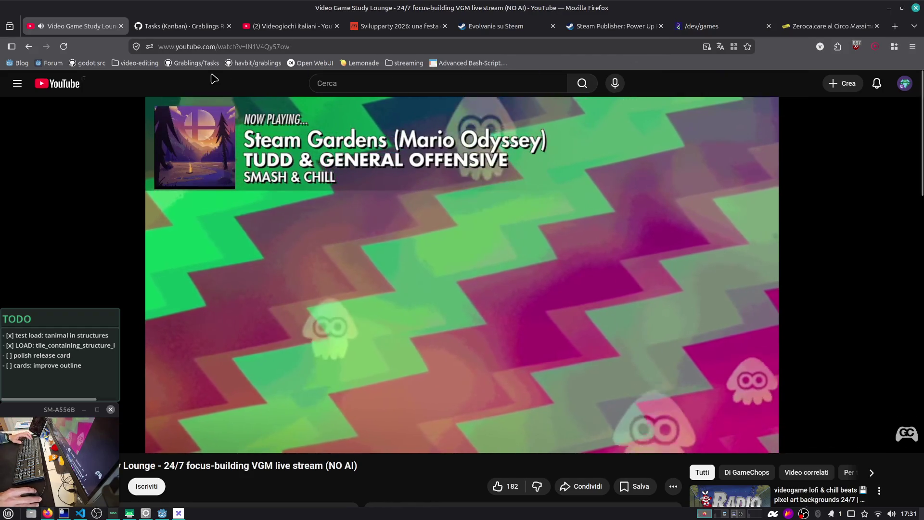
pyautogui.hotkey('alt', 'Tab')
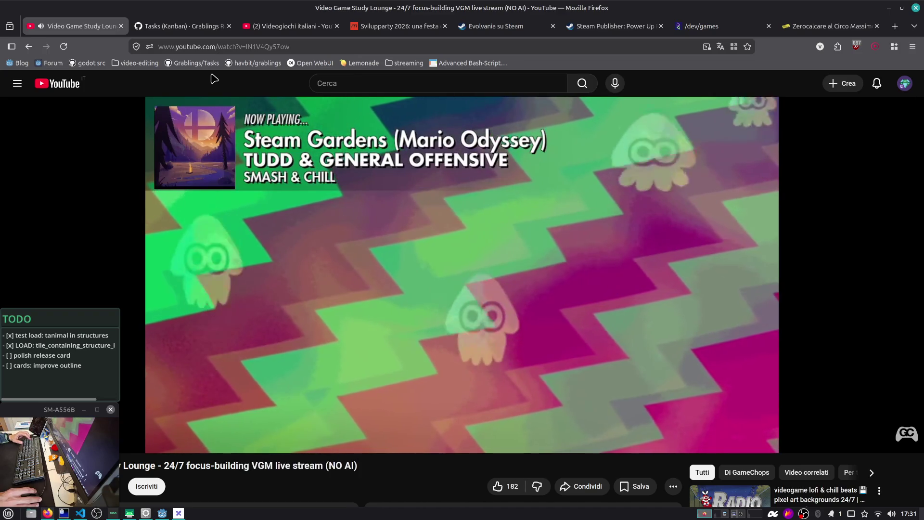
pyautogui.hotkey('alt', 'Tab')
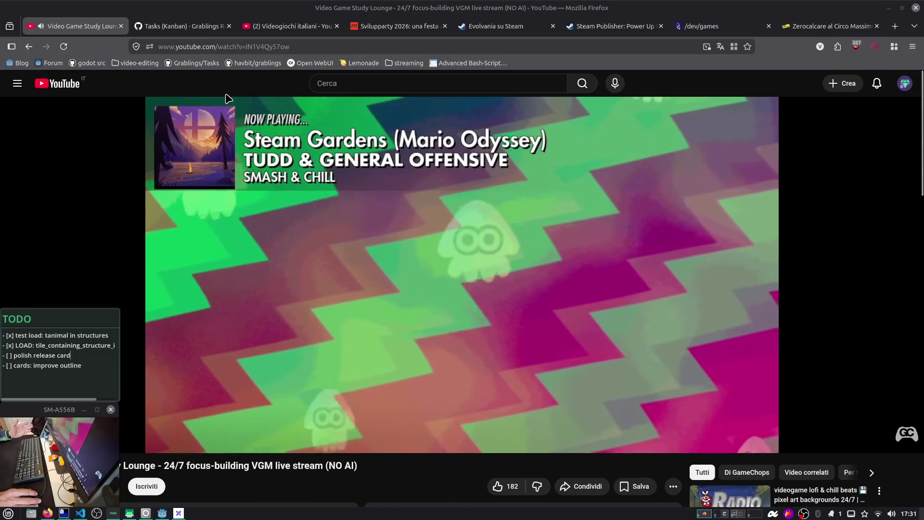
pyautogui.hotkey('alt', 'Tab')
pyautogui.press('Tab')
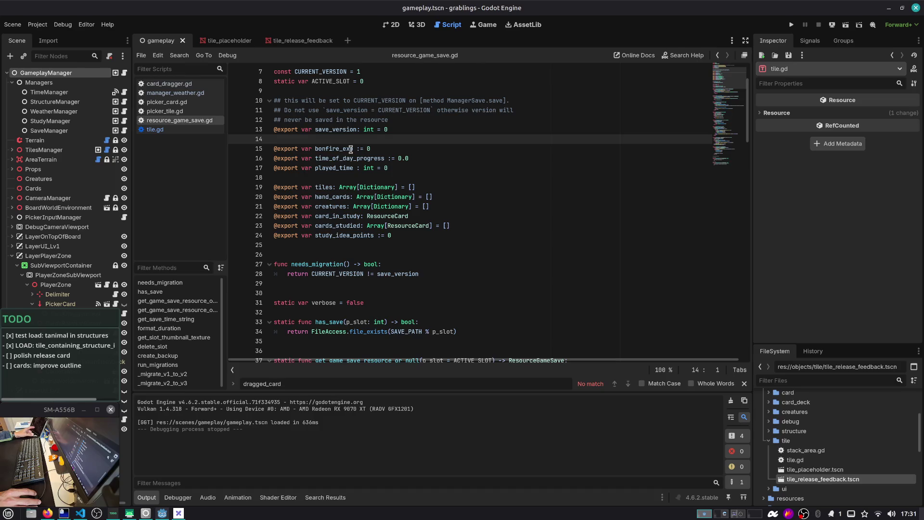
# Run the game, load Slot 1 and drop a hand card to reproduce the error
pyautogui.click(371, 158)
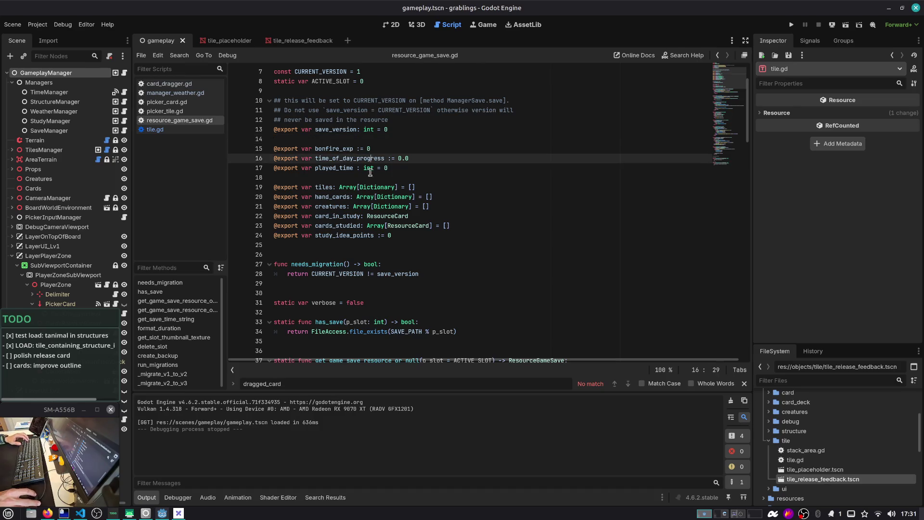
pyautogui.click(794, 25)
pyautogui.click(441, 212)
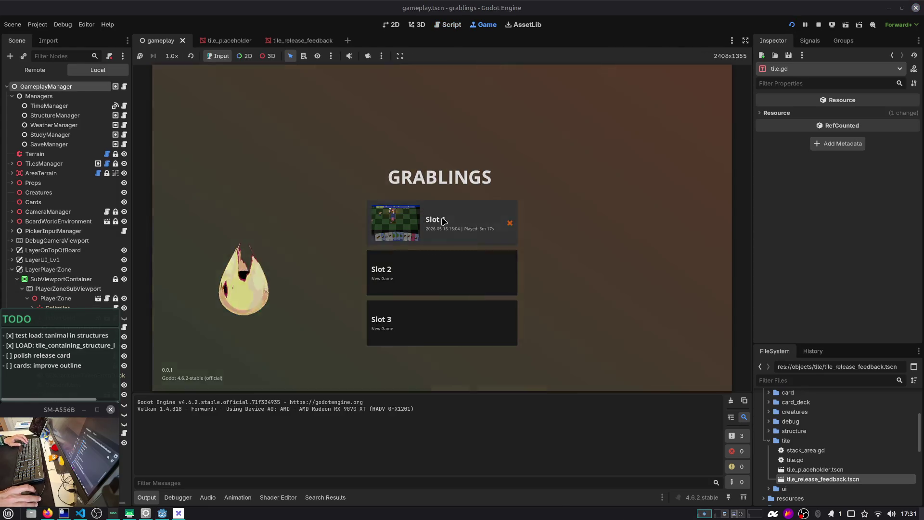
pyautogui.click(444, 222)
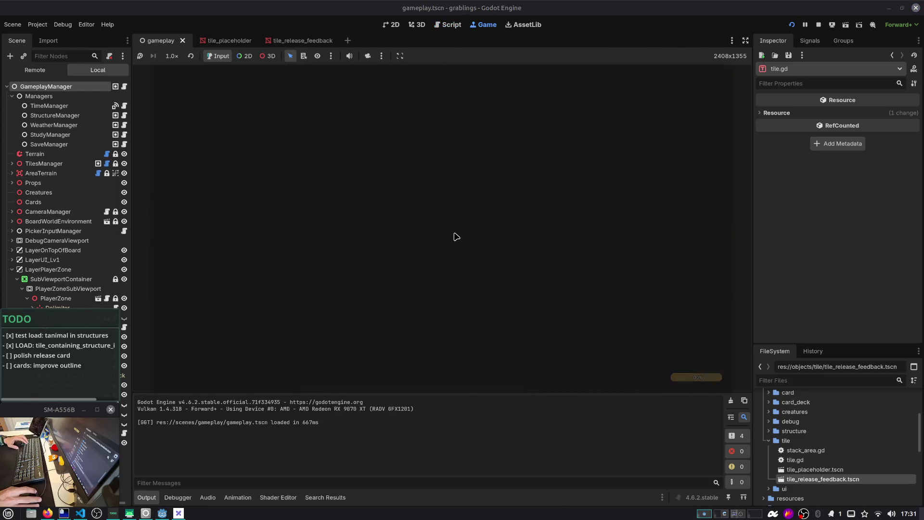
pyautogui.moveTo(494, 326)
pyautogui.mouseDown()
pyautogui.moveTo(441, 226)
pyautogui.moveTo(534, 247)
pyautogui.mouseUp()
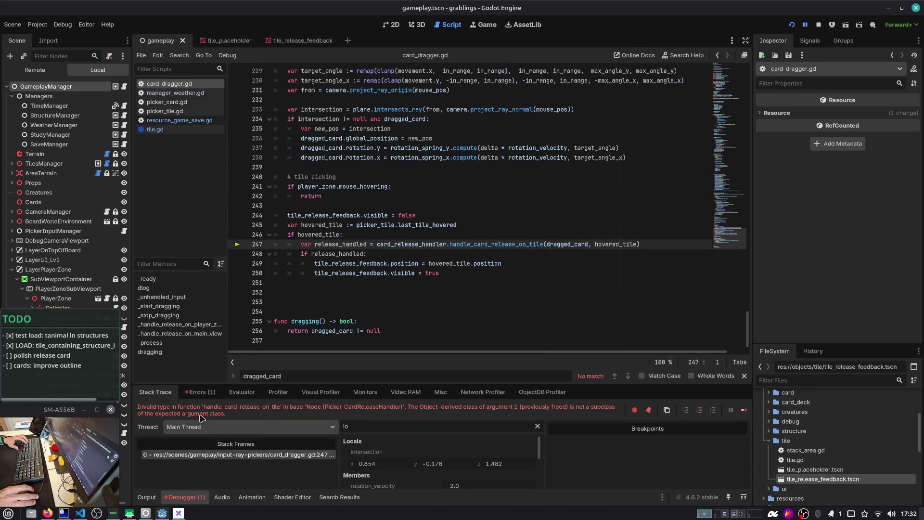
pyautogui.moveTo(372, 385); pyautogui.dragTo(207, 335)
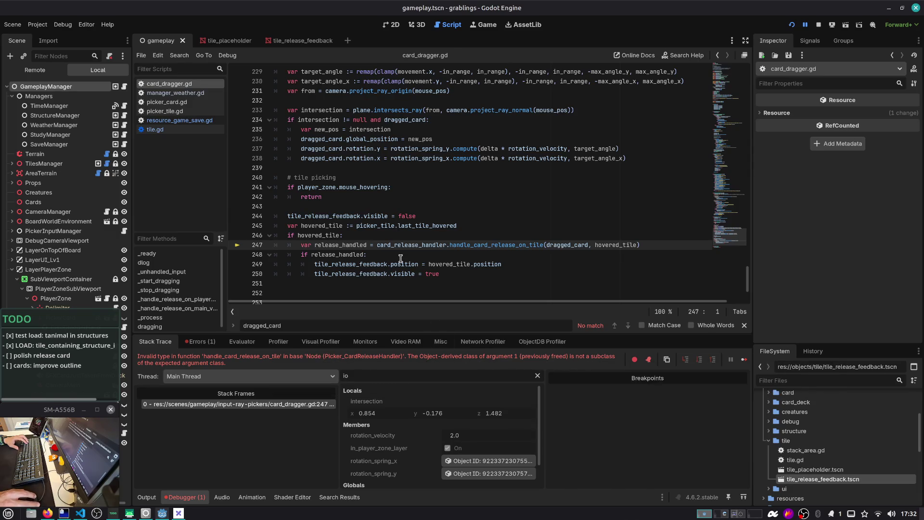
# Search card_dragger.gd and step through every use of last_tile_hovered
pyautogui.click(341, 234)
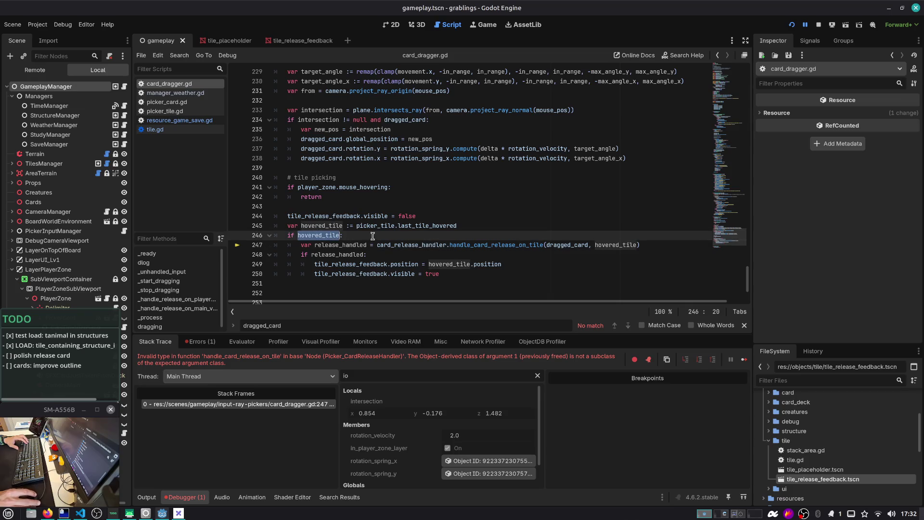
pyautogui.keyDown('ctrl'); pyautogui.click(432, 226); pyautogui.keyUp('ctrl')
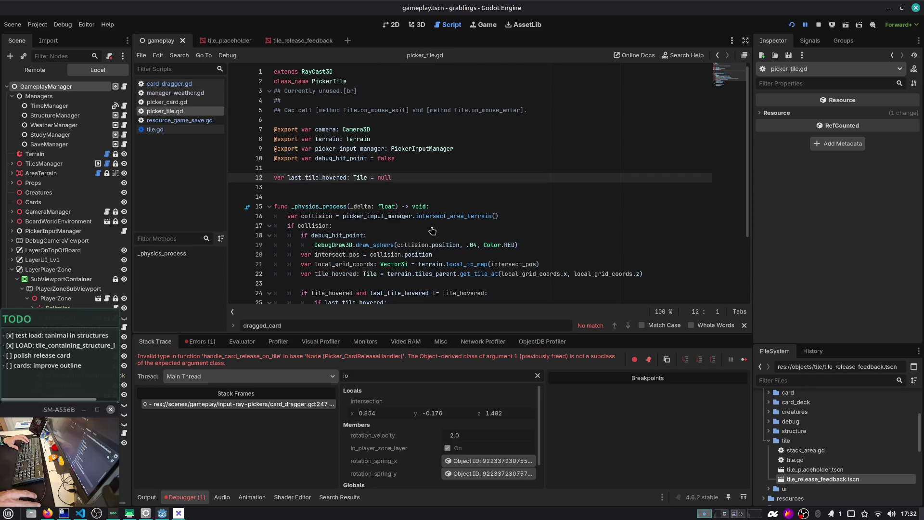
pyautogui.doubleClick(330, 178)
pyautogui.hotkey('ctrl', 'f')
pyautogui.press('Return')
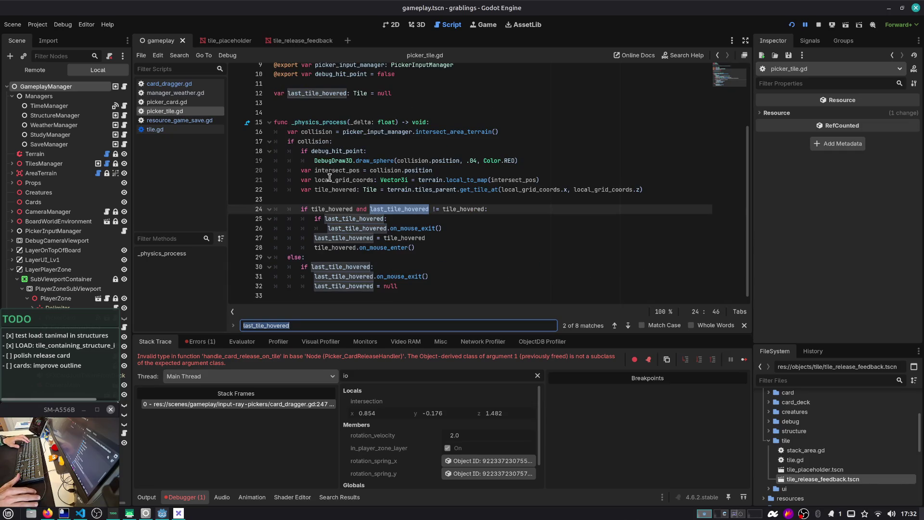
pyautogui.press('Return')
pyautogui.press('Return')
pyautogui.press('Return')
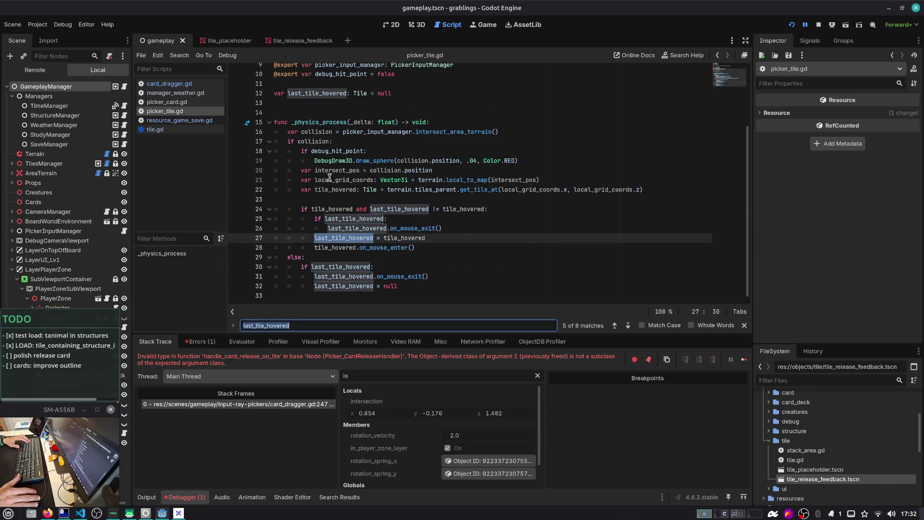
pyautogui.press('Return')
pyautogui.press('Return')
pyautogui.press('Return')
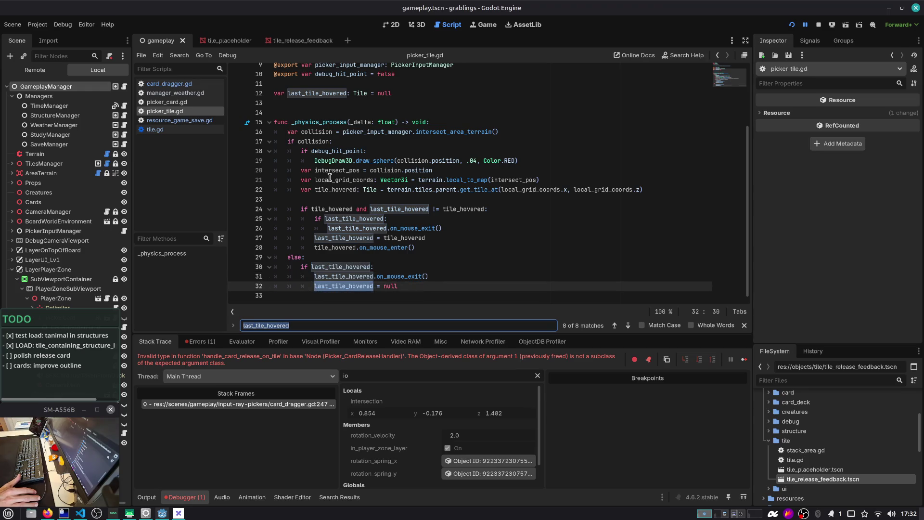
pyautogui.press('Return')
pyautogui.press('Return')
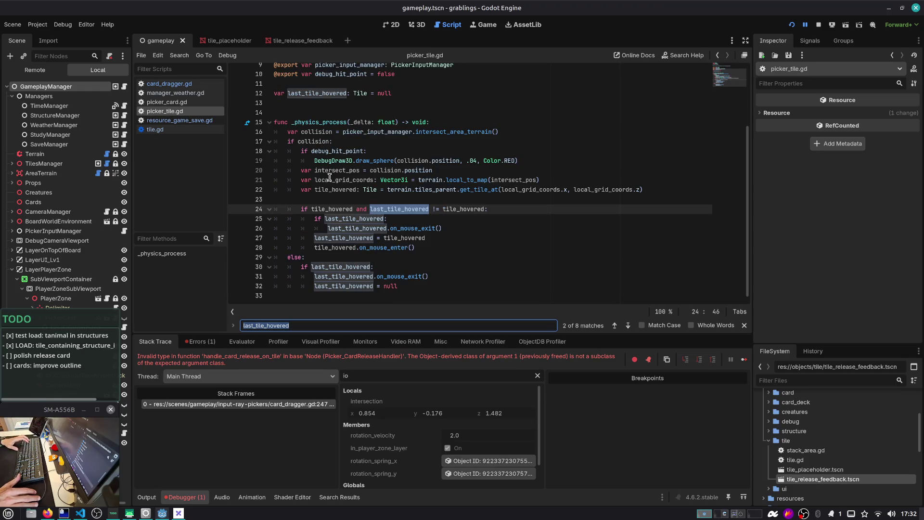
pyautogui.press('Return')
pyautogui.press('Return')
pyautogui.press('Return')
pyautogui.press('Return')
pyautogui.press('Return')
pyautogui.press('Return')
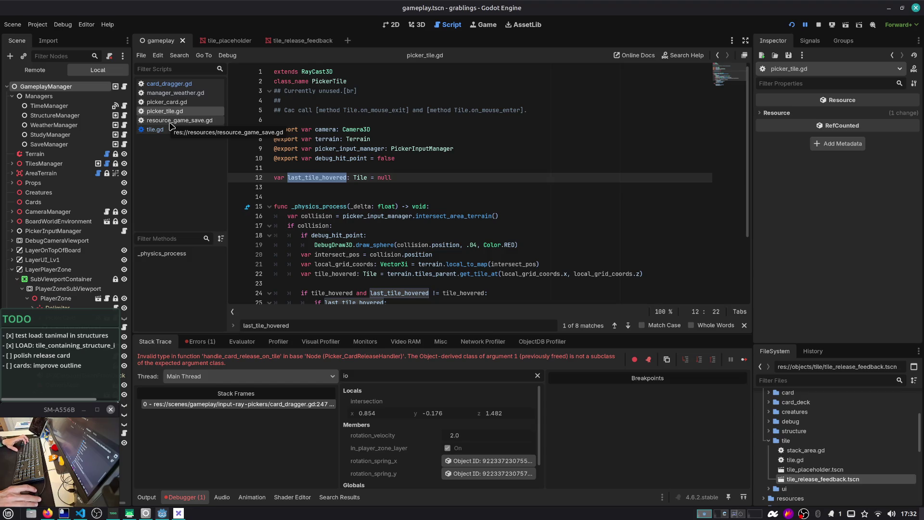
# Close resource_game_save.gd, tile.gd, manager_weather.gd and picker_card.gd, keeping card_dragger.gd
pyautogui.middleClick(170, 121)
pyautogui.middleClick(172, 121)
pyautogui.middleClick(179, 93)
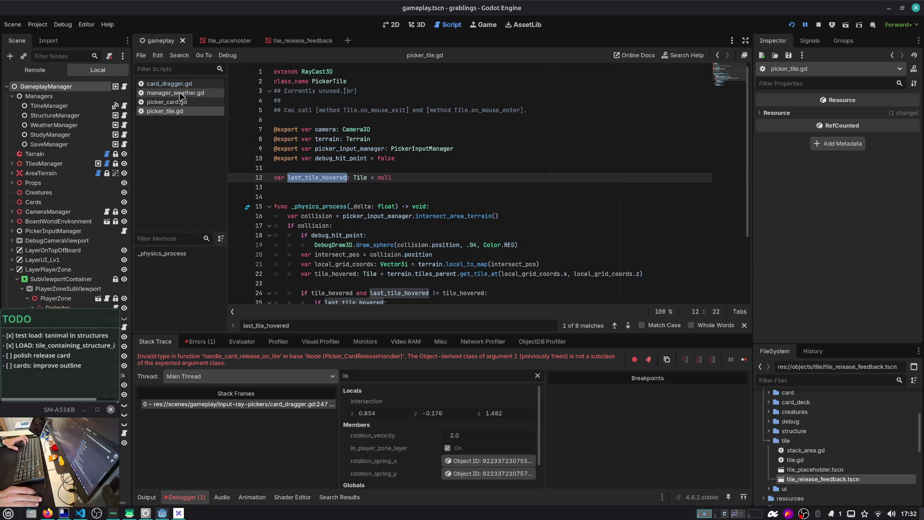
pyautogui.middleClick(179, 93)
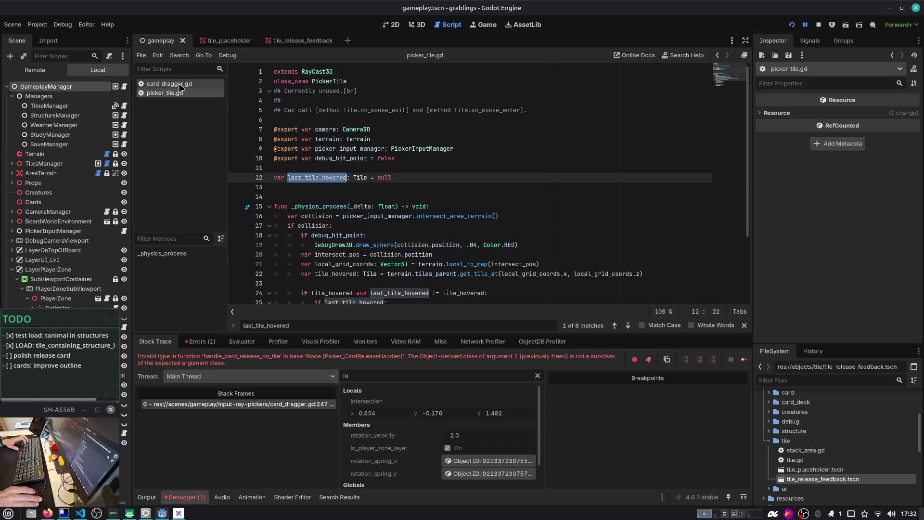
pyautogui.click(173, 84)
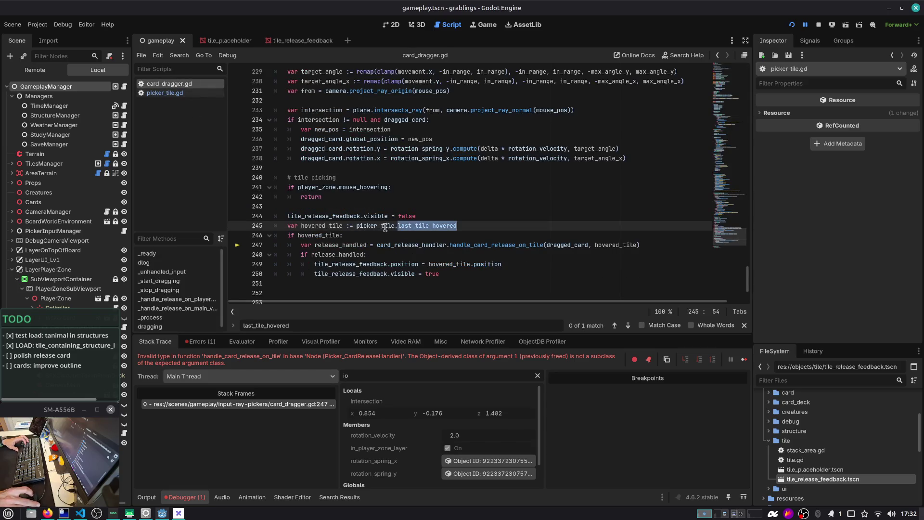
# Change line 246 to 'if hovered_tile and hovered_tile is Tile:' and relaunch with F5
pyautogui.click(363, 236)
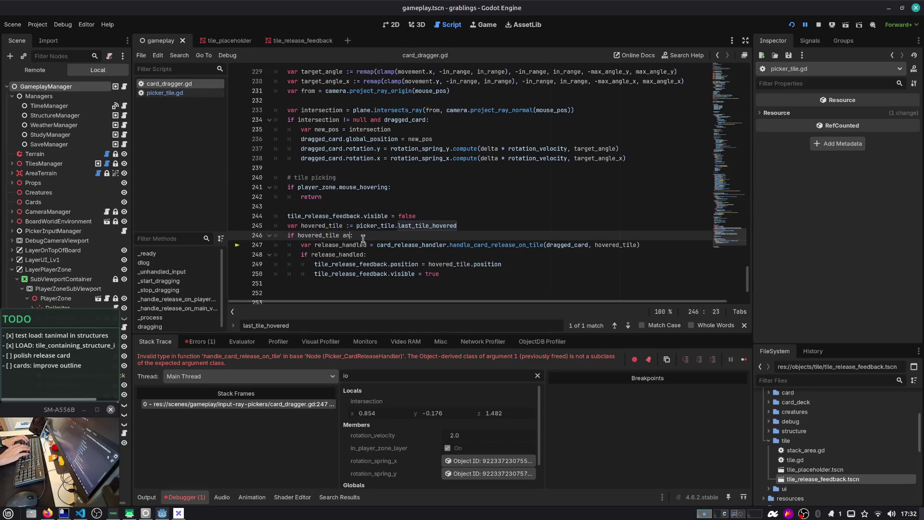
pyautogui.write('and hover')
pyautogui.press('Return')
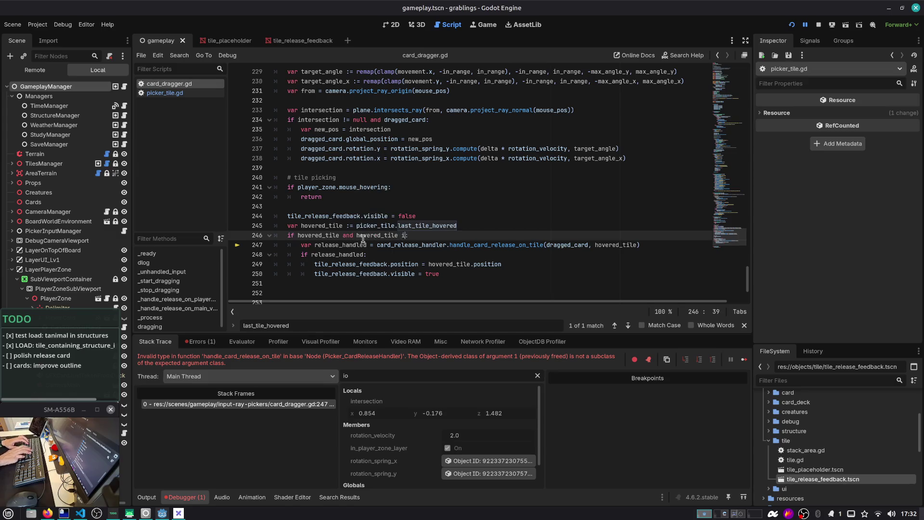
pyautogui.write('is Tile:')
pyautogui.press('Escape')
pyautogui.press('Down')
pyautogui.press('Down')
pyautogui.press('Down')
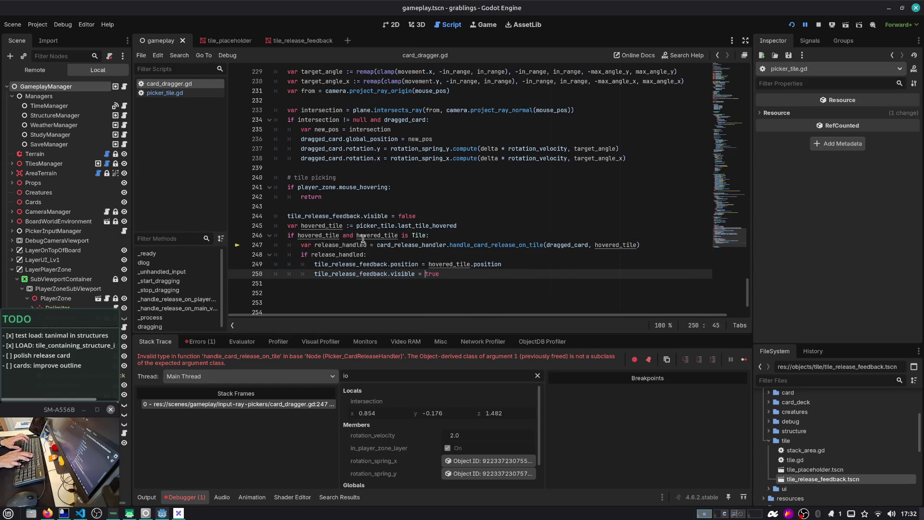
pyautogui.press('F5')
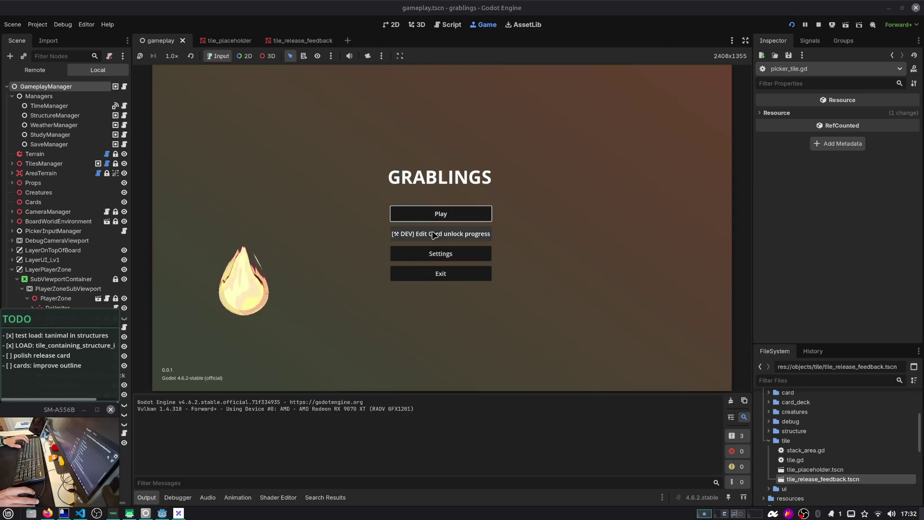
# Load the saved game, try dropping the rightmost hand card, then stop the run
pyautogui.click(439, 215)
pyautogui.click(439, 219)
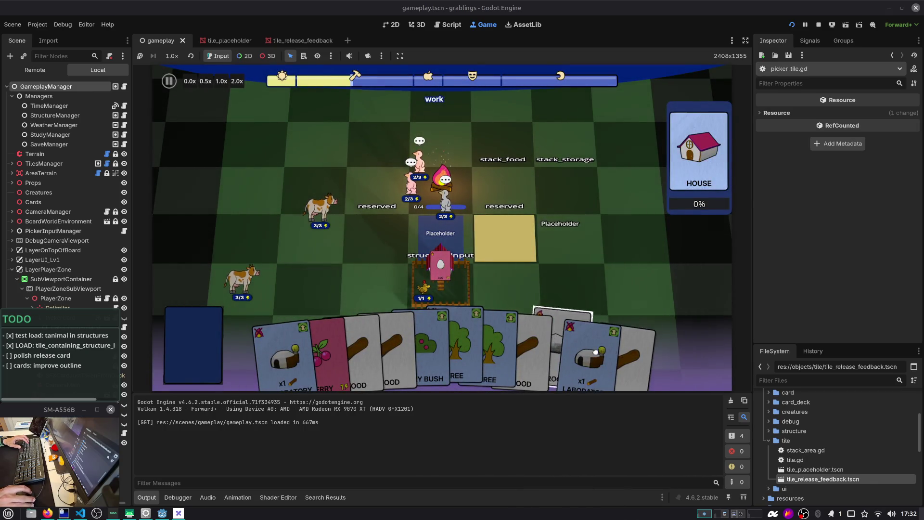
pyautogui.moveTo(640, 339)
pyautogui.mouseDown()
pyautogui.moveTo(636, 318)
pyautogui.moveTo(611, 299)
pyautogui.moveTo(505, 268)
pyautogui.moveTo(512, 206)
pyautogui.moveTo(554, 176)
pyautogui.mouseUp()
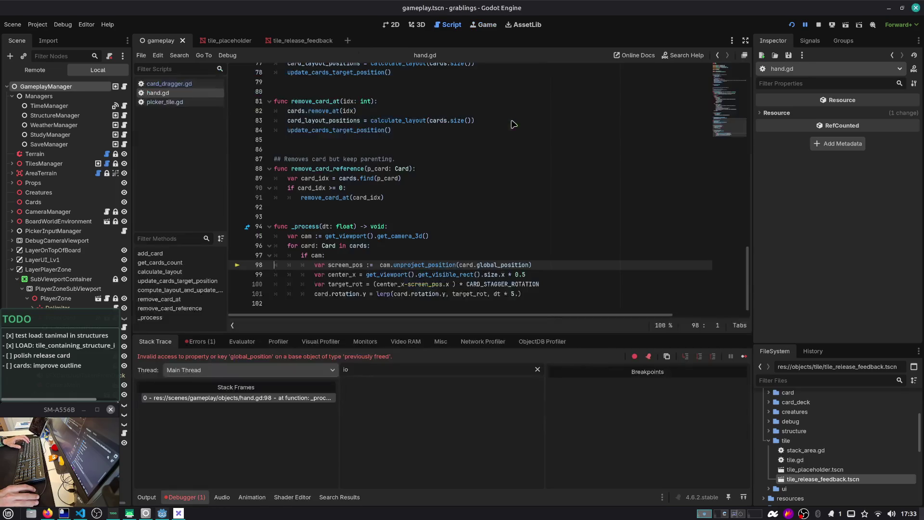
pyautogui.click(401, 284)
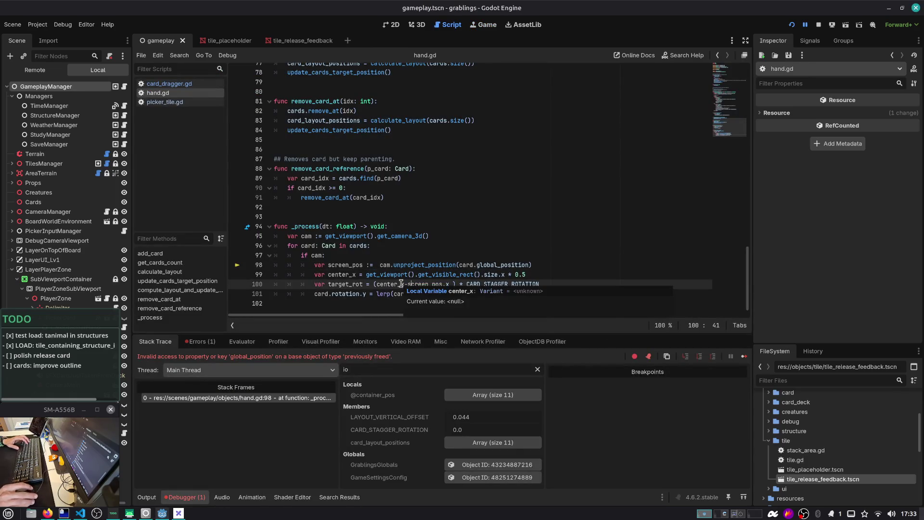
pyautogui.click(819, 25)
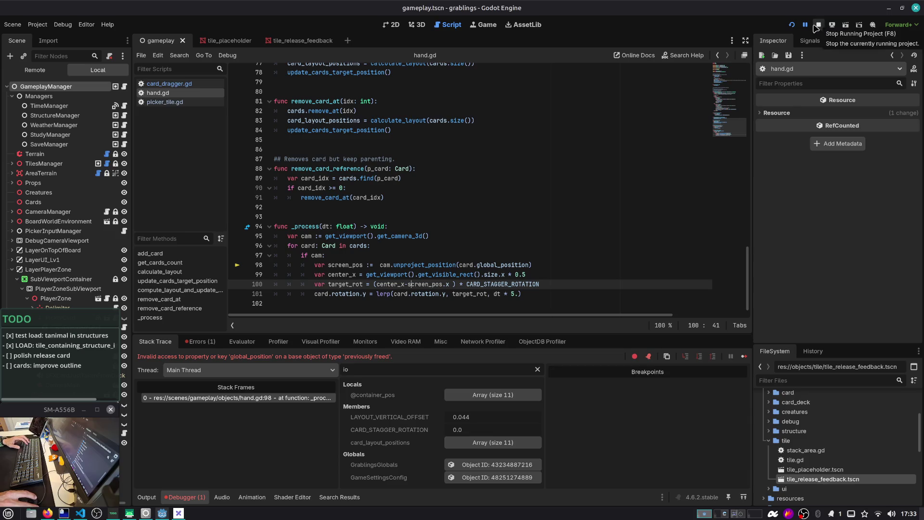
# Relaunch, load Slot 1, drag the Wood card onto a board tile, then stop
pyautogui.press('F5')
pyautogui.click(460, 220)
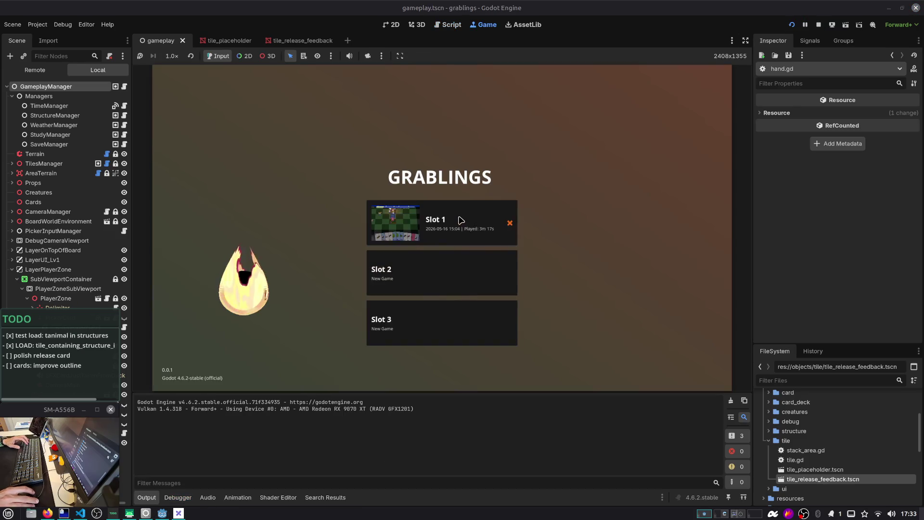
pyautogui.click(444, 275)
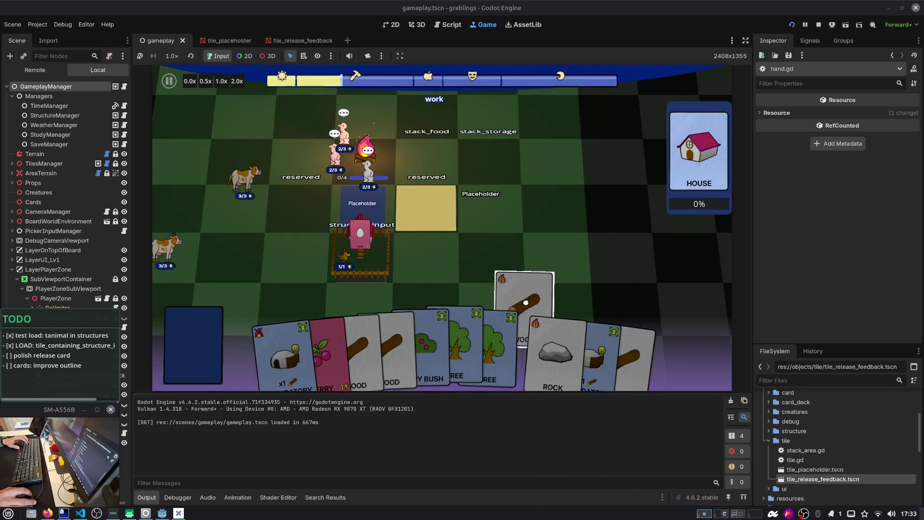
pyautogui.moveTo(526, 302)
pyautogui.mouseDown()
pyautogui.moveTo(502, 214)
pyautogui.moveTo(502, 255)
pyautogui.moveTo(491, 241)
pyautogui.moveTo(356, 223)
pyautogui.moveTo(354, 207)
pyautogui.moveTo(368, 241)
pyautogui.moveTo(345, 204)
pyautogui.moveTo(458, 215)
pyautogui.moveTo(410, 217)
pyautogui.moveTo(411, 229)
pyautogui.mouseUp()
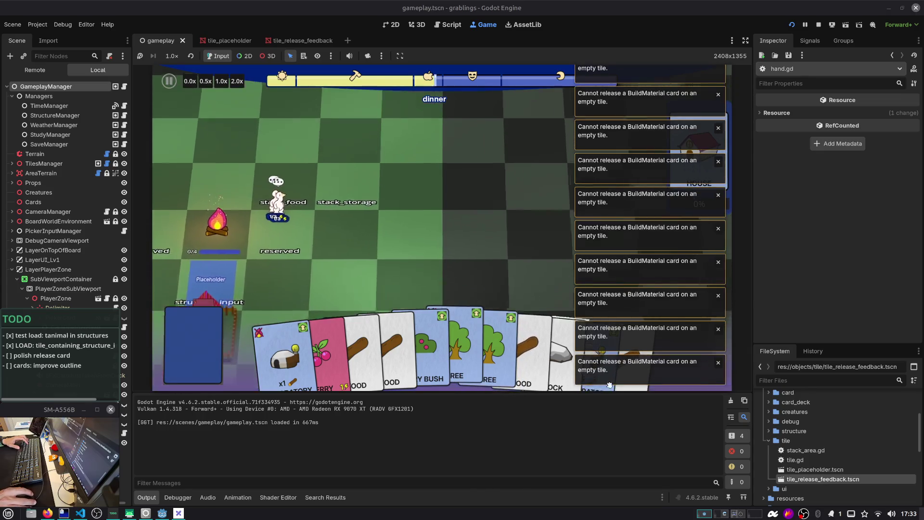
pyautogui.moveTo(537, 342)
pyautogui.mouseDown()
pyautogui.moveTo(491, 277)
pyautogui.moveTo(419, 207)
pyautogui.moveTo(423, 159)
pyautogui.moveTo(430, 171)
pyautogui.mouseUp()
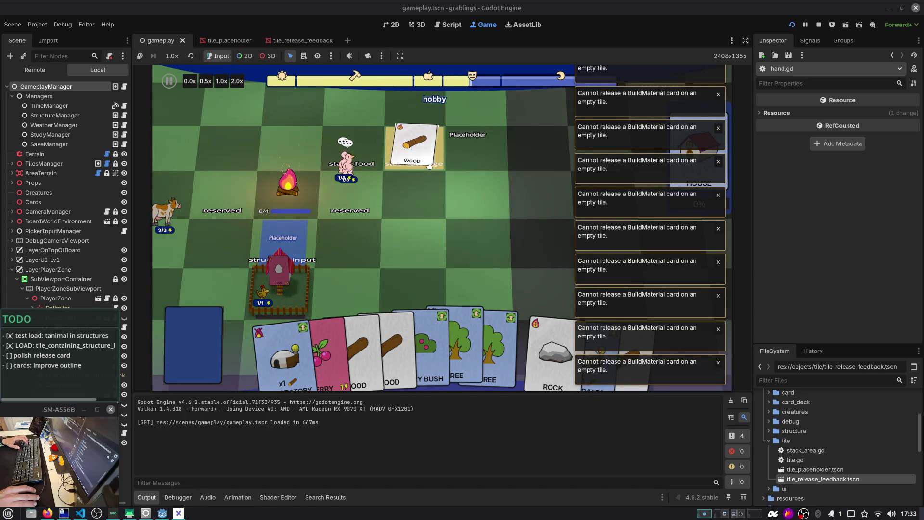
pyautogui.moveTo(433, 163)
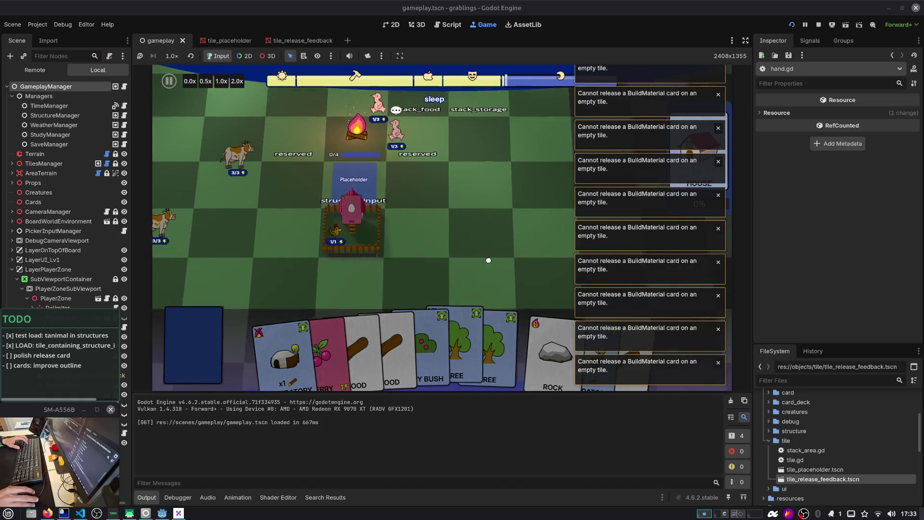
pyautogui.click(819, 25)
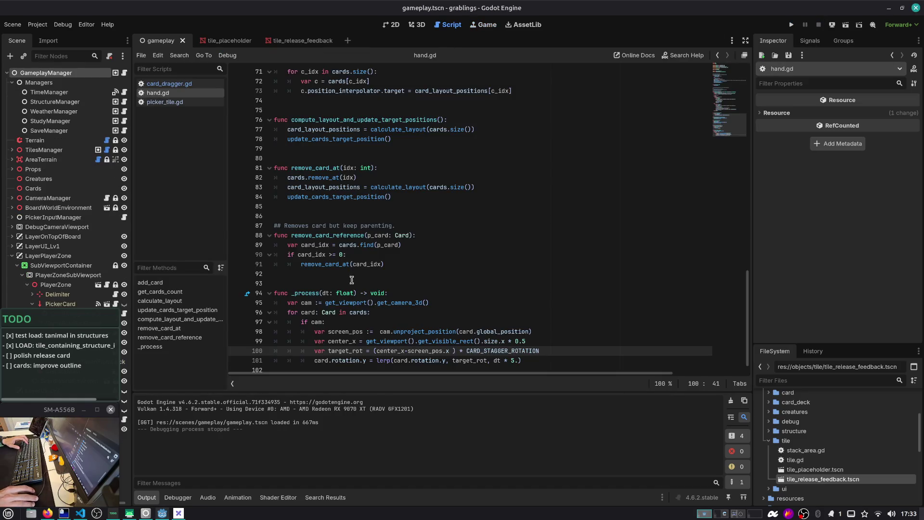
# Inspect tile_release_feedback on line 249 of card_dragger.gd
pyautogui.click(178, 87)
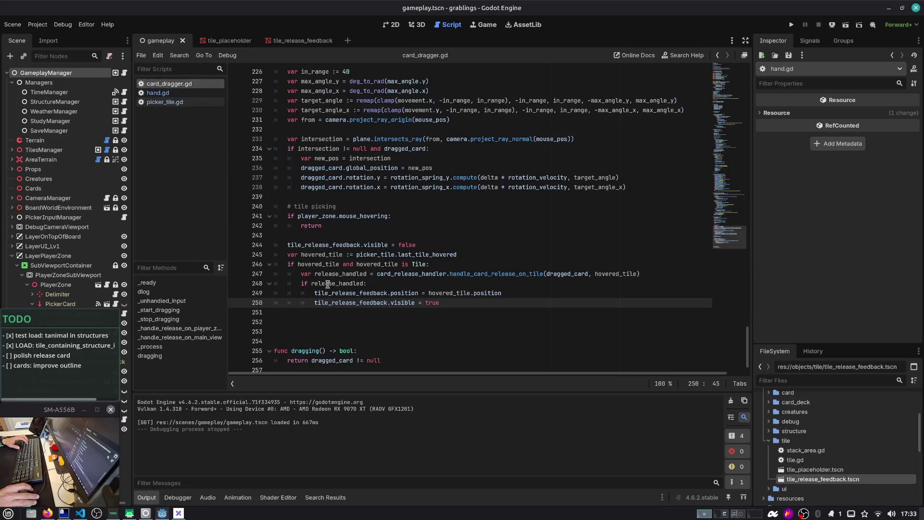
pyautogui.click(167, 103)
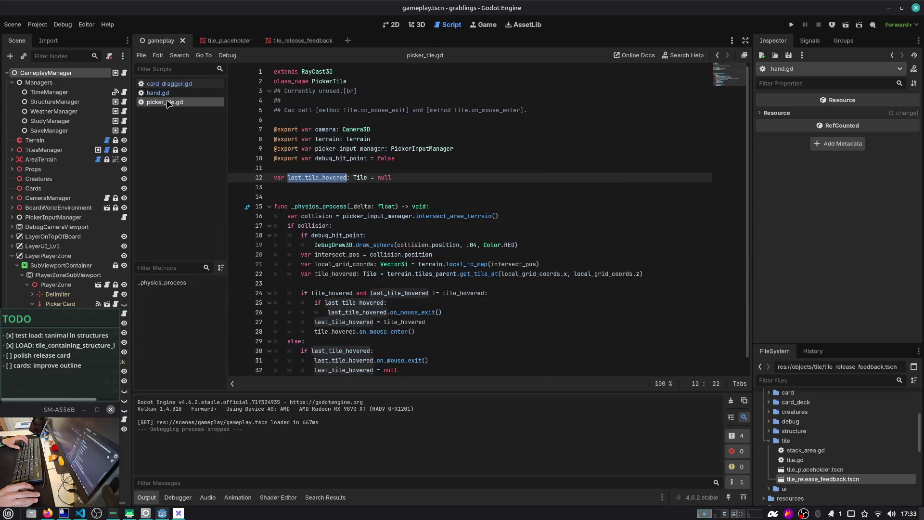
pyautogui.click(168, 83)
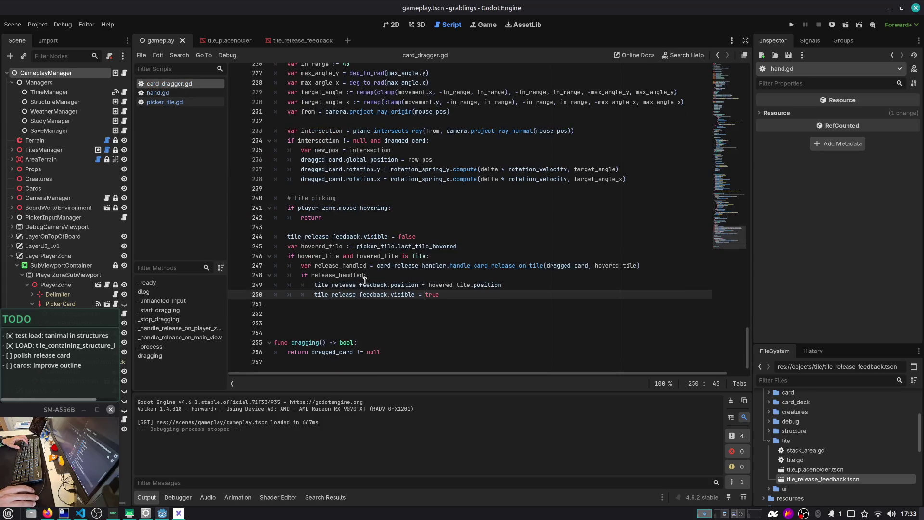
pyautogui.doubleClick(360, 285)
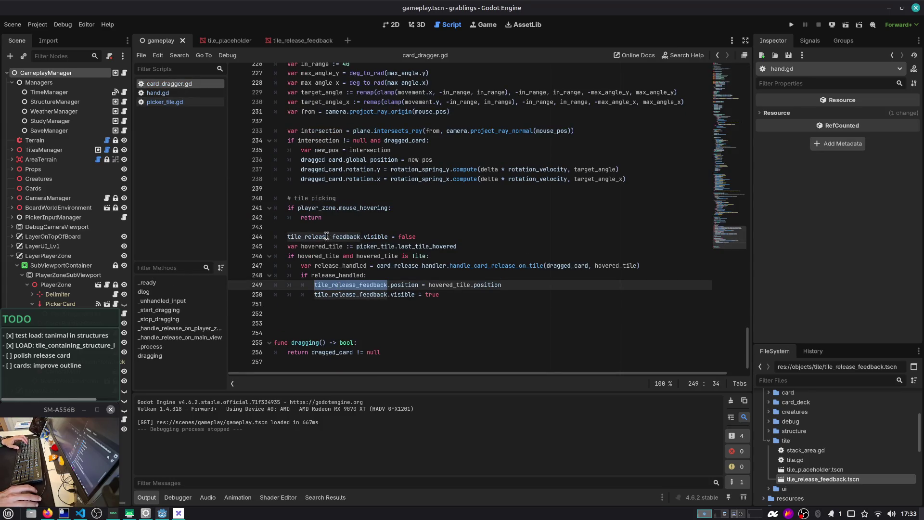
pyautogui.moveTo(341, 285)
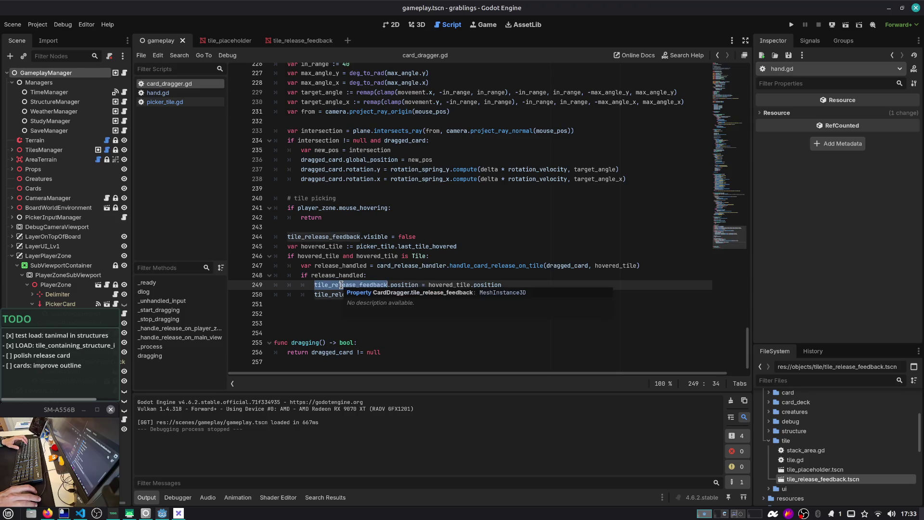
pyautogui.press('Escape')
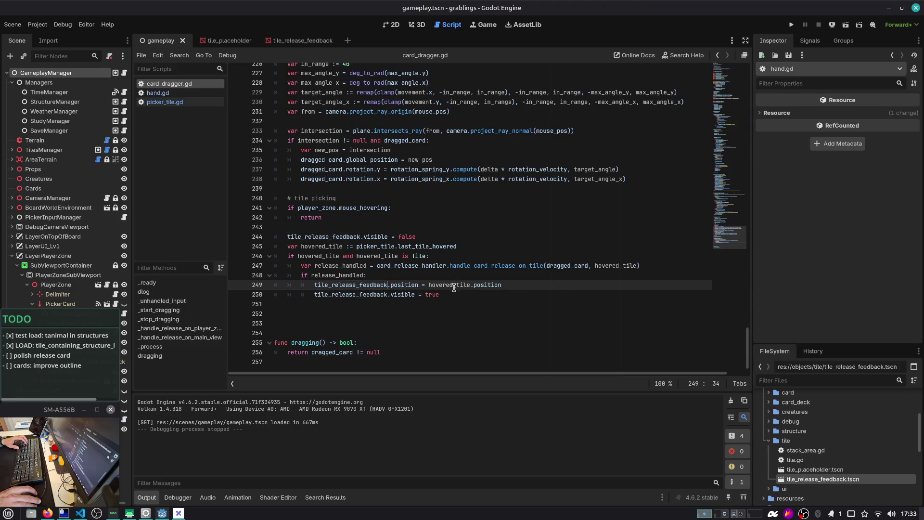
# Go to the handle_card_release_on_tile definition from its call on line 247
pyautogui.doubleClick(406, 266)
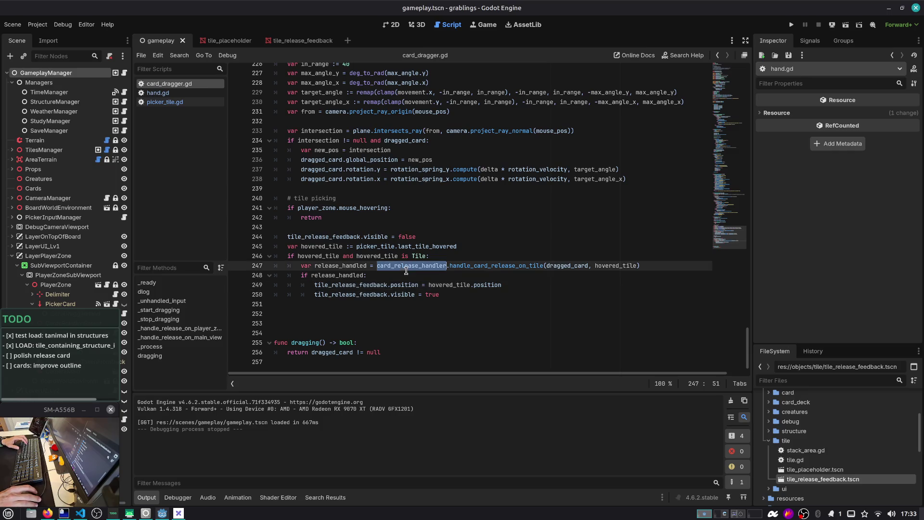
pyautogui.doubleClick(491, 265)
pyautogui.click(521, 266)
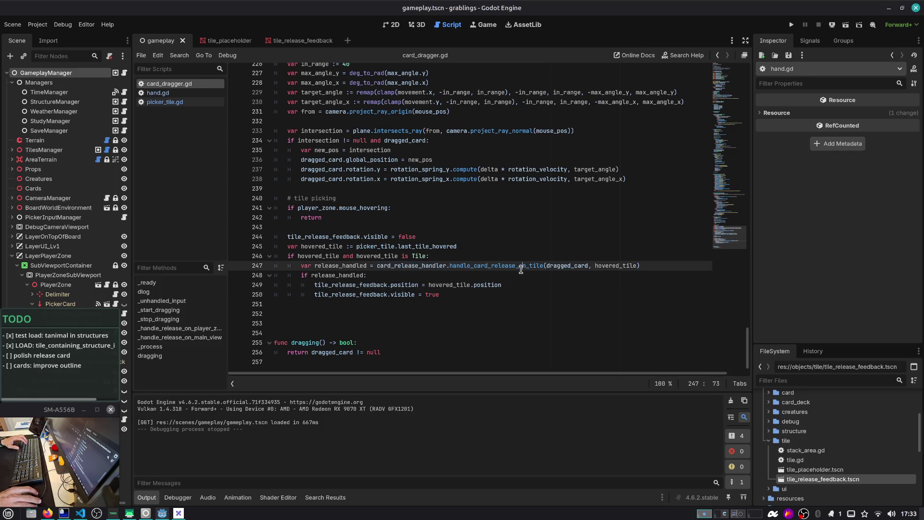
pyautogui.keyDown('ctrl'); pyautogui.click(484, 267); pyautogui.keyUp('ctrl')
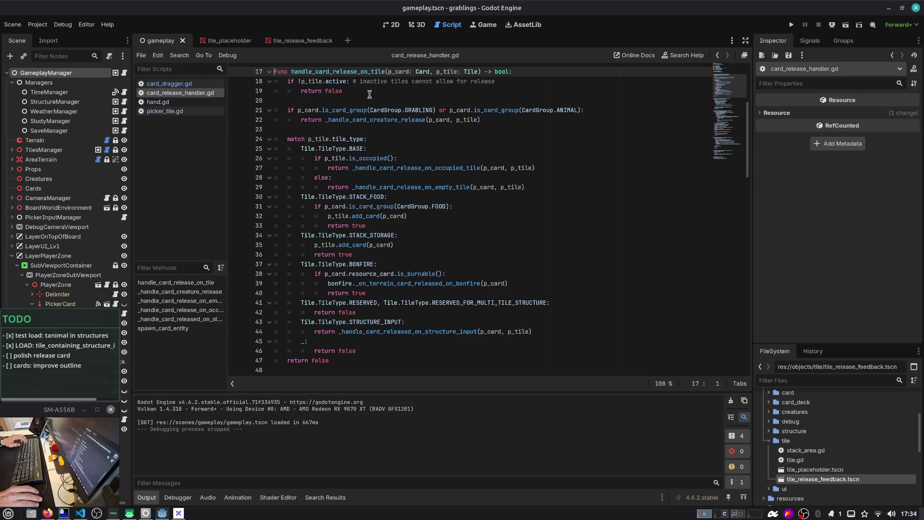
pyautogui.scroll(2, 377, 90)
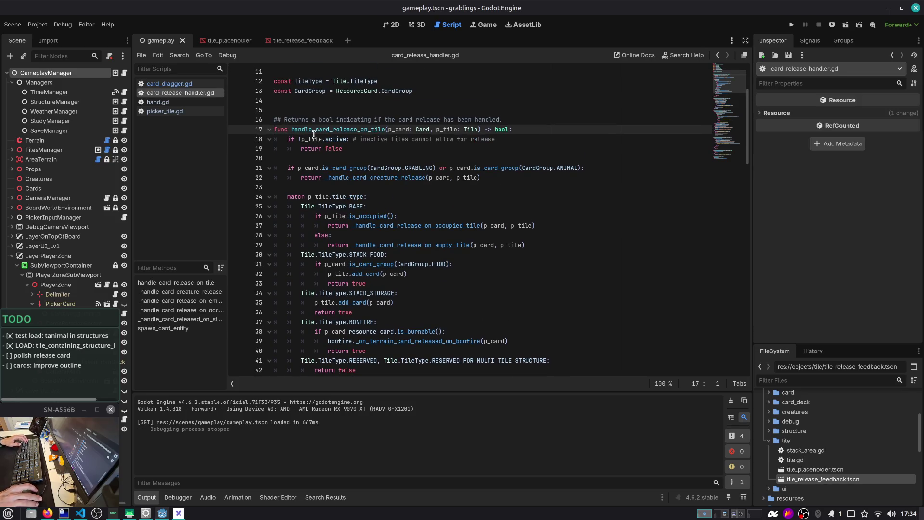
pyautogui.doubleClick(314, 130)
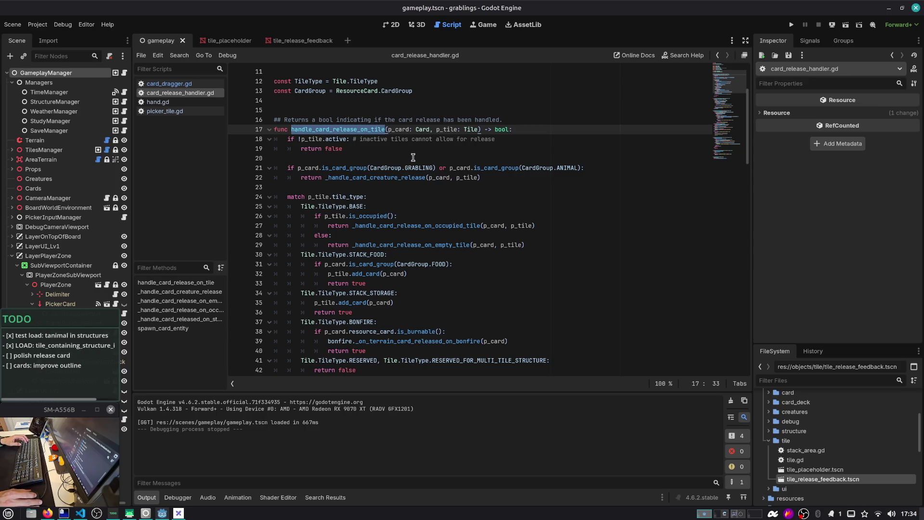
pyautogui.doubleClick(358, 179)
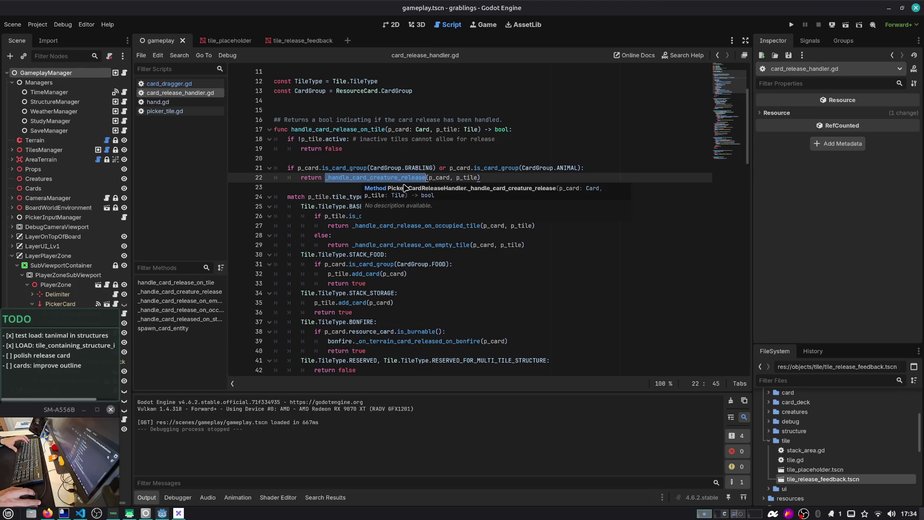
pyautogui.click(360, 178)
pyautogui.scroll(-1, 377, 178)
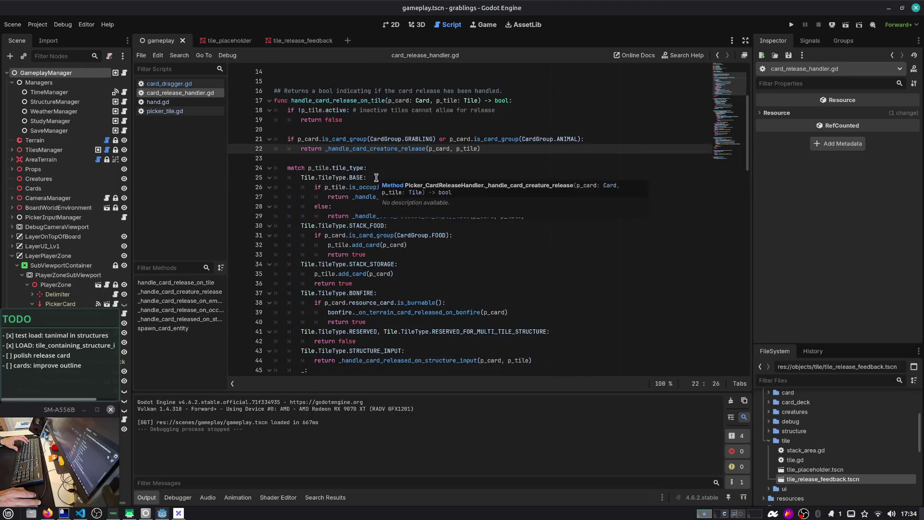
pyautogui.keyDown('ctrl'); pyautogui.click(366, 154); pyautogui.keyUp('ctrl')
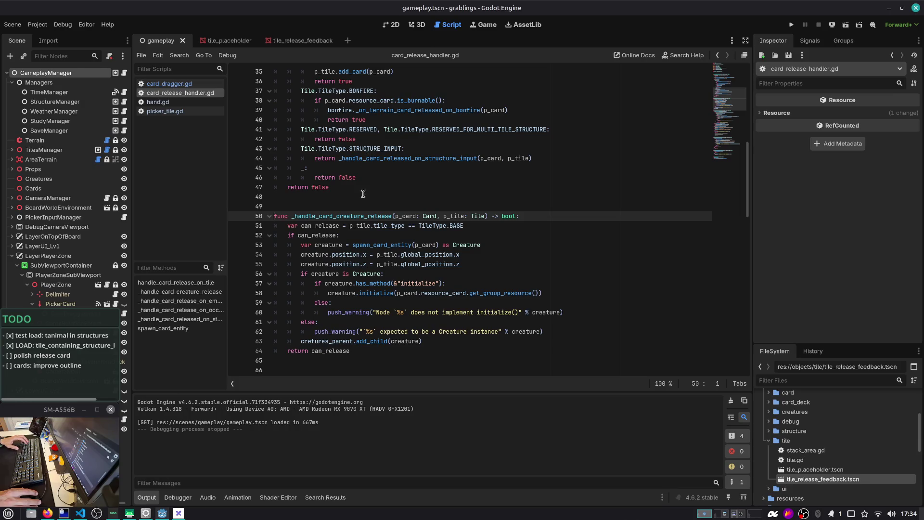
pyautogui.click(323, 210)
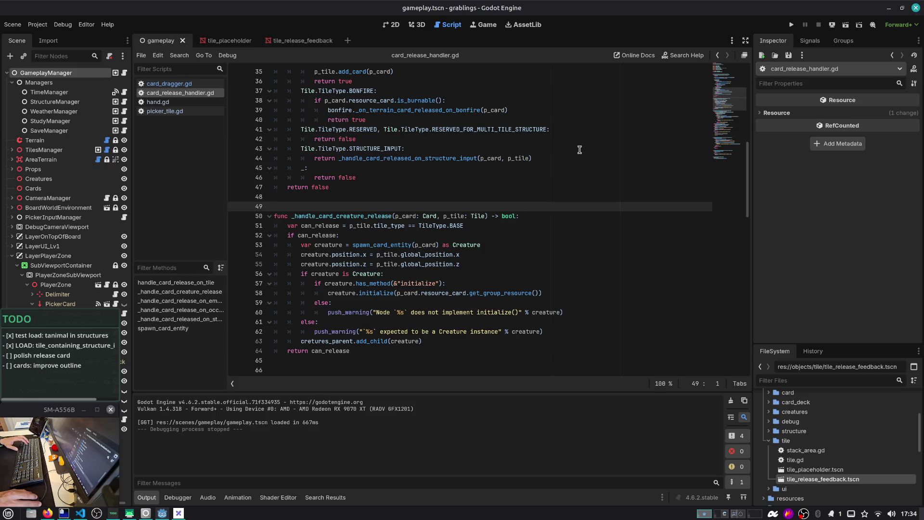
pyautogui.scroll(7, 594, 150)
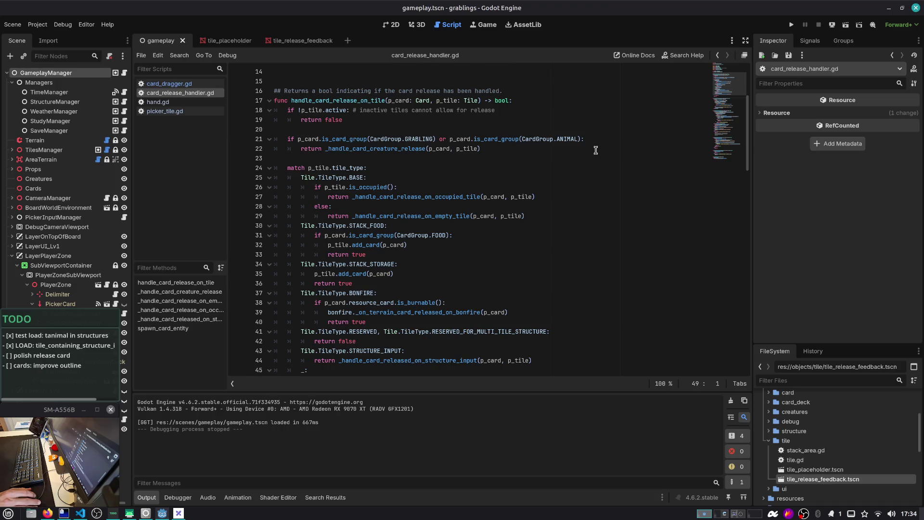
pyautogui.doubleClick(368, 101)
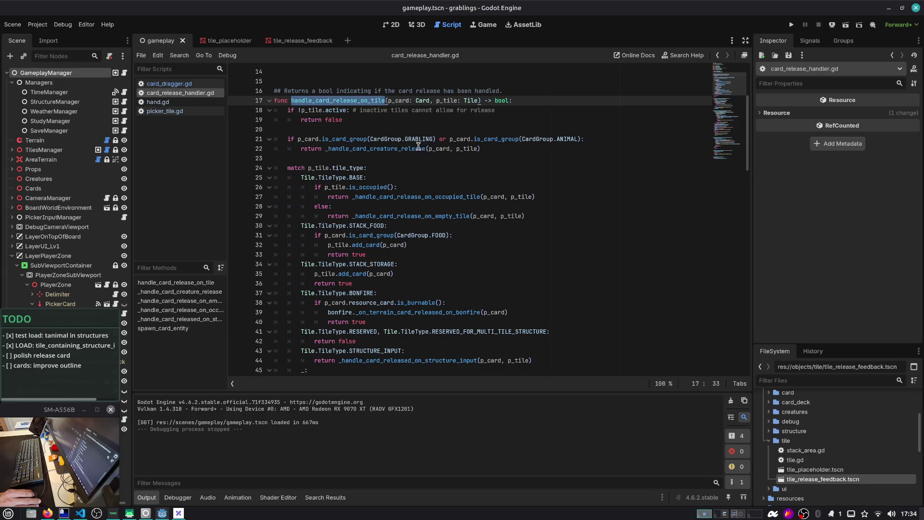
pyautogui.scroll(1, 385, 108)
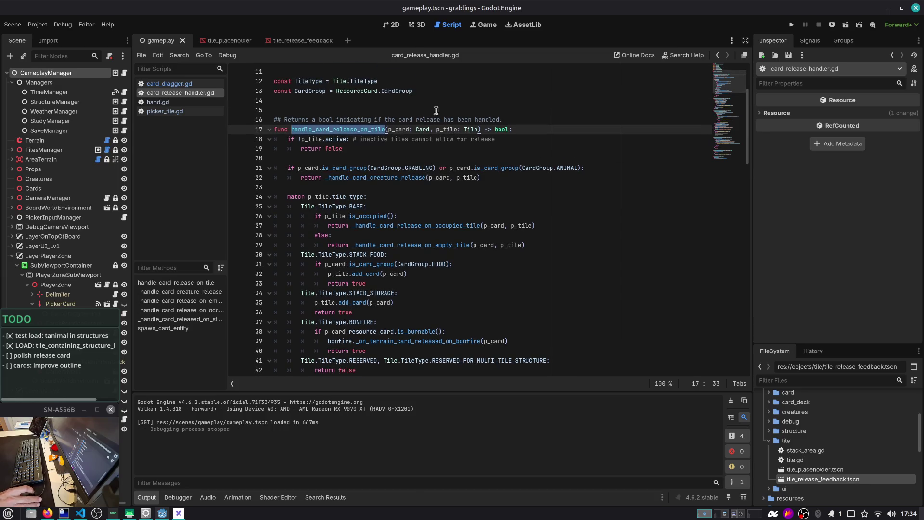
pyautogui.click(446, 110)
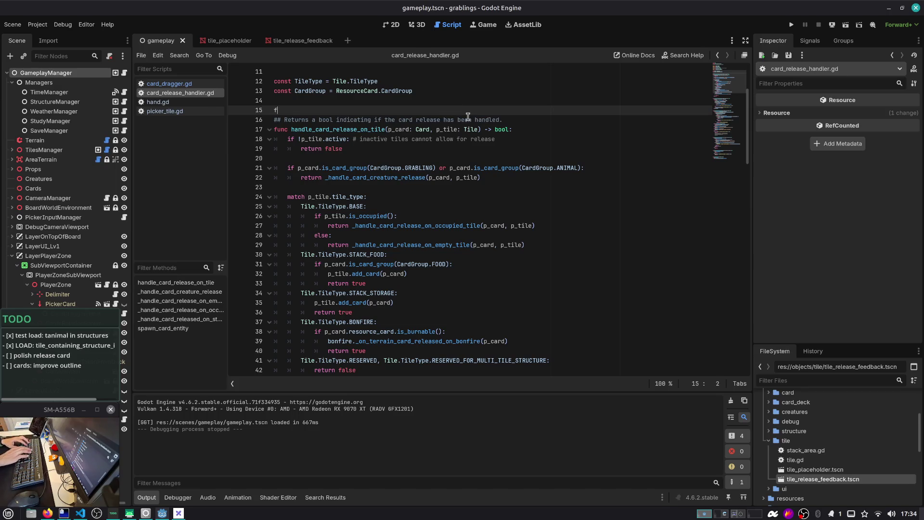
# Remove the unfinished func line, give check_only a default value, and save
pyautogui.write('func check_')
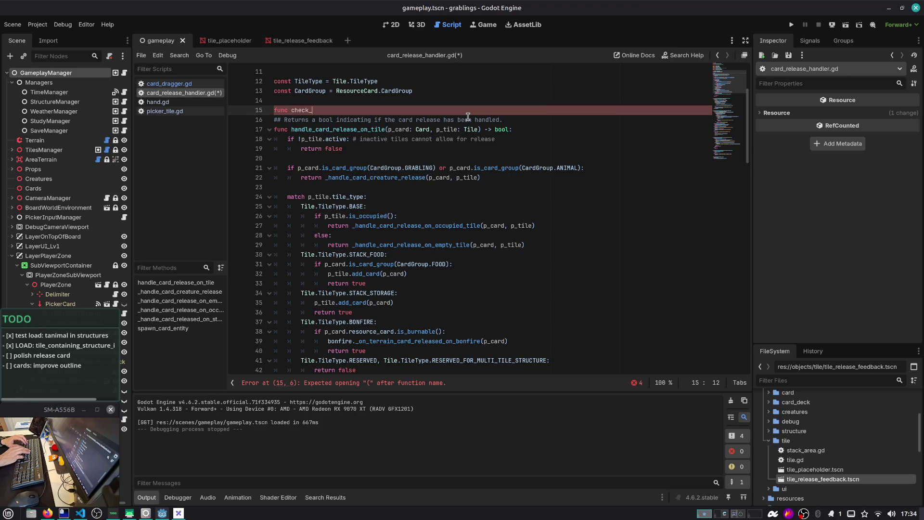
pyautogui.press('BackSpace')
pyautogui.press('BackSpace')
pyautogui.press('BackSpace')
pyautogui.press('Down')
pyautogui.press('Down')
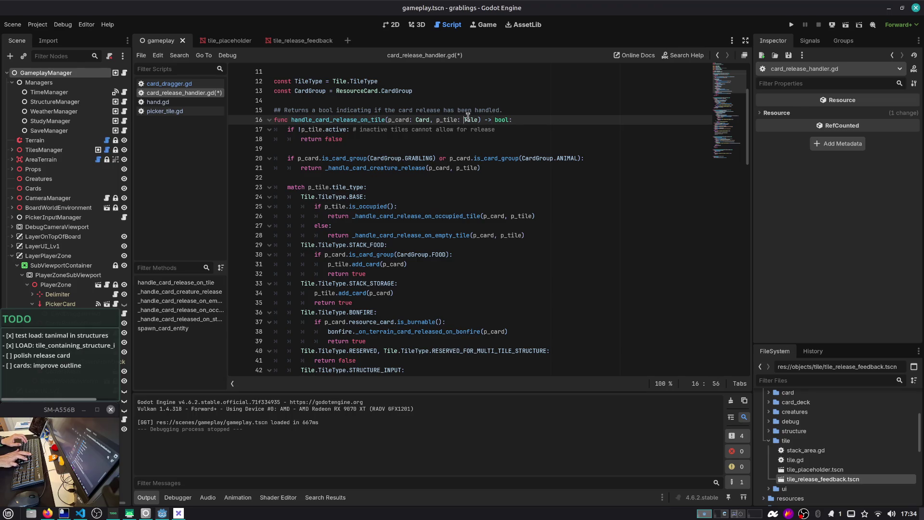
pyautogui.write(', check_onlyu')
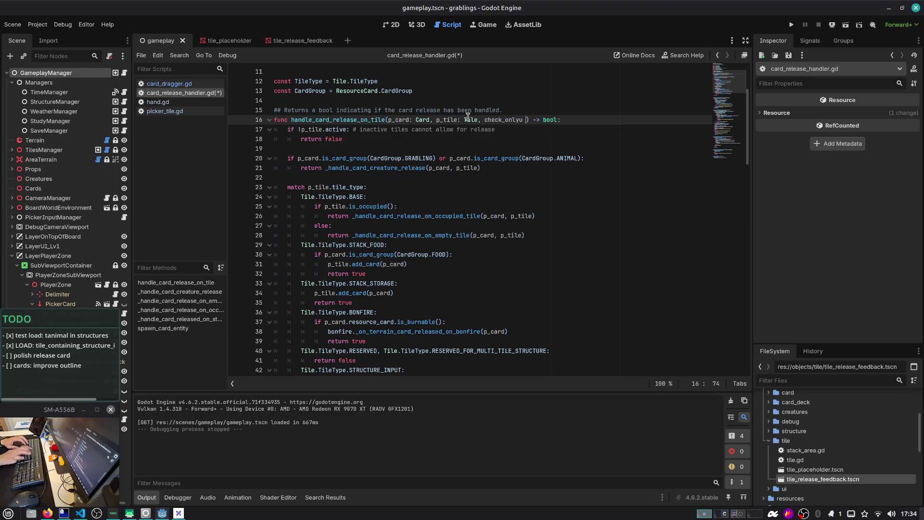
pyautogui.press('BackSpace')
pyautogui.press('BackSpace')
pyautogui.write('= false')
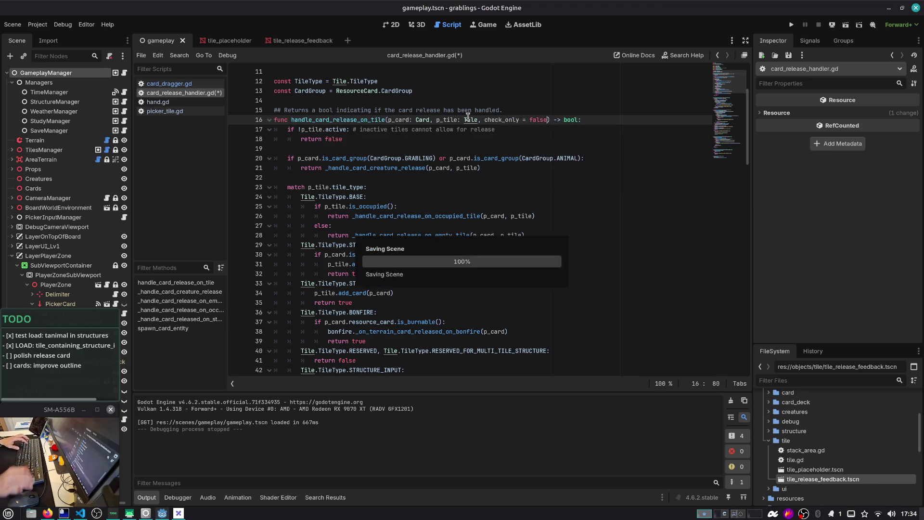
pyautogui.hotkey('ctrl', 's')
# Review the check_only parameter in the handle_card_release_on_tile signature
pyautogui.click(501, 119)
pyautogui.doubleClick(501, 120)
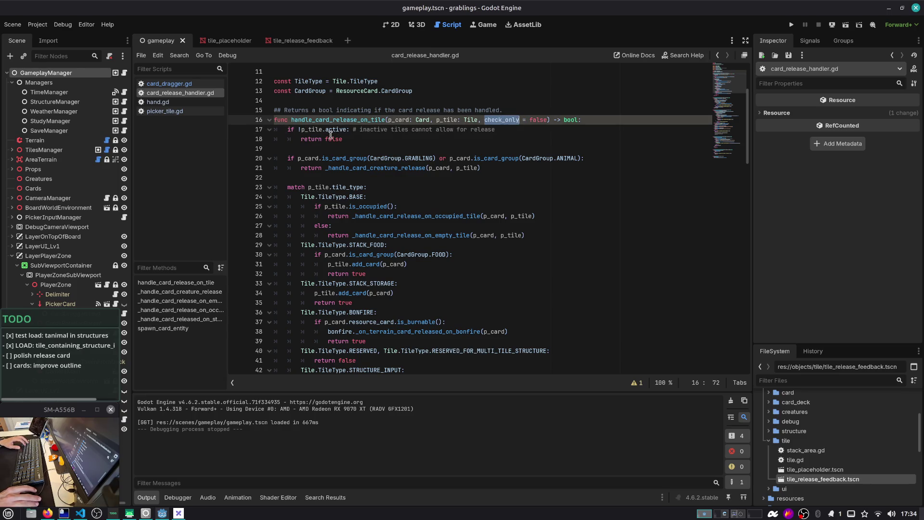
pyautogui.click(347, 158)
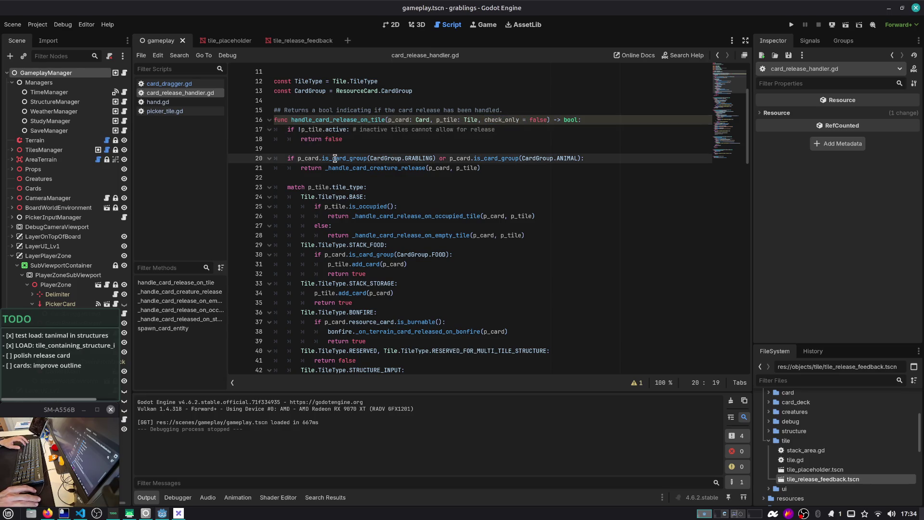
pyautogui.click(496, 166)
pyautogui.doubleClick(385, 119)
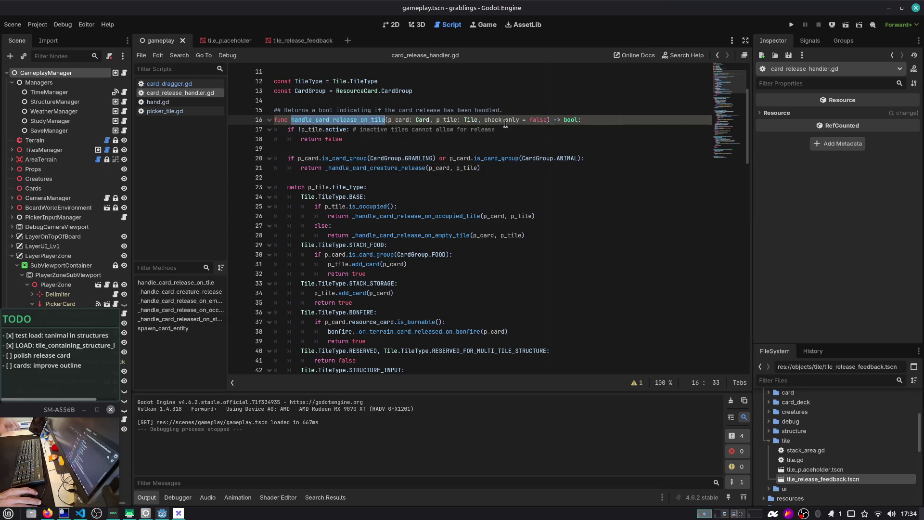
pyautogui.doubleClick(505, 122)
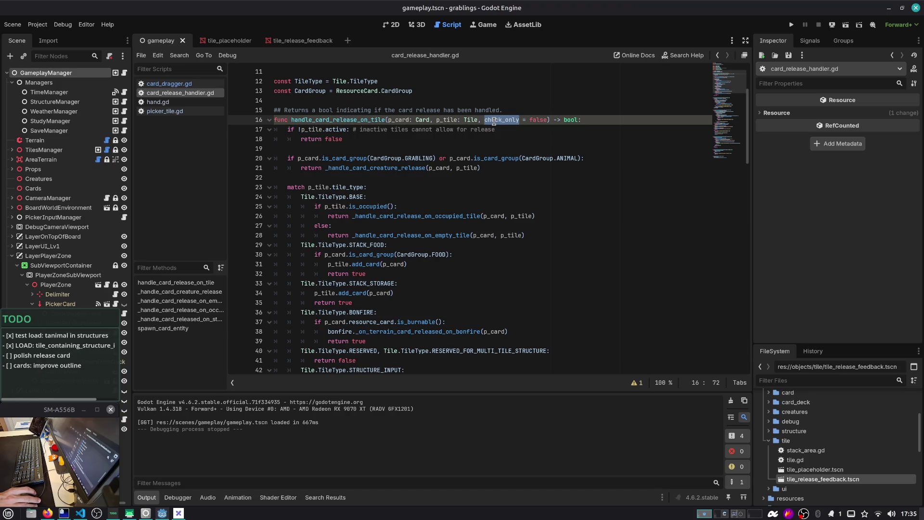
# Add a ## comment explaining `check_only` does a "dry" pass checking move validity
pyautogui.click(529, 111)
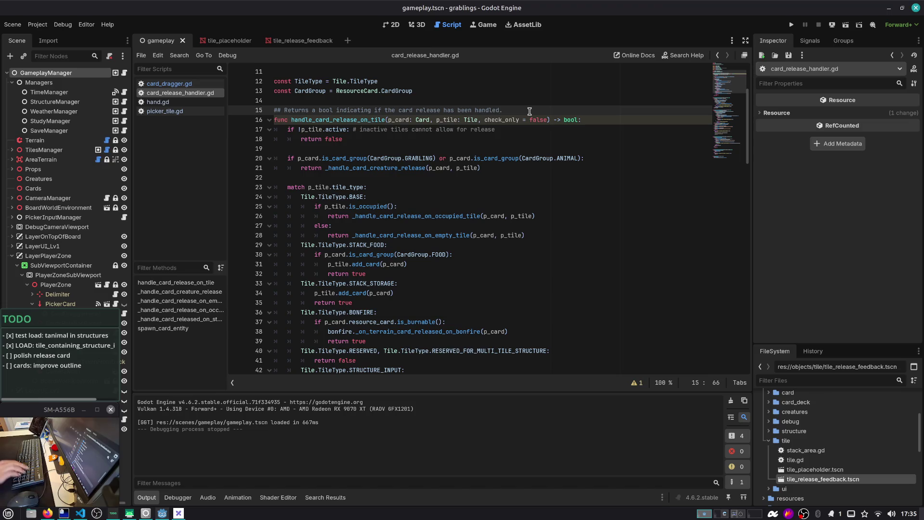
pyautogui.press('Down')
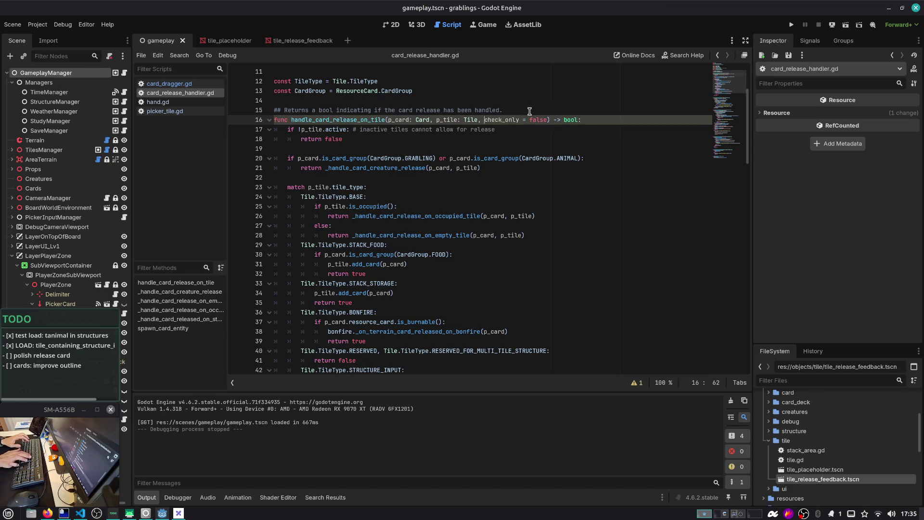
pyautogui.hotkey('ctrl', 'd')
pyautogui.write('dry')
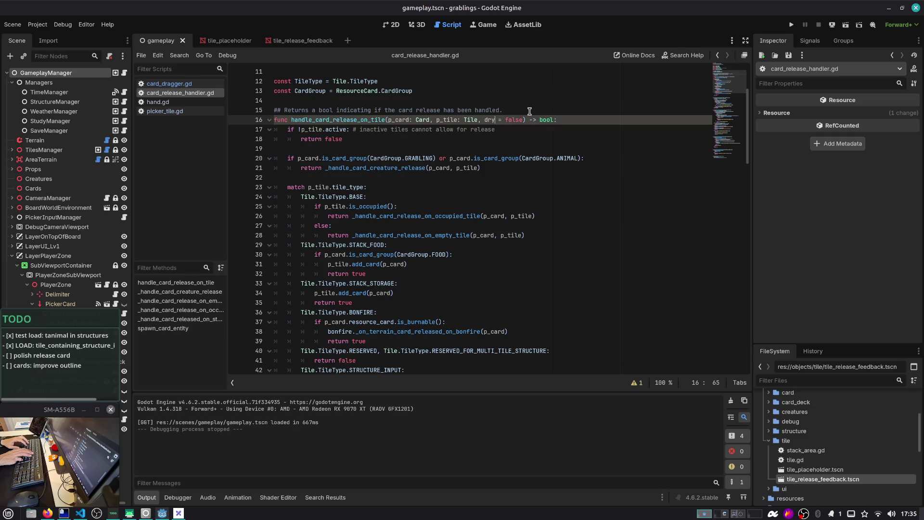
pyautogui.hotkey('ctrl', 'z')
pyautogui.hotkey('ctrl', 'shift', 'Return')
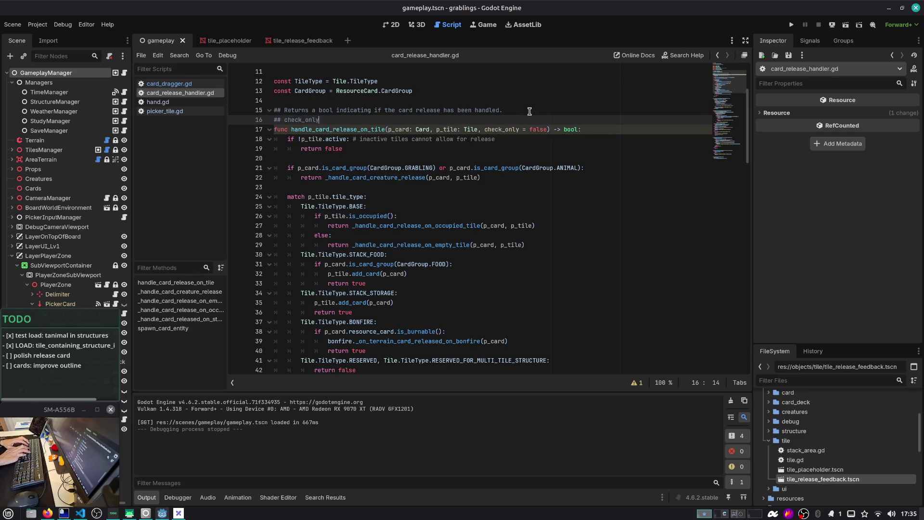
pyautogui.write('`')
pyautogui.press('End')
pyautogui.write('c')
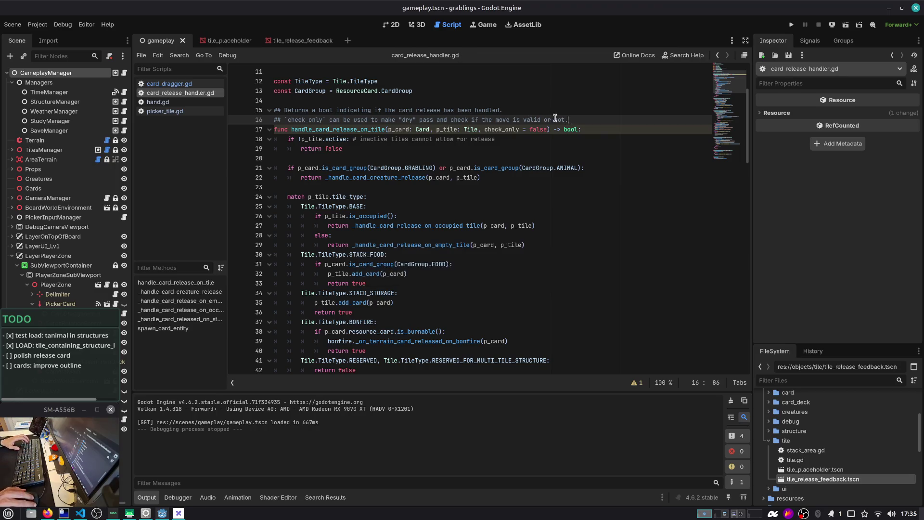
pyautogui.click(502, 127)
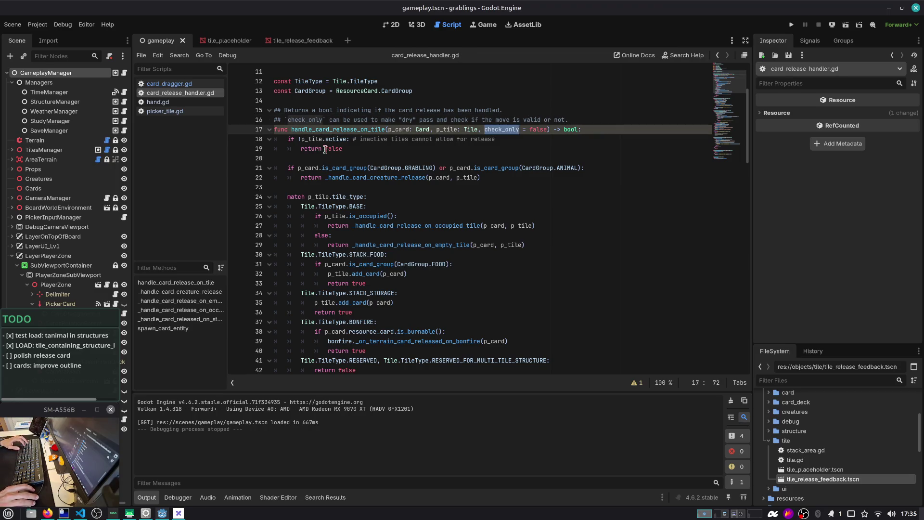
# Pass check_only into the line 22 call and add 'check_only: bool' to its definition
pyautogui.doubleClick(324, 168)
pyautogui.click(496, 178)
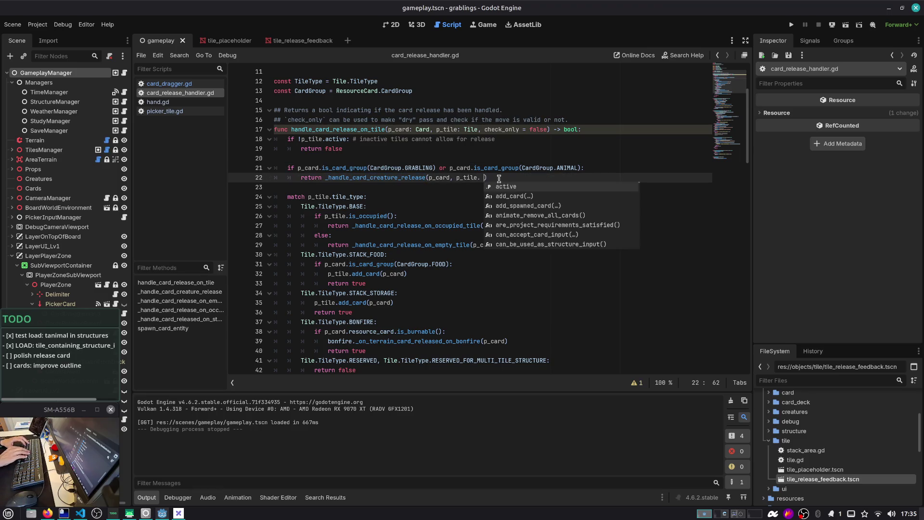
pyautogui.write('check_only')
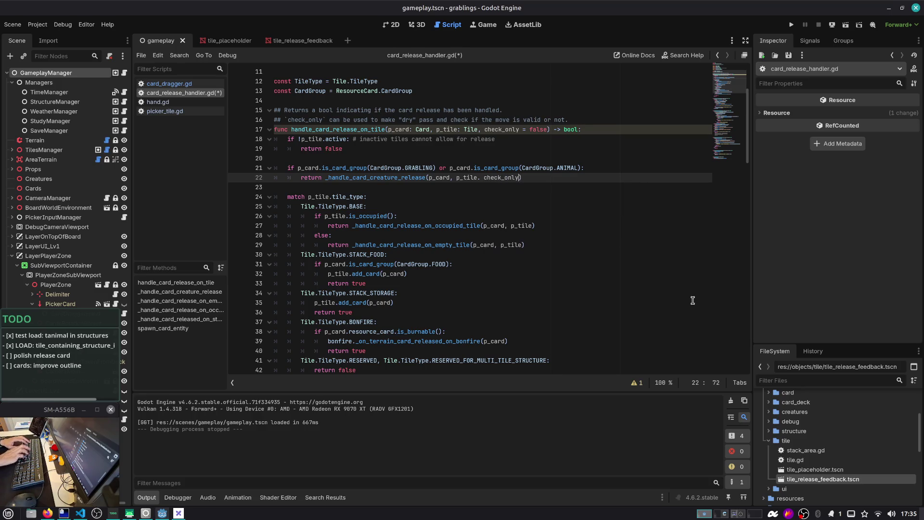
pyautogui.keyDown('ctrl'); pyautogui.click(387, 179); pyautogui.keyUp('ctrl')
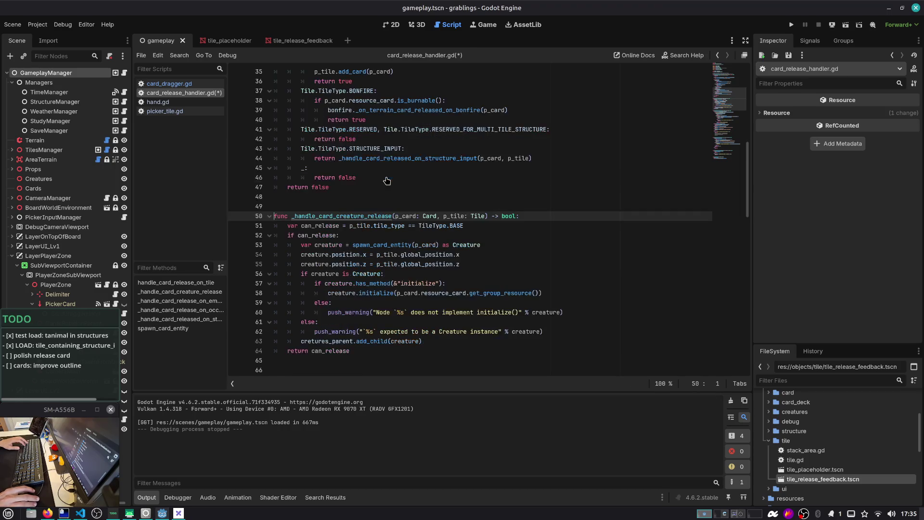
pyautogui.write(', check_only')
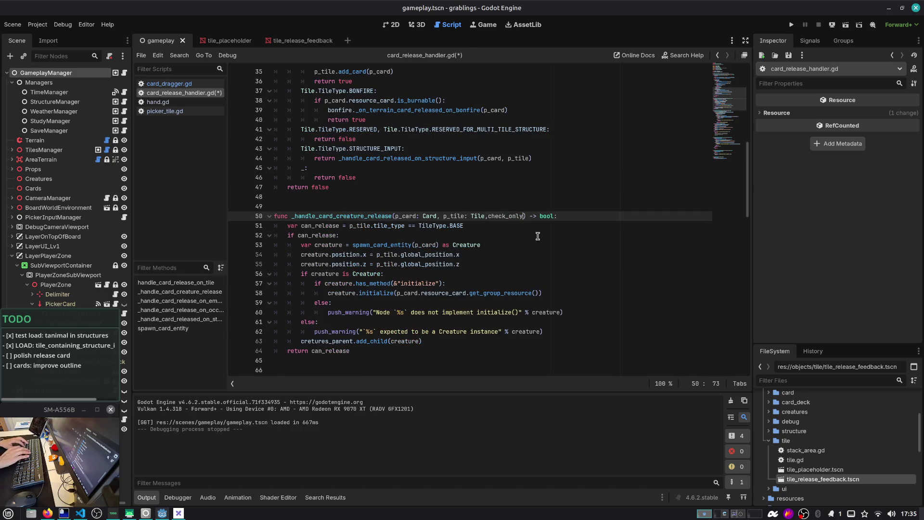
pyautogui.write(': bool')
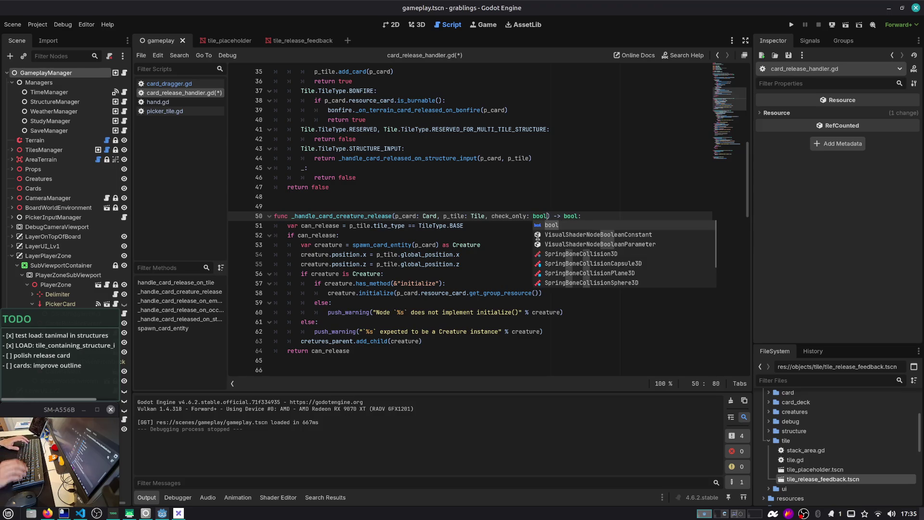
pyautogui.hotkey('ctrl', 's')
# Change the spawn condition to 'can_release and !check_only', save, and search for callers
pyautogui.doubleClick(509, 215)
pyautogui.doubleClick(342, 217)
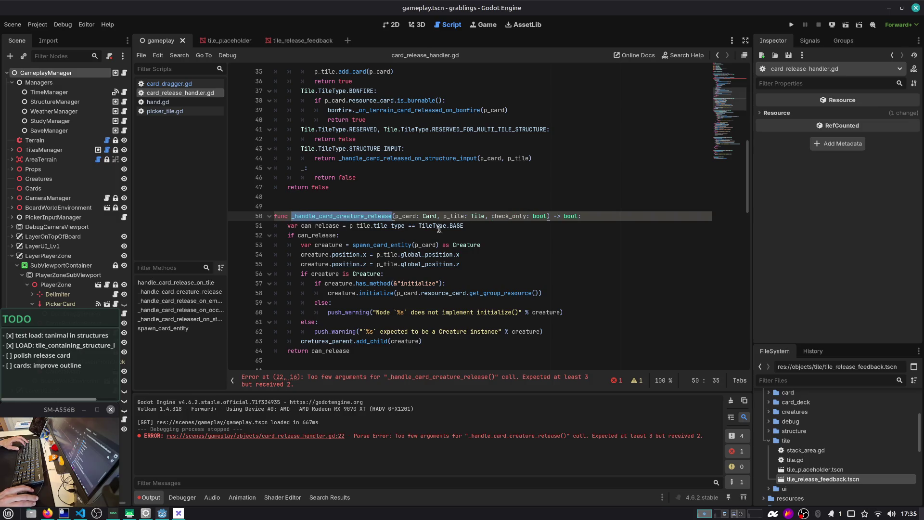
pyautogui.scroll(-1, 496, 229)
pyautogui.click(307, 196)
pyautogui.click(307, 206)
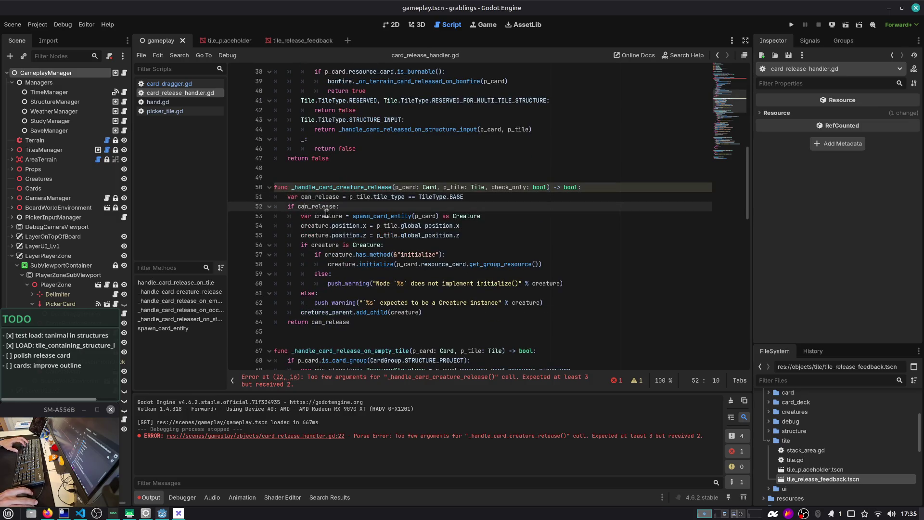
pyautogui.click(378, 215)
pyautogui.doubleClick(305, 207)
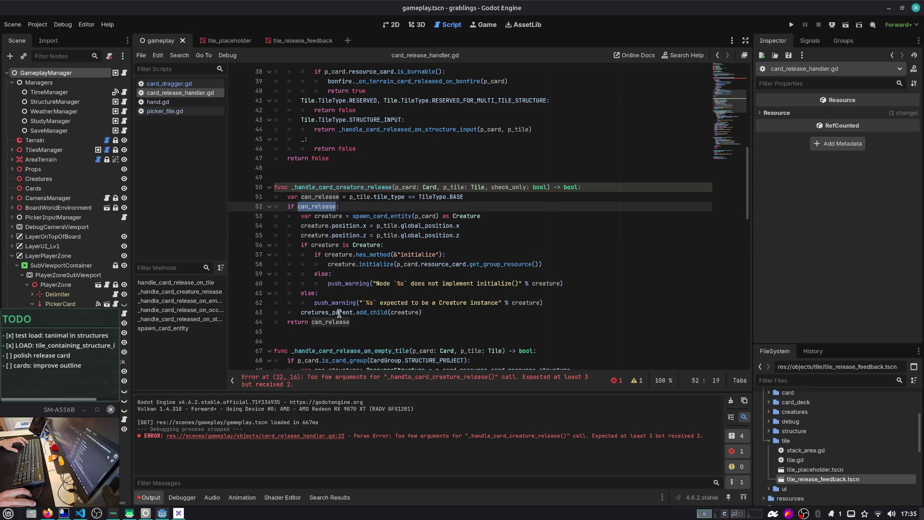
pyautogui.press('Right')
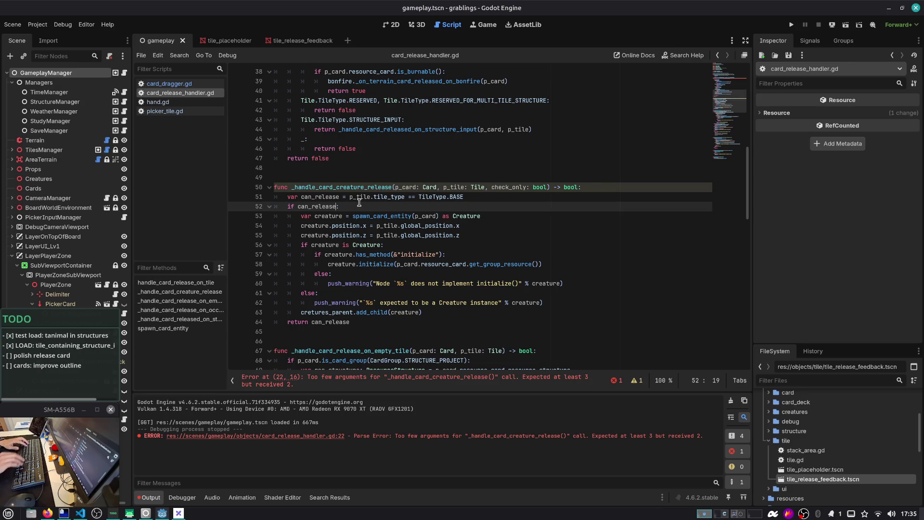
pyautogui.write(' and !check_only')
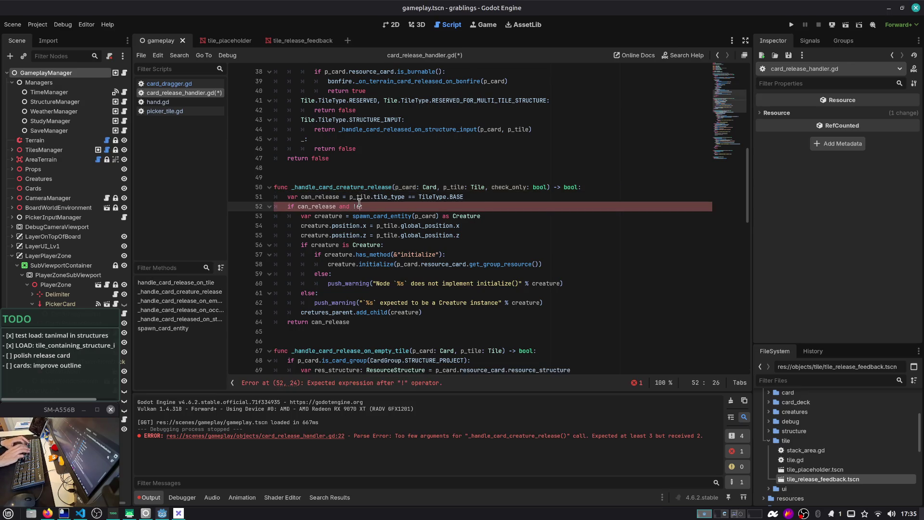
pyautogui.hotkey('ctrl', 's')
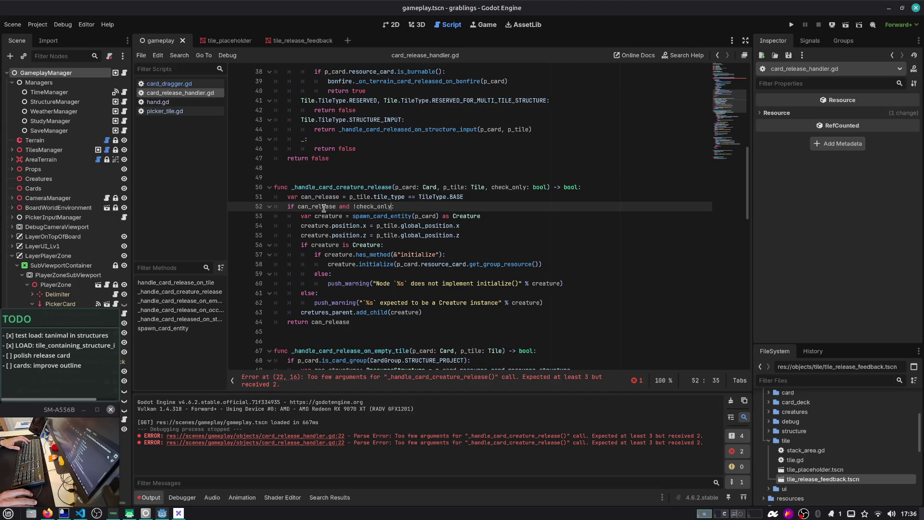
pyautogui.doubleClick(292, 188)
pyautogui.hotkey('ctrl', 'f')
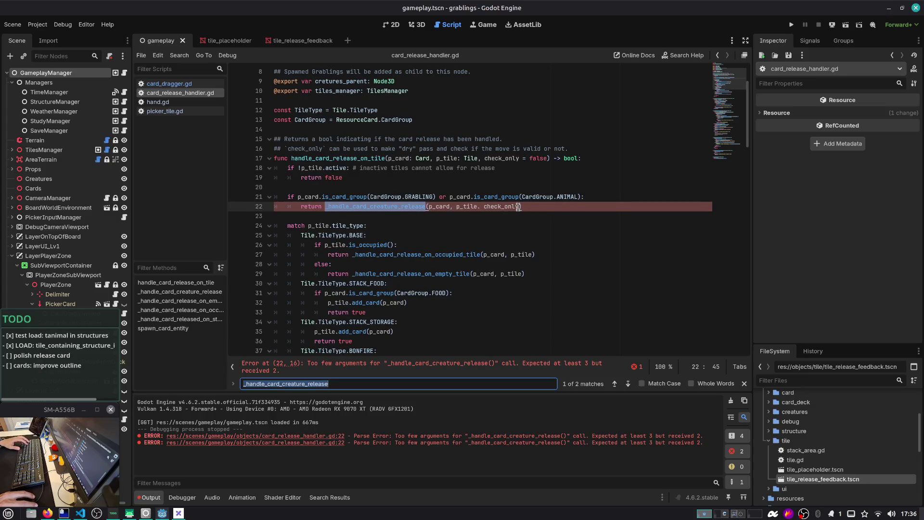
# Append check_only to the occupied-tile and empty-tile release calls and save
pyautogui.click(481, 208)
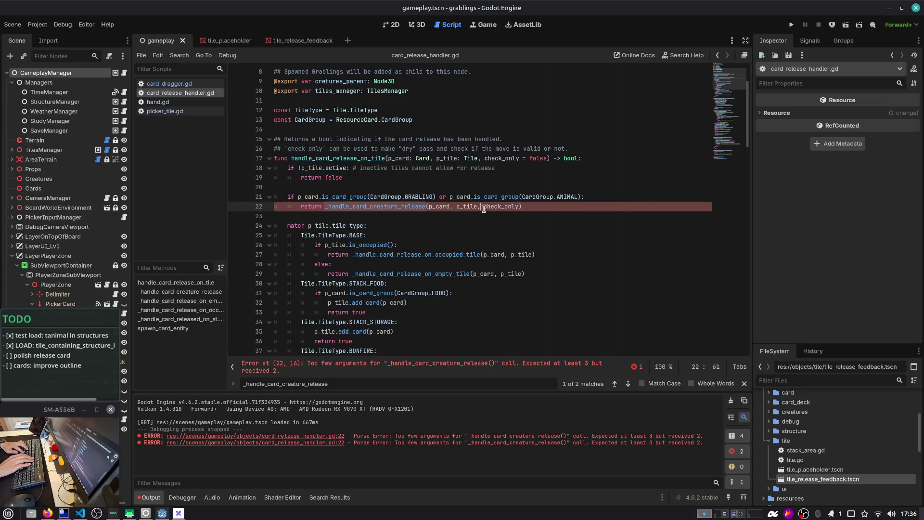
pyautogui.press('Escape')
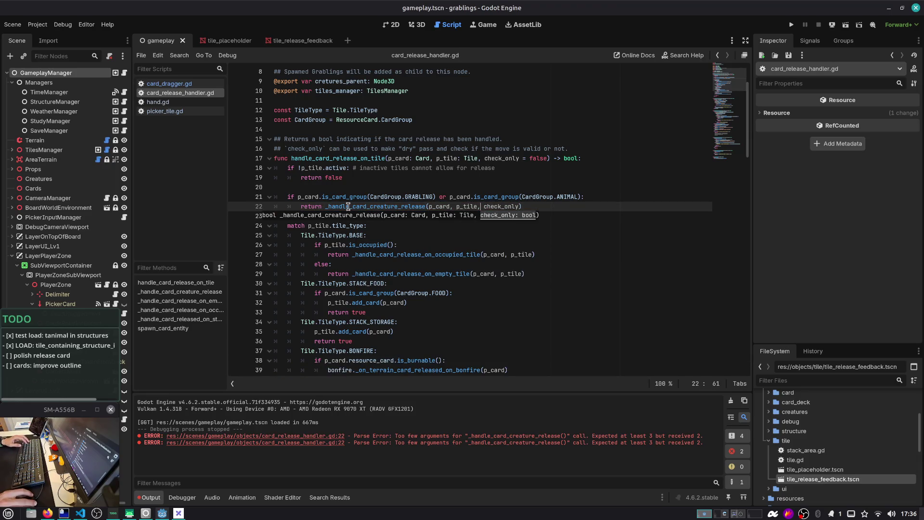
pyautogui.doubleClick(346, 225)
pyautogui.scroll(-2, 337, 226)
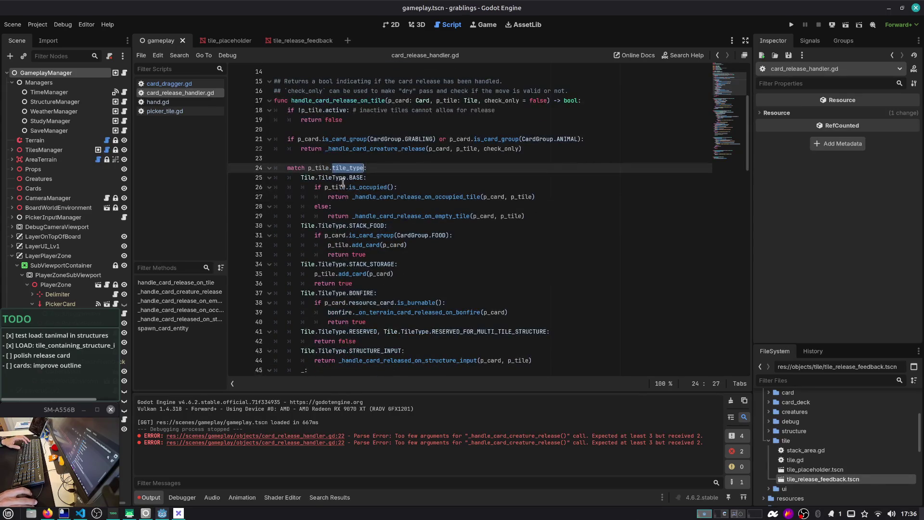
pyautogui.click(532, 197)
pyautogui.write(', check_')
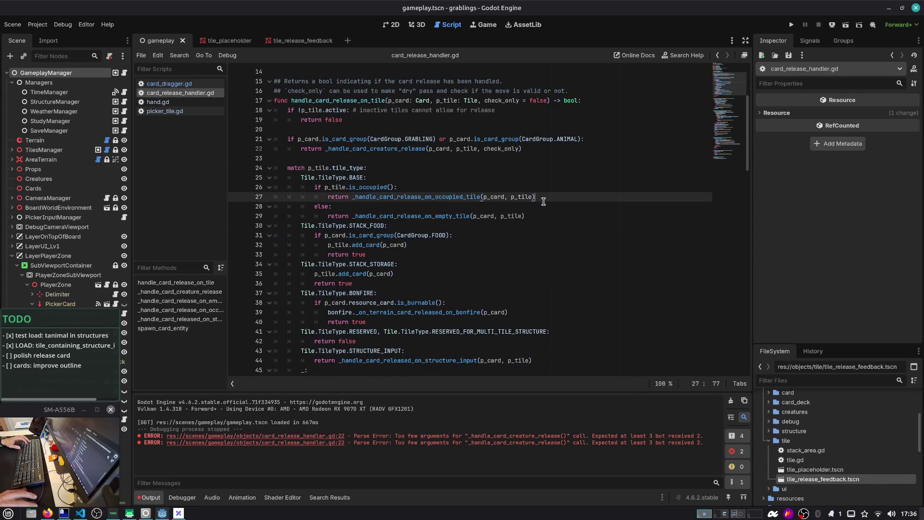
pyautogui.write('only')
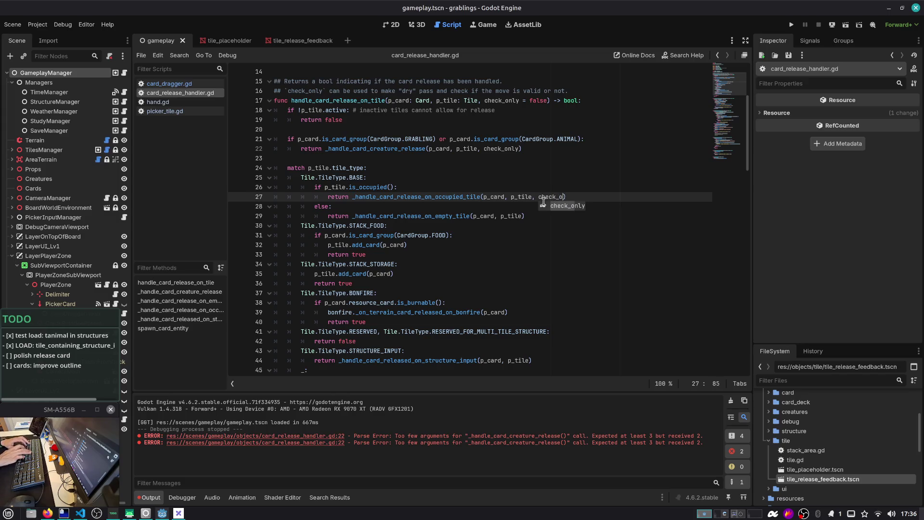
pyautogui.press('Down')
pyautogui.press('Down')
pyautogui.press('Left')
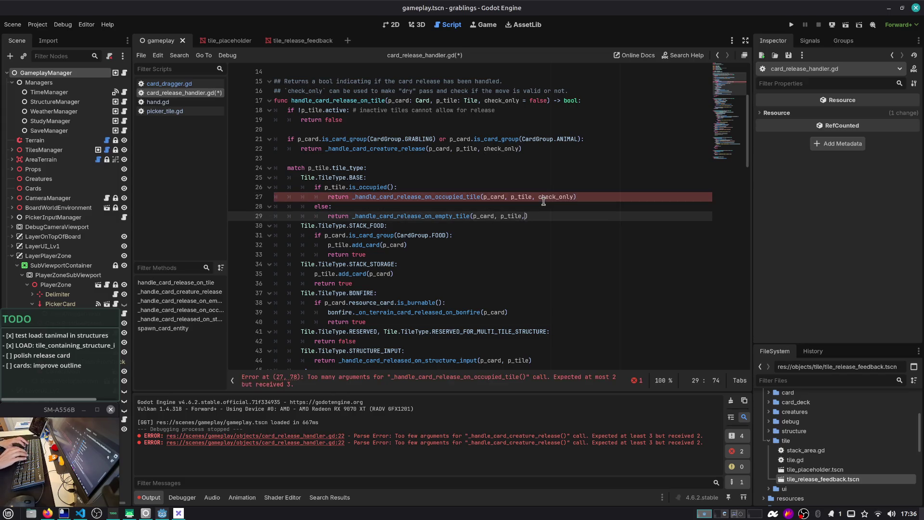
pyautogui.write(', check_only')
pyautogui.hotkey('ctrl', 's')
# Add a 'check_only: bool' parameter to _handle_card_release_on_occupied_tile, fixing the 'boolean' typo
pyautogui.keyDown('ctrl'); pyautogui.click(452, 197); pyautogui.keyUp('ctrl')
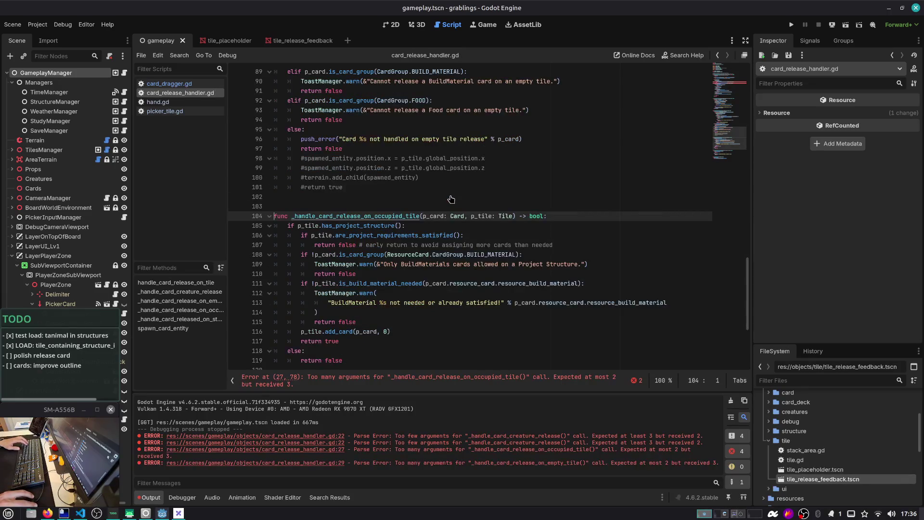
pyautogui.click(514, 215)
pyautogui.write(', check_only: boolean')
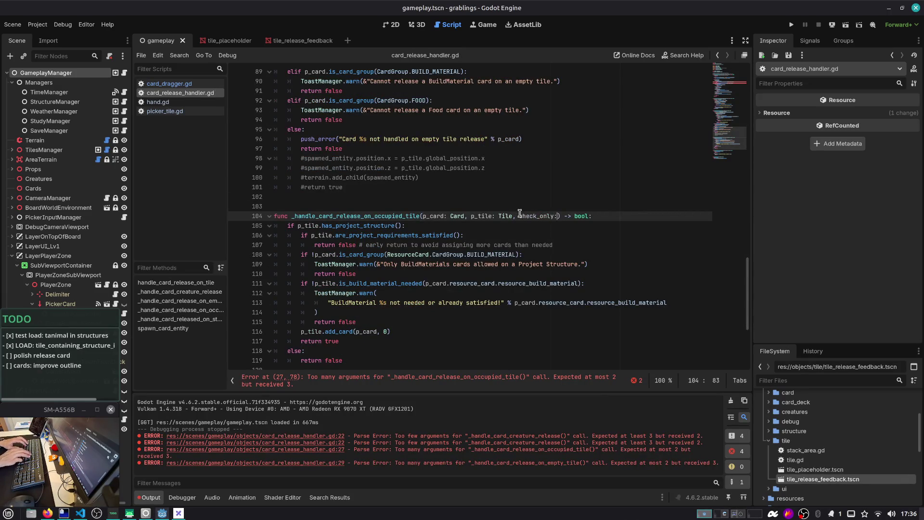
pyautogui.hotkey('ctrl', 's')
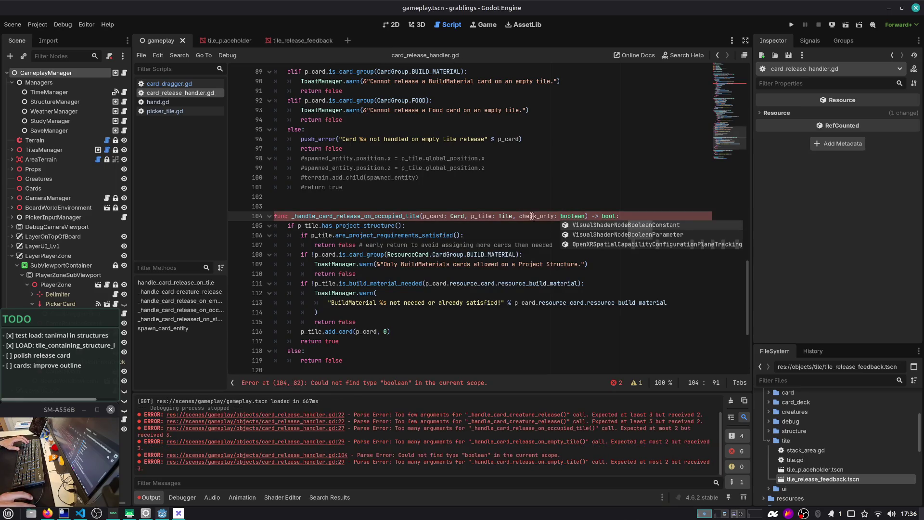
pyautogui.doubleClick(534, 216)
pyautogui.scroll(-1, 554, 207)
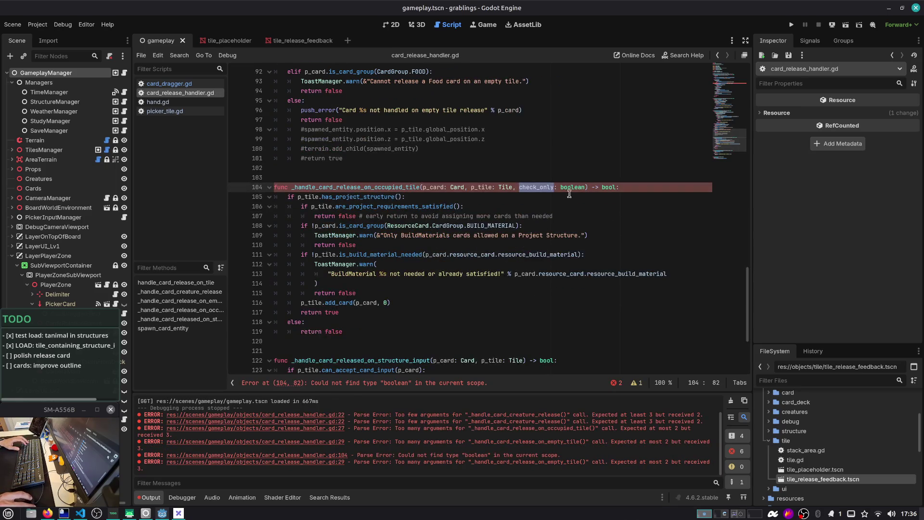
pyautogui.doubleClick(574, 192)
pyautogui.write('bool')
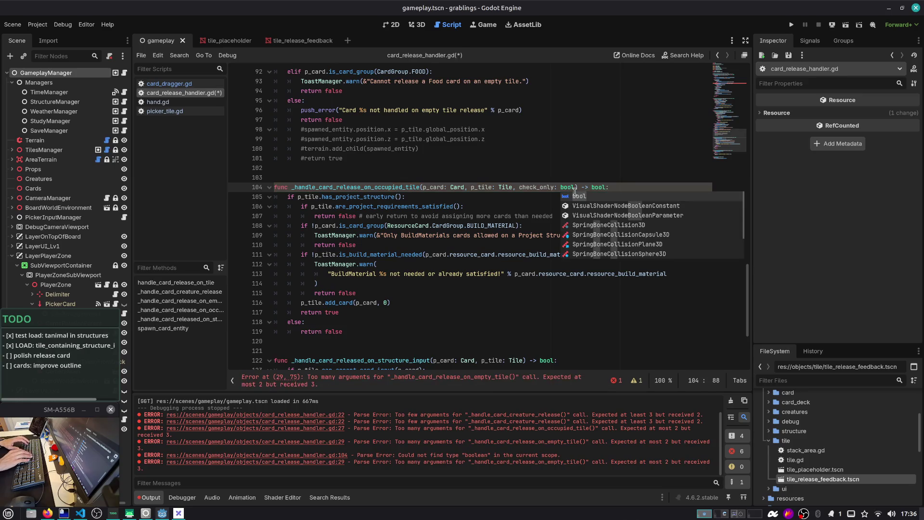
pyautogui.press('Escape')
pyautogui.hotkey('ctrl', 's')
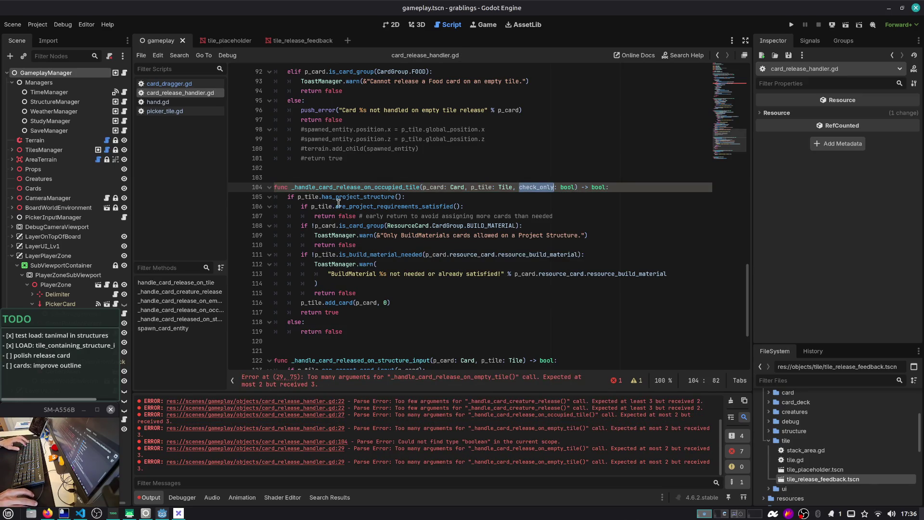
# Prefix the two ToastManager warnings on lines 109 and 112 with 'if !check_only:' and save
pyautogui.click(332, 206)
pyautogui.doubleClick(354, 206)
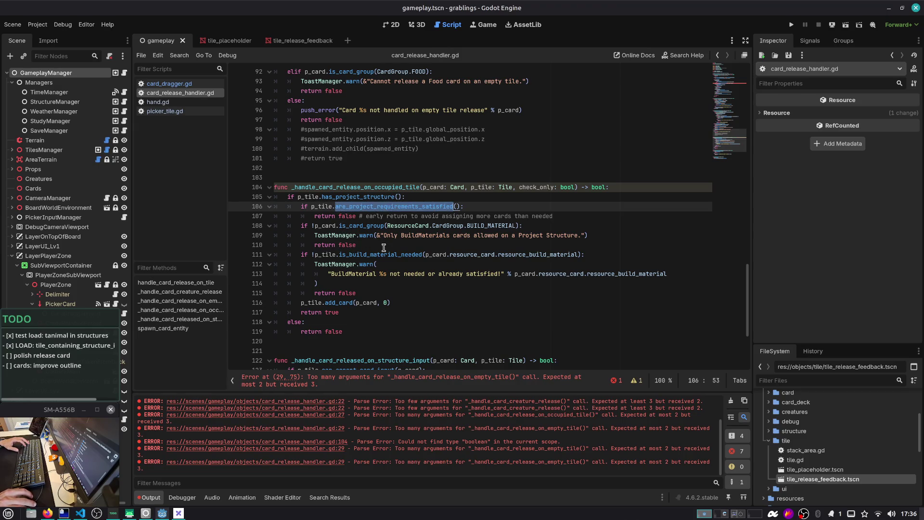
pyautogui.click(549, 225)
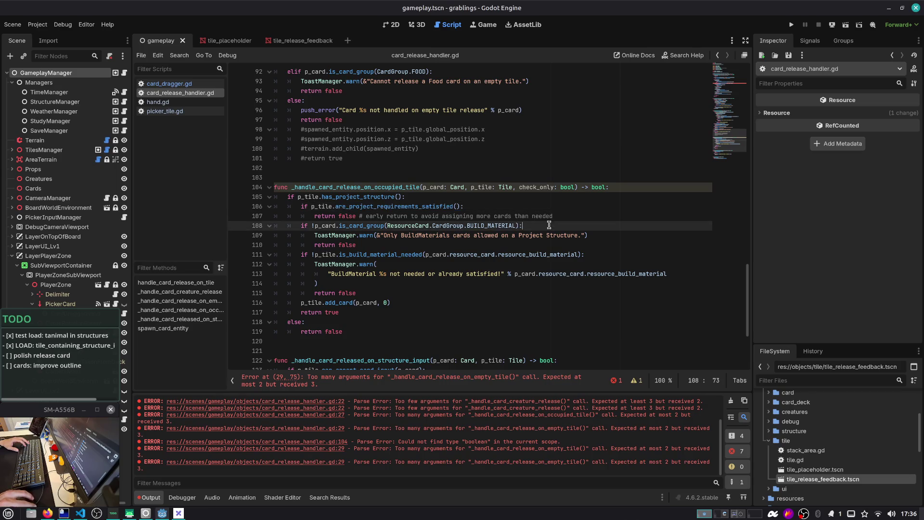
pyautogui.press('Down')
pyautogui.press('Home')
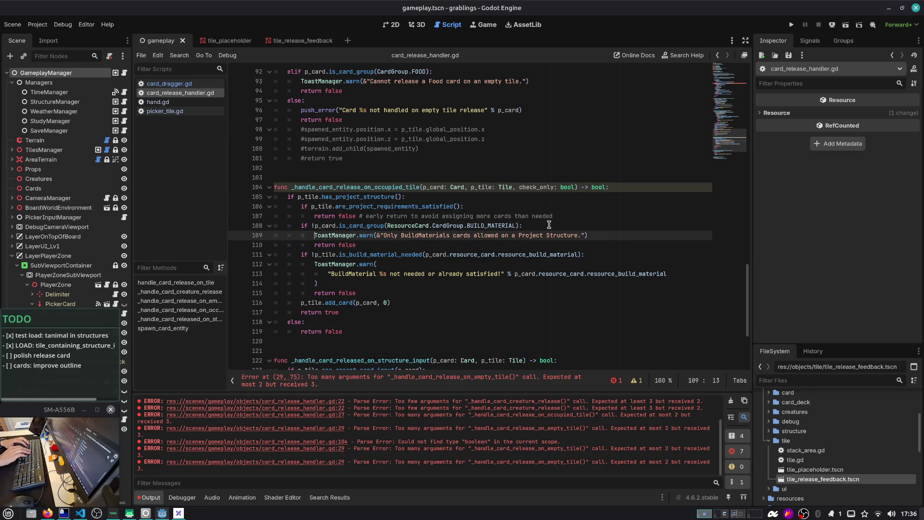
pyautogui.write('if !check_only:')
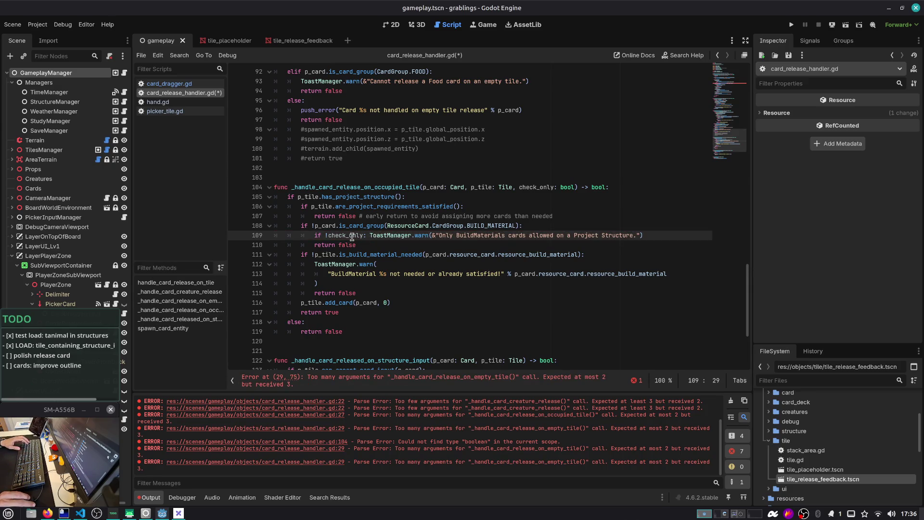
pyautogui.scroll(-1, 344, 249)
pyautogui.click(315, 236)
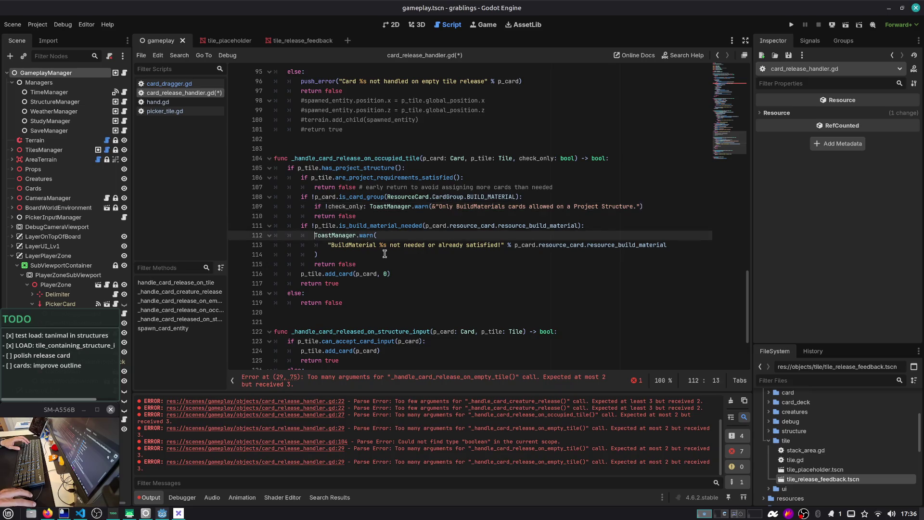
pyautogui.write('if !check_only:')
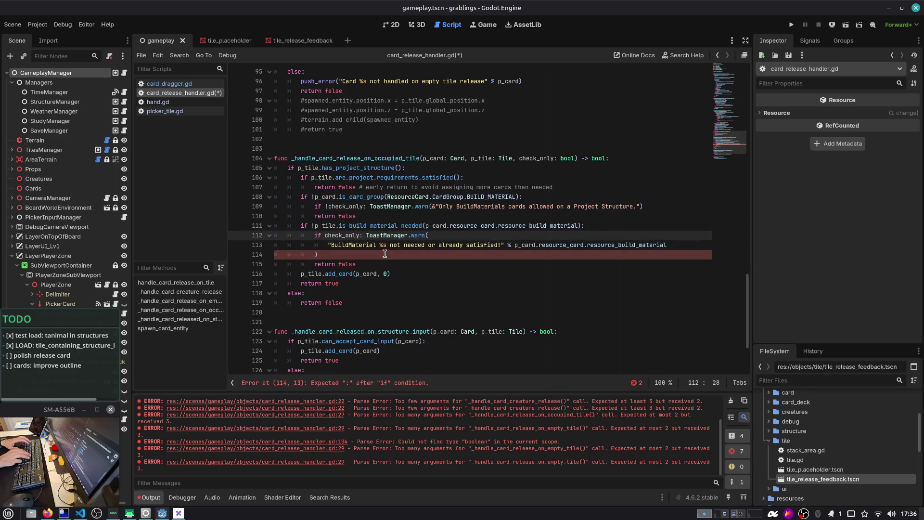
pyautogui.hotkey('ctrl', 'Left')
pyautogui.hotkey('ctrl', 'Left')
pyautogui.write('!')
pyautogui.scroll(-1, 385, 254)
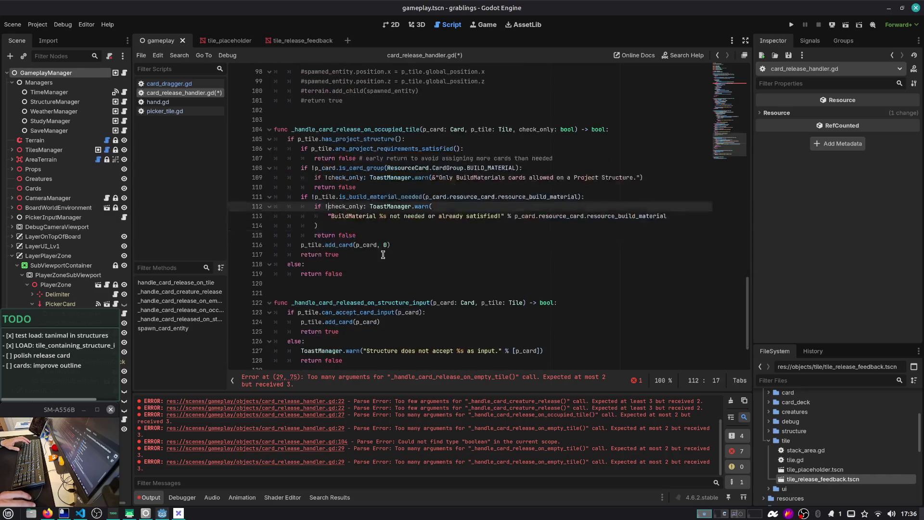
pyautogui.hotkey('ctrl', 's')
# Put the p_tile.add_card call on line 116 under the check_only guard and save
pyautogui.doubleClick(317, 245)
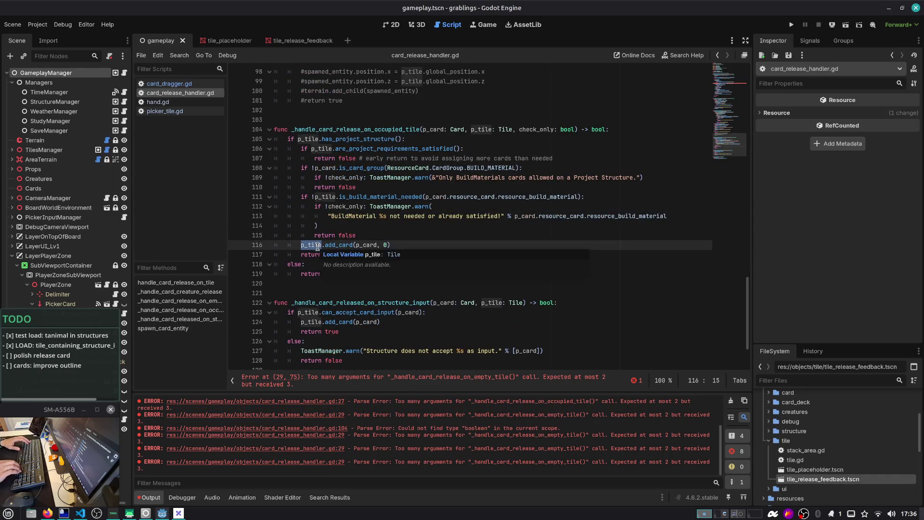
pyautogui.press('Left')
pyautogui.press('Left')
pyautogui.hotkey('ctrl', 'shift', 'Return')
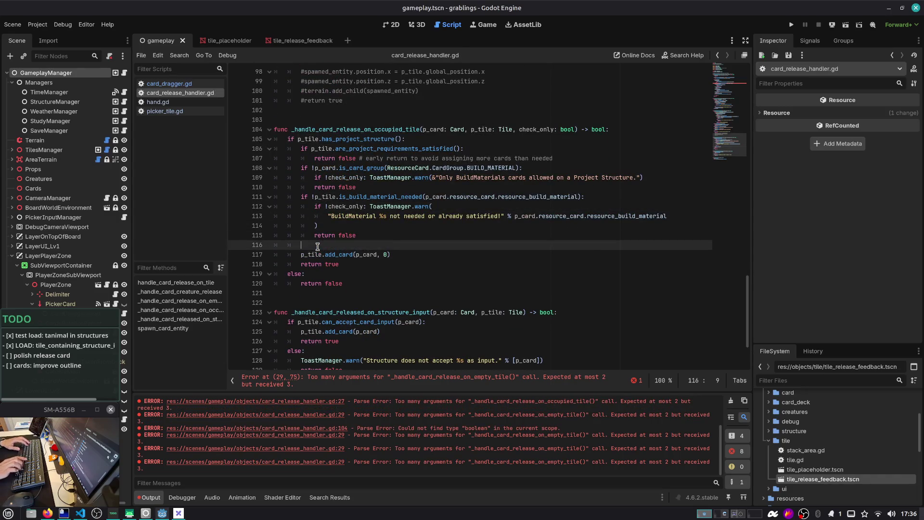
pyautogui.write('check_only:')
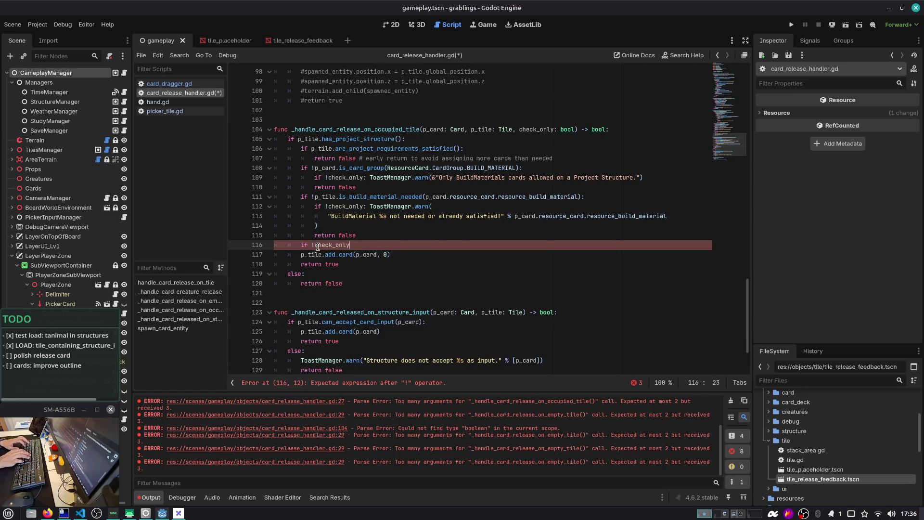
pyautogui.press('Delete')
pyautogui.press('Delete')
pyautogui.press('Delete')
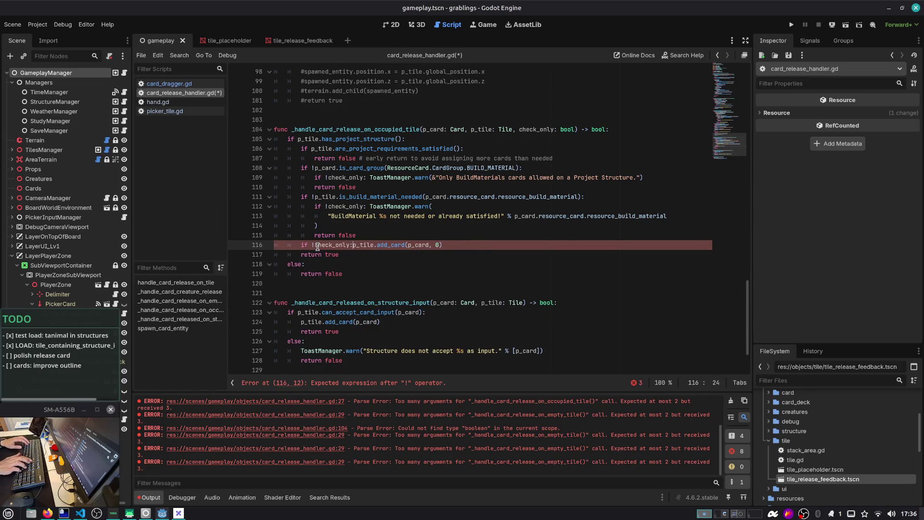
pyautogui.hotkey('ctrl', 's')
pyautogui.scroll(-2, 522, 230)
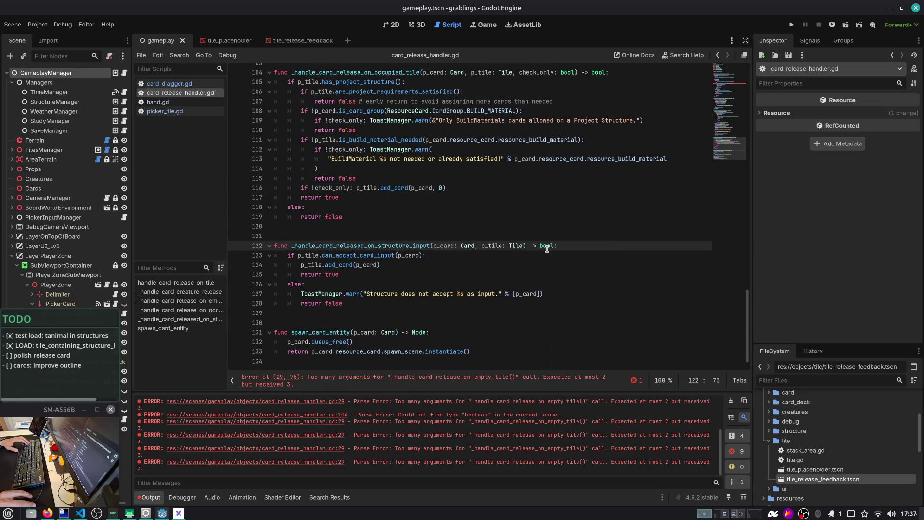
# Add ', check_only: bool' to the structure-input handler and wrap its line 124 add_card in 'if !check_only:'
pyautogui.click(523, 245)
pyautogui.write(', check_only: bool')
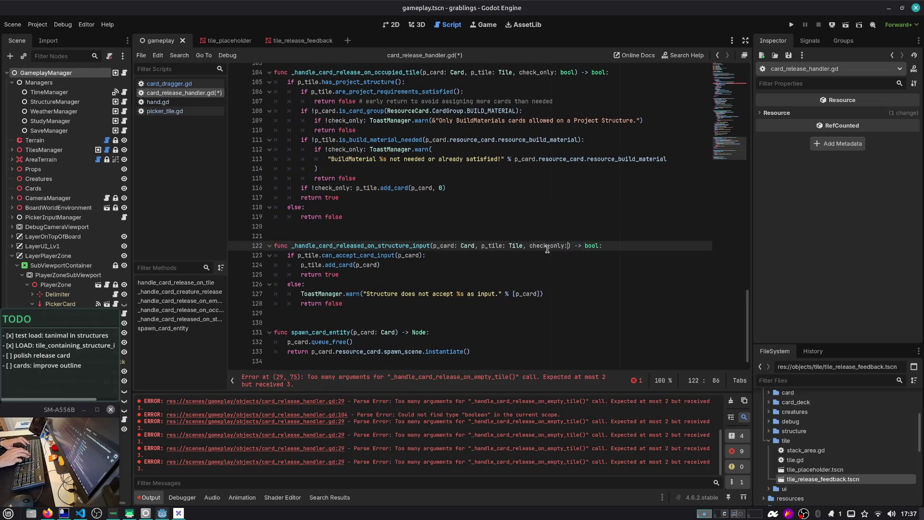
pyautogui.click(316, 265)
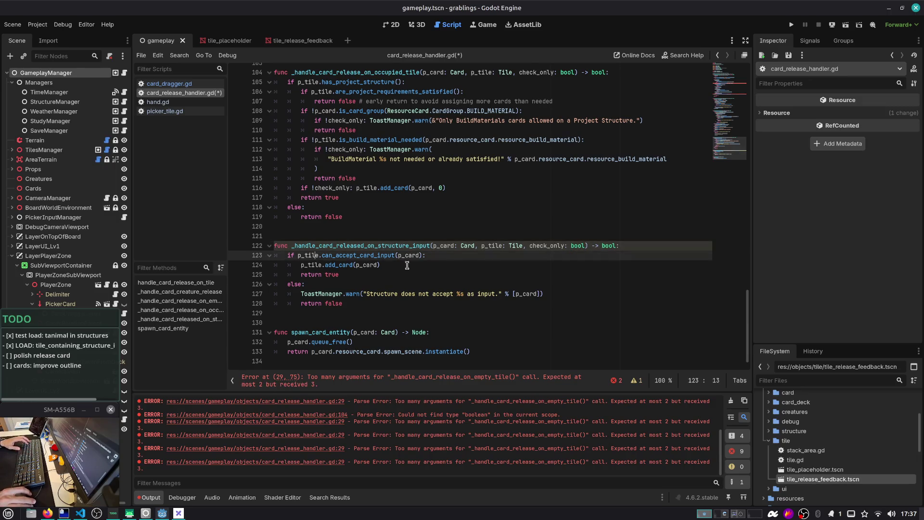
pyautogui.write('if ')
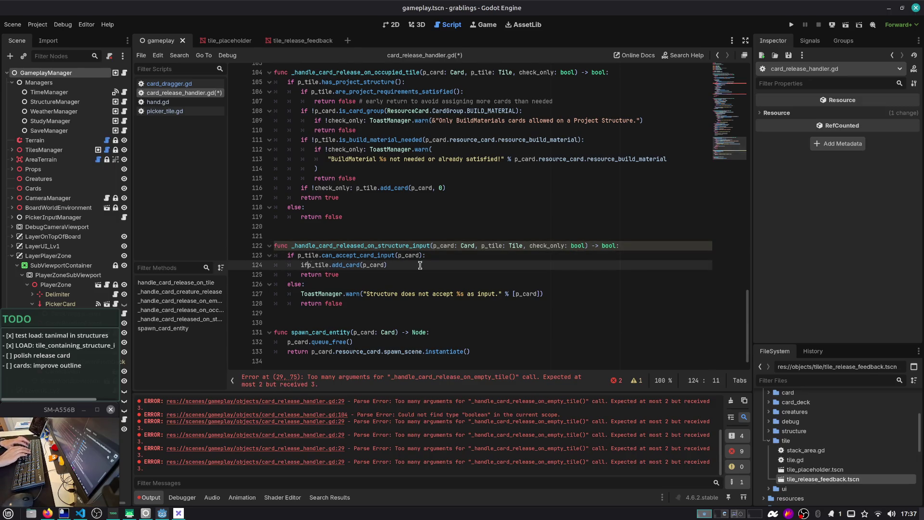
pyautogui.write('check_only:')
pyautogui.hotkey('ctrl', 'Left')
pyautogui.hotkey('ctrl', 'Left')
pyautogui.scroll(1, 420, 264)
pyautogui.write('!')
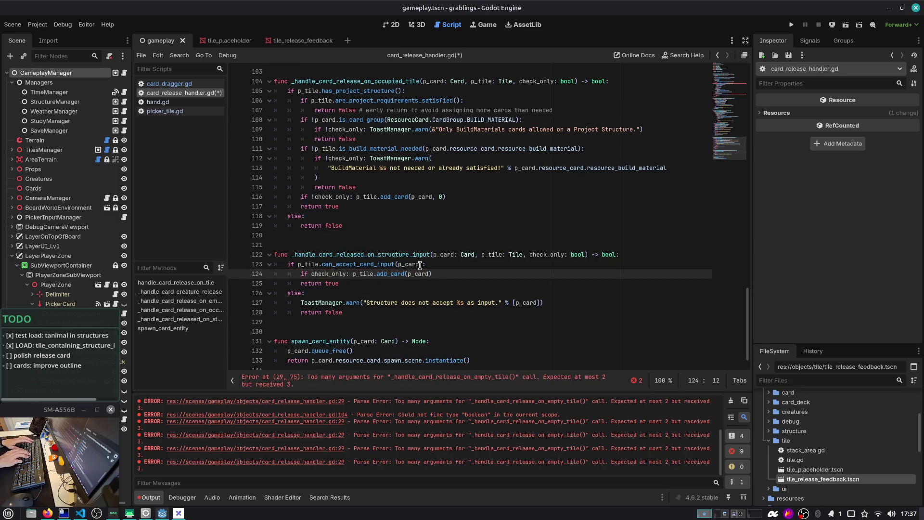
pyautogui.press('Home')
pyautogui.hotkey('ctrl', 'shift', 'Right')
pyautogui.hotkey('ctrl', 'shift', 'Right')
pyautogui.hotkey('shift', 'Right')
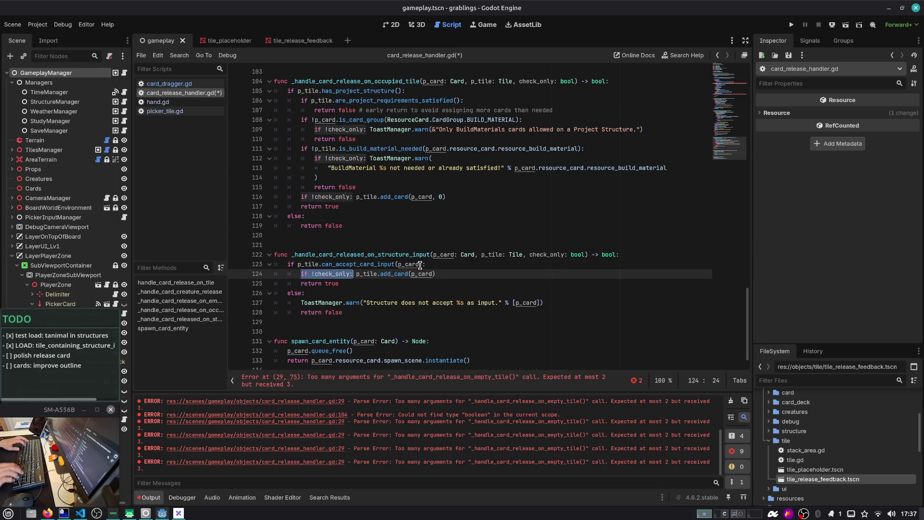
pyautogui.scroll(-1, 380, 284)
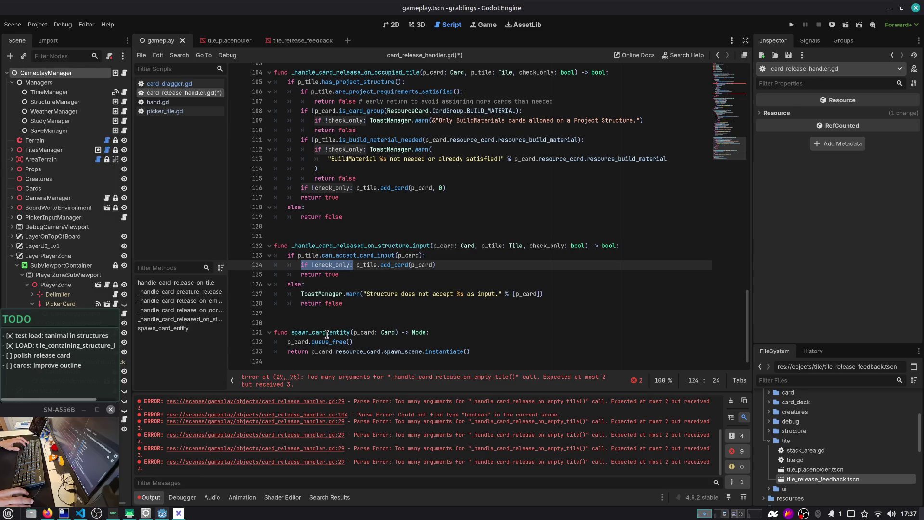
# Pass check_only in the structure-input handler call on line 44
pyautogui.doubleClick(338, 246)
pyautogui.hotkey('ctrl', 'f')
pyautogui.press('Return')
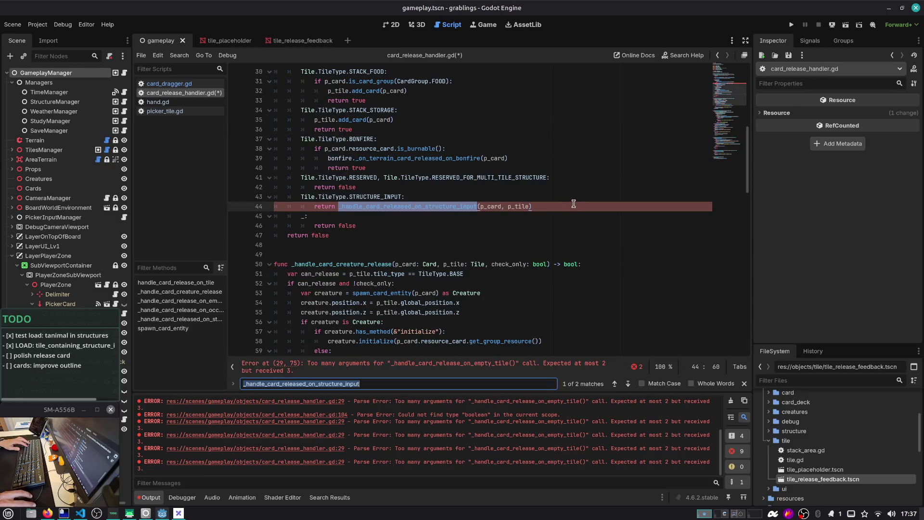
pyautogui.click(573, 207)
pyautogui.press('Left')
pyautogui.write(', check')
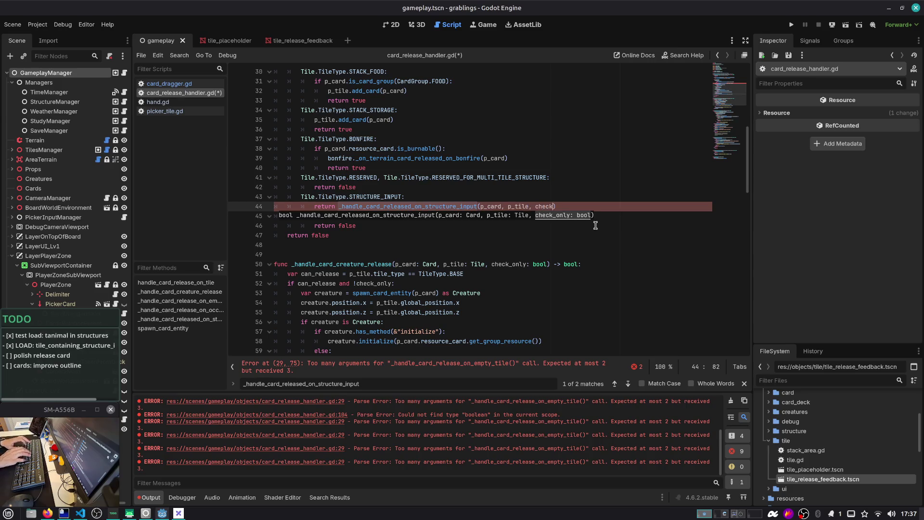
pyautogui.write('_only')
pyautogui.scroll(3, 504, 204)
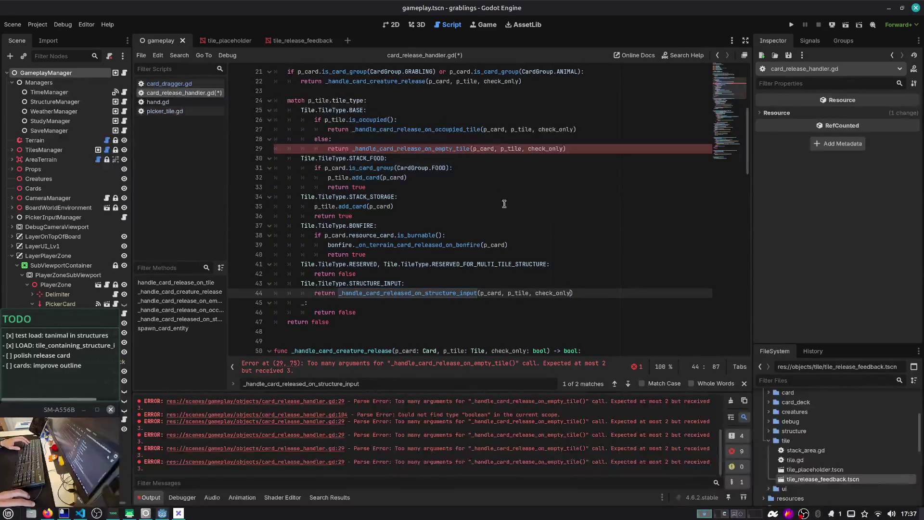
# Add a 'check_only: bool' parameter to _handle_card_release_on_empty_tile on line 67
pyautogui.doubleClick(450, 150)
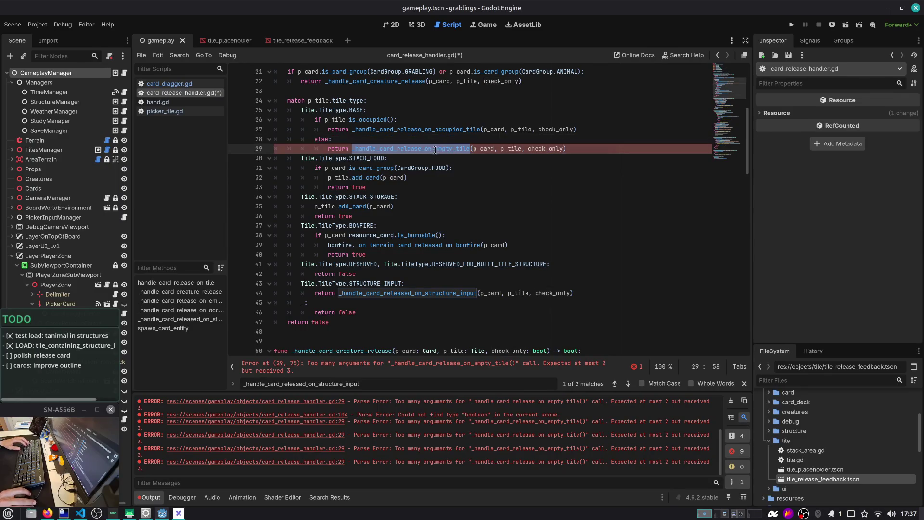
pyautogui.hotkey('ctrl', 'f')
pyautogui.press('Return')
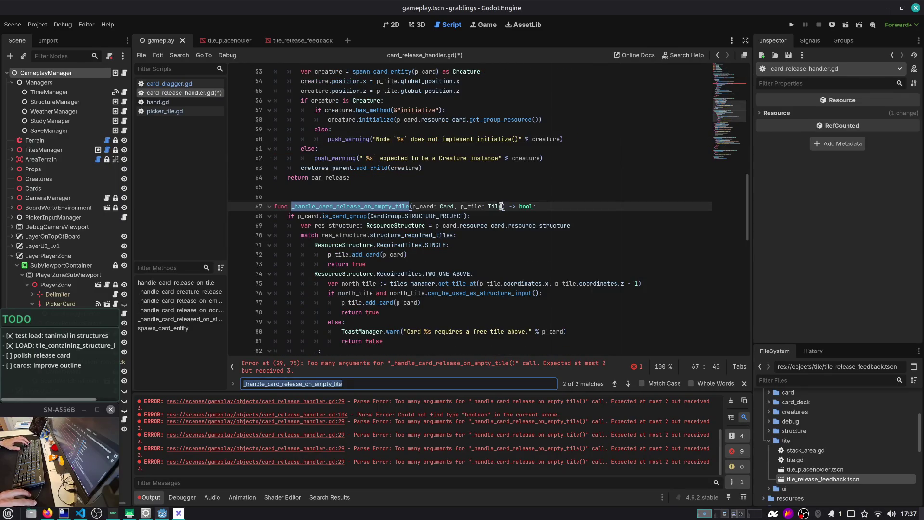
pyautogui.click(502, 206)
pyautogui.write(', ')
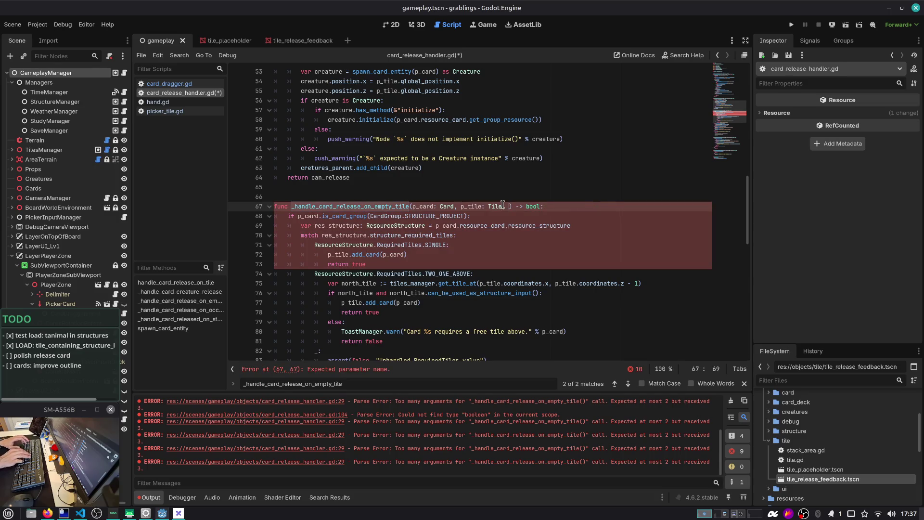
pyautogui.write('check_onlk')
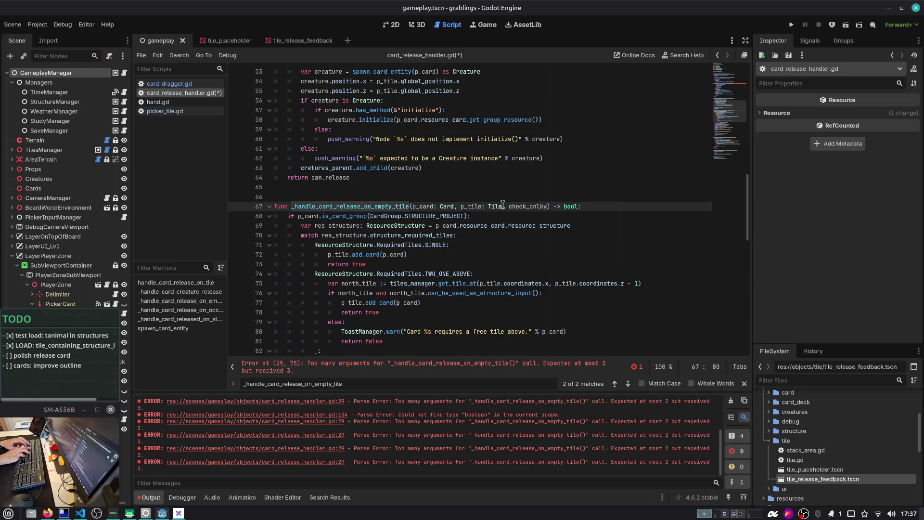
pyautogui.press('BackSpace')
pyautogui.write('y: bool')
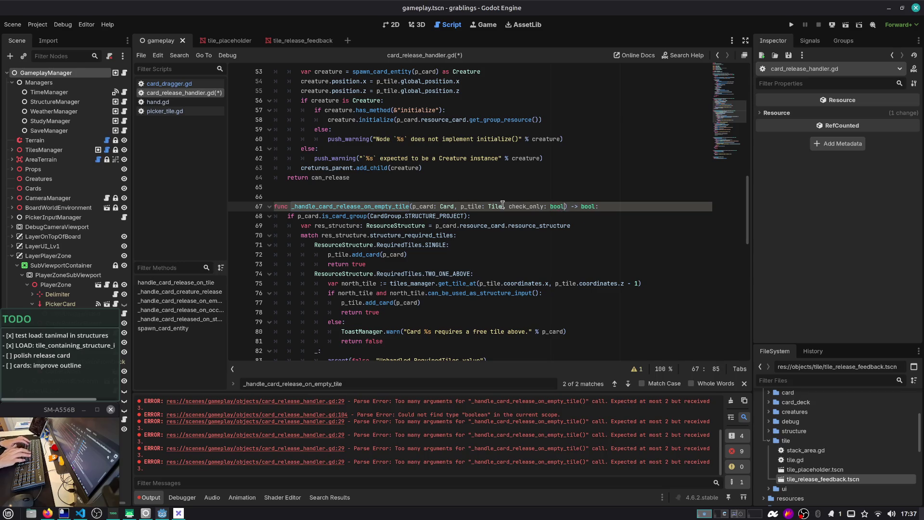
pyautogui.doubleClick(521, 202)
# Guard the SINGLE case's add_card call with check_only and save
pyautogui.scroll(-2, 426, 220)
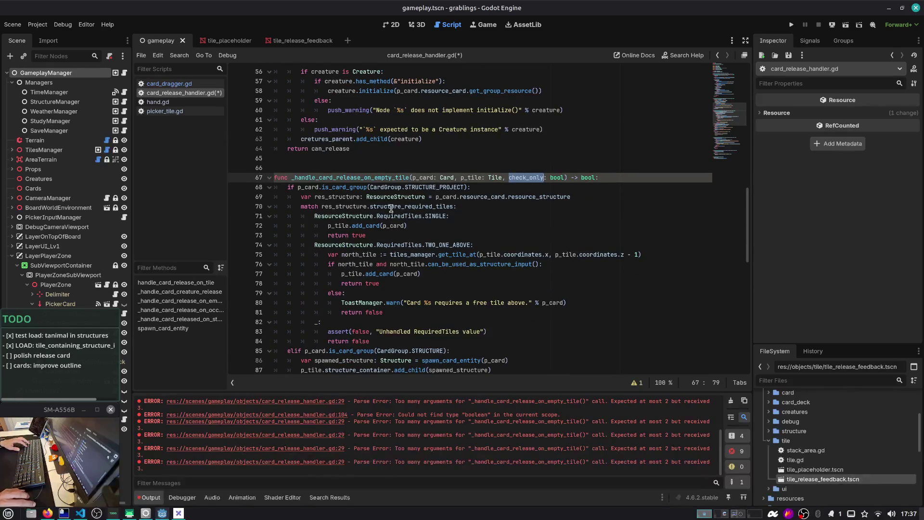
pyautogui.doubleClick(371, 161)
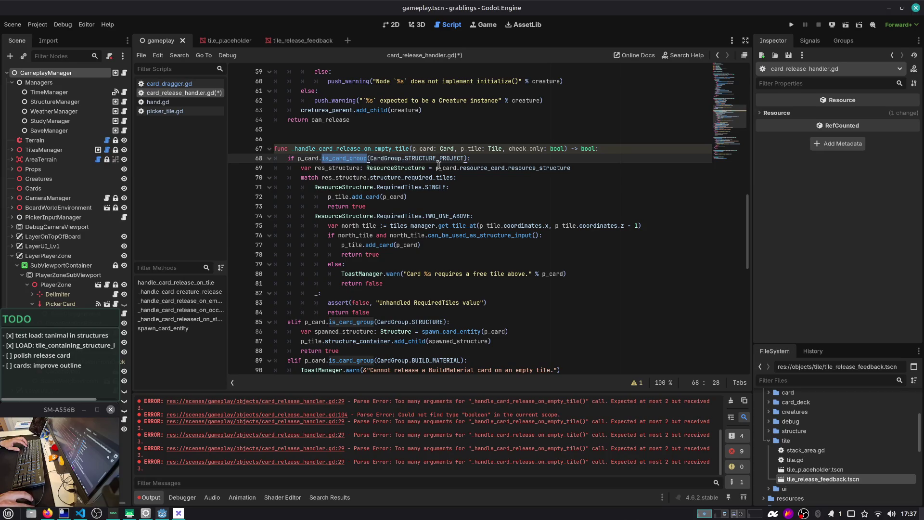
pyautogui.click(350, 177)
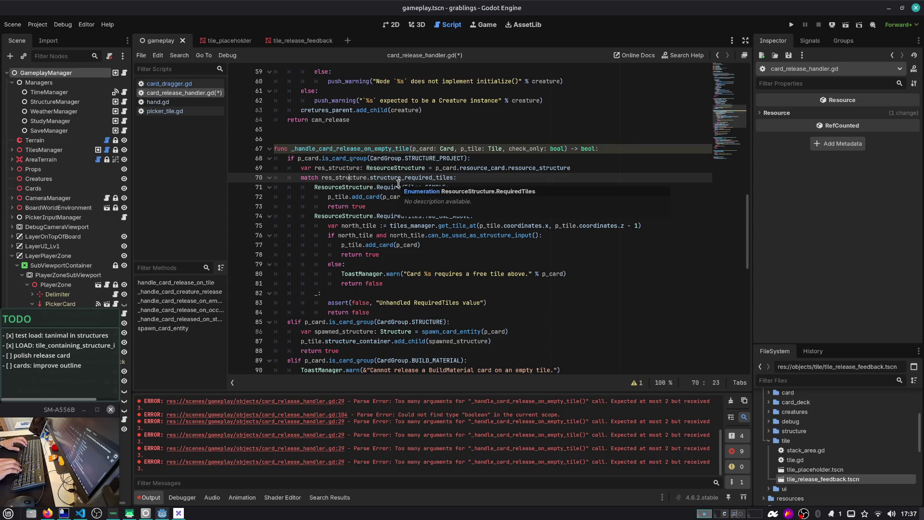
pyautogui.press('Down')
pyautogui.hotkey('ctrl', 'z')
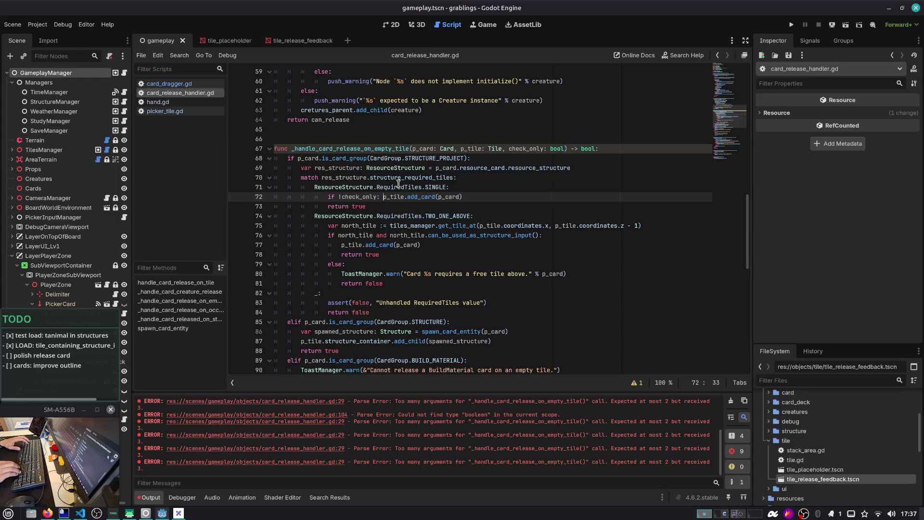
pyautogui.press('Down')
pyautogui.press('Down')
pyautogui.press('Down')
pyautogui.hotkey('ctrl', 's')
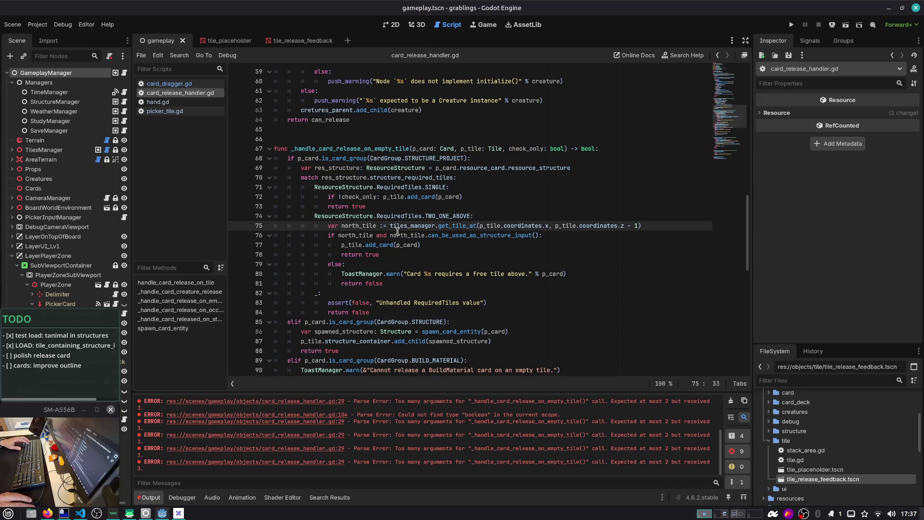
# Prefix the add_card on line 77 and the warning on line 80 with 'if !check_only:', then save
pyautogui.click(341, 245)
pyautogui.write('if !check_only:')
pyautogui.scroll(-3, 378, 239)
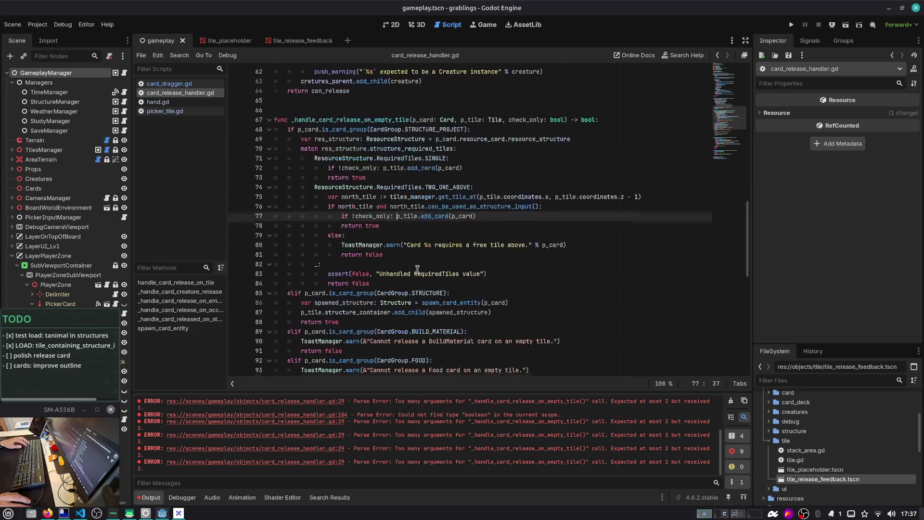
pyautogui.click(342, 216)
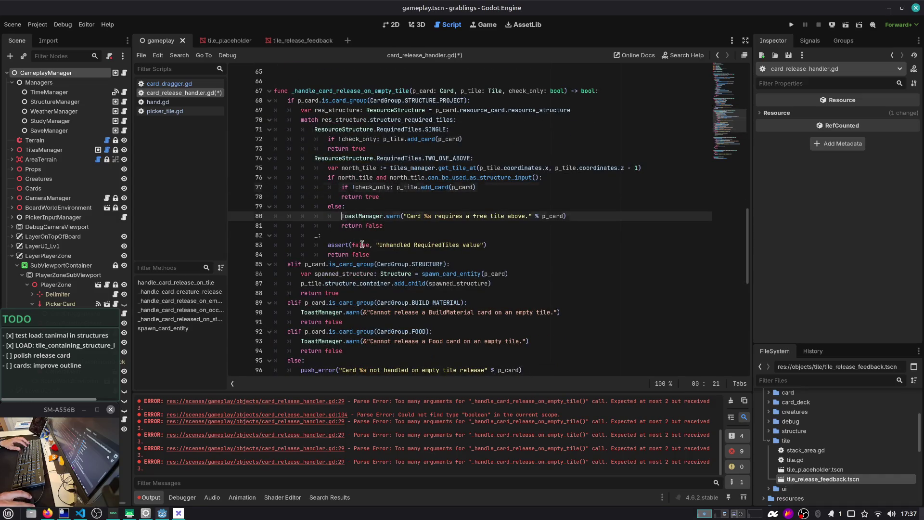
pyautogui.write('if !check_only:')
pyautogui.scroll(-2, 352, 257)
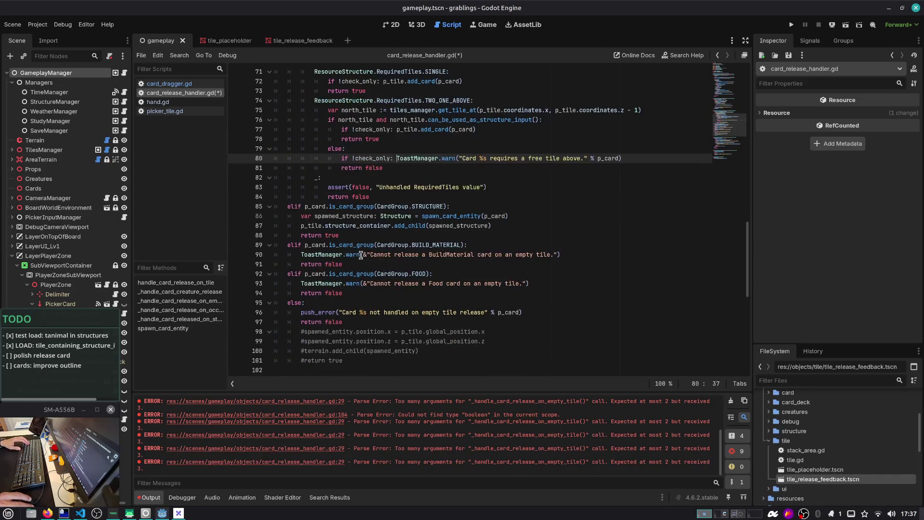
pyautogui.hotkey('ctrl', 's')
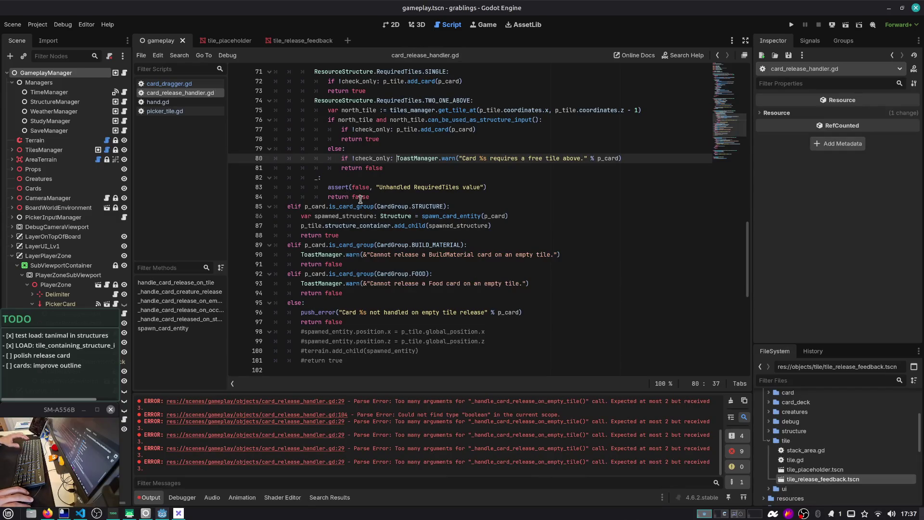
pyautogui.scroll(-1, 351, 211)
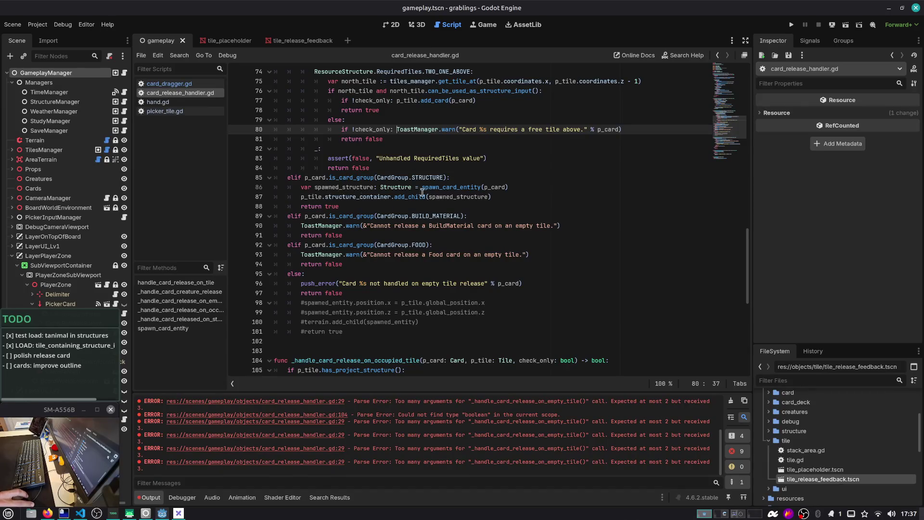
# Wrap the structure spawning lines in an 'if !check_only:' block under the STRUCTURE check
pyautogui.doubleClick(467, 189)
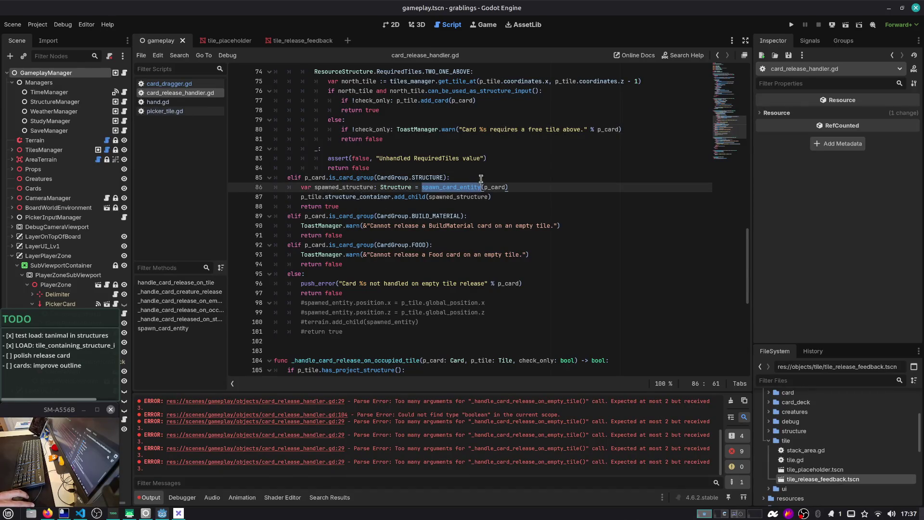
pyautogui.click(481, 179)
pyautogui.press('Return')
pyautogui.write('if !check_only:')
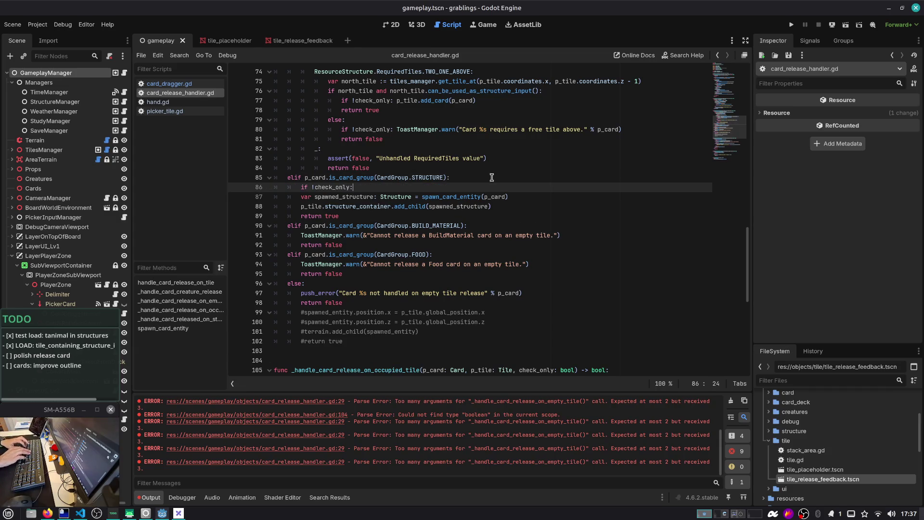
pyautogui.press('Down')
pyautogui.hotkey('shift', 'Down')
pyautogui.press('Tab')
pyautogui.press('Right')
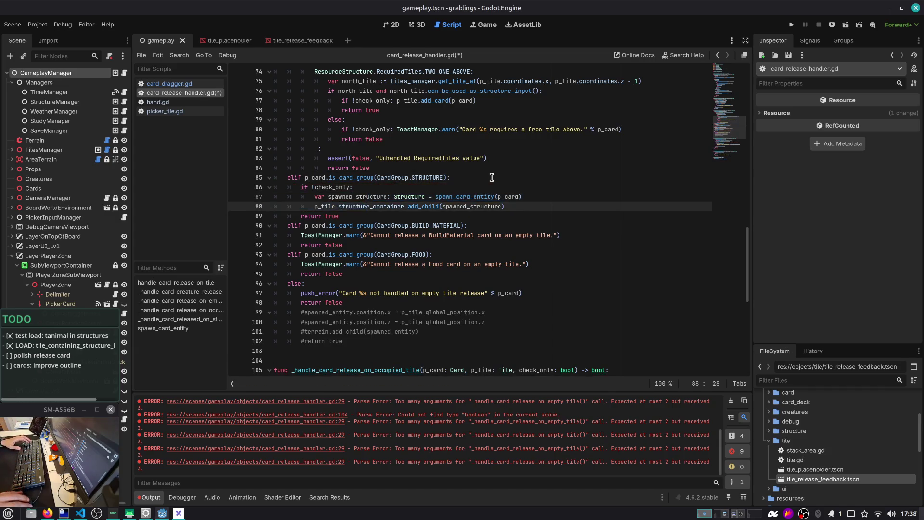
pyautogui.scroll(-1, 398, 192)
# Prefix the BuildMaterial and Food warnings on lines 91 and 94 with 'if !check_only:'
pyautogui.click(300, 206)
pyautogui.write('if !check_only:')
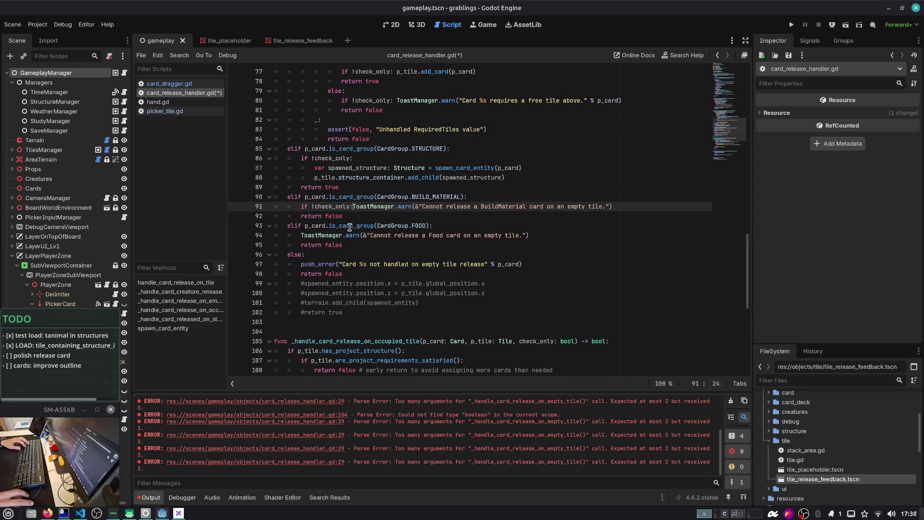
pyautogui.click(300, 235)
pyautogui.write('if !check_only:')
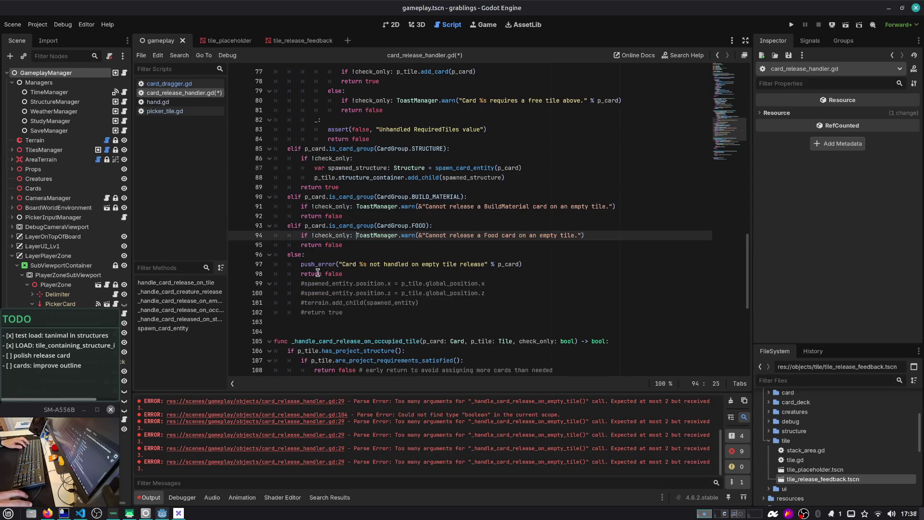
pyautogui.click(300, 264)
# Guard the line 97 push_error with 'if !check_only:', then play-test hovering the rock card from Slot 1
pyautogui.write('if !check_only:')
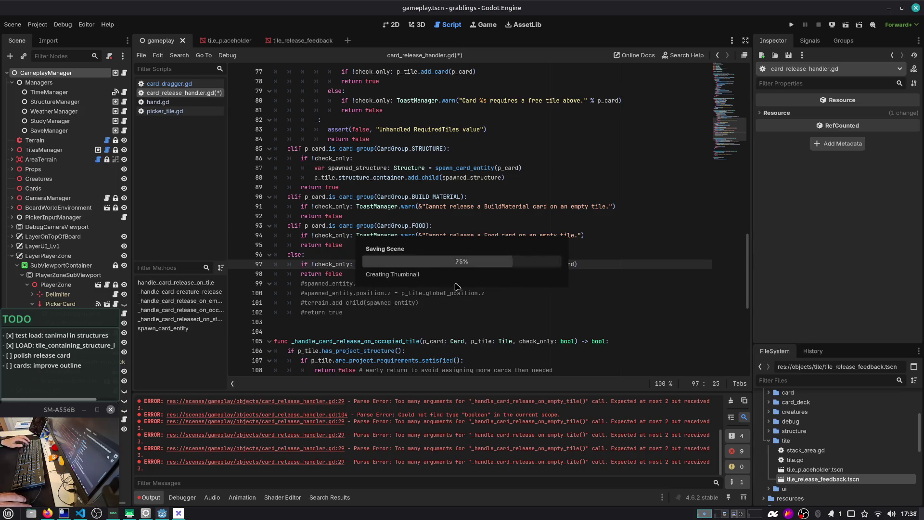
pyautogui.scroll(-3, 466, 269)
pyautogui.click(792, 27)
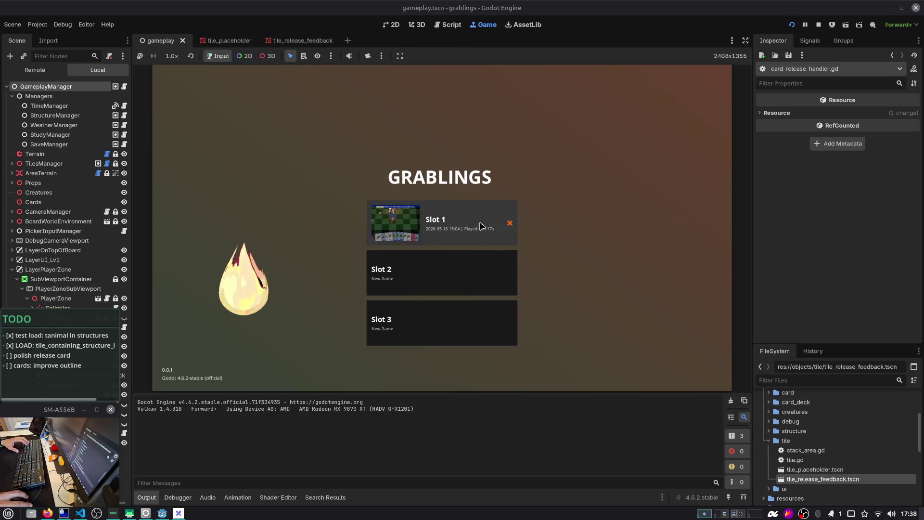
pyautogui.click(482, 226)
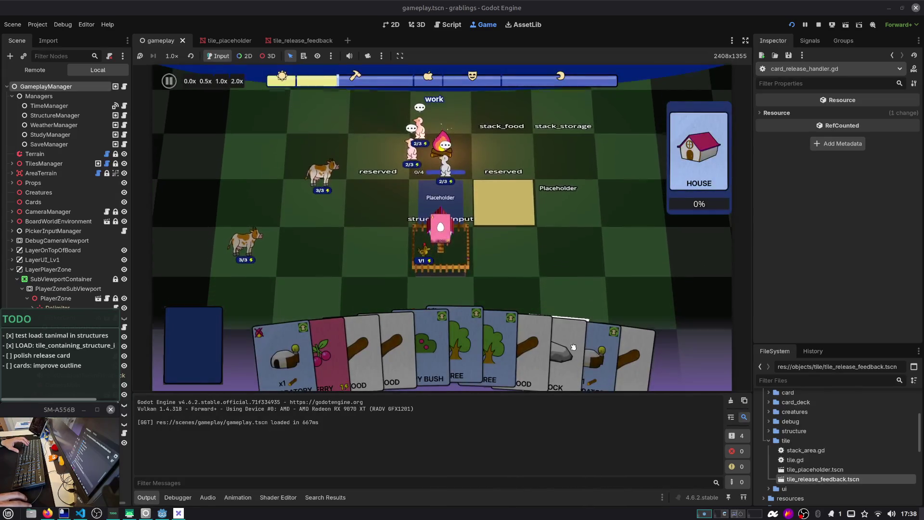
pyautogui.moveTo(626, 294)
pyautogui.mouseDown()
pyautogui.moveTo(577, 274)
pyautogui.moveTo(560, 252)
pyautogui.moveTo(518, 267)
pyautogui.moveTo(533, 144)
pyautogui.moveTo(565, 109)
pyautogui.mouseUp()
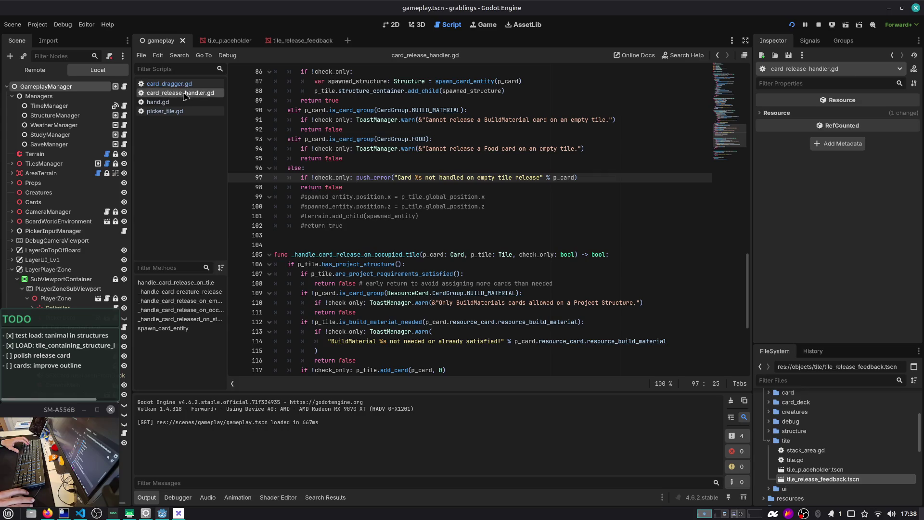
# Look up handle_card_release_on_tile in card_release_handler.gd
pyautogui.scroll(20, 528, 254)
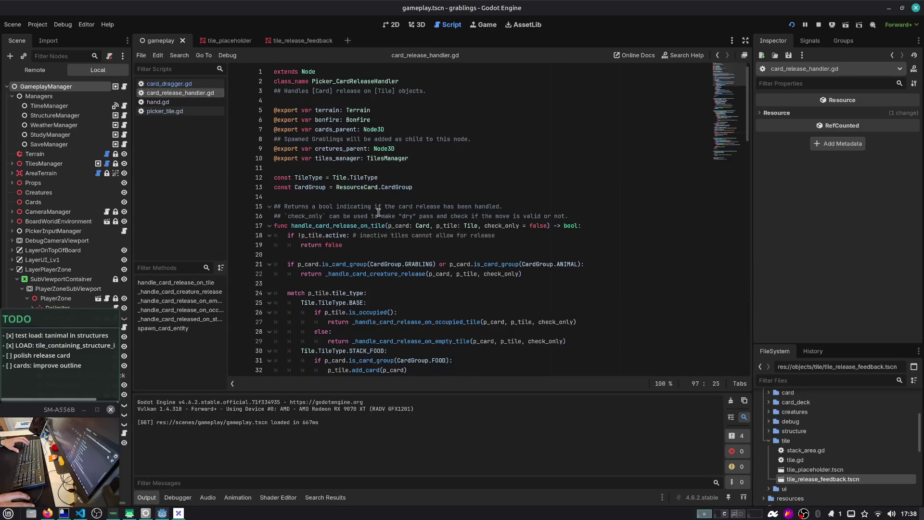
pyautogui.click(509, 227)
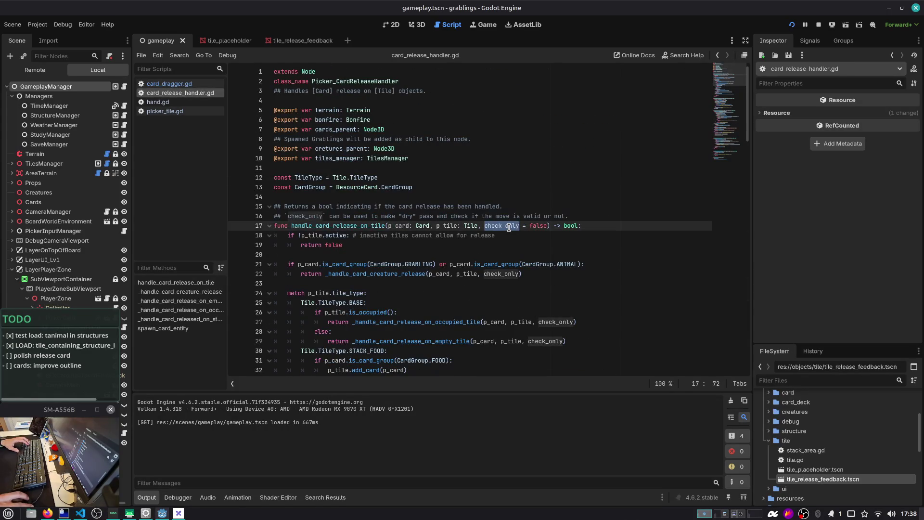
pyautogui.doubleClick(338, 227)
pyautogui.hotkey('ctrl', 'f')
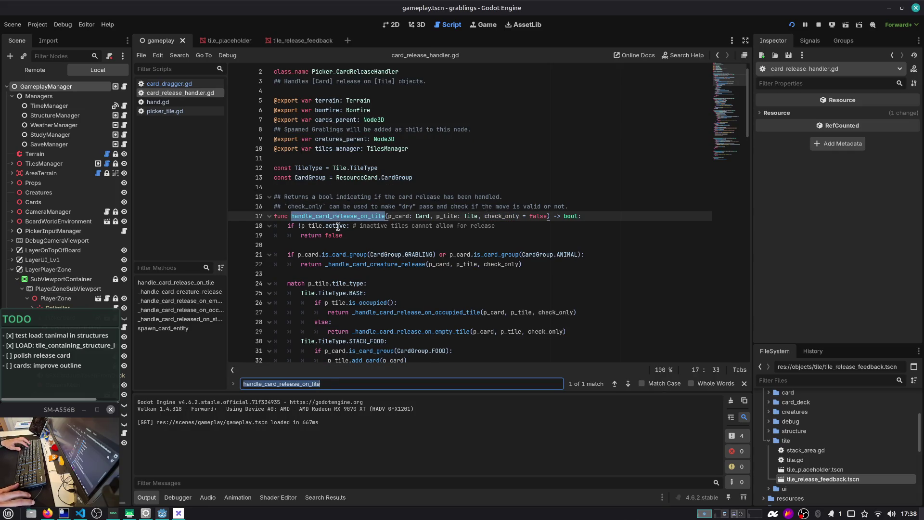
# Find handle_card_release_on_tile across the project and open the line 247 hover call in card_dragger.gd
pyautogui.hotkey('ctrl', 'shift', 'f')
pyautogui.press('Return')
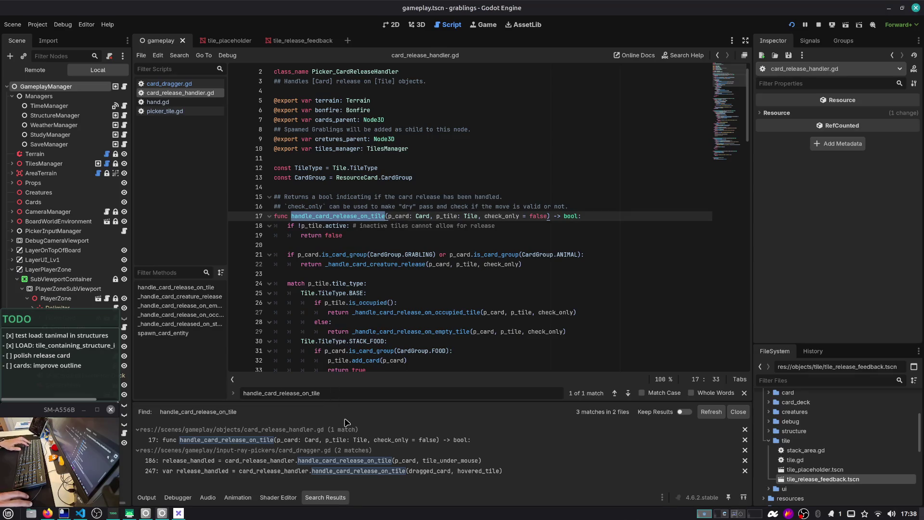
pyautogui.click(397, 461)
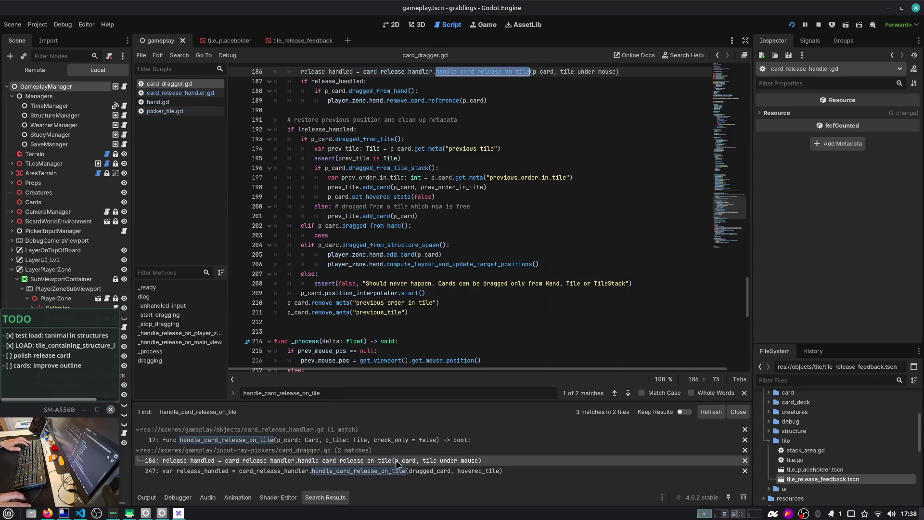
pyautogui.click(414, 471)
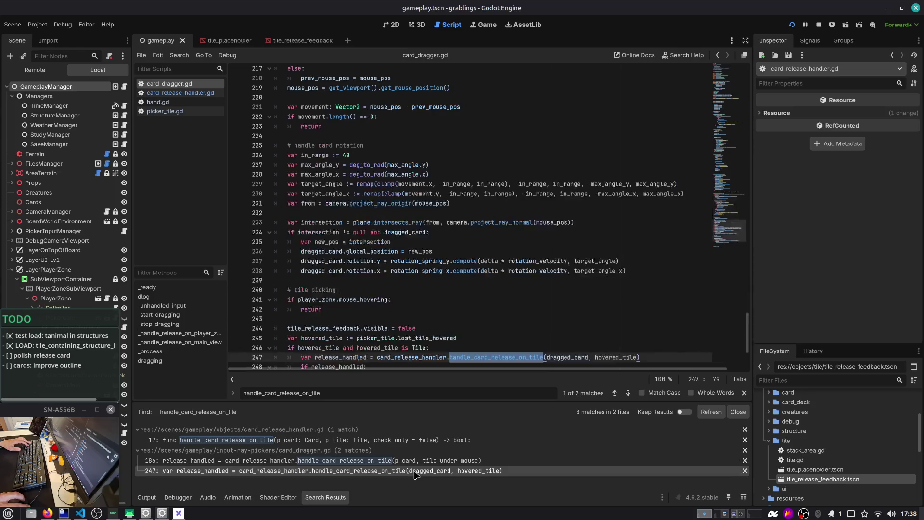
pyautogui.scroll(-3, 465, 267)
pyautogui.scroll(5, 431, 270)
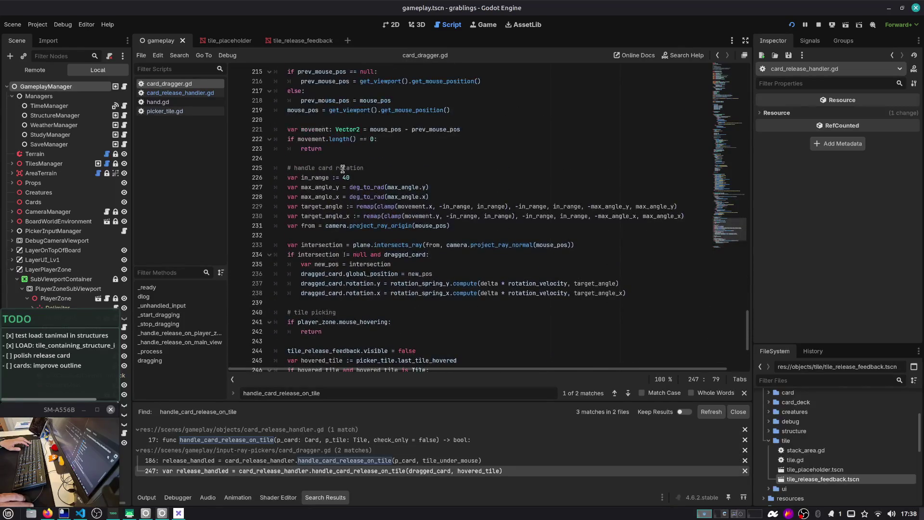
pyautogui.scroll(-5, 644, 268)
# Pass true as check_only in the line 247 call and relaunch the game
pyautogui.click(644, 266)
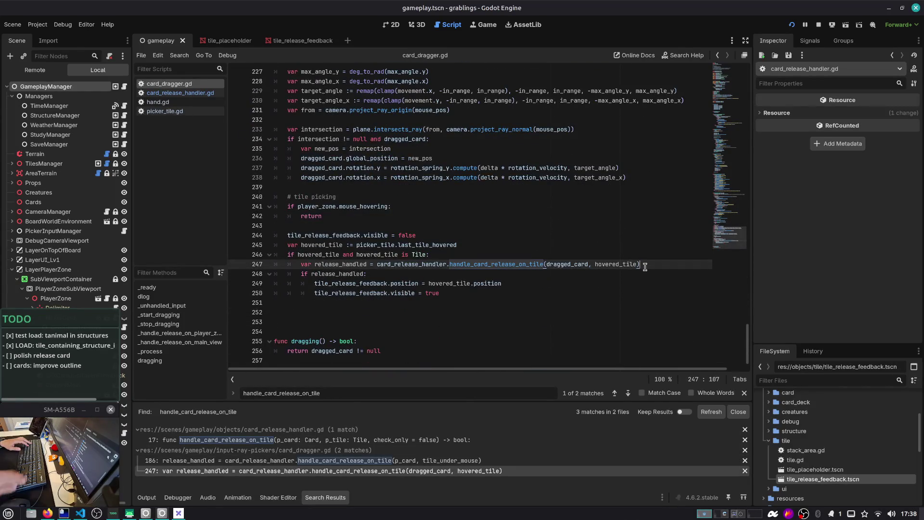
pyautogui.press('Left')
pyautogui.write(', true')
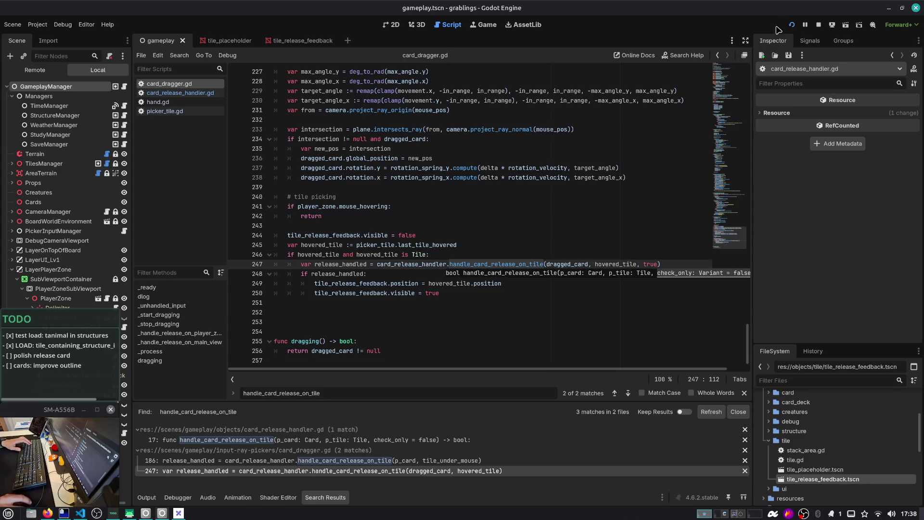
pyautogui.click(793, 25)
pyautogui.click(452, 210)
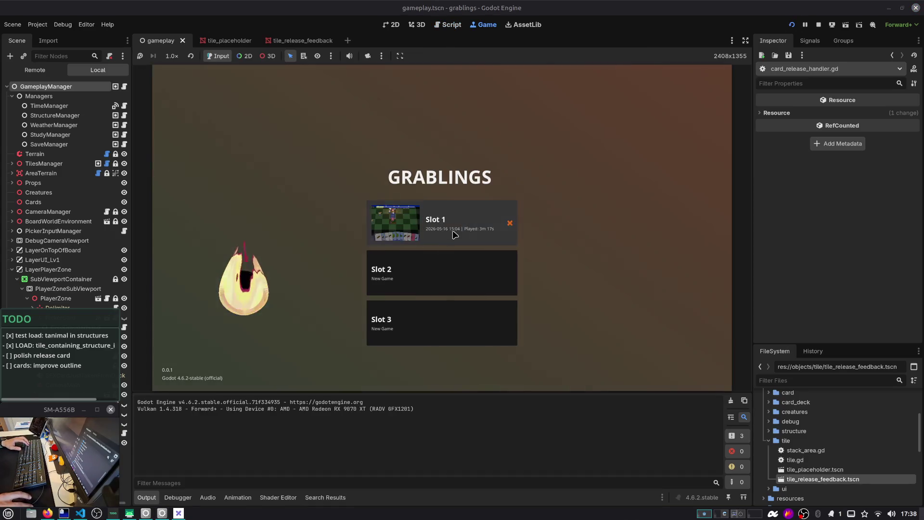
# Load Slot 1, hover the rock card over the board without warnings appearing, then stop the game
pyautogui.click(455, 235)
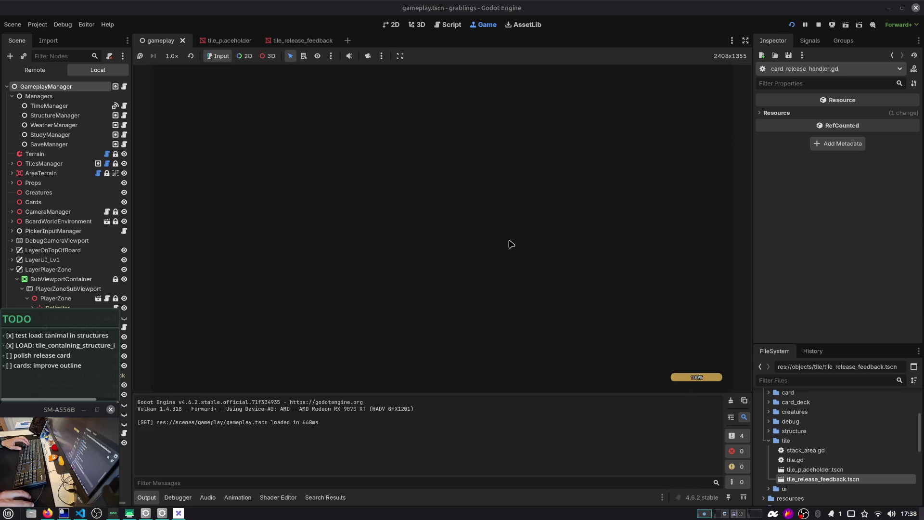
pyautogui.moveTo(592, 347)
pyautogui.mouseDown()
pyautogui.moveTo(526, 268)
pyautogui.moveTo(523, 191)
pyautogui.moveTo(563, 109)
pyautogui.mouseUp()
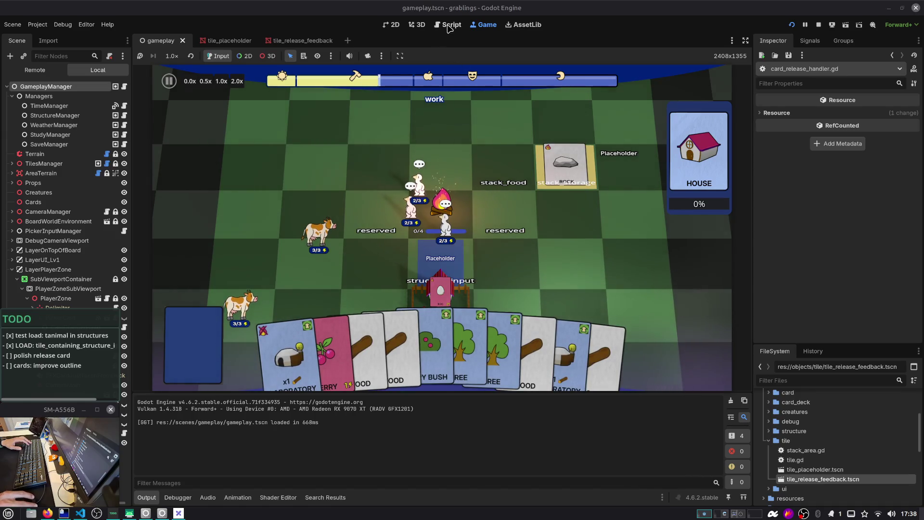
pyautogui.press('F8')
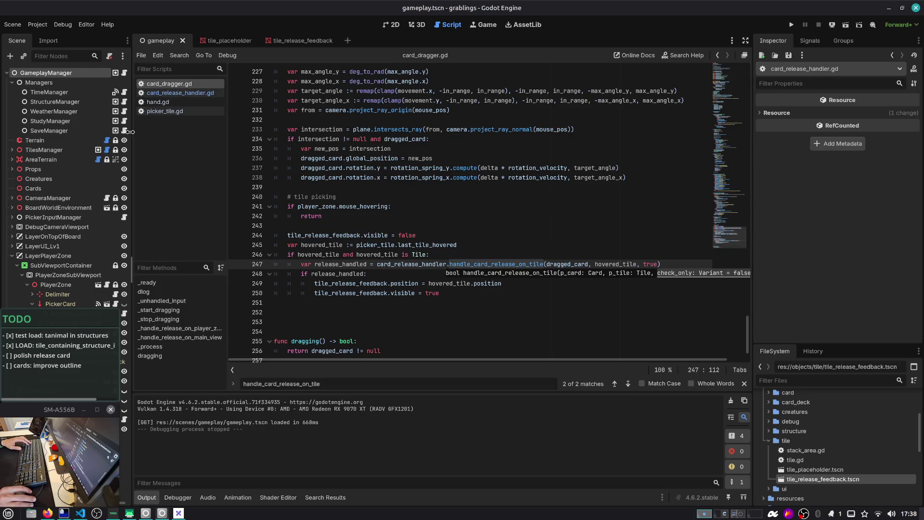
# Rename release_handled to can_release on lines 247 and 248
pyautogui.press('Escape')
pyautogui.click(502, 265)
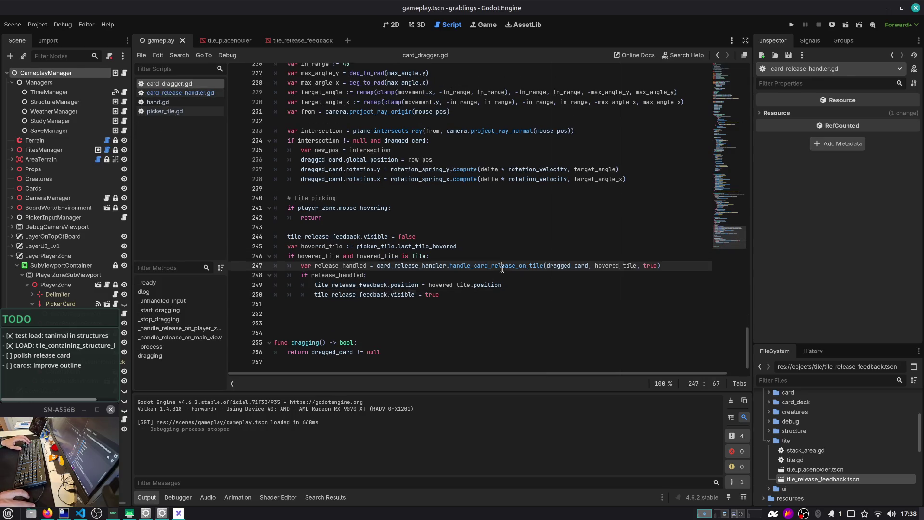
pyautogui.doubleClick(344, 266)
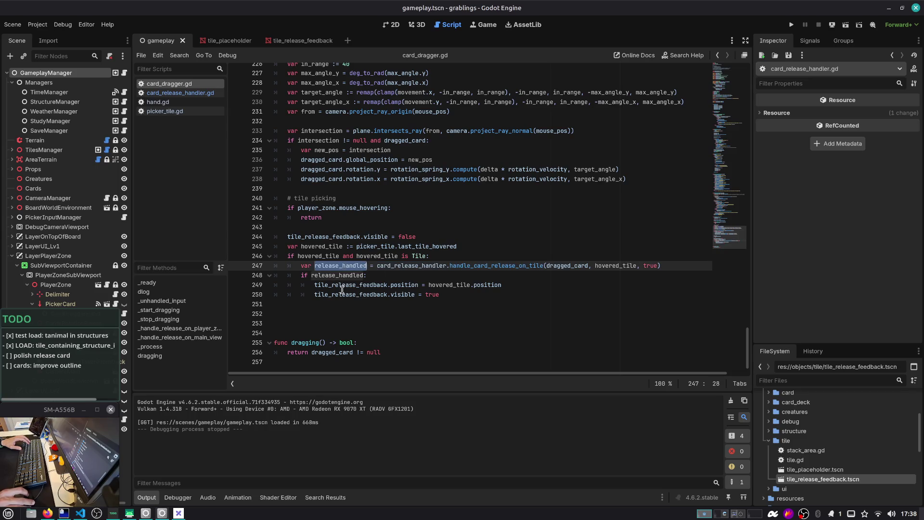
pyautogui.moveTo(440, 294); pyautogui.dragTo(244, 279)
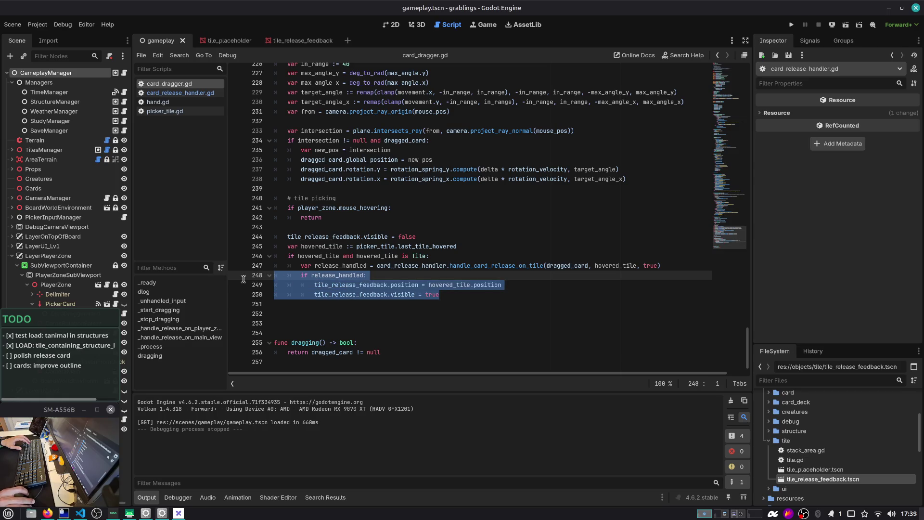
pyautogui.click(479, 292)
pyautogui.doubleClick(340, 266)
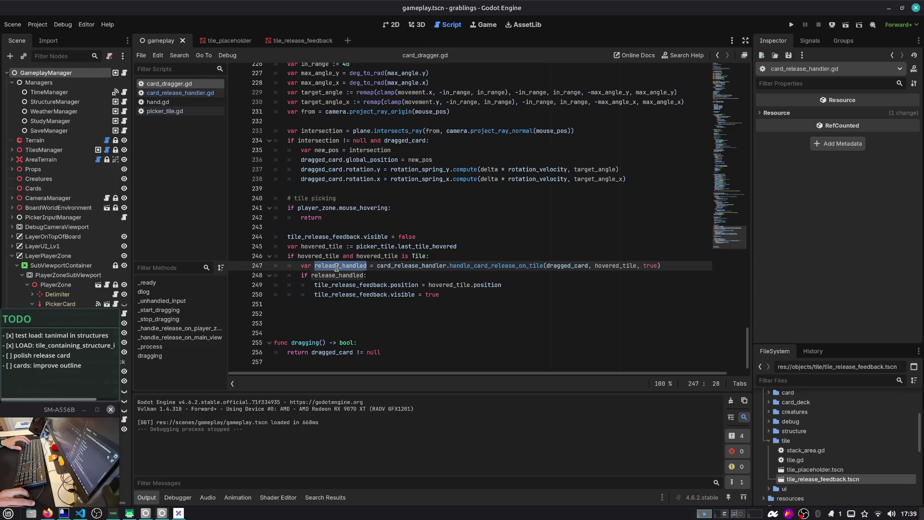
pyautogui.hotkey('ctrl', 'd')
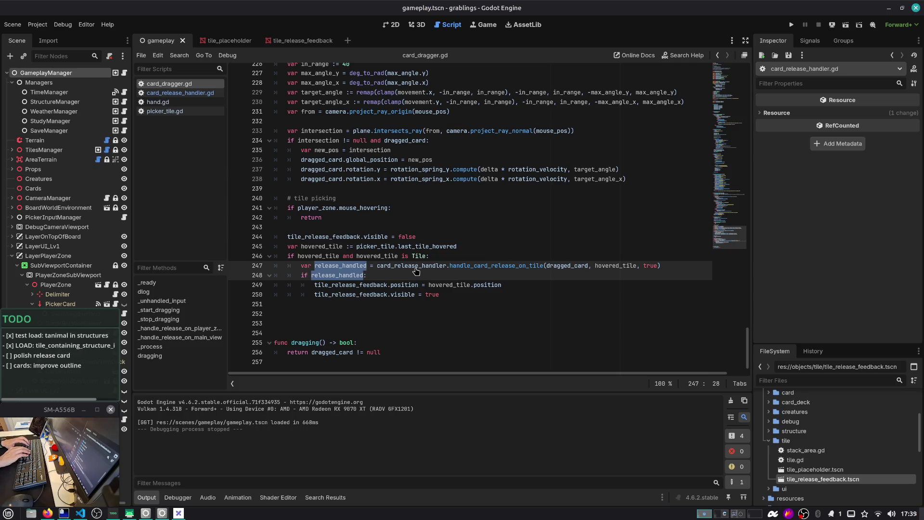
pyautogui.write('can_release')
pyautogui.press('Escape')
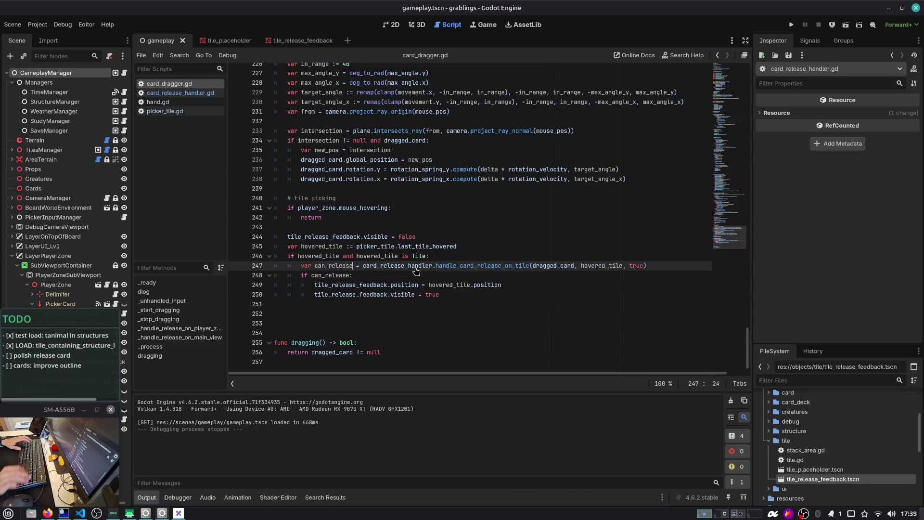
# Move the feedback visibility line under the call, set it to can_release, and save card_dragger.gd
pyautogui.click(454, 294)
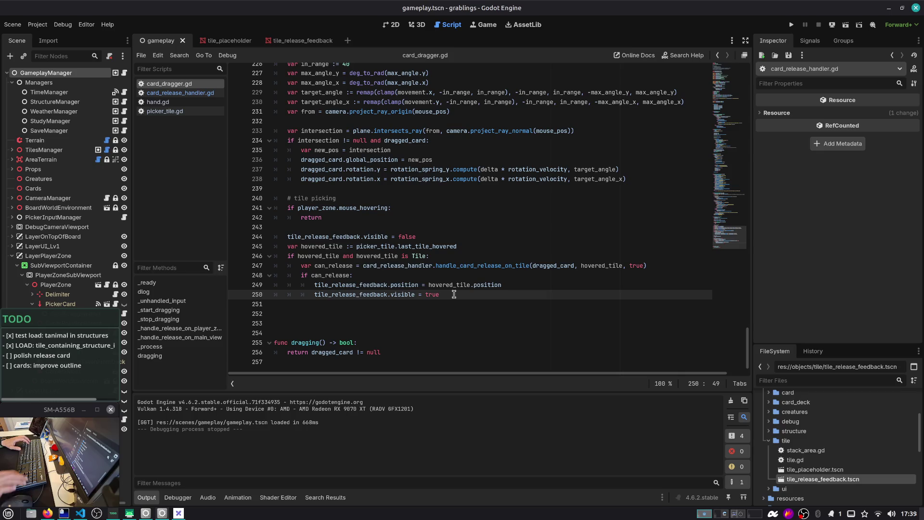
pyautogui.hotkey('alt', 'Up')
pyautogui.hotkey('alt', 'Up')
pyautogui.hotkey('shift', 'Tab')
pyautogui.hotkey('ctrl', 'shift', 'Left')
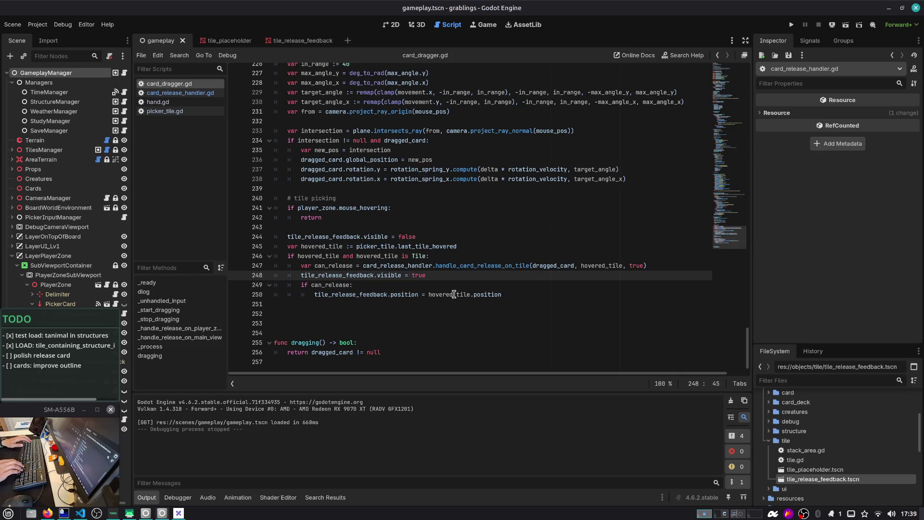
pyautogui.write('can_release')
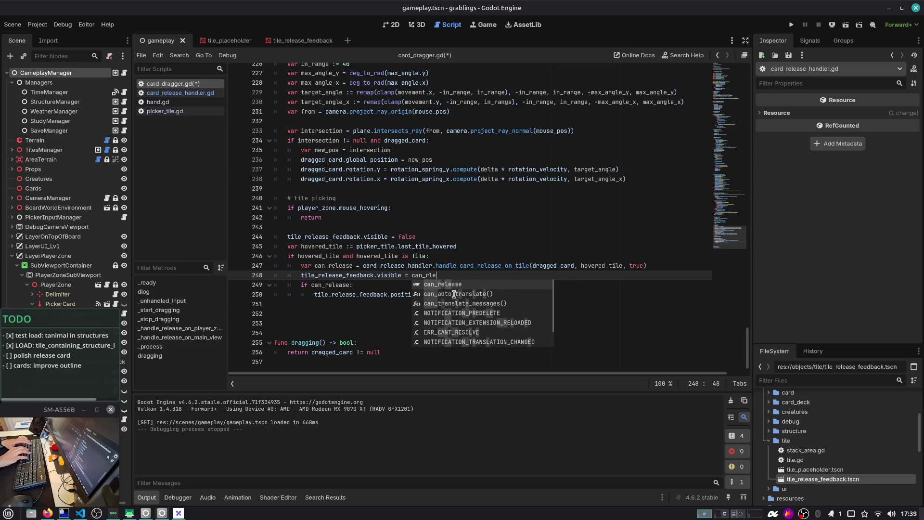
pyautogui.hotkey('ctrl', 's')
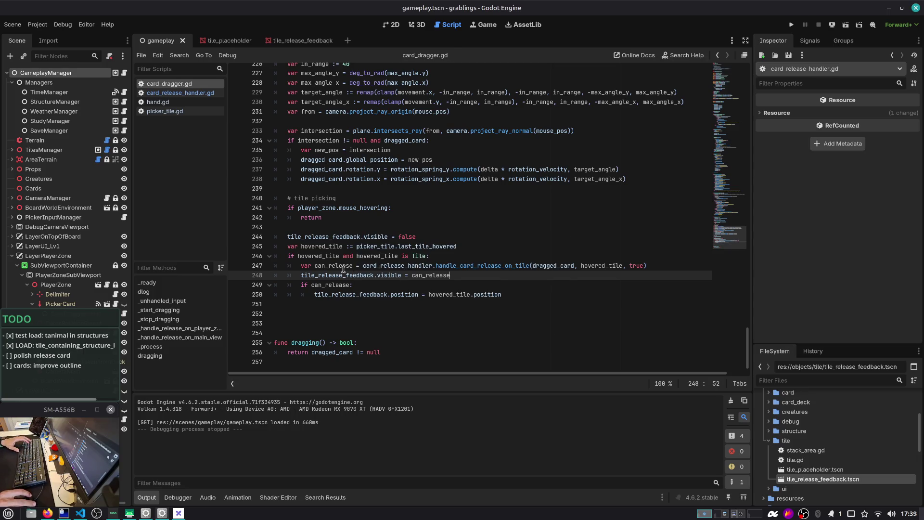
# Review the hovered_tile and tile_release_feedback uses, then open handle_card_release_on_tile's definition
pyautogui.doubleClick(343, 266)
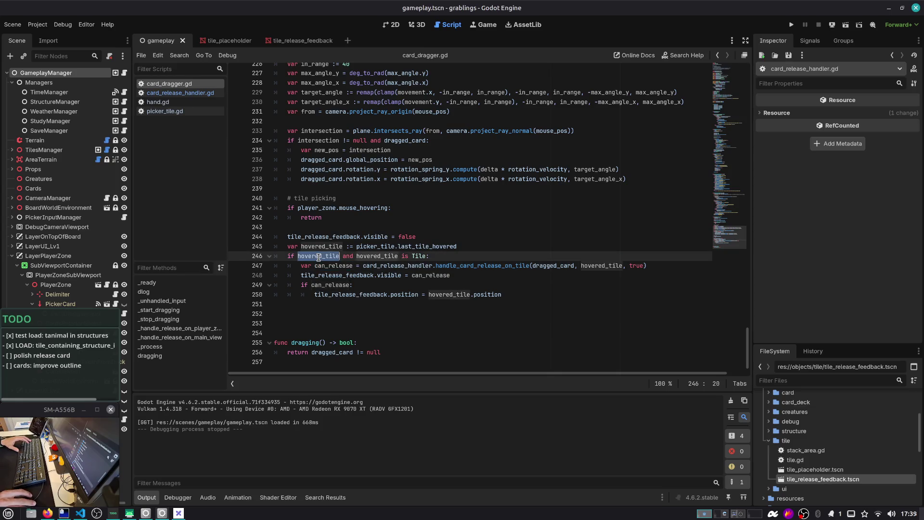
pyautogui.click(378, 257)
pyautogui.doubleClick(379, 257)
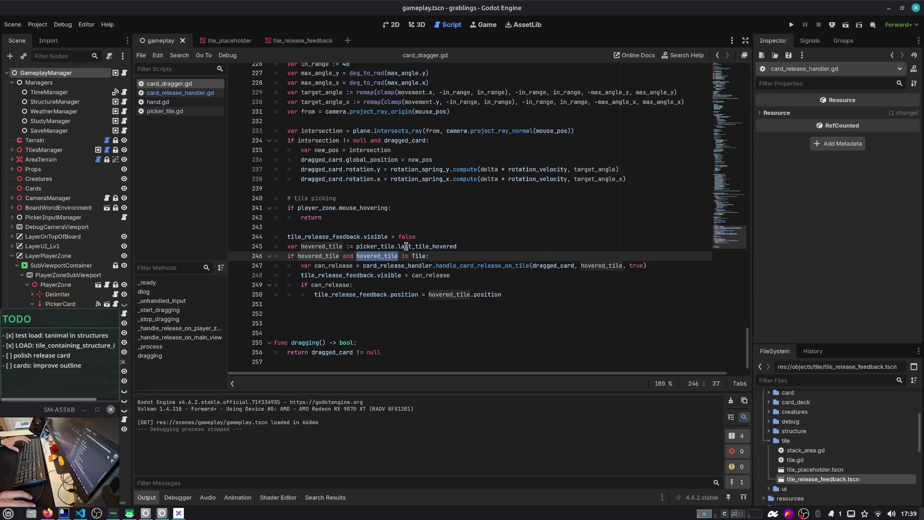
pyautogui.doubleClick(319, 237)
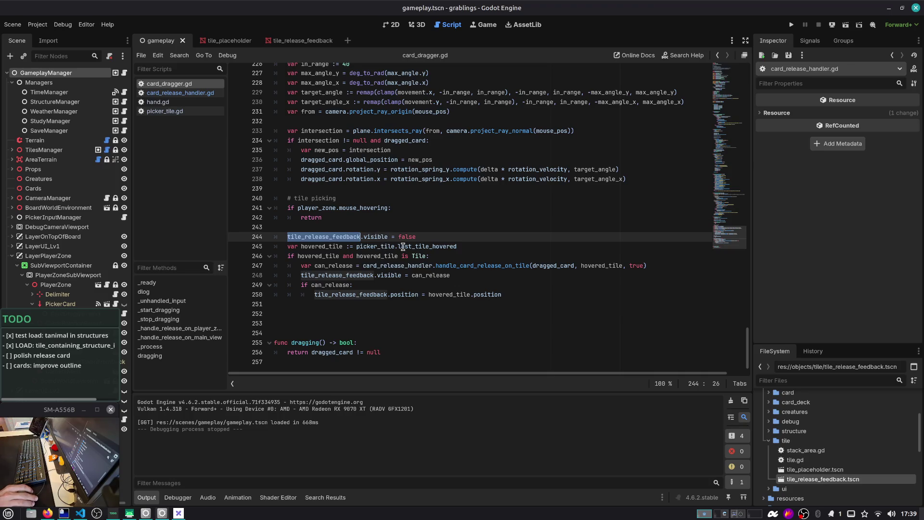
pyautogui.press('Right')
pyautogui.press('Down')
pyautogui.press('Down')
pyautogui.press('Down')
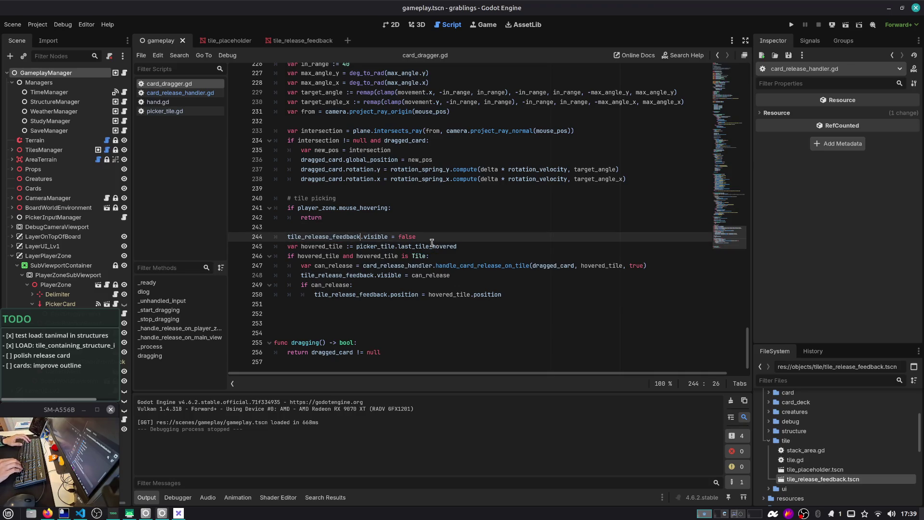
pyautogui.keyDown('ctrl'); pyautogui.click(487, 269); pyautogui.keyUp('ctrl')
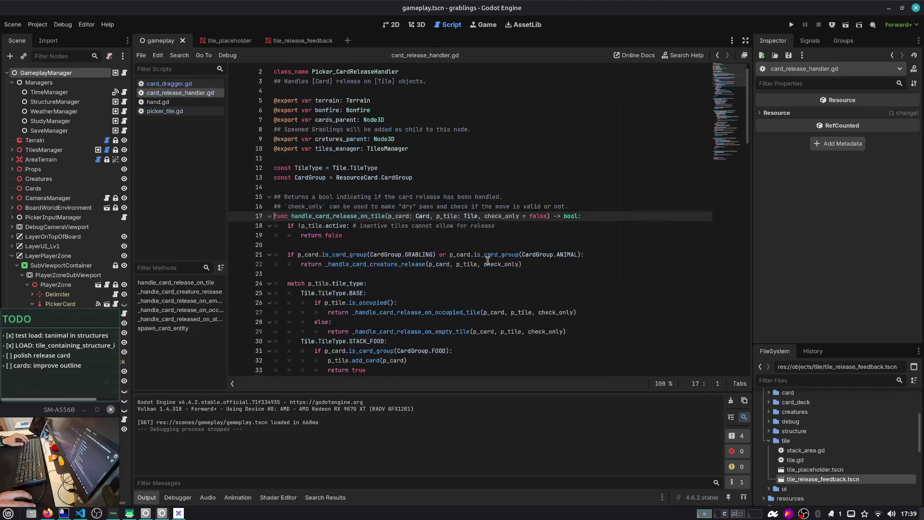
# Review check_only and creature uses in card_release_handler.gd, including the line 52 can_release condition
pyautogui.doubleClick(505, 216)
pyautogui.scroll(-3, 357, 221)
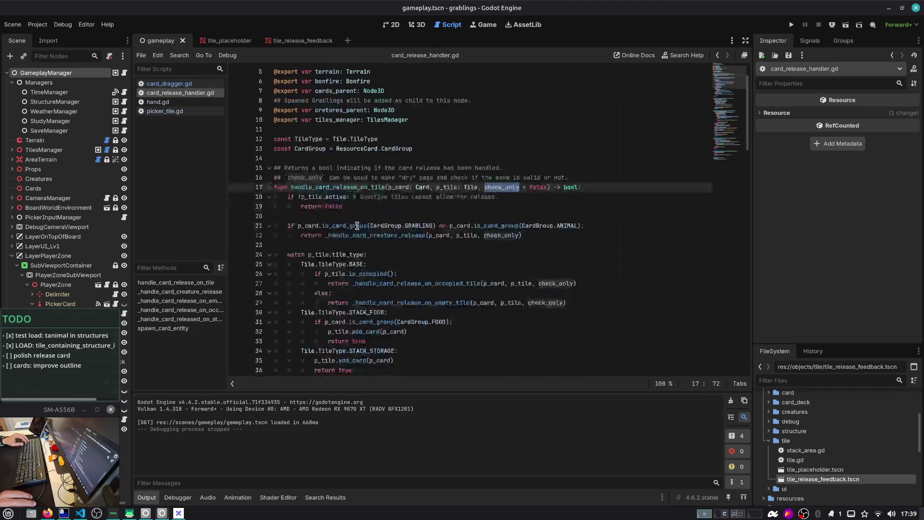
pyautogui.scroll(-2, 360, 230)
pyautogui.scroll(2, 360, 230)
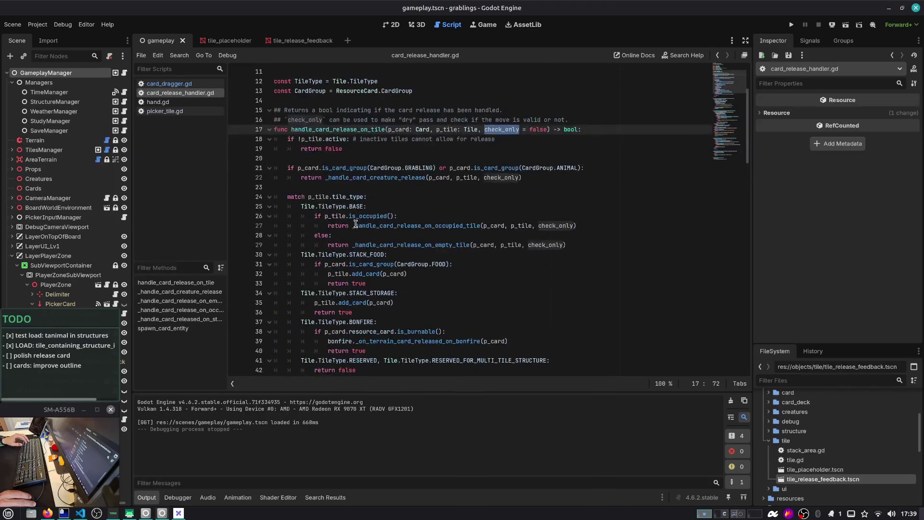
pyautogui.scroll(-3, 354, 178)
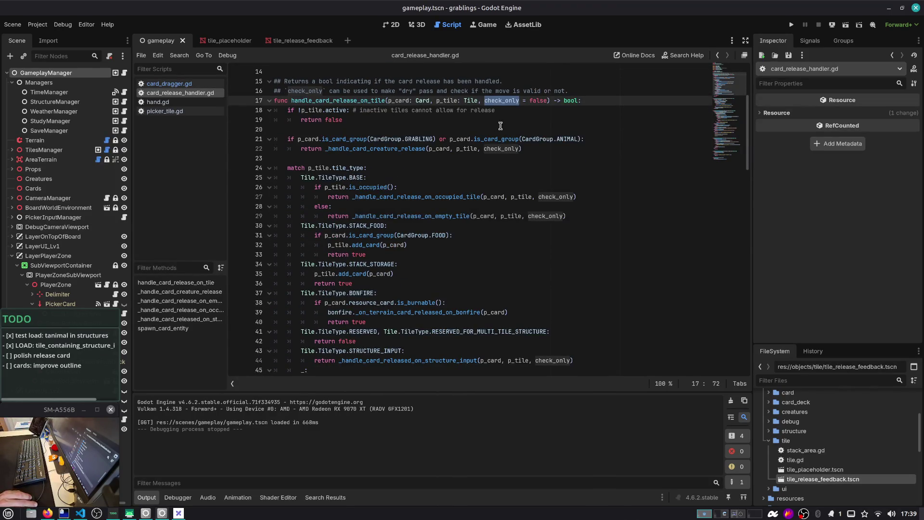
pyautogui.scroll(-2, 379, 250)
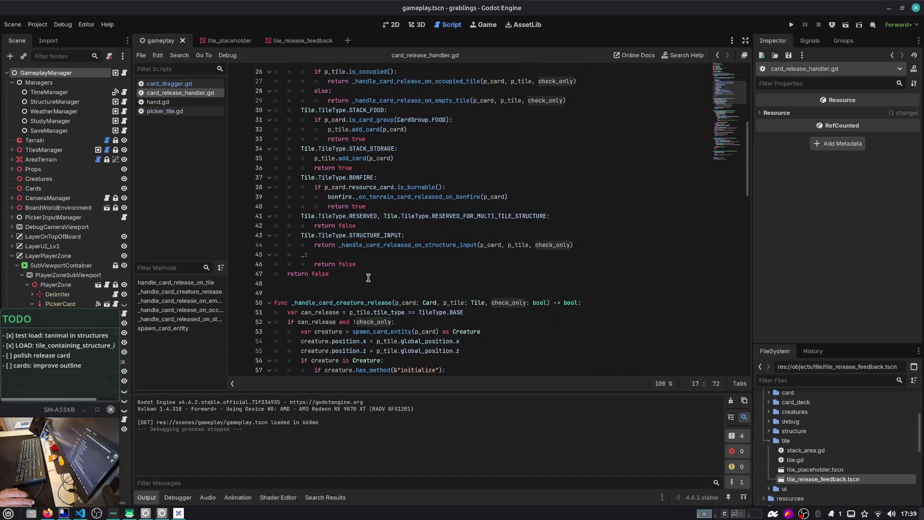
pyautogui.scroll(-5, 368, 278)
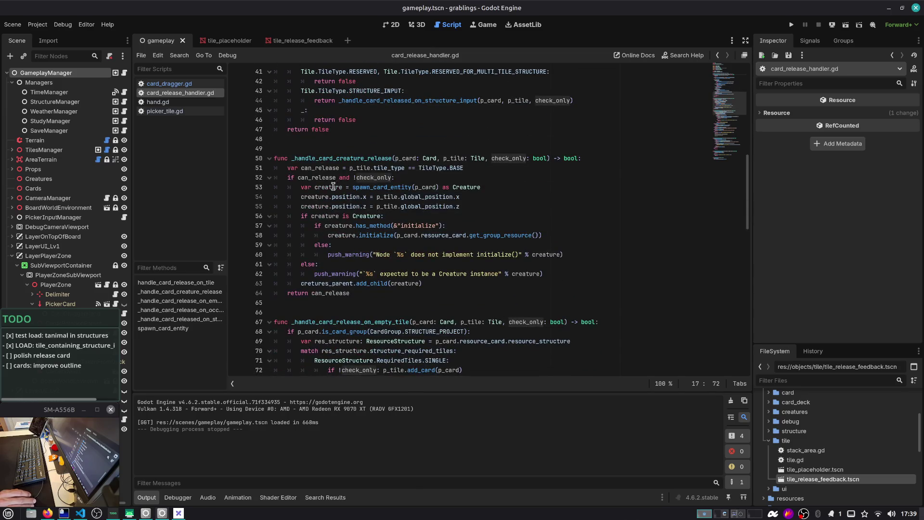
pyautogui.doubleClick(311, 197)
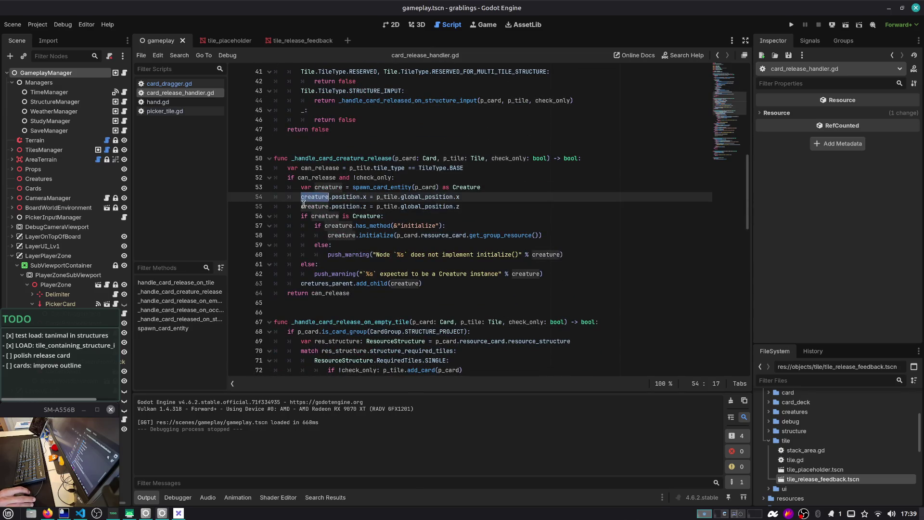
pyautogui.doubleClick(511, 158)
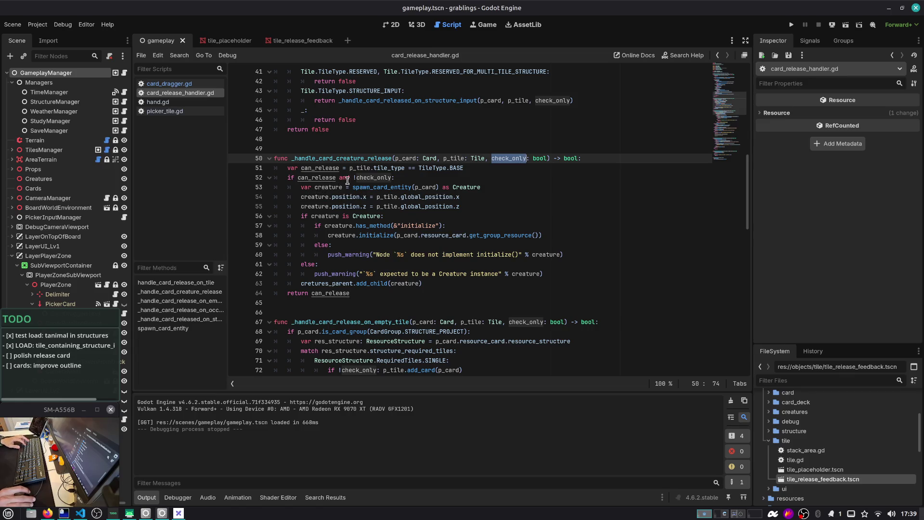
pyautogui.doubleClick(306, 178)
pyautogui.doubleClick(370, 178)
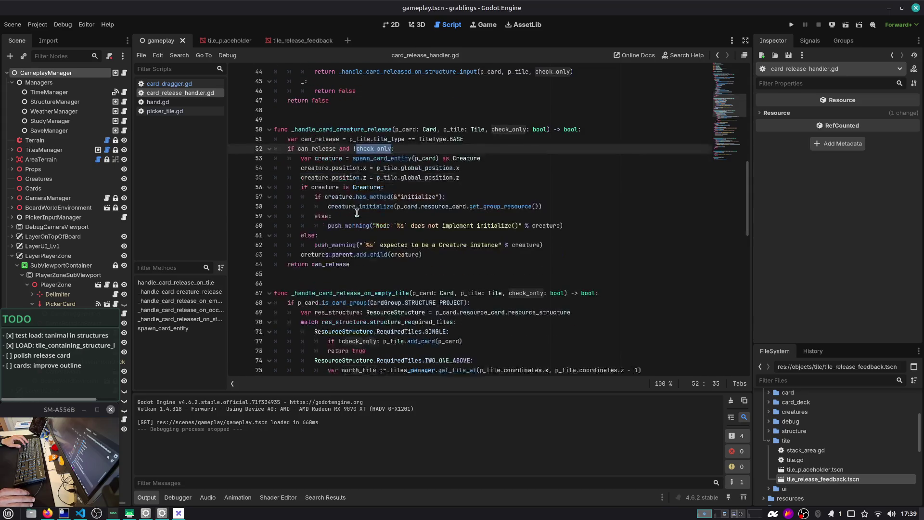
pyautogui.scroll(-1, 357, 212)
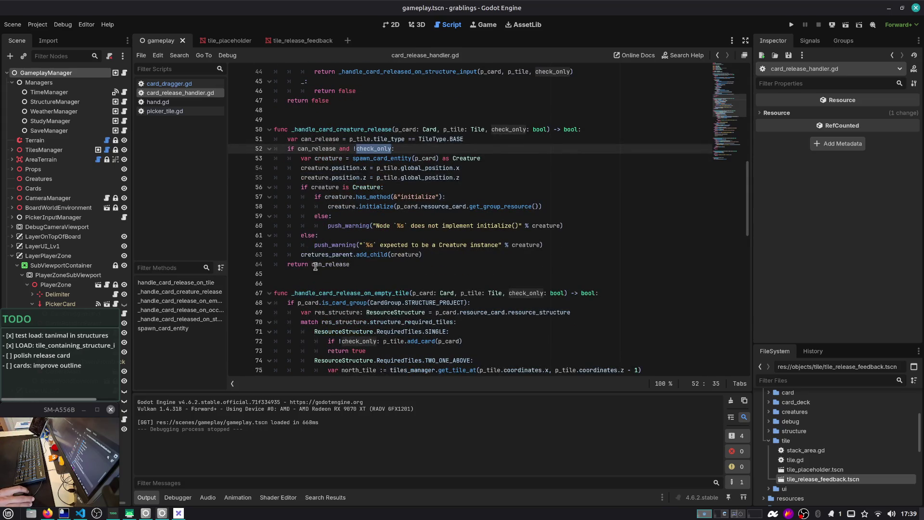
pyautogui.doubleClick(330, 258)
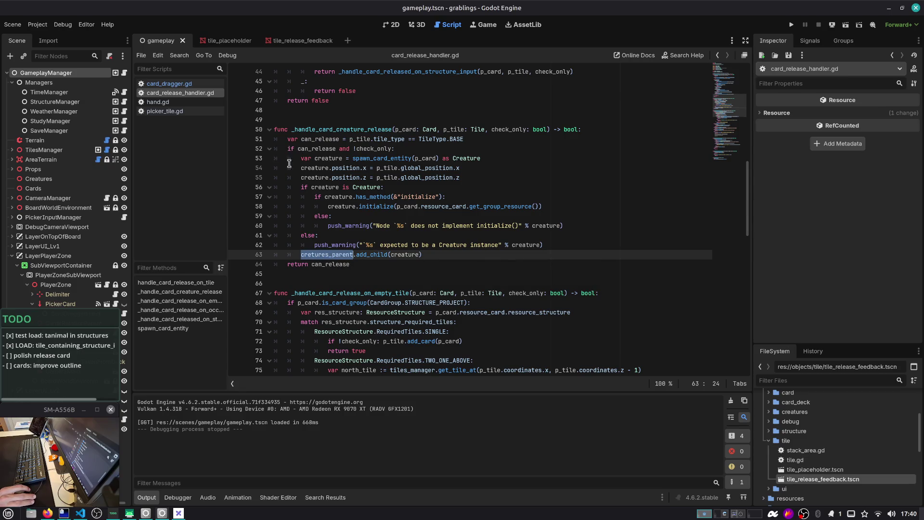
# Collapse _handle_card_creature_release, review res_structure in the empty-tile handler, and jump back to its definition
pyautogui.click(269, 129)
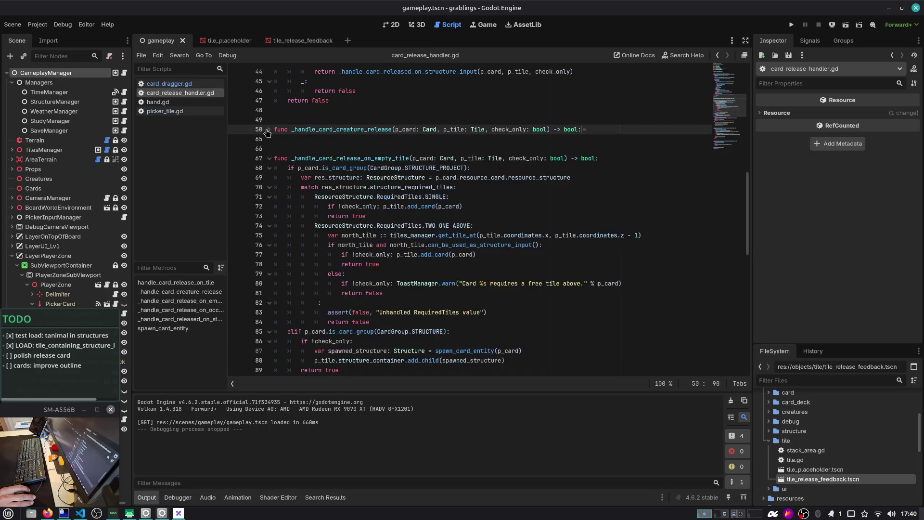
pyautogui.doubleClick(329, 158)
pyautogui.scroll(-1, 346, 177)
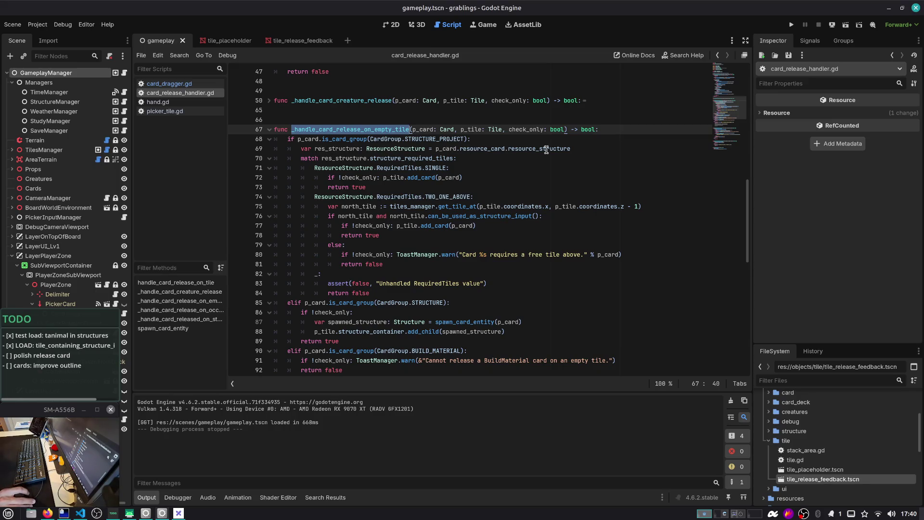
pyautogui.doubleClick(340, 158)
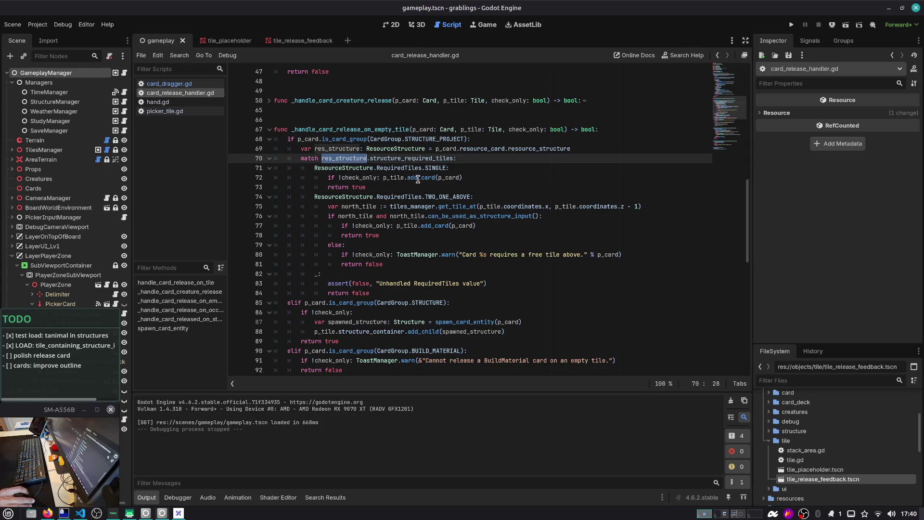
pyautogui.scroll(-1, 404, 256)
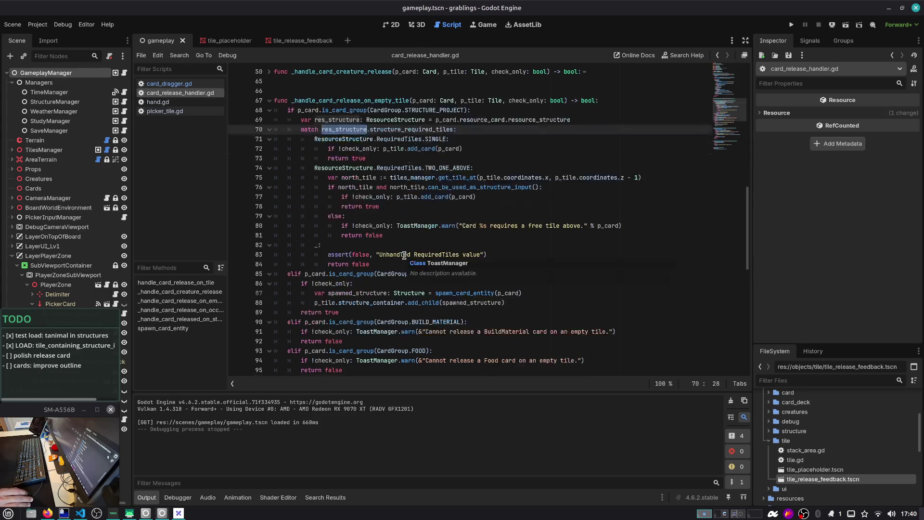
pyautogui.scroll(-2, 352, 273)
pyautogui.scroll(-8, 360, 258)
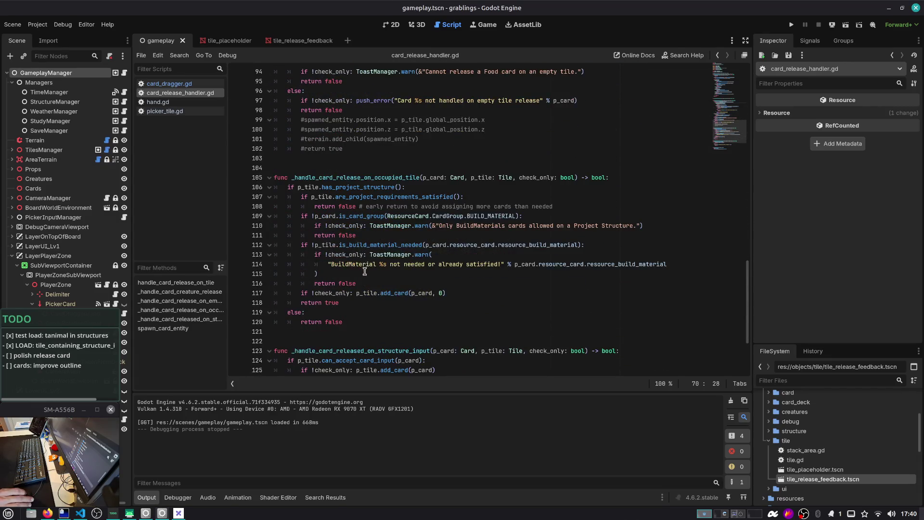
pyautogui.scroll(-3, 365, 271)
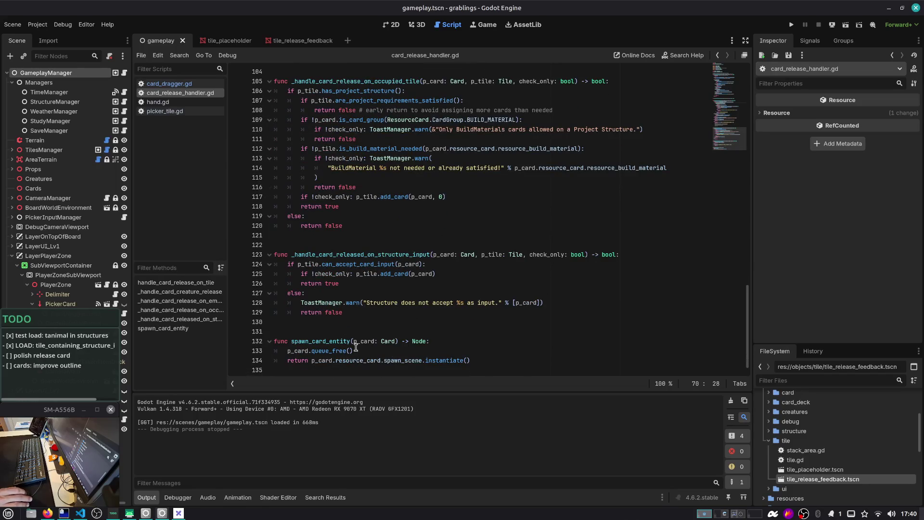
pyautogui.scroll(20, 433, 192)
pyautogui.scroll(-2, 401, 191)
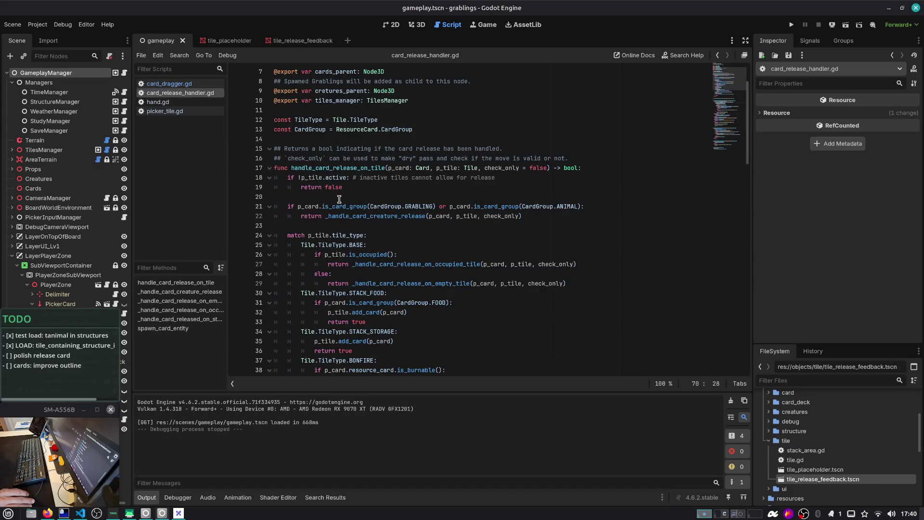
pyautogui.click(363, 219)
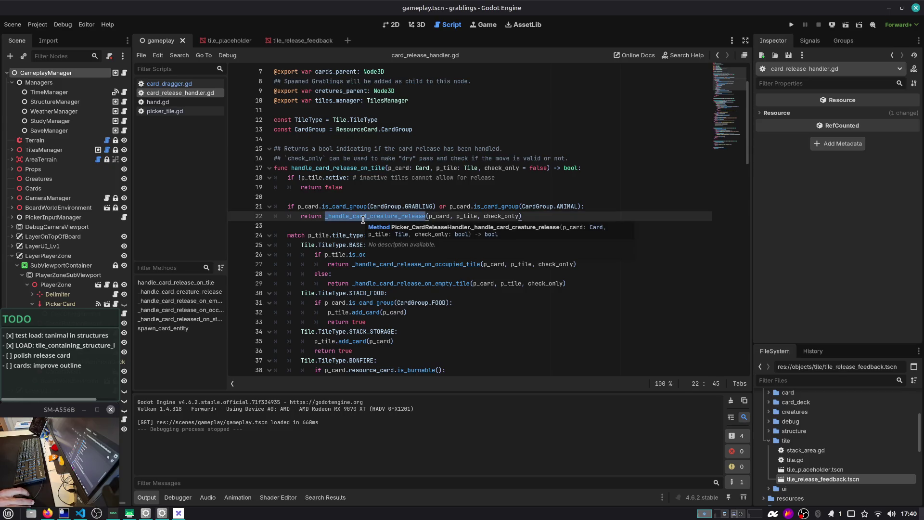
pyautogui.keyDown('ctrl'); pyautogui.click(360, 218); pyautogui.keyUp('ctrl')
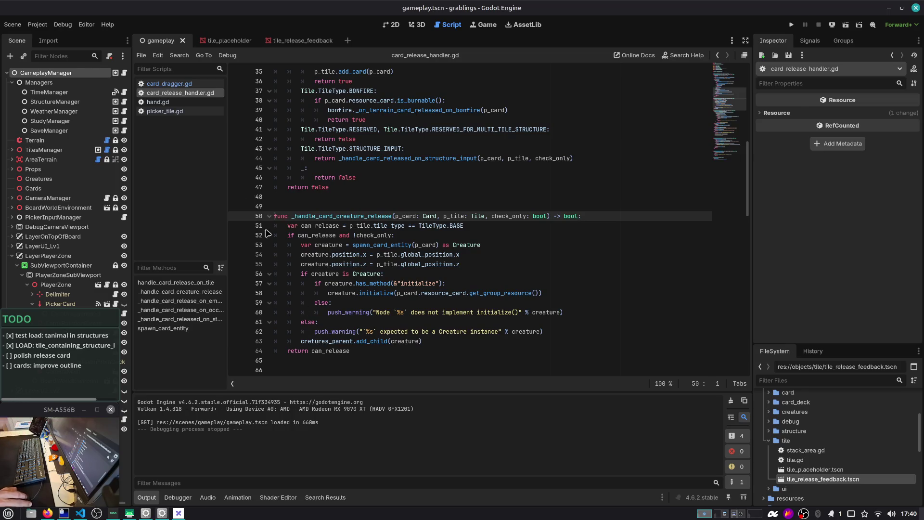
# In card_dragger.gd, comment then uncomment tile-picking lines 244–249 and run the game
pyautogui.click(169, 84)
pyautogui.press('Down')
pyautogui.press('Down')
pyautogui.press('Down')
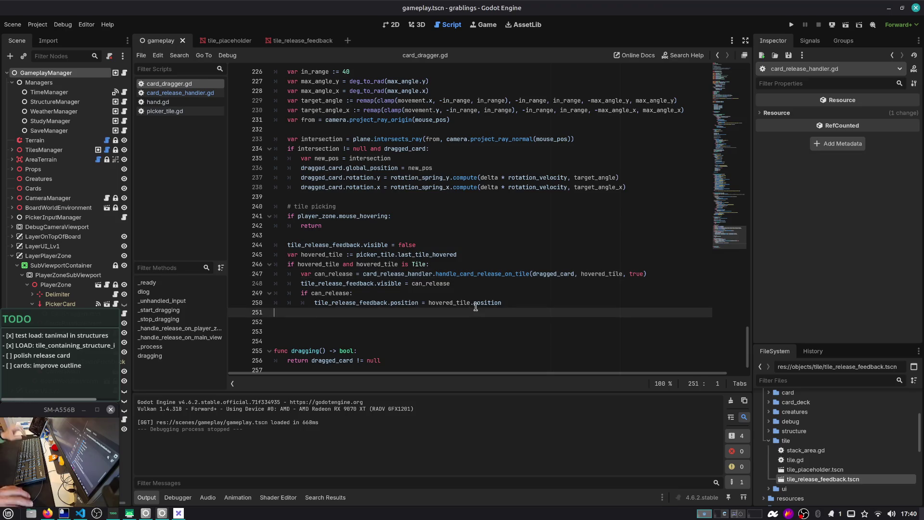
pyautogui.hotkey('shift', 'Up')
pyautogui.hotkey('shift', 'Up')
pyautogui.hotkey('shift', 'Up')
pyautogui.press('Up')
pyautogui.press('Up')
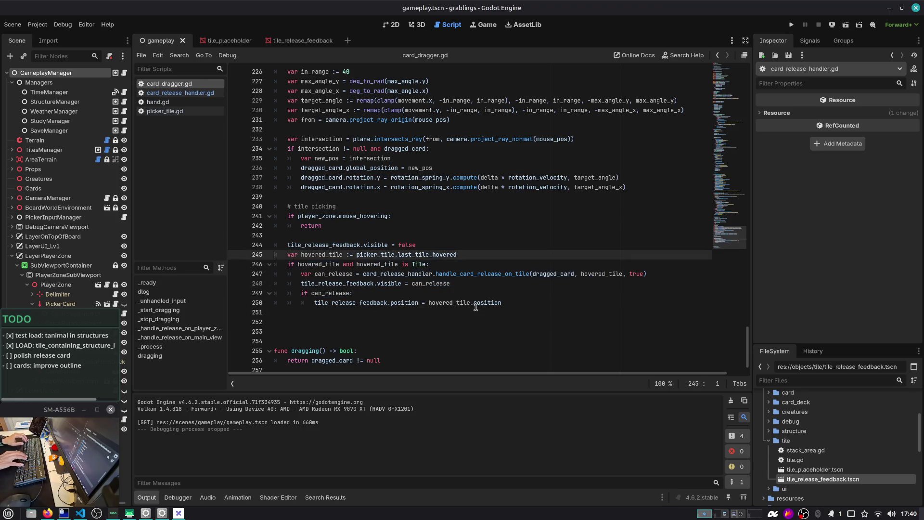
pyautogui.hotkey('shift', 'Down')
pyautogui.hotkey('shift', 'Down')
pyautogui.hotkey('shift', 'Down')
pyautogui.hotkey('ctrl', 'k')
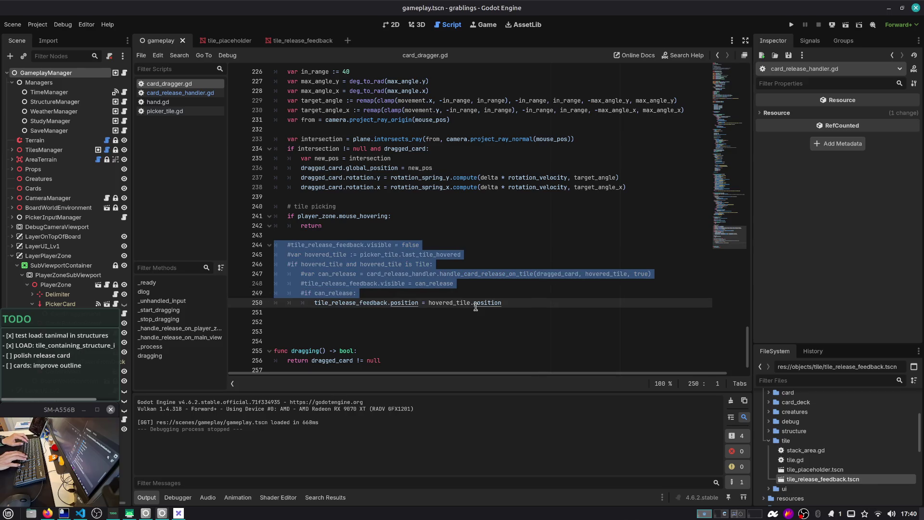
pyautogui.hotkey('ctrl', 'k')
pyautogui.press('F5')
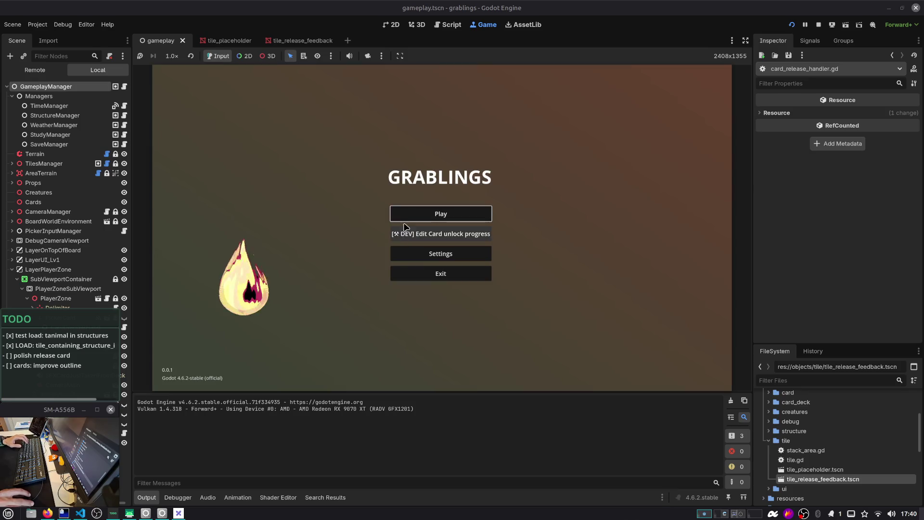
# Load Slot 1 and test releasing the rock card over the board
pyautogui.click(439, 212)
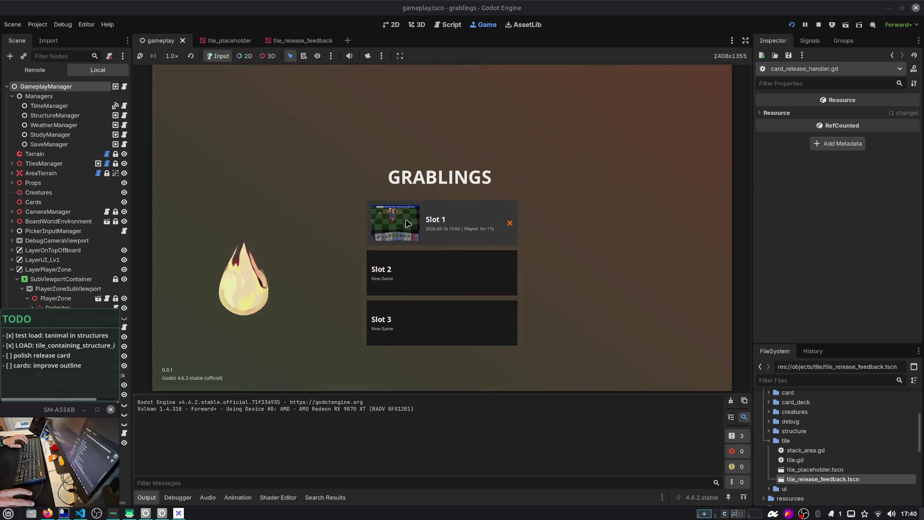
pyautogui.click(439, 222)
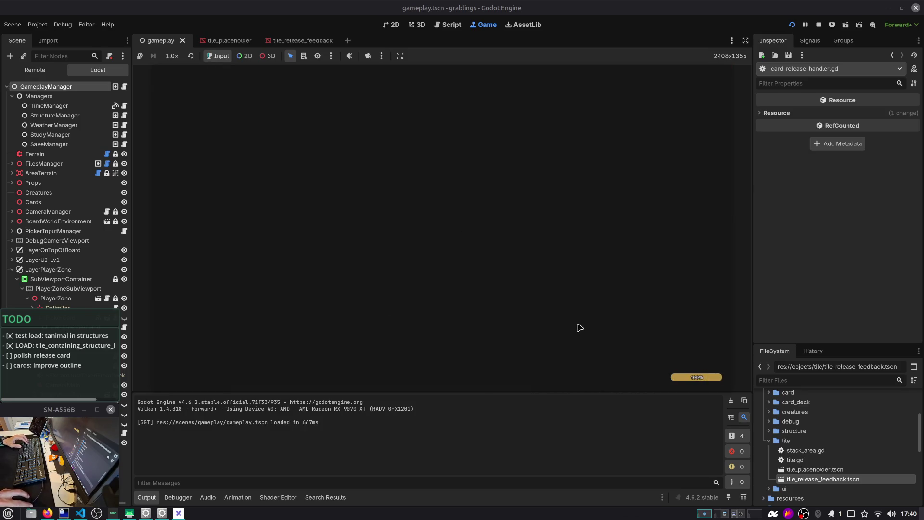
pyautogui.moveTo(566, 356)
pyautogui.mouseDown()
pyautogui.moveTo(541, 247)
pyautogui.moveTo(588, 173)
pyautogui.moveTo(554, 135)
pyautogui.mouseUp()
pyautogui.click(451, 25)
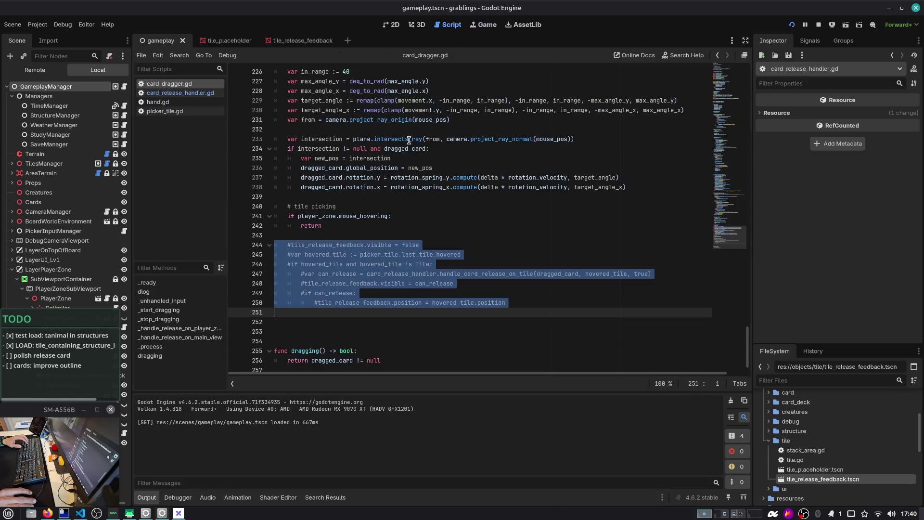
# Comment out feedback visibility and position lines 248–250, save card_dragger.gd and rerun the game
pyautogui.click(337, 245)
pyautogui.press('Down')
pyautogui.press('Down')
pyautogui.press('Down')
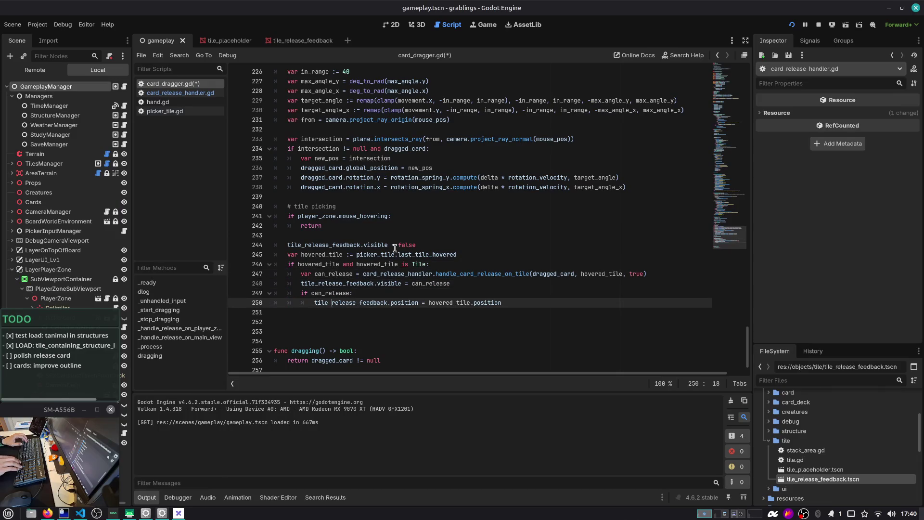
pyautogui.press('Up')
pyautogui.hotkey('shift', 'Down')
pyautogui.hotkey('ctrl', 'k')
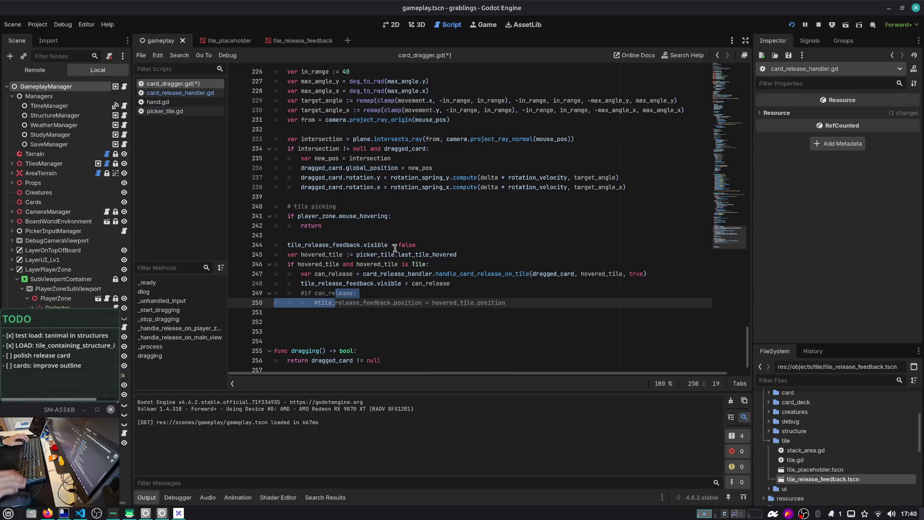
pyautogui.click(346, 305)
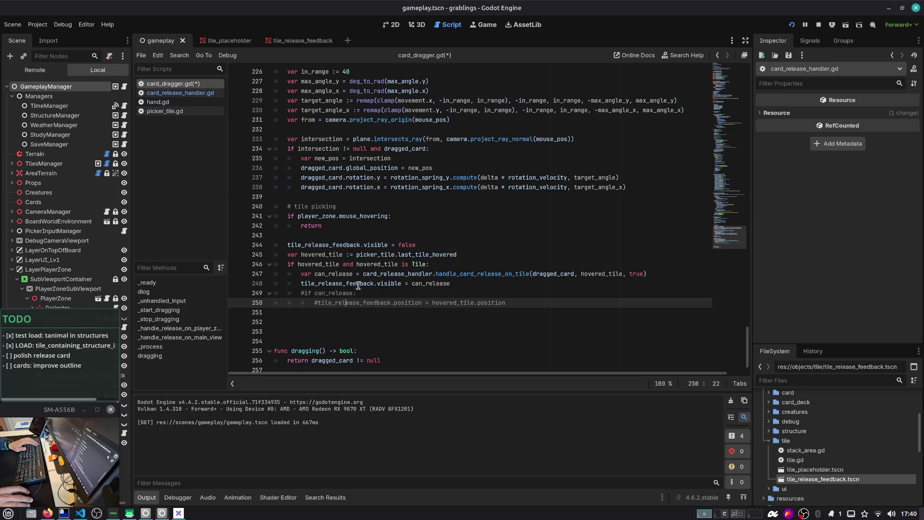
pyautogui.click(428, 280)
pyautogui.hotkey('ctrl', 'k')
pyautogui.hotkey('ctrl', 's')
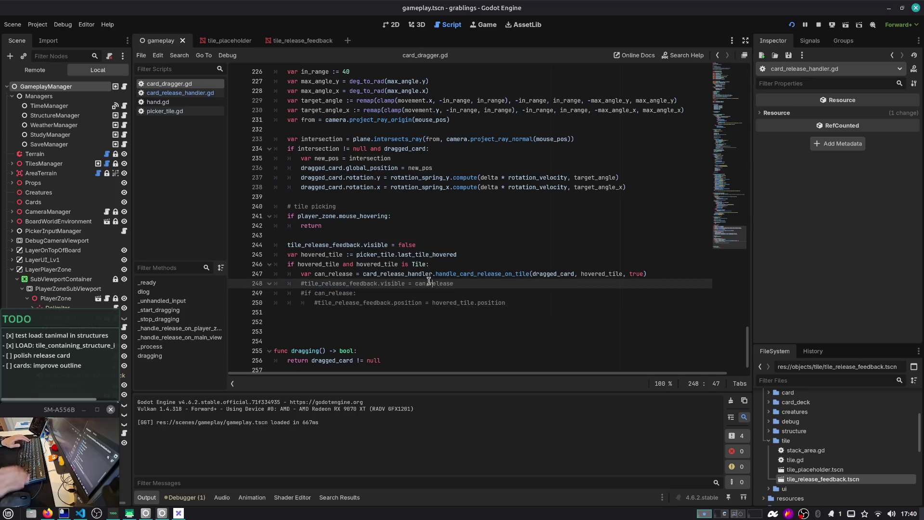
pyautogui.press('F5')
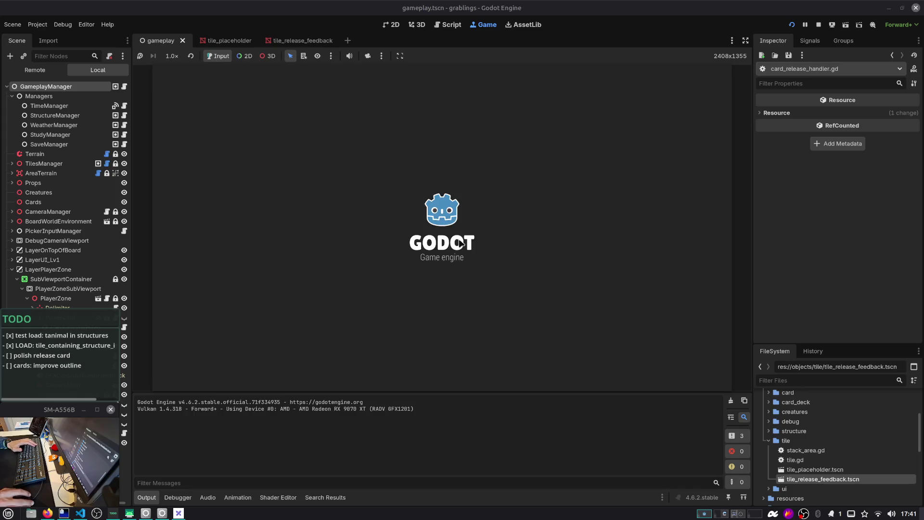
# Load Slot 1, test releasing the rock card over stack_storage, then stop the game
pyautogui.click(453, 216)
pyautogui.click(476, 233)
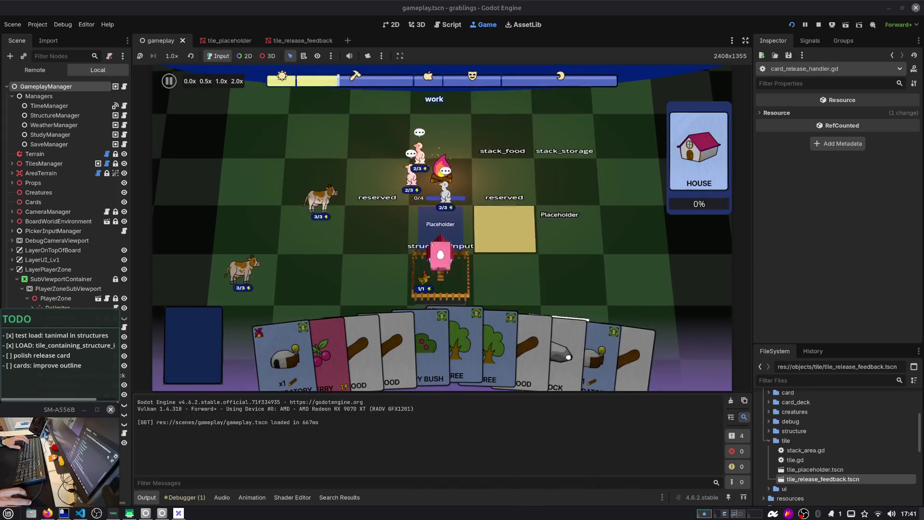
pyautogui.moveTo(563, 146); pyautogui.dragTo(564, 147)
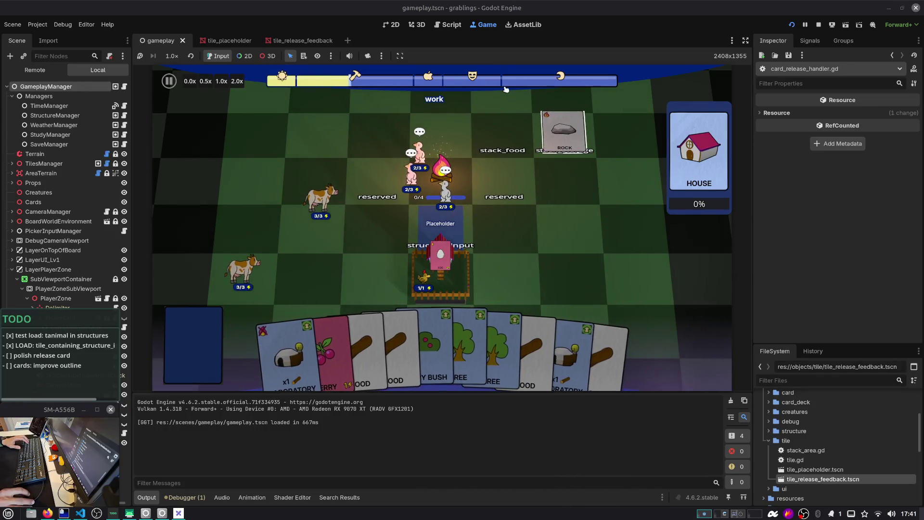
pyautogui.click(458, 26)
pyautogui.click(819, 25)
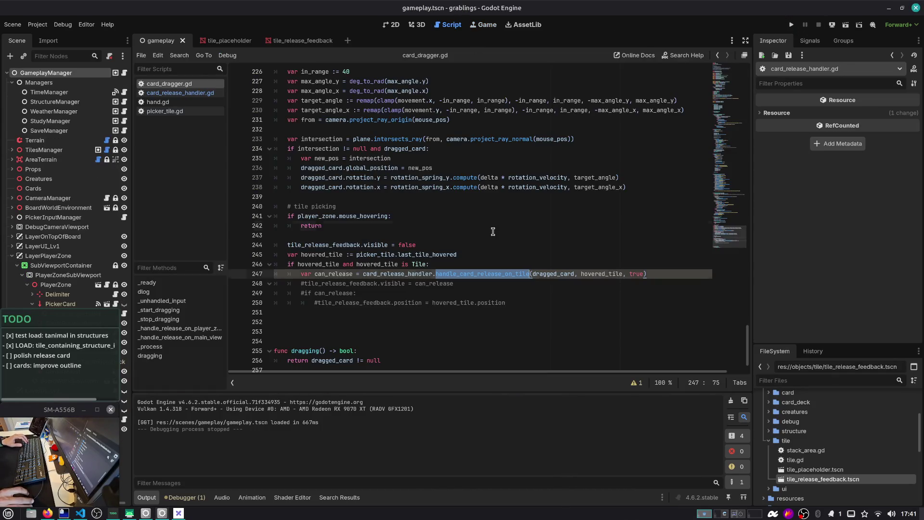
# Uncomment the tile release feedback lines 248–250 in card_dragger.gd
pyautogui.click(426, 283)
pyautogui.moveTo(397, 307); pyautogui.dragTo(288, 293)
pyautogui.hotkey('ctrl', 'k')
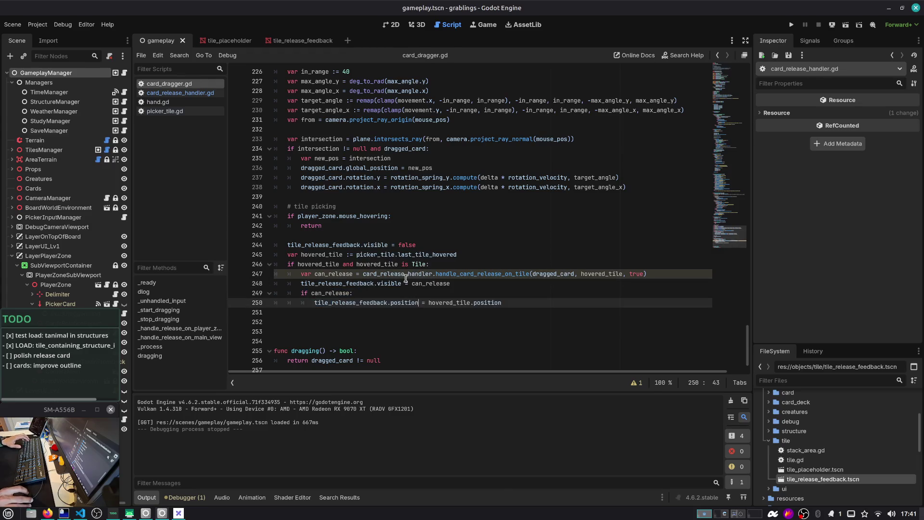
# Jump to the handle_card_release_on_tile definition in card_release_handler.gd
pyautogui.click(478, 273)
pyautogui.doubleClick(478, 273)
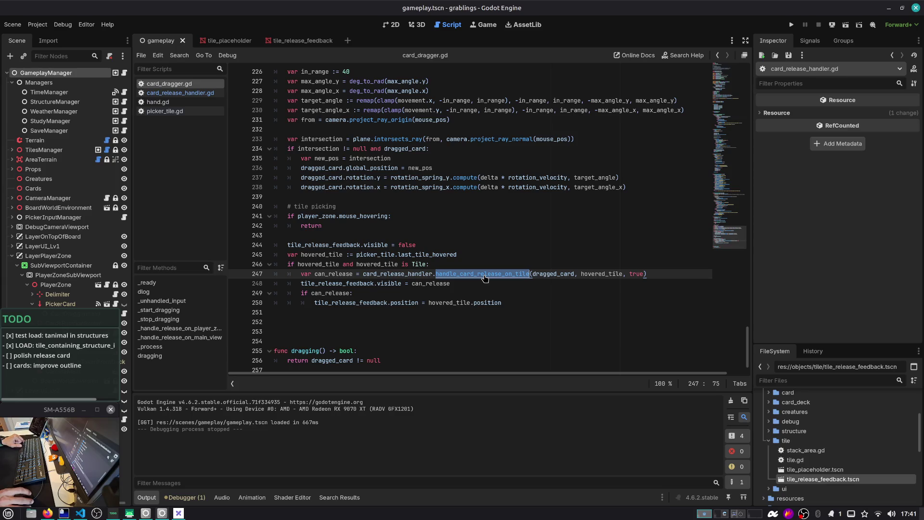
pyautogui.click(501, 302)
pyautogui.hotkey('shift', 'Up')
pyautogui.hotkey('shift', 'Up')
pyautogui.hotkey('shift', 'Up')
pyautogui.hotkey('shift', 'Down')
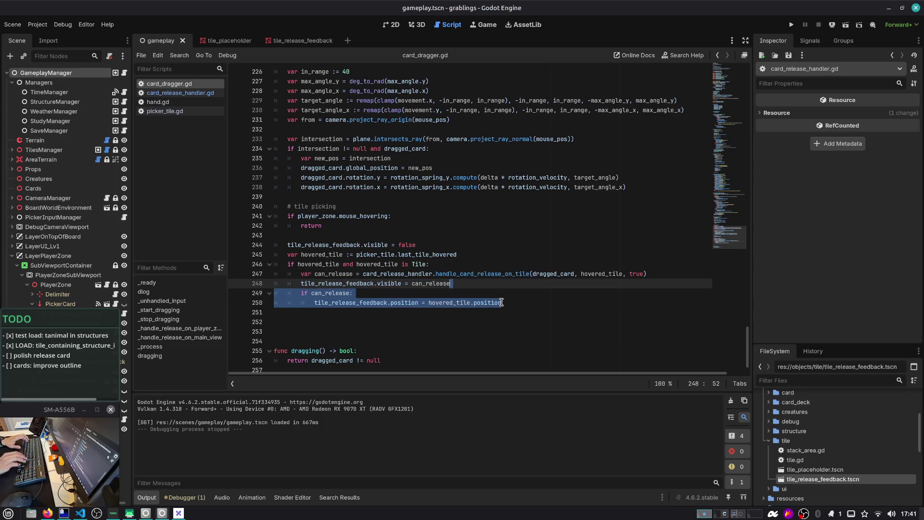
pyautogui.keyDown('ctrl'); pyautogui.click(492, 274); pyautogui.keyUp('ctrl')
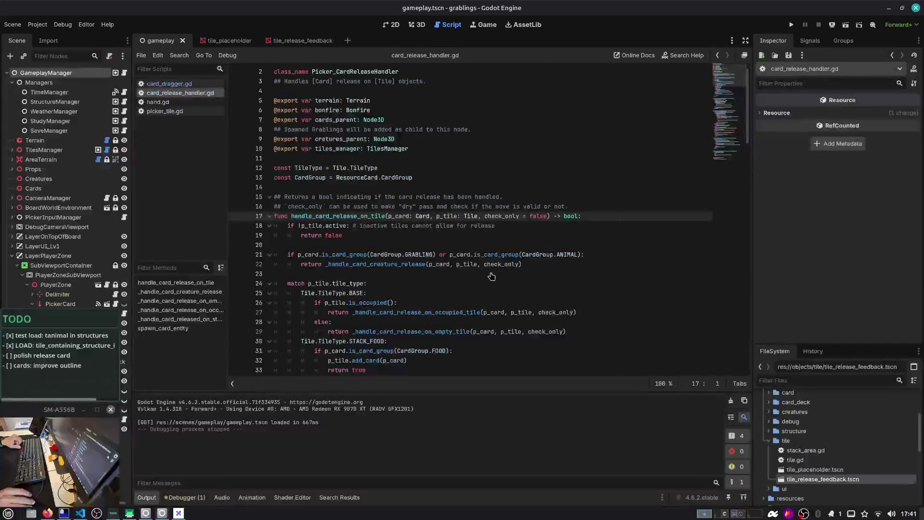
# Search the script for p_card and step through its matches in each tile branch
pyautogui.doubleClick(397, 215)
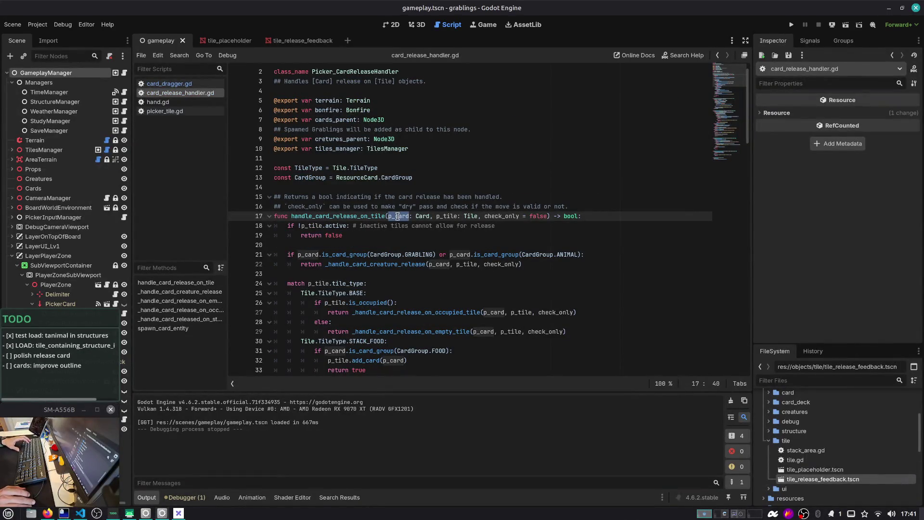
pyautogui.scroll(-1, 392, 216)
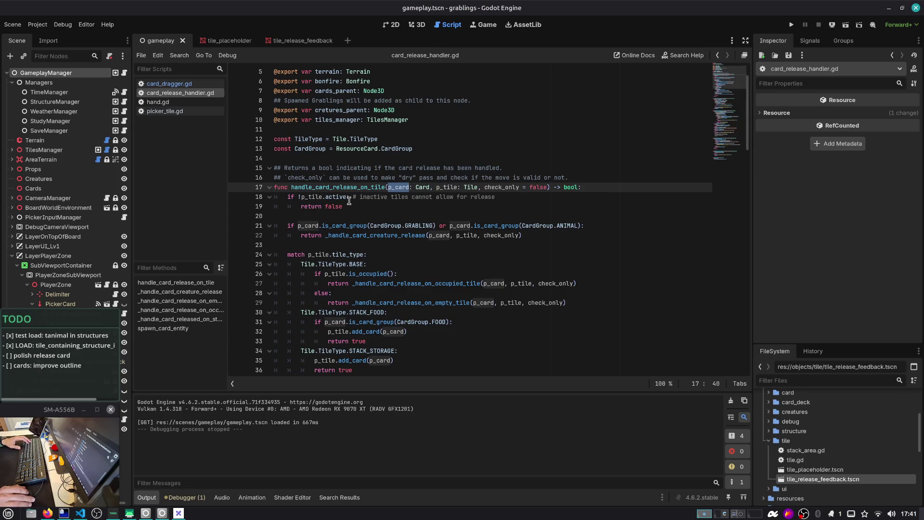
pyautogui.scroll(-1, 349, 201)
pyautogui.hotkey('ctrl', 'f')
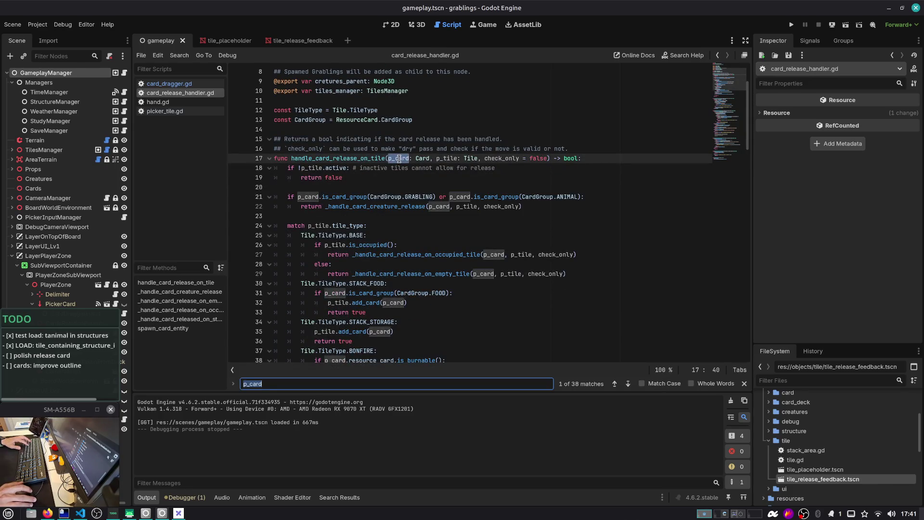
pyautogui.press('Return')
pyautogui.press('Return')
pyautogui.press('Return')
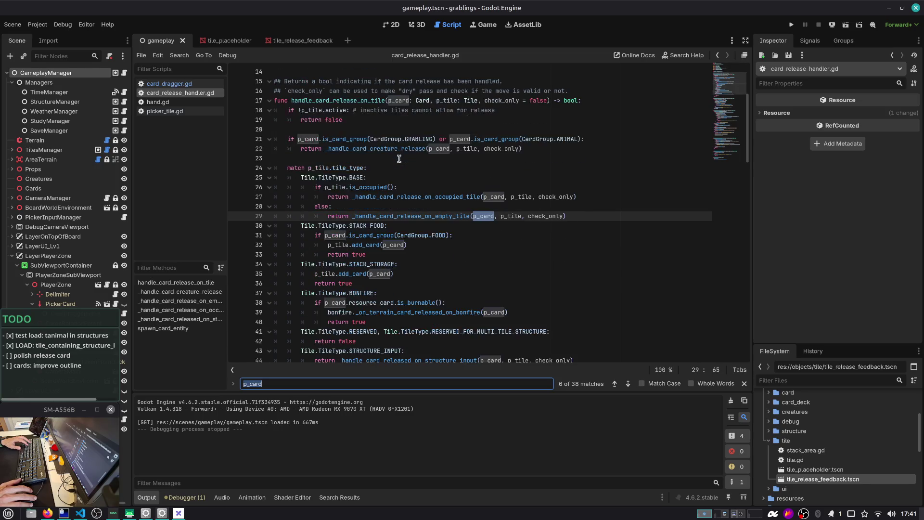
pyautogui.press('Return')
pyautogui.press('Return')
pyautogui.press('Return')
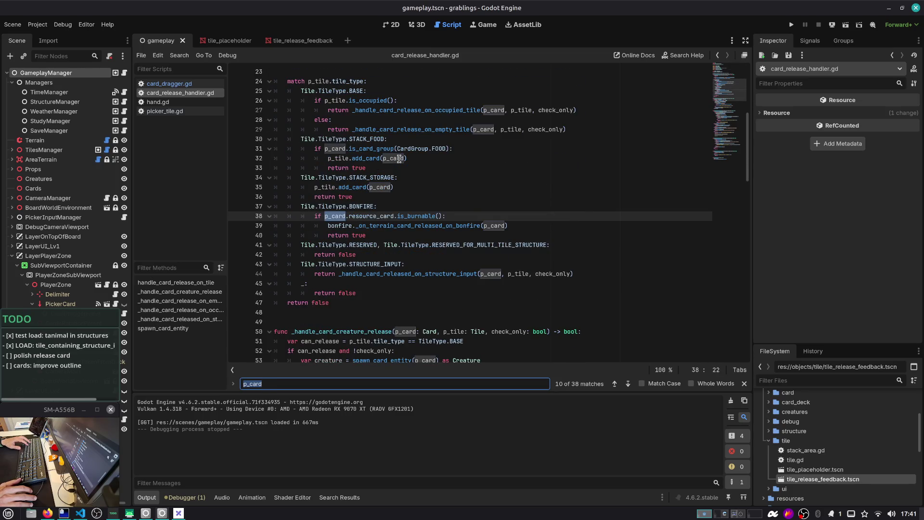
pyautogui.press('Return')
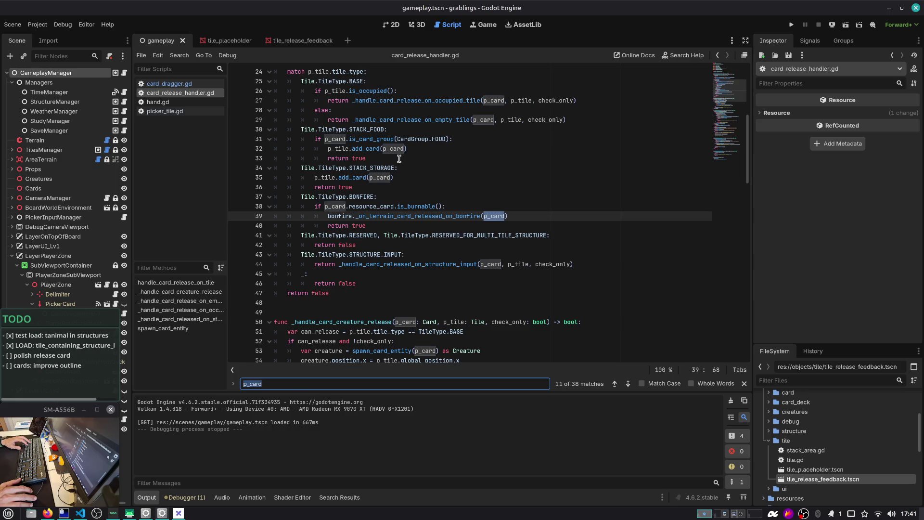
# Open _on_terrain_card_released_on_bonfire in bonfire.gd, then return to the bonfire branch at line 39
pyautogui.keyDown('ctrl'); pyautogui.click(445, 221); pyautogui.keyUp('ctrl')
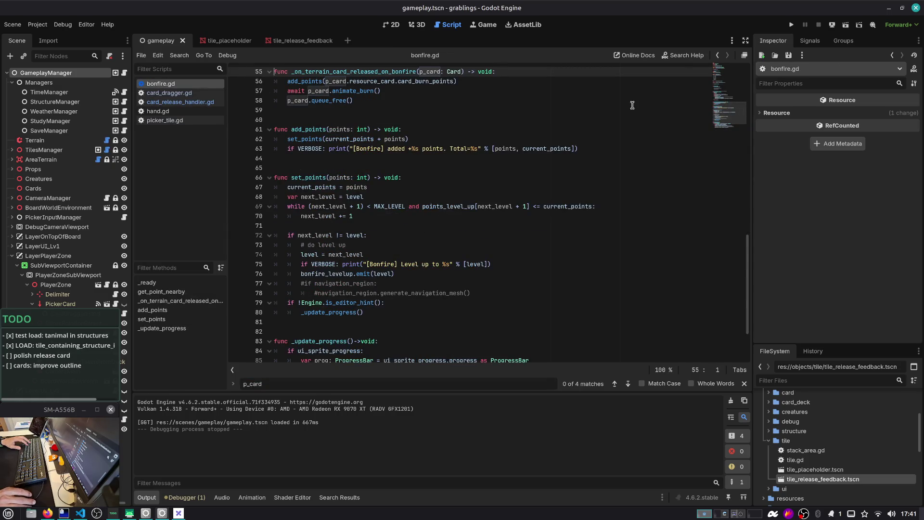
pyautogui.click(718, 55)
pyautogui.click(718, 55)
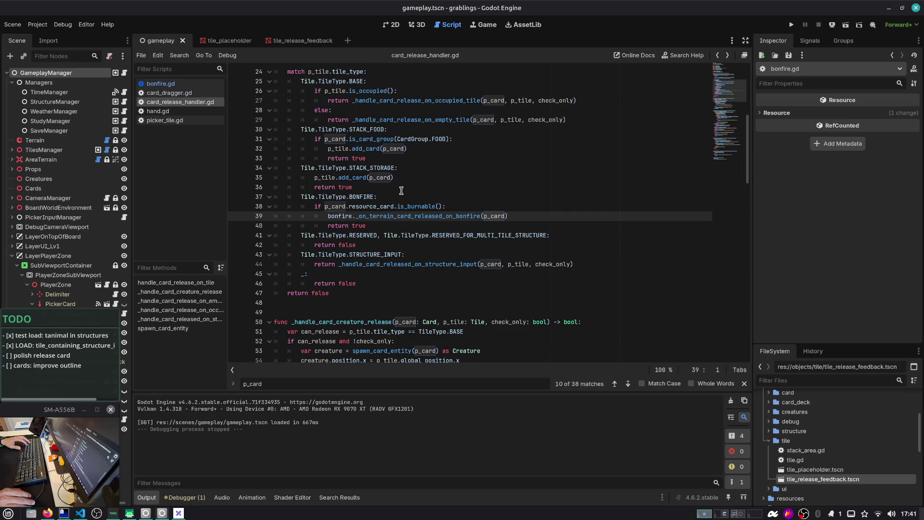
# Inspect the p_tile variable on line 35 and the check_only parameter
pyautogui.doubleClick(326, 178)
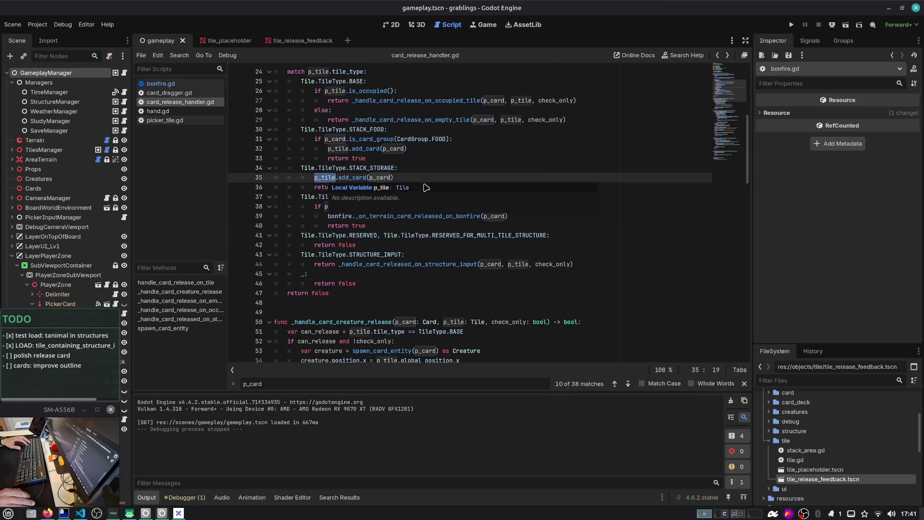
pyautogui.press('Left')
pyautogui.scroll(1, 428, 195)
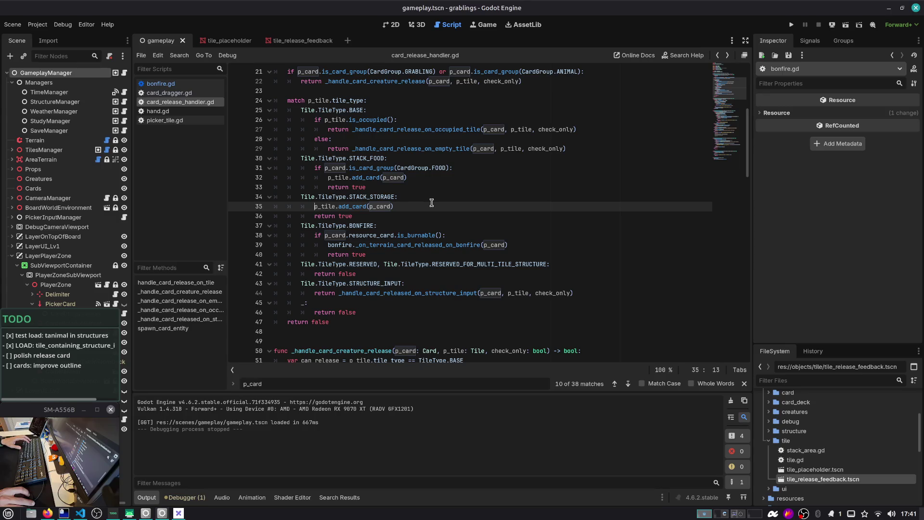
pyautogui.scroll(2, 431, 203)
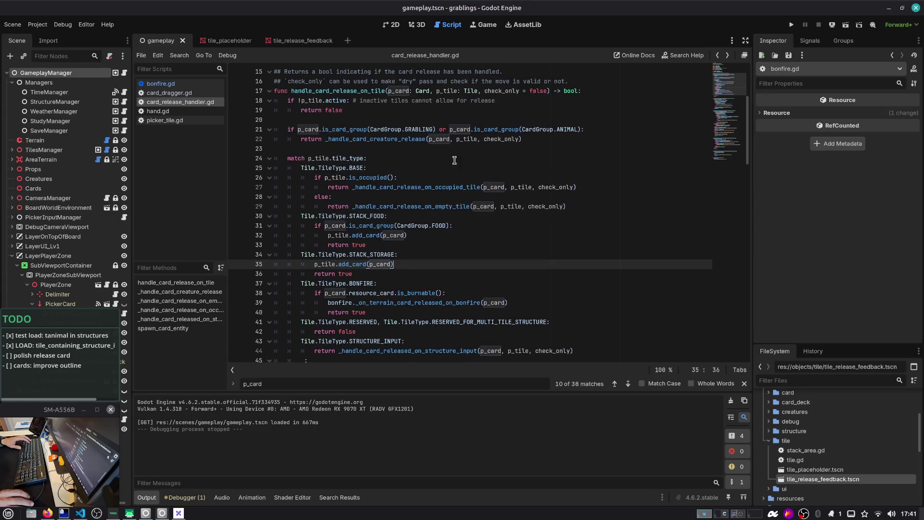
pyautogui.doubleClick(508, 92)
pyautogui.hotkey('ctrl', 'c')
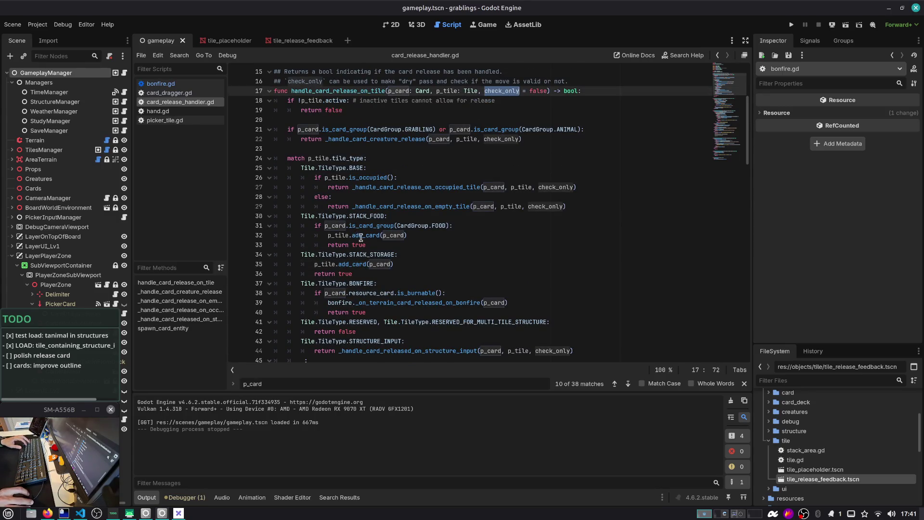
# Wrap the food add_card call on line 32 in an if !check_only guard
pyautogui.doubleClick(360, 238)
pyautogui.press('Escape')
pyautogui.press('Up')
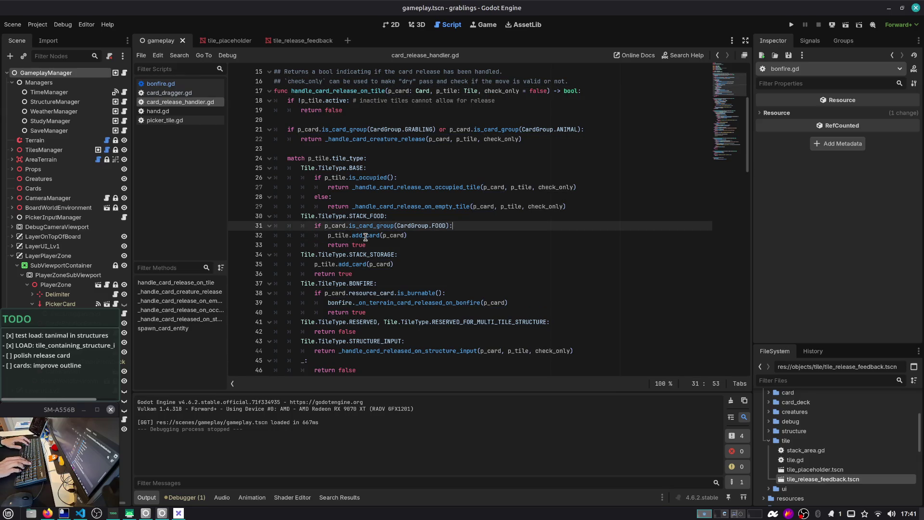
pyautogui.press('Return')
pyautogui.hotkey('ctrl', 'v')
pyautogui.press('Home')
pyautogui.write('if !')
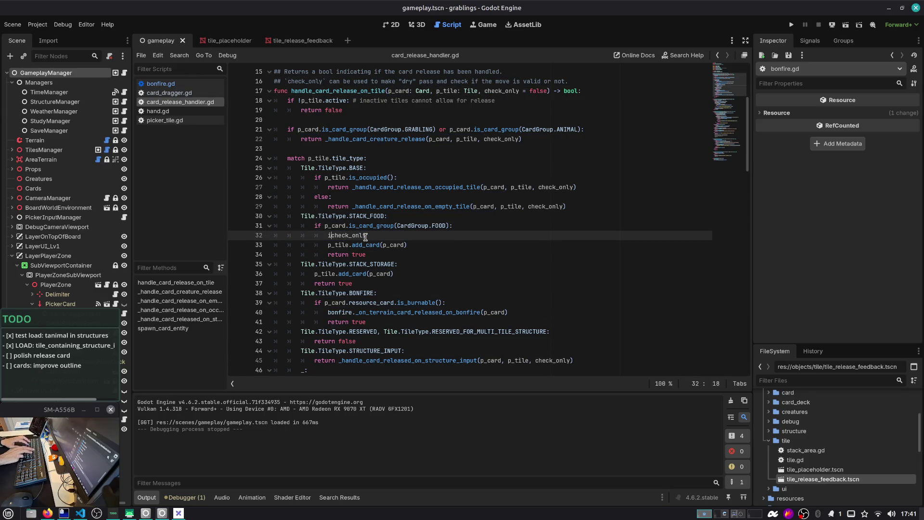
pyautogui.press('Delete')
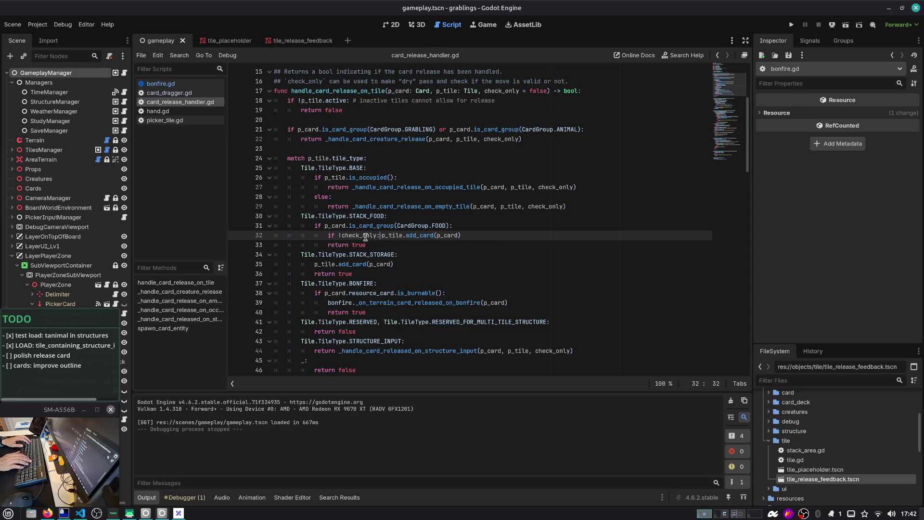
pyautogui.press('End')
pyautogui.hotkey('shift', 'Home')
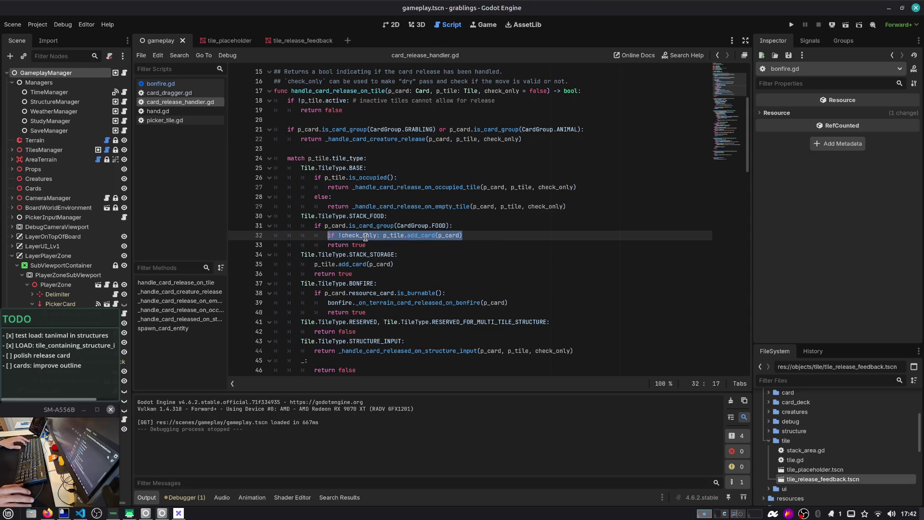
# Copy the if !check_only guard and paste it before p_tile.add_card on line 35
pyautogui.click(384, 235)
pyautogui.hotkey('ctrl', 'shift', 'Left')
pyautogui.hotkey('ctrl', 'shift', 'Left')
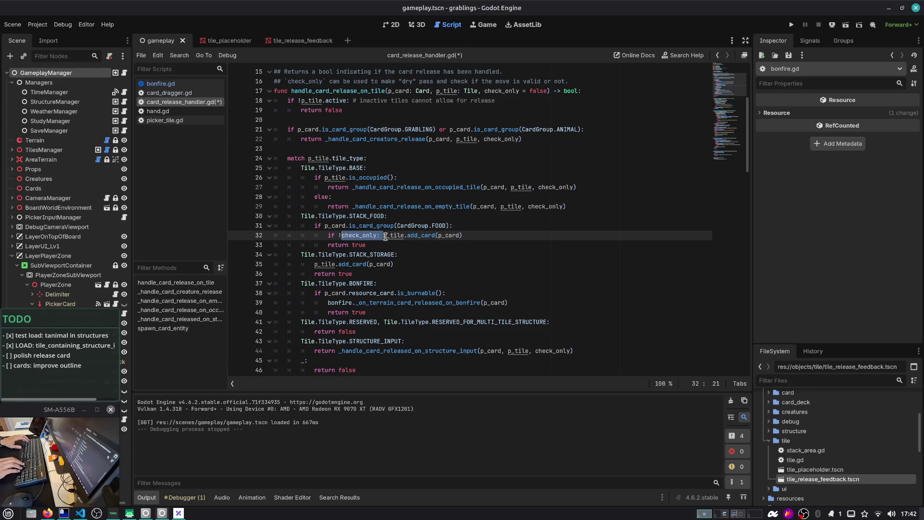
pyautogui.hotkey('ctrl', 'c')
pyautogui.press('Down')
pyautogui.press('Down')
pyautogui.press('Down')
pyautogui.press('Home')
pyautogui.hotkey('ctrl', 'v')
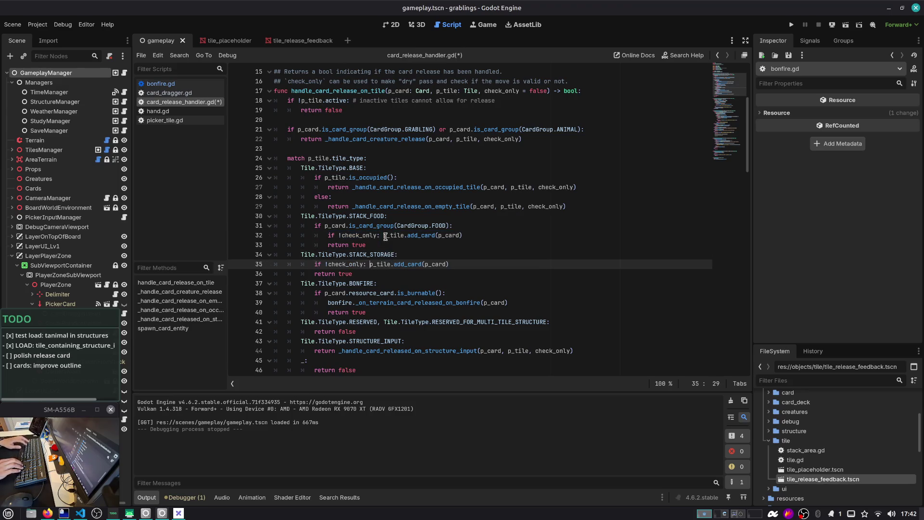
# Prefix the bonfire release call on line 39 with 'if !check_only:' and save the script
pyautogui.scroll(-1, 407, 241)
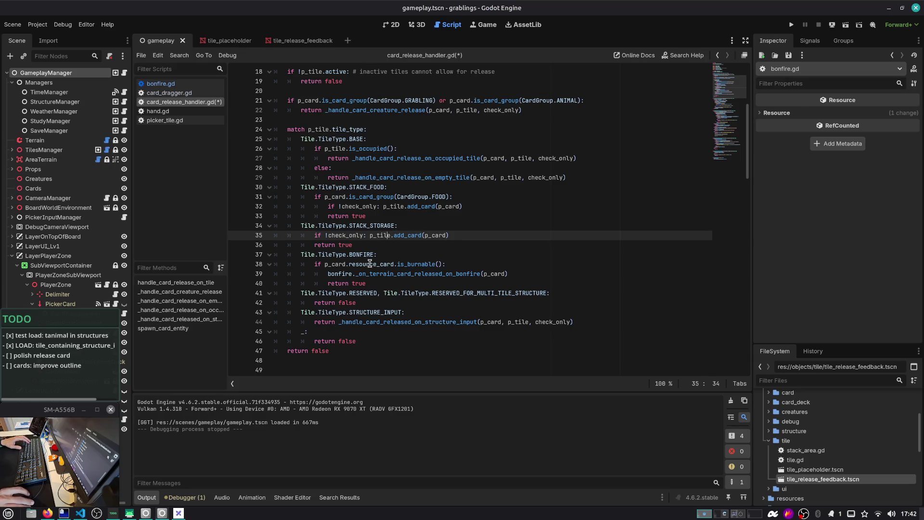
pyautogui.scroll(-1, 385, 266)
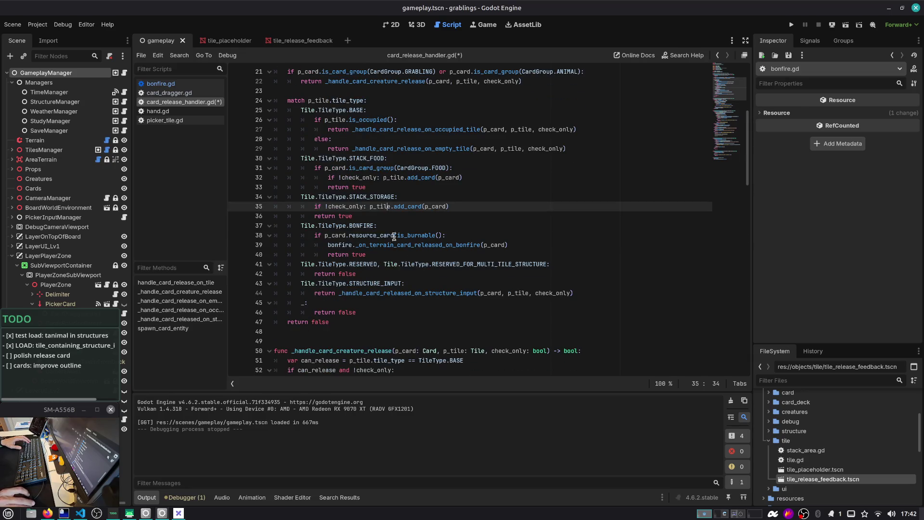
pyautogui.doubleClick(412, 236)
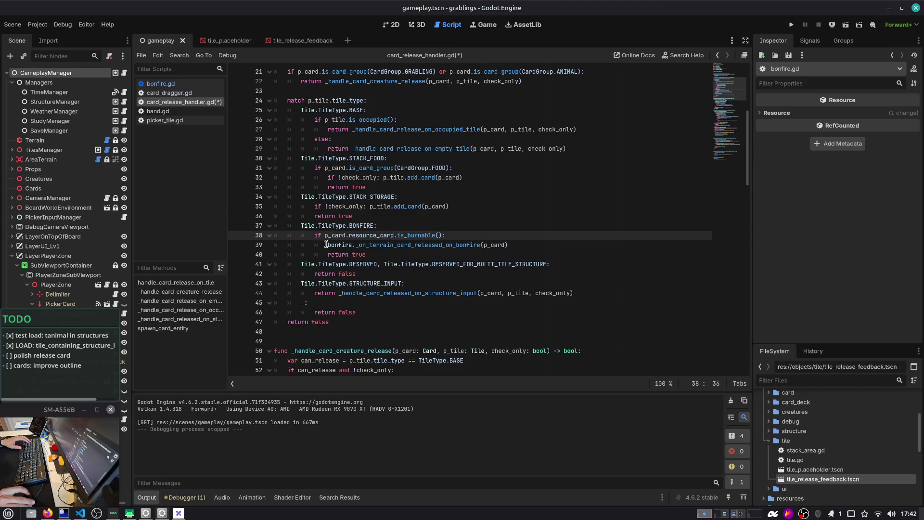
pyautogui.click(326, 244)
pyautogui.write('if !check_only:')
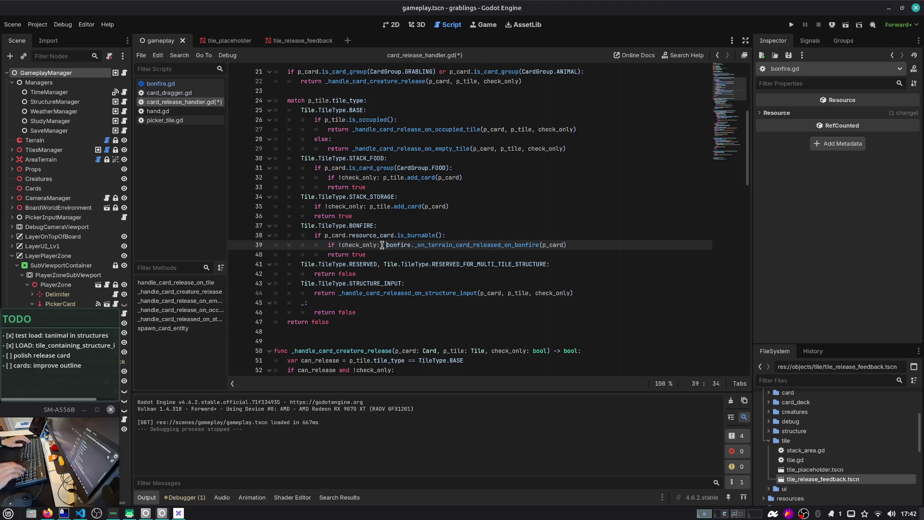
pyautogui.hotkey('ctrl', 's')
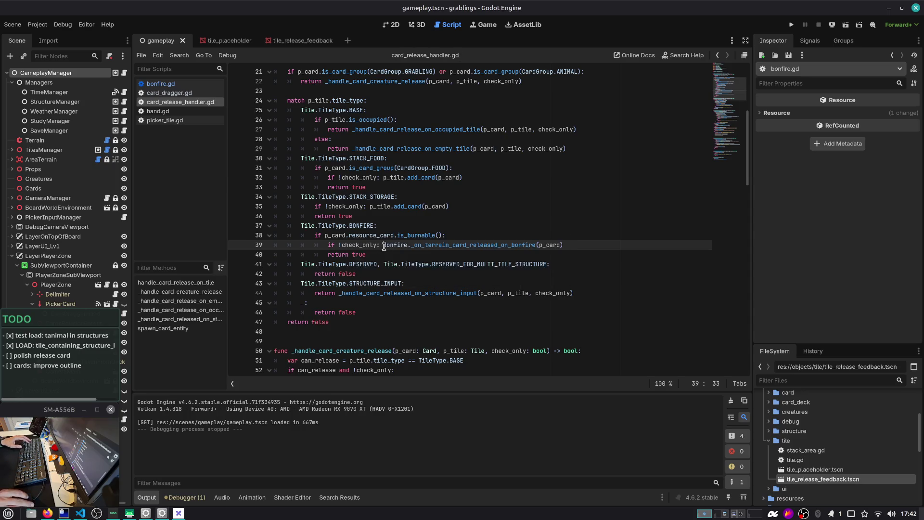
# Review the structure-input, creature, occupied-tile and empty-tile handler calls
pyautogui.doubleClick(378, 293)
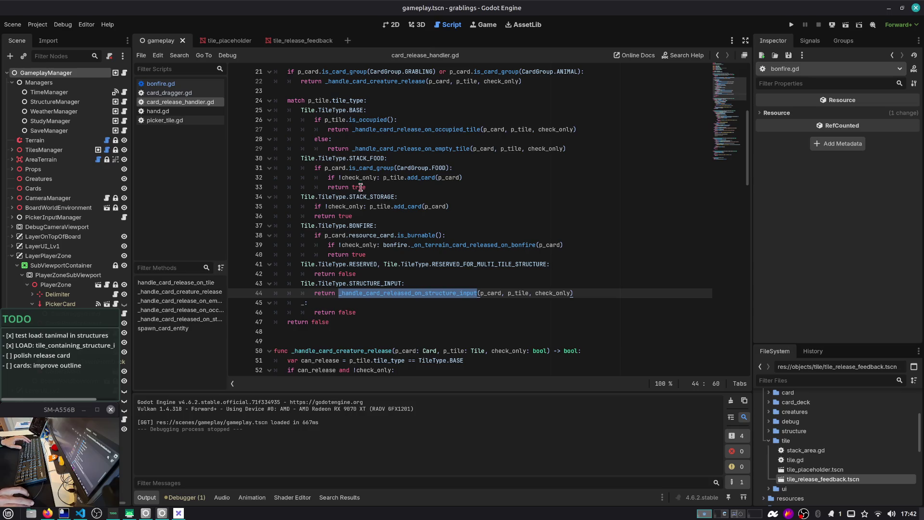
pyautogui.scroll(1, 361, 127)
pyautogui.scroll(1, 353, 104)
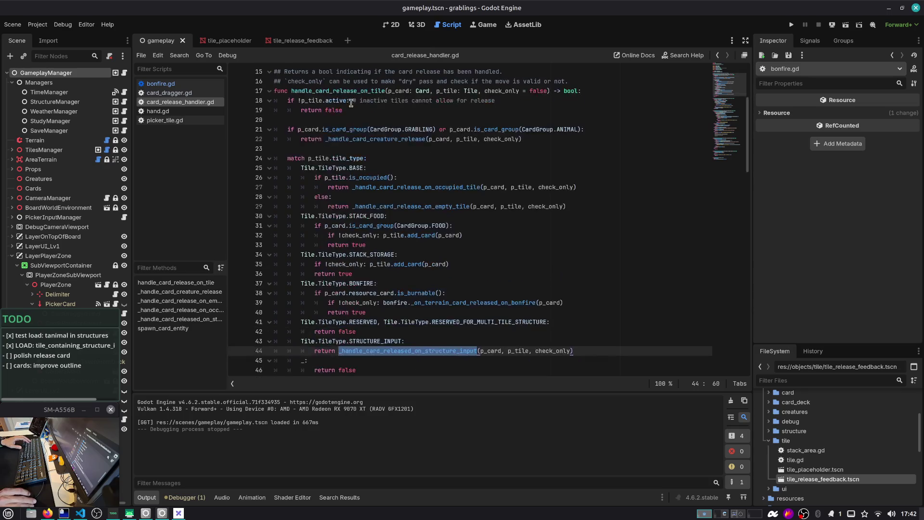
pyautogui.doubleClick(376, 139)
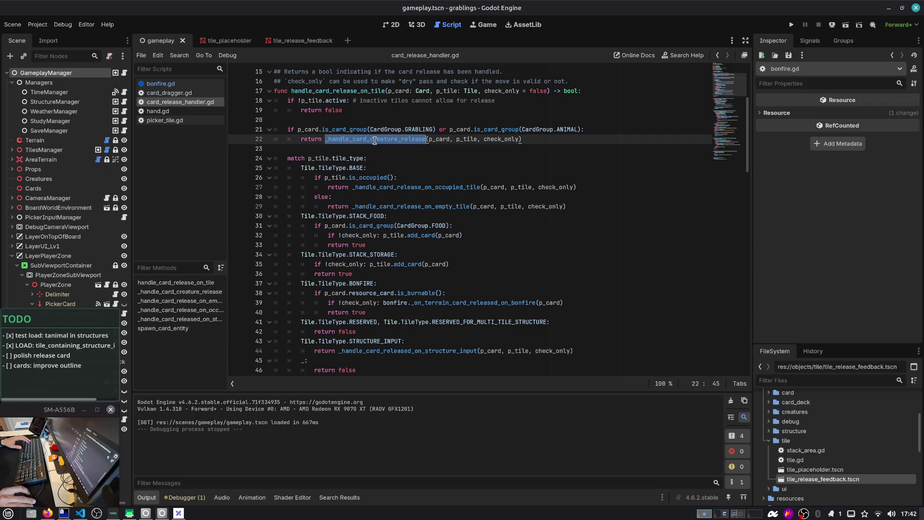
pyautogui.doubleClick(383, 187)
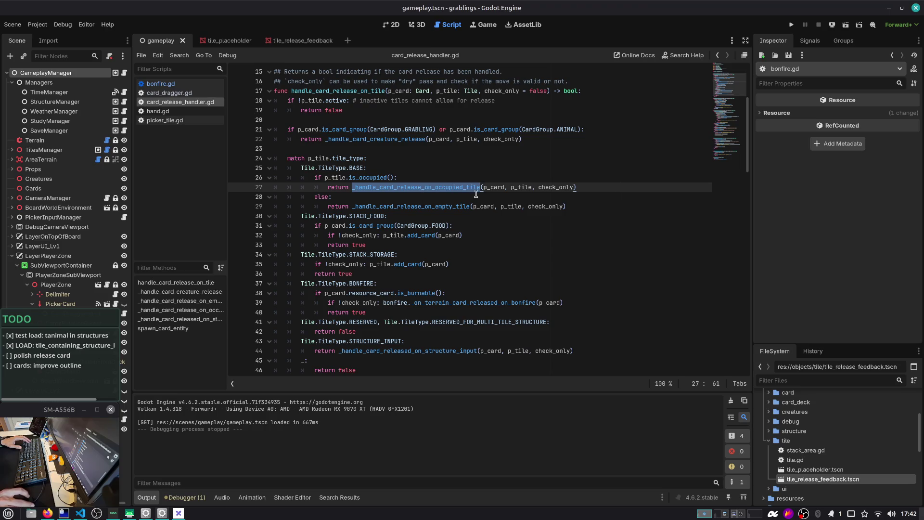
pyautogui.doubleClick(434, 206)
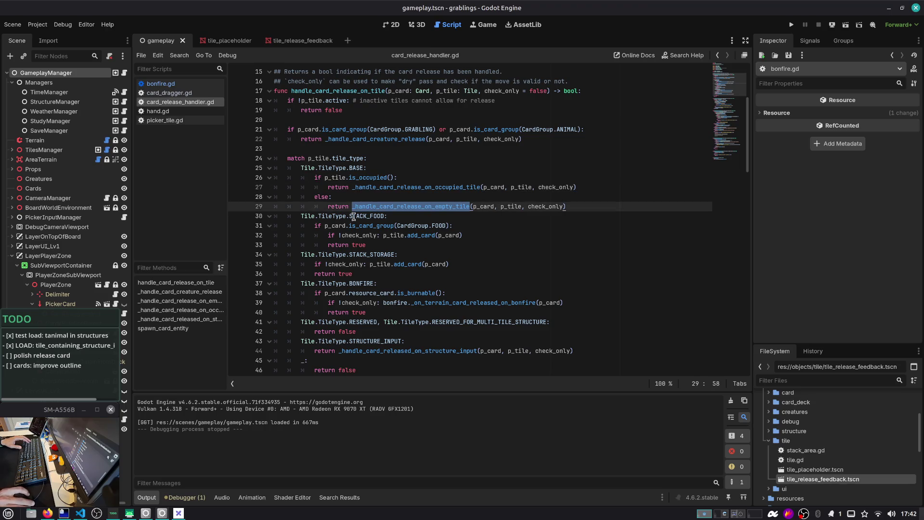
# Check the guarded lines 32, 35 and 39, then run the game to its save-slot list
pyautogui.click(372, 225)
pyautogui.click(343, 236)
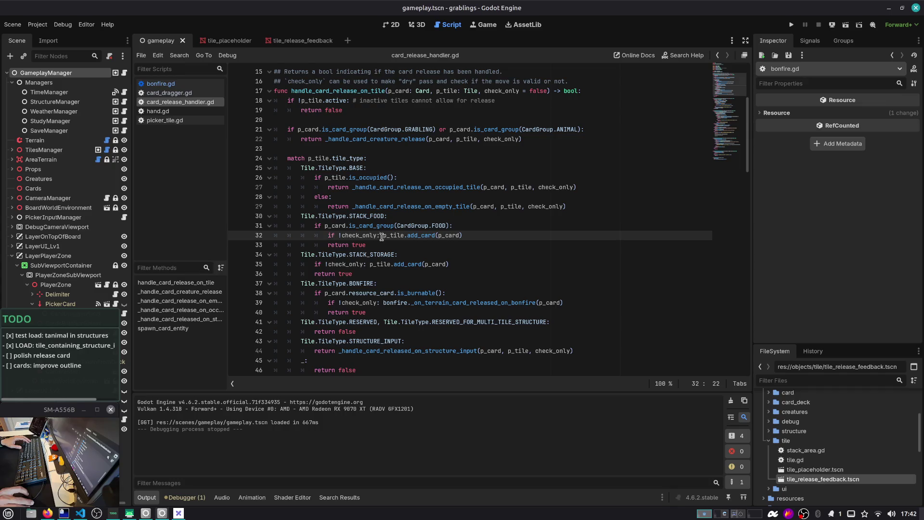
pyautogui.tripleClick(451, 235)
pyautogui.scroll(-1, 421, 233)
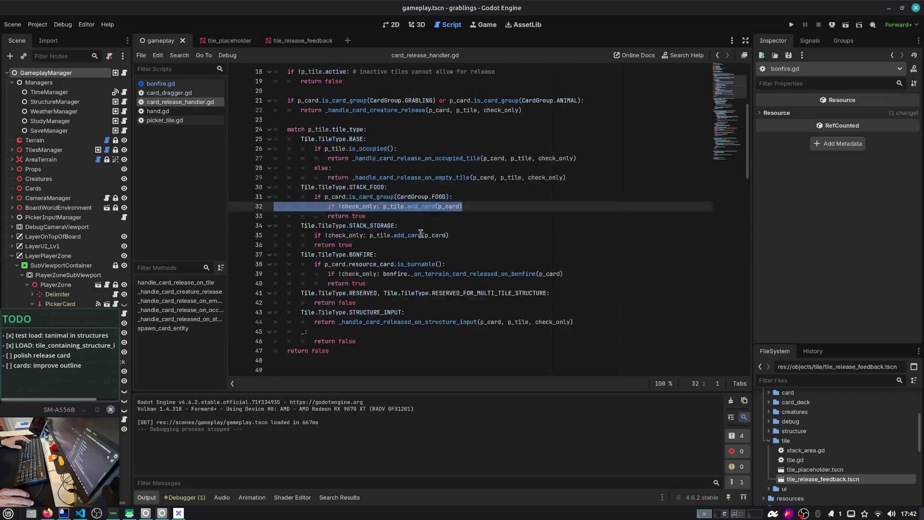
pyautogui.tripleClick(472, 235)
pyautogui.scroll(-1, 345, 250)
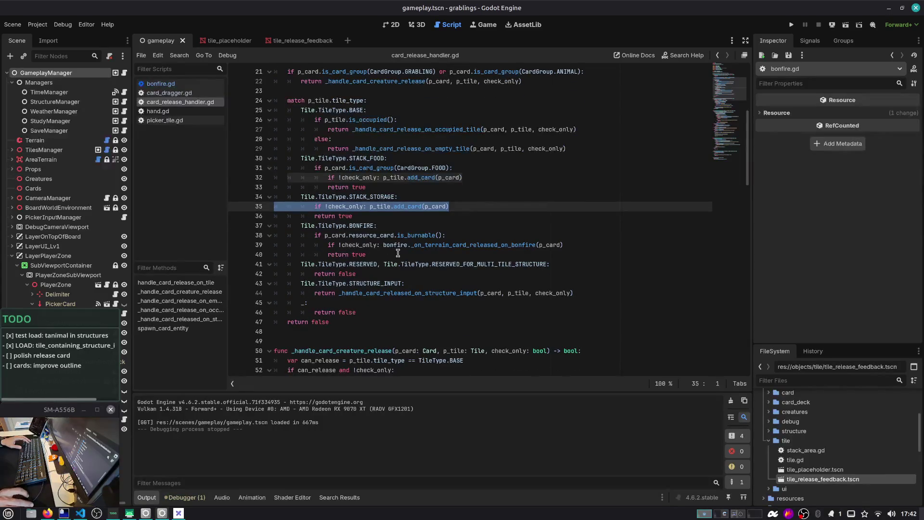
pyautogui.moveTo(332, 245); pyautogui.dragTo(564, 245)
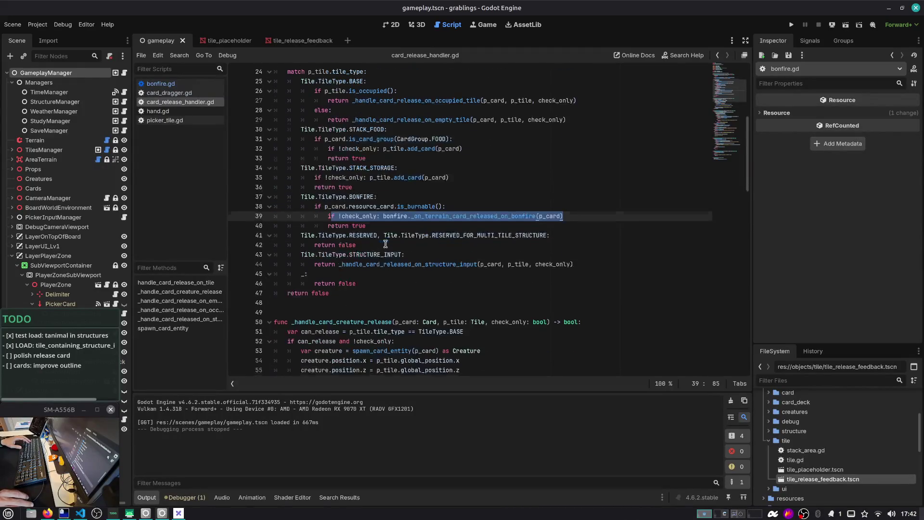
pyautogui.scroll(-1, 350, 235)
pyautogui.scroll(-1, 349, 235)
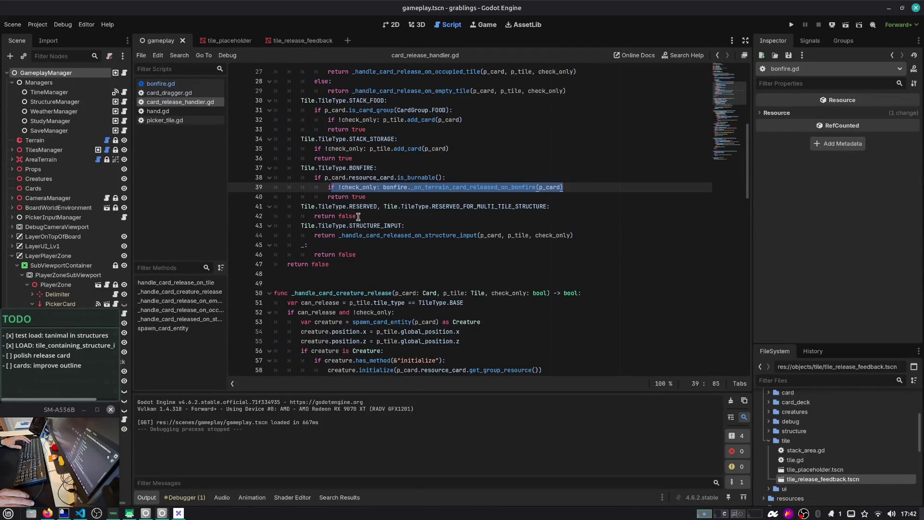
pyautogui.click(359, 235)
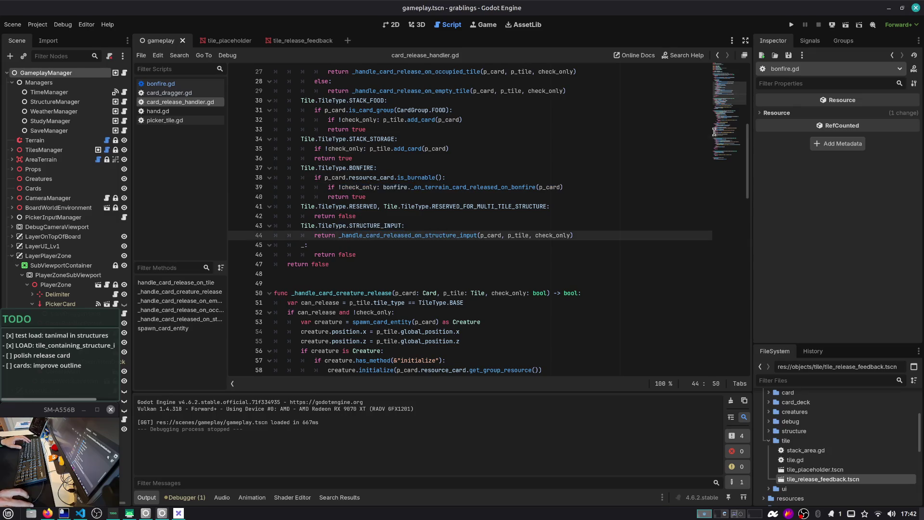
pyautogui.click(792, 25)
pyautogui.click(465, 212)
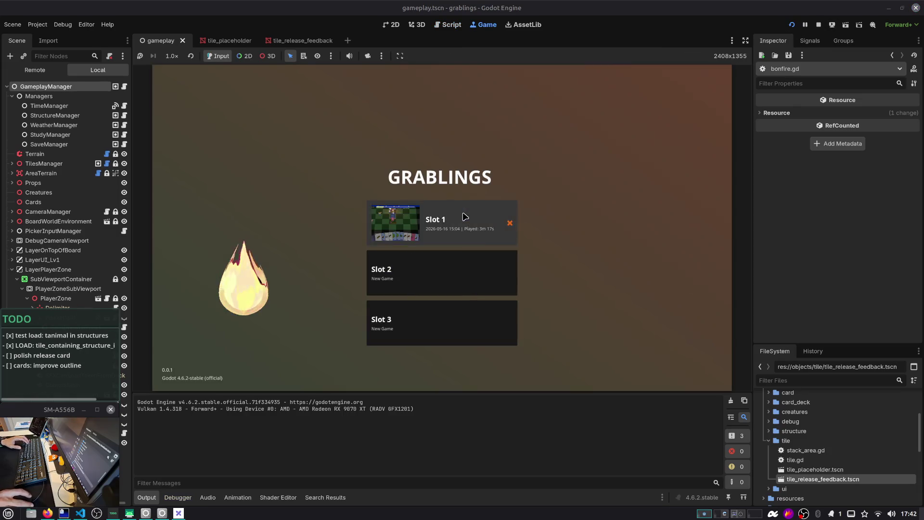
# Load Slot 1 and drop the Rock card onto the structure input and stack_storage tiles
pyautogui.click(464, 212)
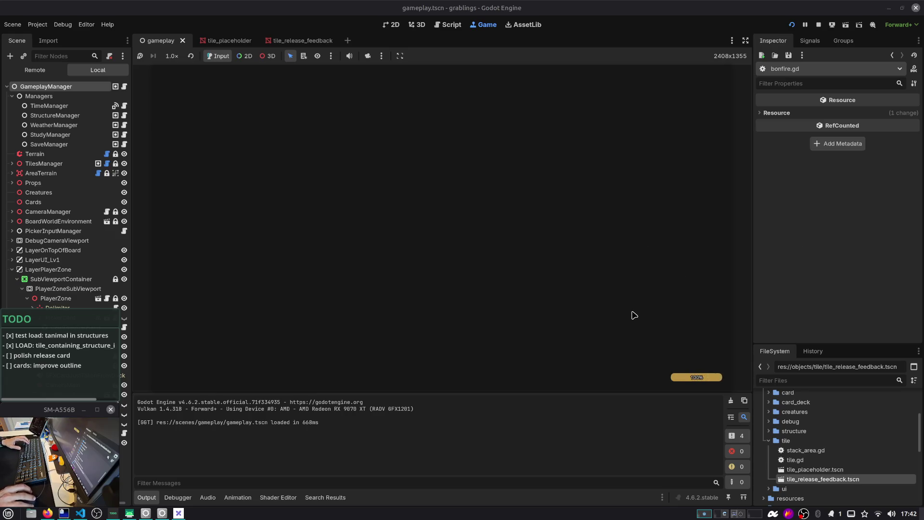
pyautogui.moveTo(573, 346)
pyautogui.mouseDown()
pyautogui.moveTo(573, 120)
pyautogui.moveTo(486, 144)
pyautogui.moveTo(399, 228)
pyautogui.moveTo(277, 265)
pyautogui.moveTo(464, 211)
pyautogui.moveTo(554, 149)
pyautogui.moveTo(523, 178)
pyautogui.moveTo(448, 209)
pyautogui.moveTo(524, 195)
pyautogui.moveTo(592, 149)
pyautogui.mouseUp()
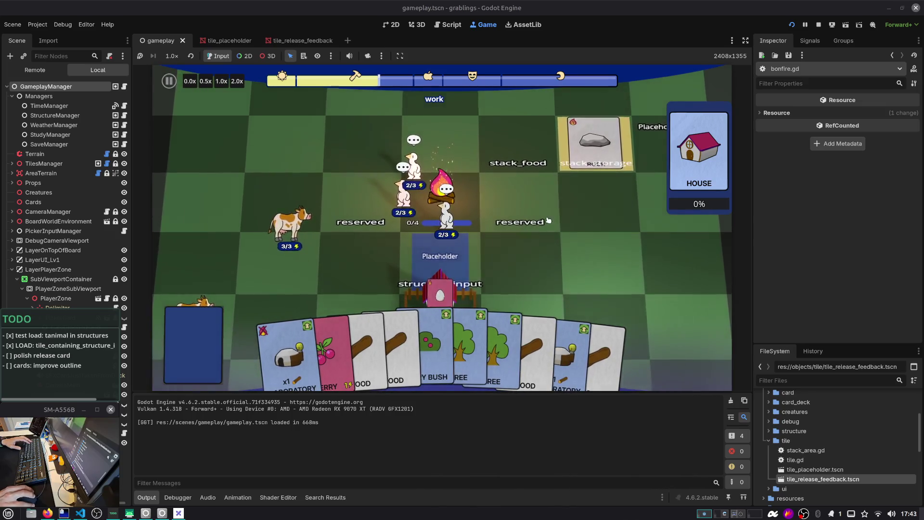
pyautogui.scroll(-5, 548, 220)
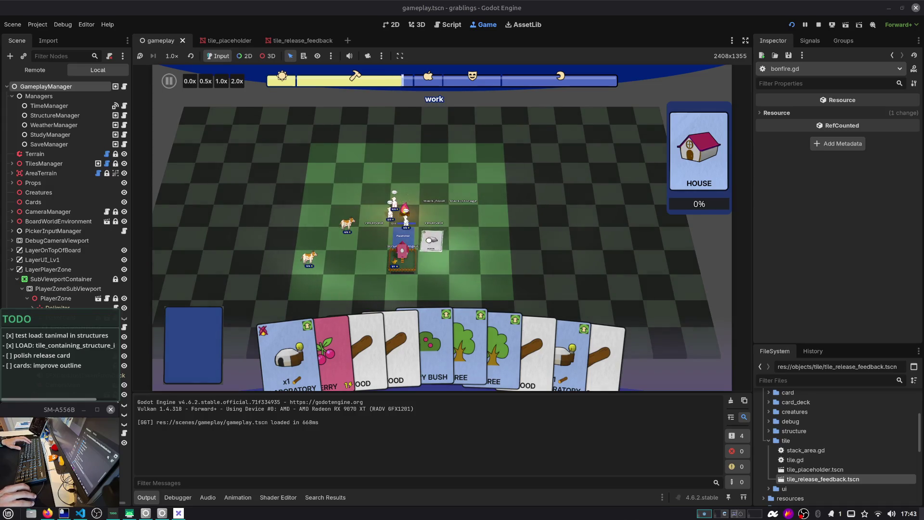
pyautogui.moveTo(430, 239); pyautogui.dragTo(408, 224)
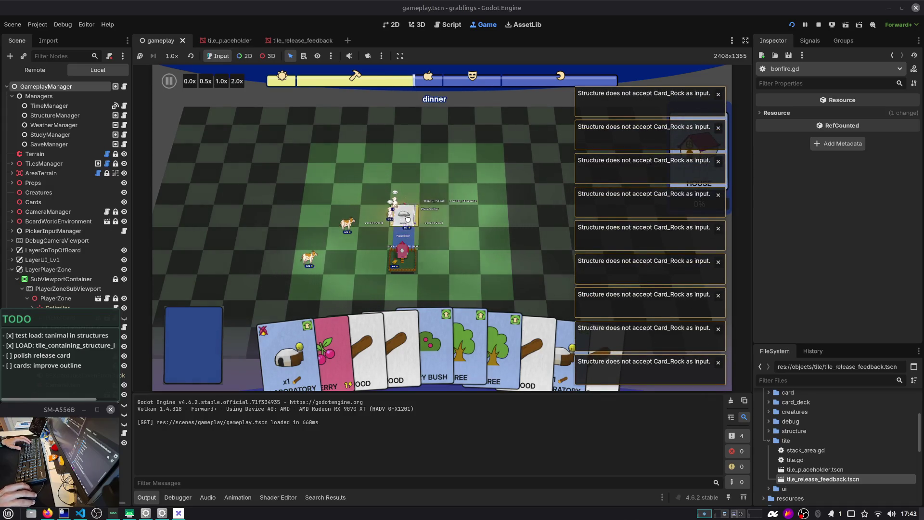
pyautogui.scroll(5, 465, 196)
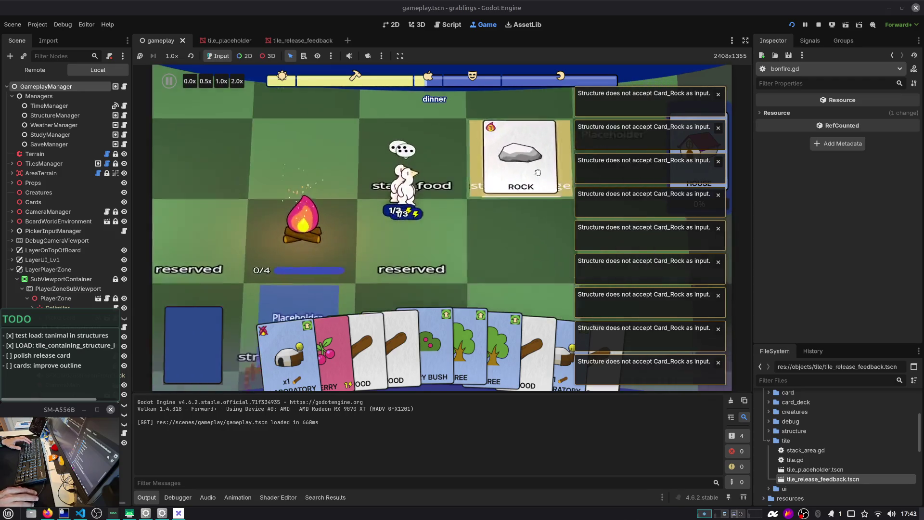
pyautogui.moveTo(489, 232)
pyautogui.mouseDown()
pyautogui.moveTo(516, 140)
pyautogui.moveTo(341, 221)
pyautogui.moveTo(528, 149)
pyautogui.moveTo(524, 162)
pyautogui.mouseUp()
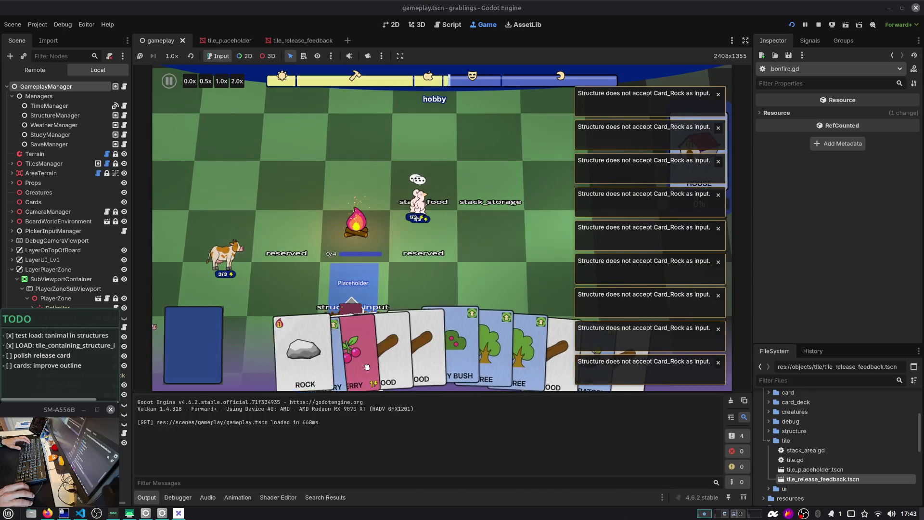
# Carry the Rock card over other board tiles, place it, then stop the game
pyautogui.moveTo(294, 334)
pyautogui.mouseDown()
pyautogui.moveTo(295, 227)
pyautogui.moveTo(433, 219)
pyautogui.moveTo(279, 352)
pyautogui.moveTo(284, 243)
pyautogui.moveTo(551, 144)
pyautogui.moveTo(301, 223)
pyautogui.moveTo(549, 155)
pyautogui.moveTo(308, 226)
pyautogui.moveTo(304, 333)
pyautogui.moveTo(391, 295)
pyautogui.moveTo(395, 237)
pyautogui.moveTo(411, 236)
pyautogui.mouseUp()
pyautogui.scroll(3, 279, 353)
pyautogui.scroll(-3, 303, 329)
pyautogui.moveTo(472, 244)
pyautogui.mouseDown()
pyautogui.moveTo(491, 226)
pyautogui.moveTo(481, 197)
pyautogui.moveTo(404, 222)
pyautogui.moveTo(477, 204)
pyautogui.moveTo(299, 287)
pyautogui.moveTo(491, 194)
pyautogui.moveTo(393, 234)
pyautogui.moveTo(434, 238)
pyautogui.moveTo(279, 352)
pyautogui.mouseUp()
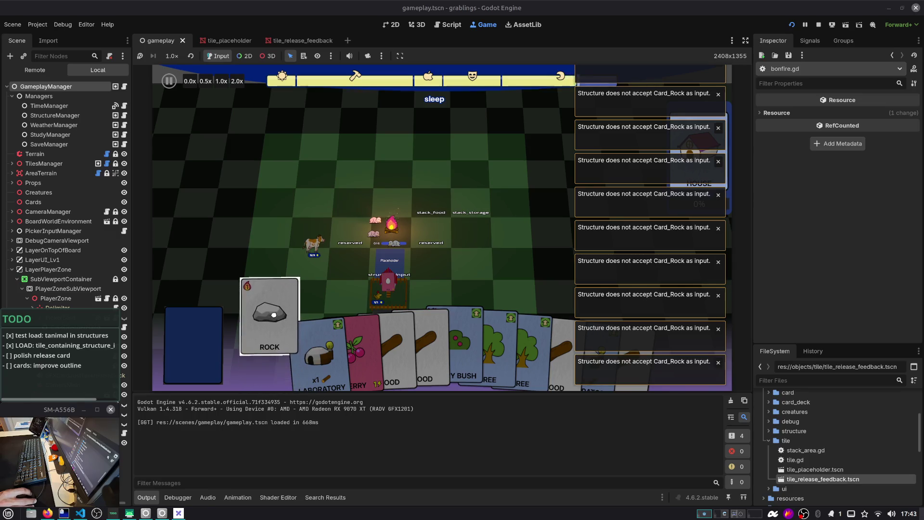
pyautogui.moveTo(279, 352)
pyautogui.mouseDown()
pyautogui.moveTo(278, 276)
pyautogui.moveTo(347, 165)
pyautogui.moveTo(457, 224)
pyautogui.mouseUp()
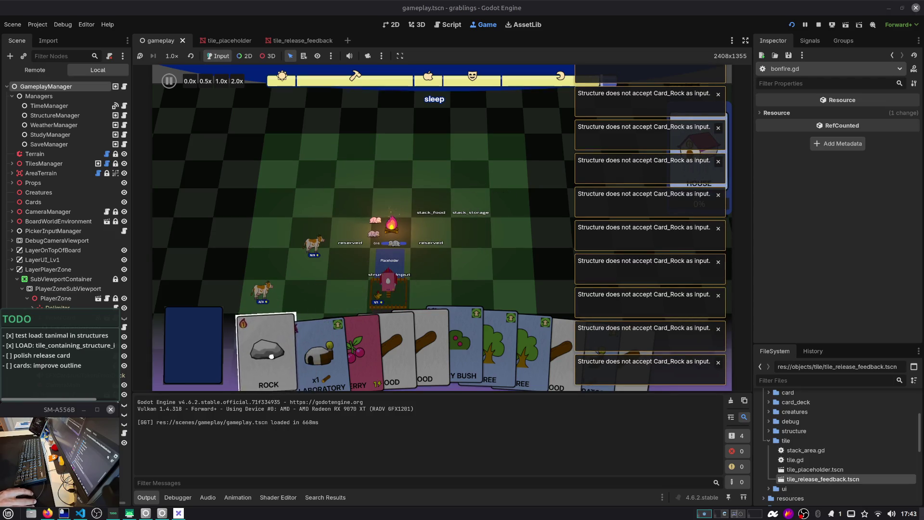
pyautogui.moveTo(272, 346)
pyautogui.mouseDown()
pyautogui.moveTo(275, 310)
pyautogui.moveTo(305, 280)
pyautogui.moveTo(462, 204)
pyautogui.mouseUp()
pyautogui.moveTo(288, 347)
pyautogui.mouseDown()
pyautogui.moveTo(442, 202)
pyautogui.moveTo(469, 202)
pyautogui.moveTo(425, 254)
pyautogui.moveTo(392, 245)
pyautogui.moveTo(372, 145)
pyautogui.moveTo(330, 196)
pyautogui.mouseUp()
pyautogui.scroll(3, 468, 204)
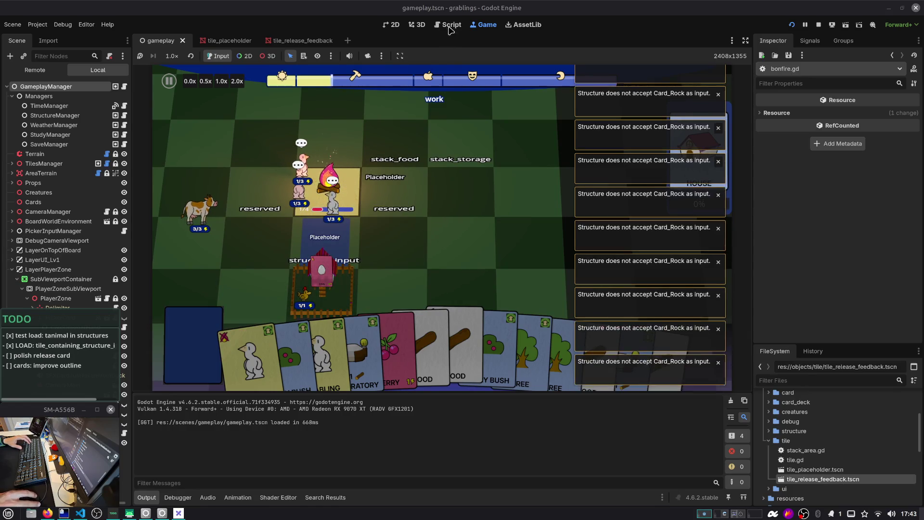
pyautogui.click(450, 27)
pyautogui.click(820, 26)
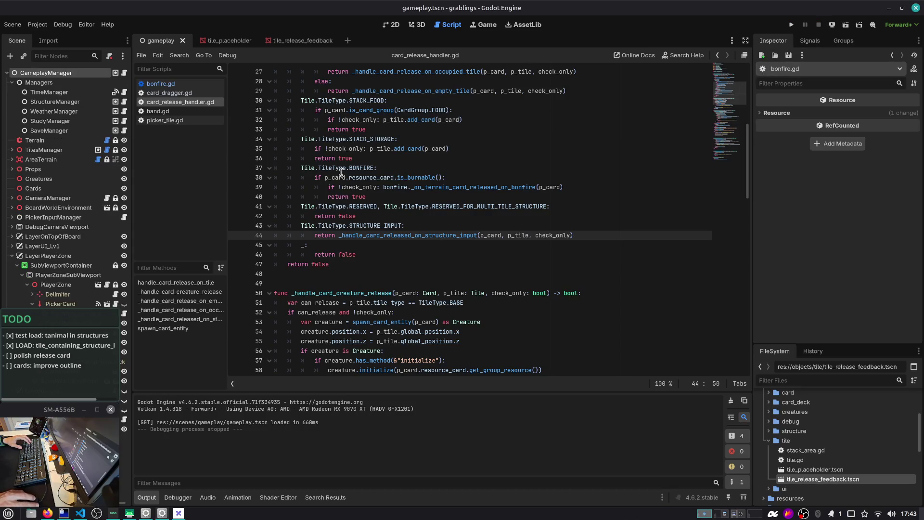
# In card_dragger.gd, select the 'tile_release_feedback.visible = false' line at line 244
pyautogui.click(182, 94)
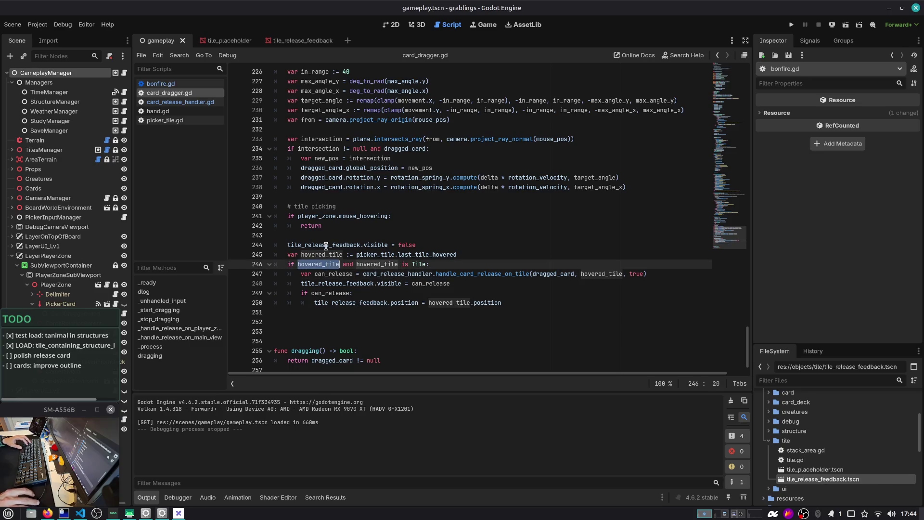
pyautogui.click(427, 247)
pyautogui.hotkey('shift', 'Home')
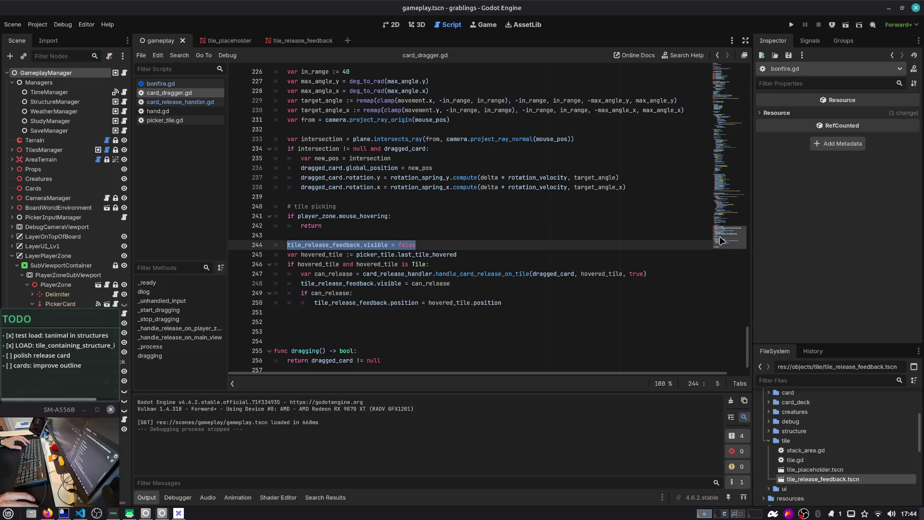
pyautogui.scroll(2, 456, 216)
pyautogui.scroll(1, 319, 222)
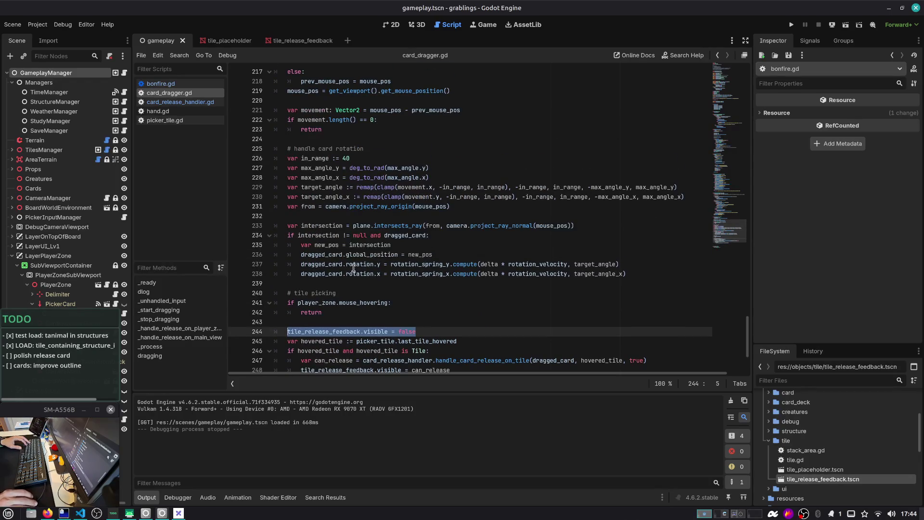
pyautogui.scroll(3, 335, 294)
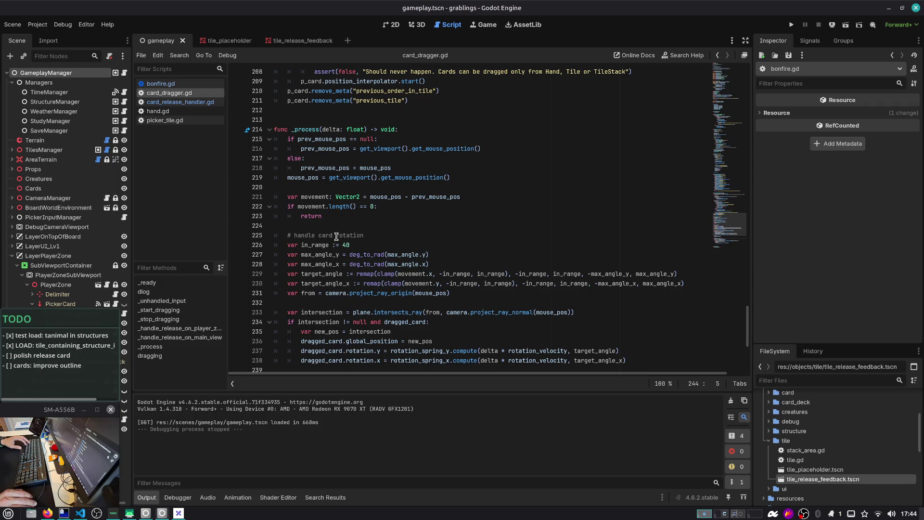
pyautogui.scroll(8, 347, 233)
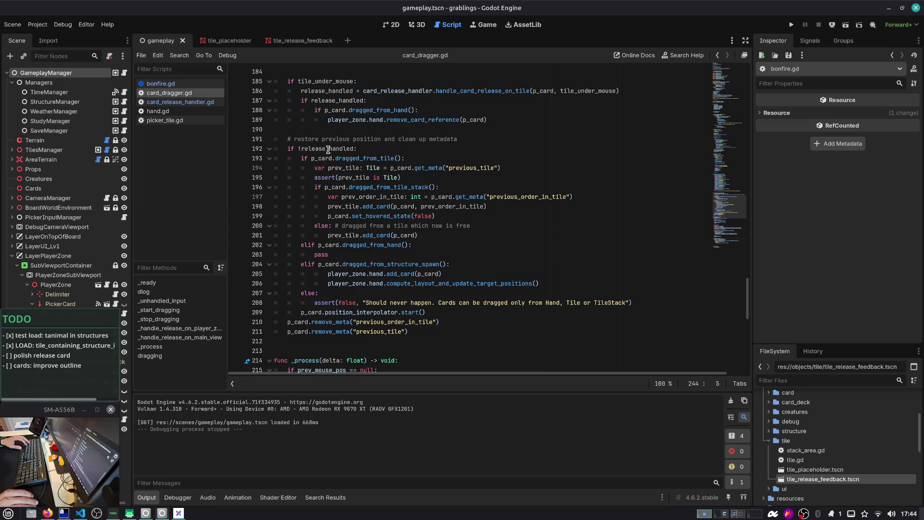
pyautogui.scroll(10, 332, 218)
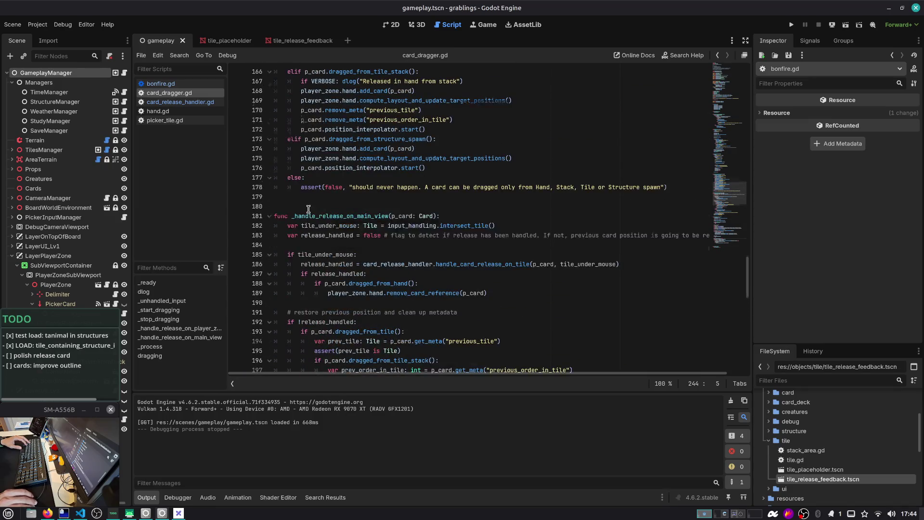
pyautogui.scroll(8, 316, 218)
pyautogui.scroll(10, 310, 194)
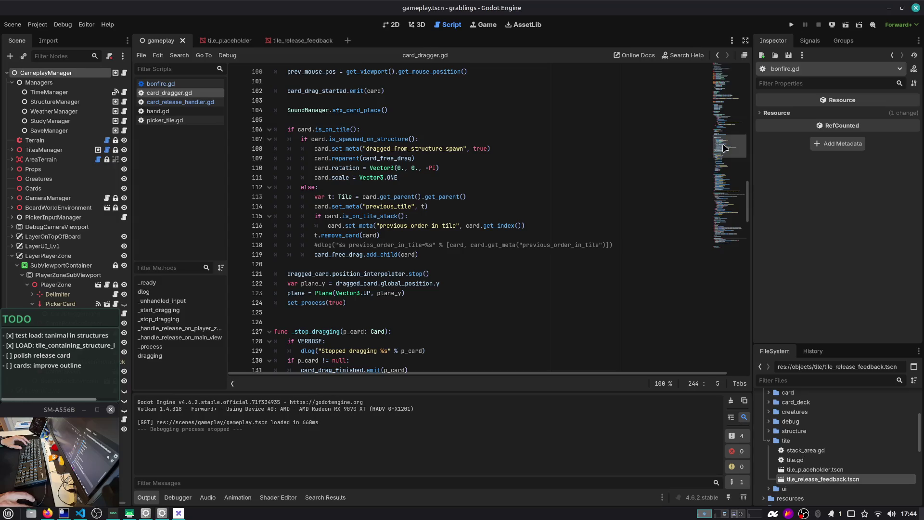
pyautogui.scroll(15, 570, 105)
pyautogui.scroll(-18, 339, 206)
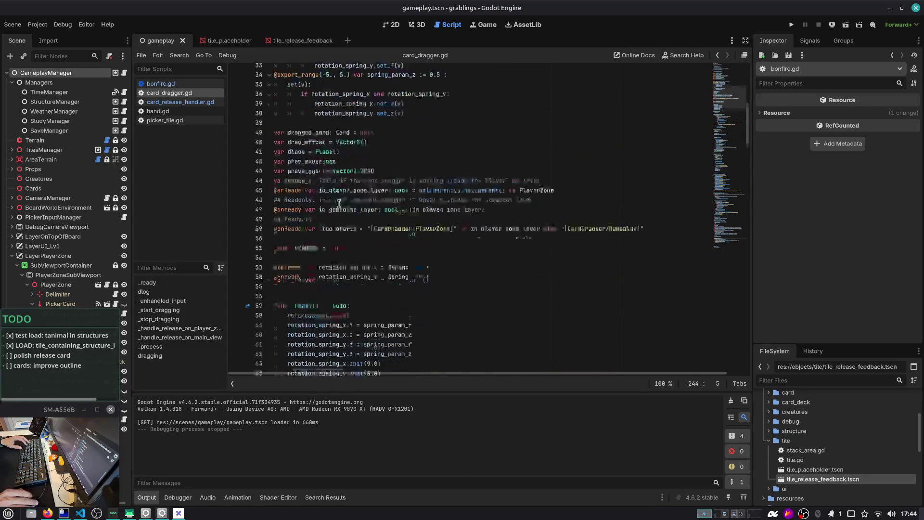
pyautogui.scroll(-4, 339, 227)
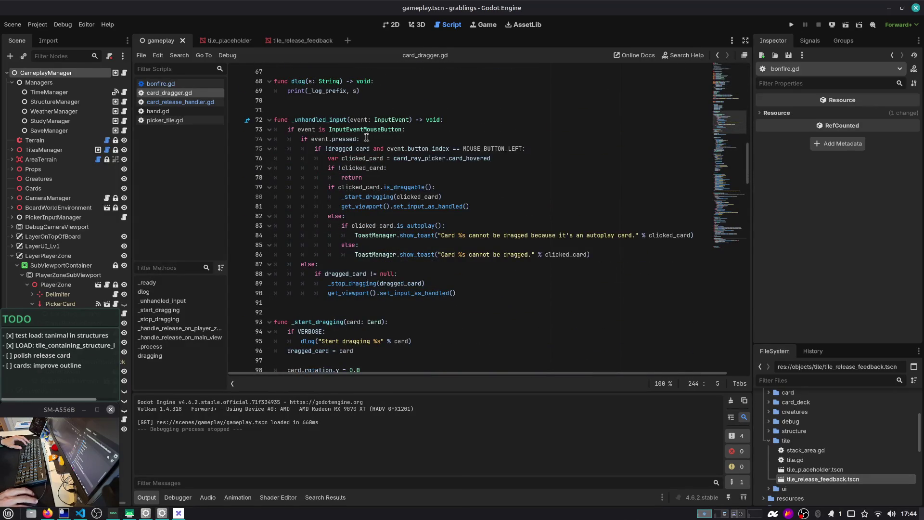
# Insert the hide-feedback line above 'if dragged_card != null:' on line 88 and run the project
pyautogui.doubleClick(340, 276)
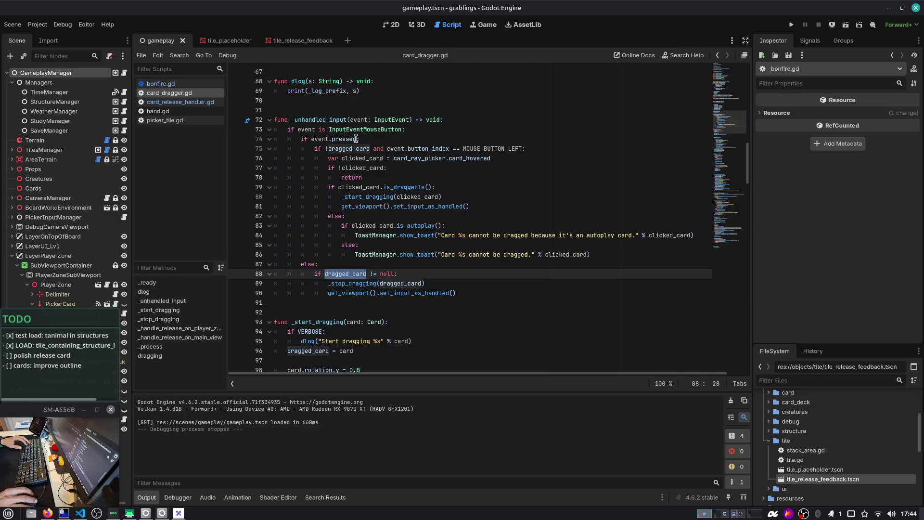
pyautogui.hotkey('ctrl', 'shift', 'Return')
pyautogui.write('tile_release_feedback.visible = false')
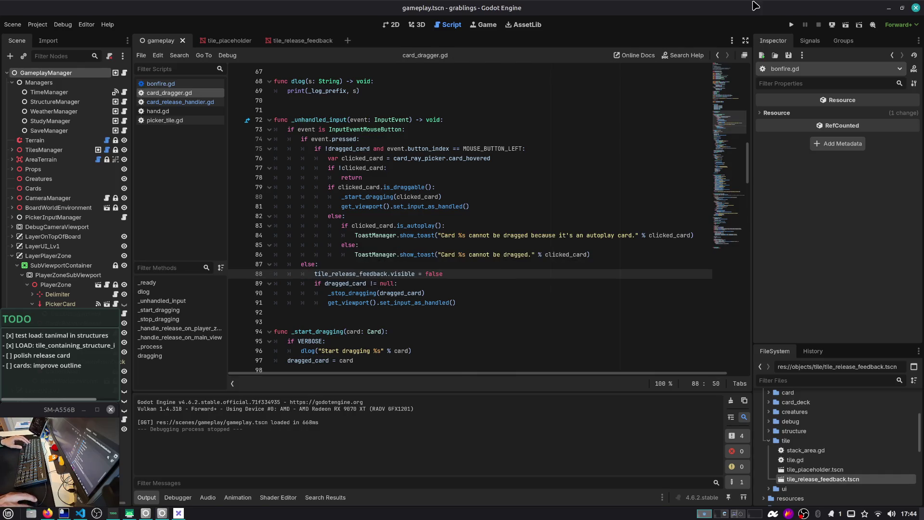
pyautogui.click(792, 24)
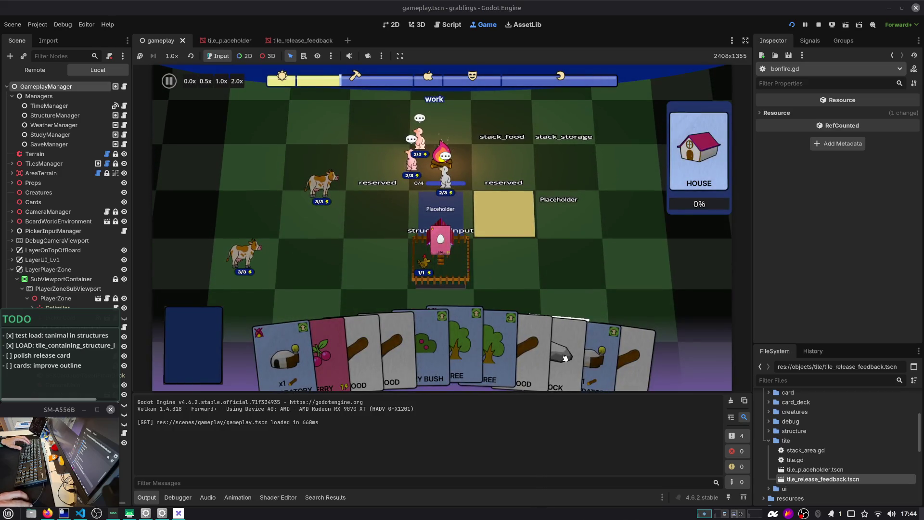
# Drag the Rock card over the bonfire, storage tile and structure, triggering the warnings
pyautogui.moveTo(562, 346); pyautogui.dragTo(568, 134)
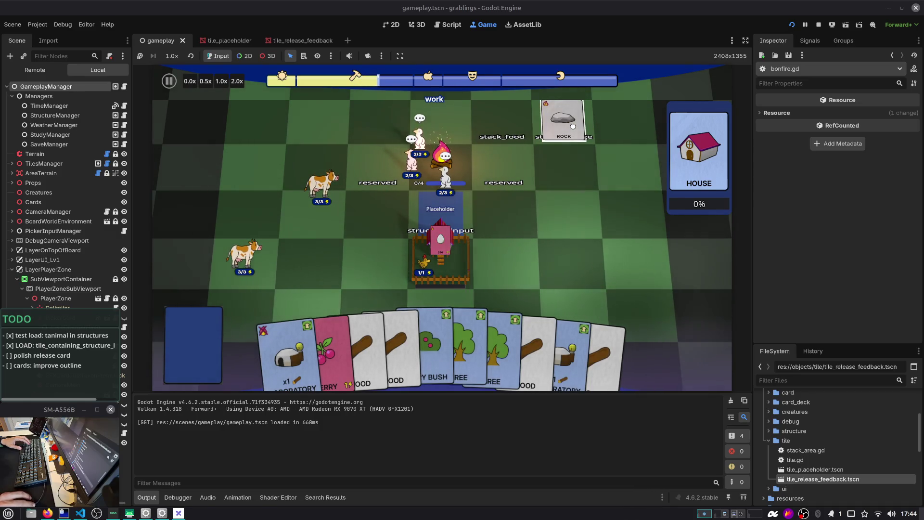
pyautogui.moveTo(573, 126); pyautogui.dragTo(559, 122)
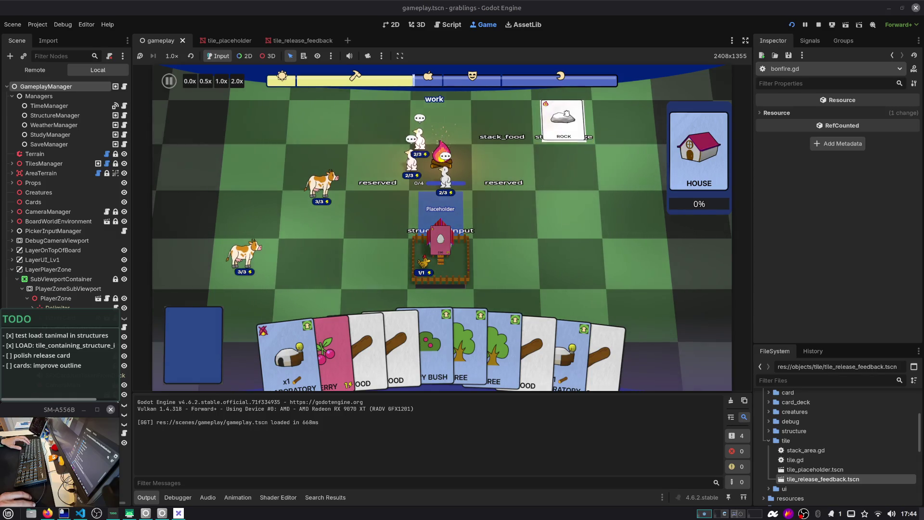
pyautogui.moveTo(567, 115)
pyautogui.mouseDown()
pyautogui.moveTo(571, 128)
pyautogui.moveTo(535, 126)
pyautogui.moveTo(409, 210)
pyautogui.moveTo(455, 170)
pyautogui.mouseUp()
pyautogui.moveTo(395, 273)
pyautogui.mouseDown()
pyautogui.moveTo(441, 250)
pyautogui.moveTo(426, 244)
pyautogui.mouseUp()
pyautogui.moveTo(445, 173); pyautogui.dragTo(546, 123)
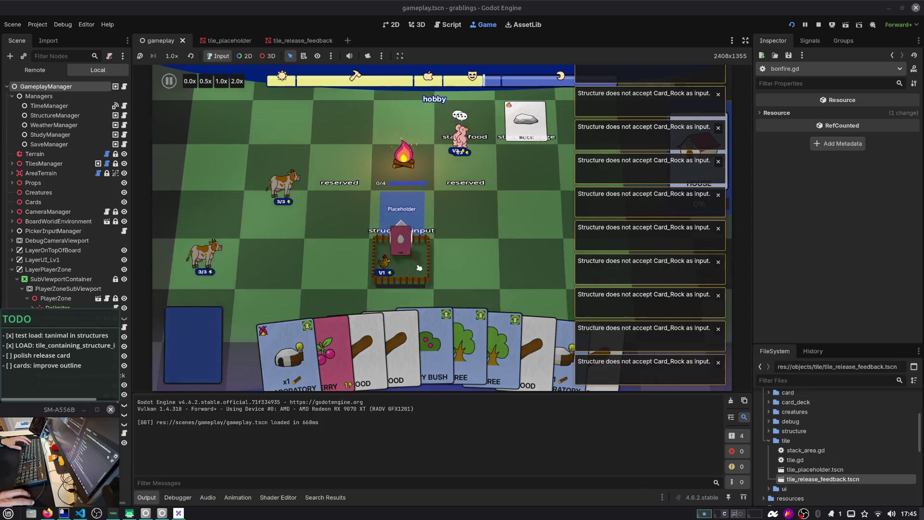
pyautogui.moveTo(499, 126)
pyautogui.mouseDown()
pyautogui.moveTo(399, 164)
pyautogui.moveTo(387, 234)
pyautogui.moveTo(401, 243)
pyautogui.mouseUp()
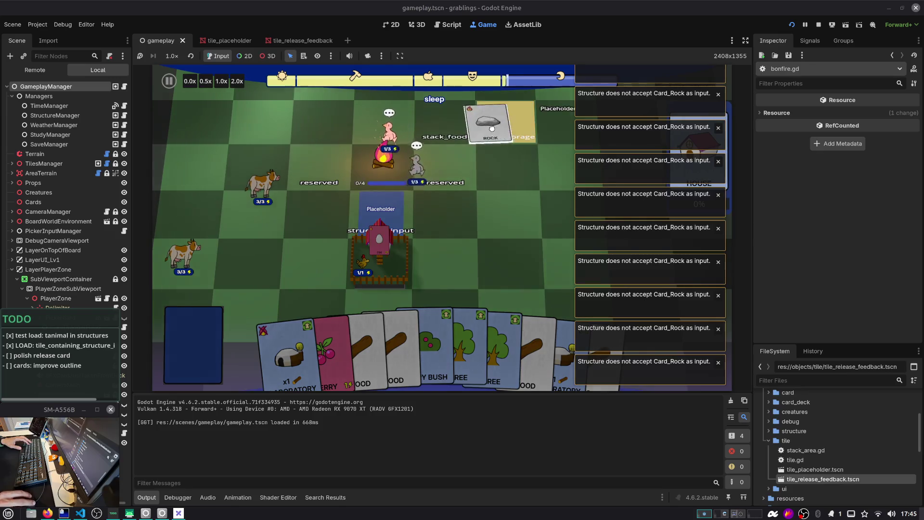
# Drag the Tree card, drop a Wood card on the bonfire, move the Berry Bush card, then return to the editor
pyautogui.moveTo(496, 349)
pyautogui.mouseDown()
pyautogui.moveTo(459, 244)
pyautogui.moveTo(515, 211)
pyautogui.moveTo(462, 240)
pyautogui.moveTo(337, 235)
pyautogui.moveTo(284, 154)
pyautogui.moveTo(274, 213)
pyautogui.moveTo(433, 244)
pyautogui.moveTo(509, 231)
pyautogui.moveTo(343, 118)
pyautogui.moveTo(193, 135)
pyautogui.moveTo(450, 231)
pyautogui.moveTo(452, 166)
pyautogui.moveTo(465, 161)
pyautogui.mouseUp()
pyautogui.moveTo(419, 342)
pyautogui.mouseDown()
pyautogui.moveTo(427, 226)
pyautogui.moveTo(308, 149)
pyautogui.moveTo(294, 153)
pyautogui.mouseUp()
pyautogui.moveTo(429, 344)
pyautogui.mouseDown()
pyautogui.moveTo(429, 231)
pyautogui.moveTo(368, 248)
pyautogui.moveTo(450, 244)
pyautogui.mouseUp()
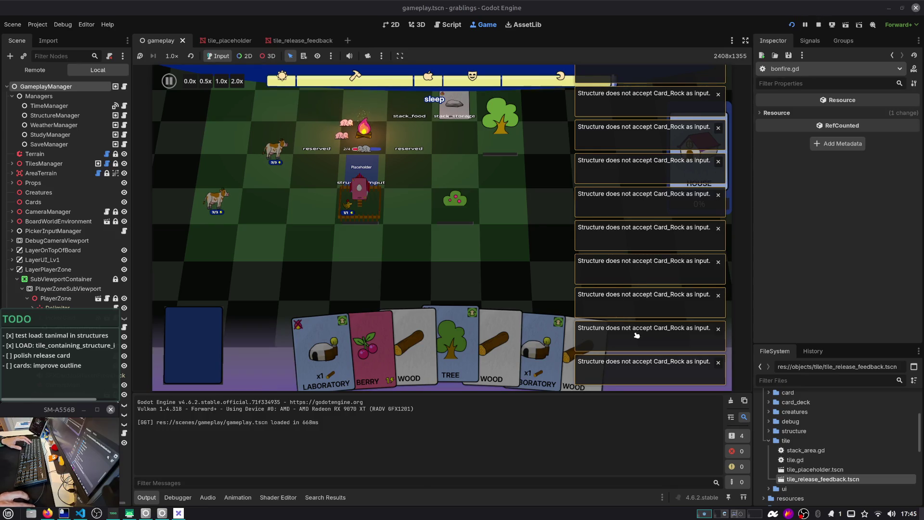
pyautogui.click(452, 25)
# Find 'structure does not acc' across the project and go to line 128 of card_release_handler.gd
pyautogui.click(443, 159)
pyautogui.hotkey('ctrl', 'shift', 'f')
pyautogui.write('structure does not')
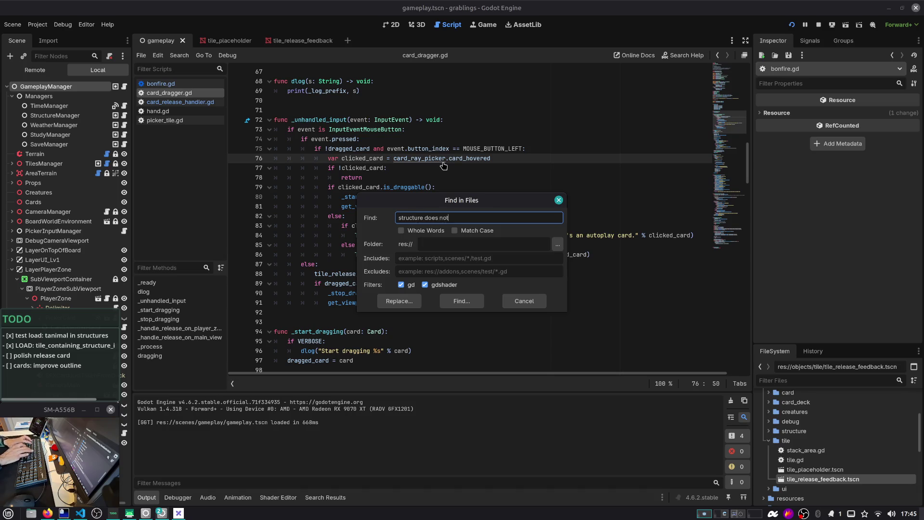
pyautogui.write('acc')
pyautogui.press('Return')
pyautogui.click(289, 440)
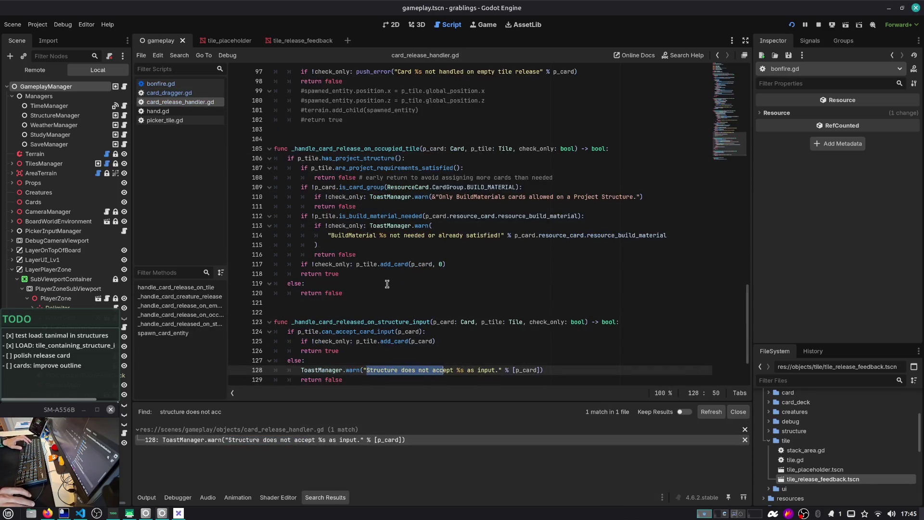
pyautogui.click(536, 264)
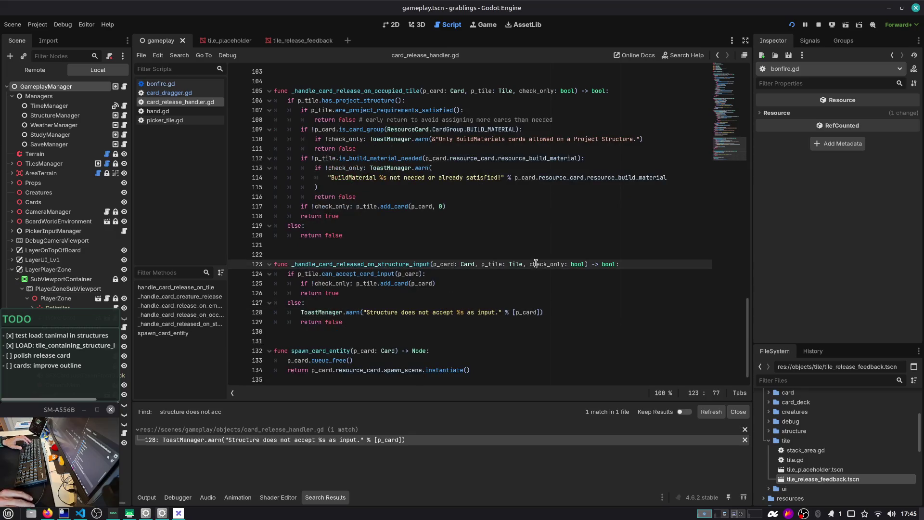
pyautogui.click(352, 311)
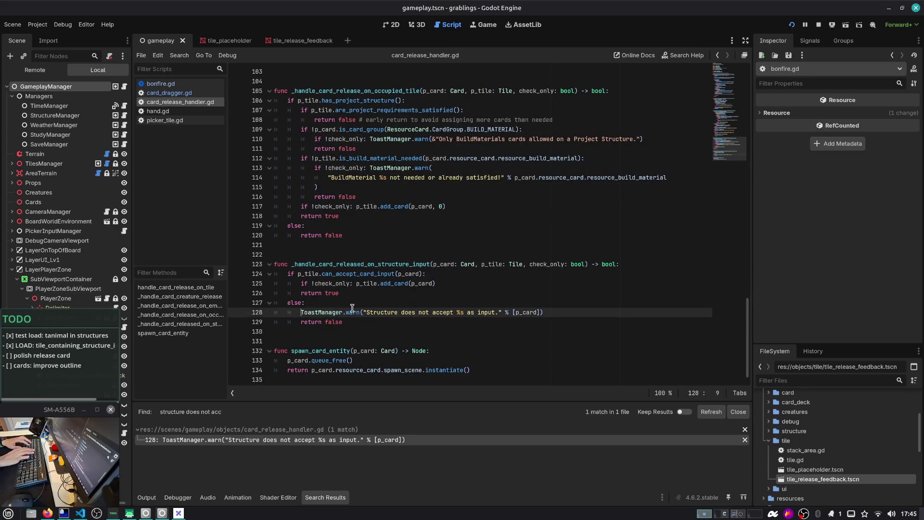
pyautogui.write('if !check_only:')
# Run the game, load save Slot 1, then stop it
pyautogui.press('F5')
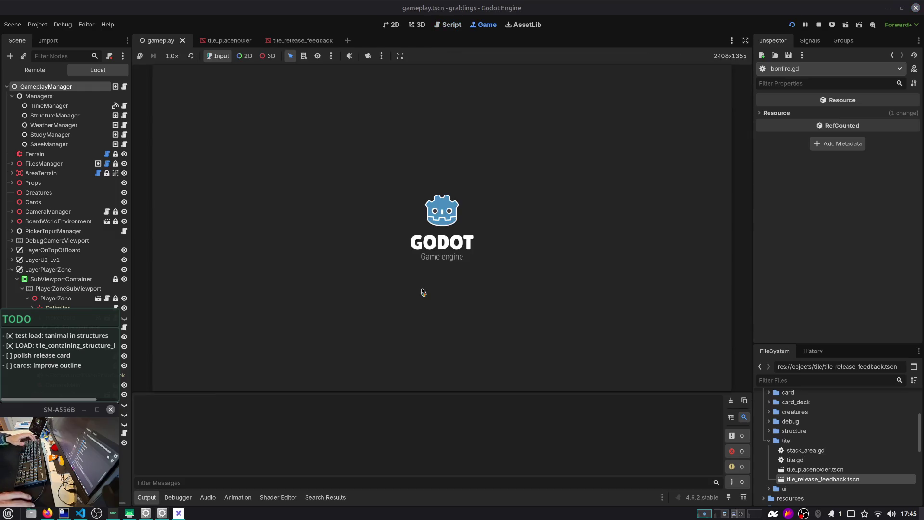
pyautogui.click(440, 214)
pyautogui.click(448, 225)
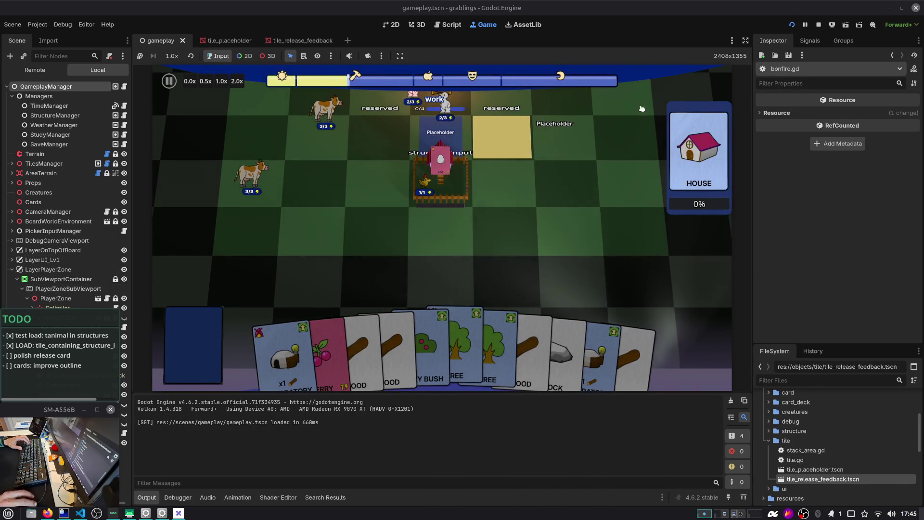
pyautogui.click(819, 25)
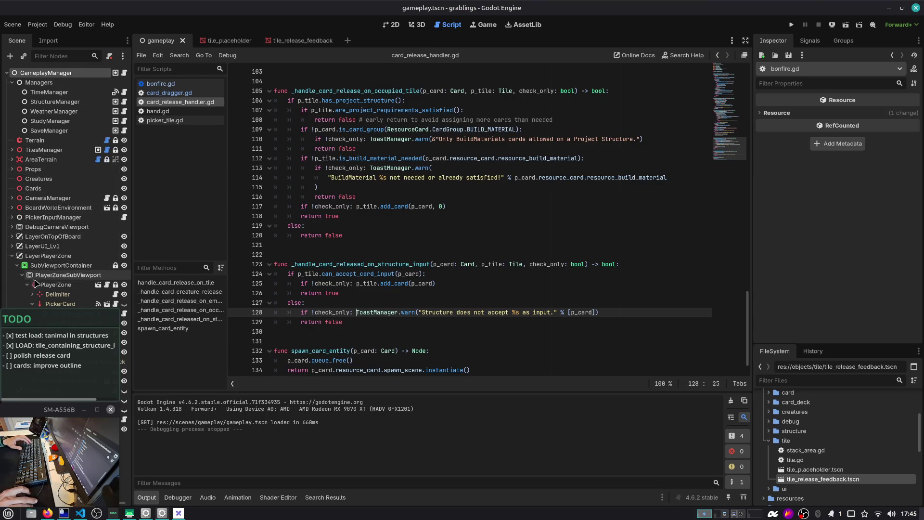
# Select the TileReleaseFeedback node under PickerInputManager in the scene tree and rerun the game
pyautogui.click(56, 285)
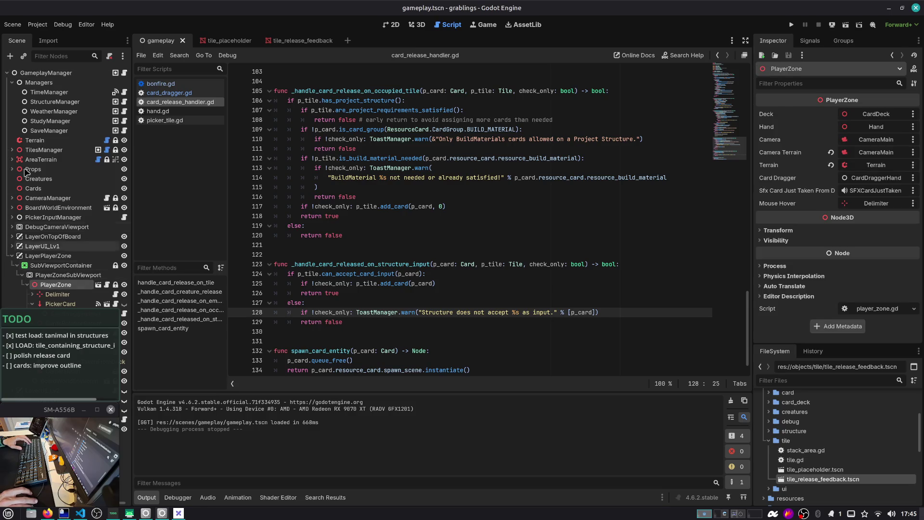
pyautogui.click(12, 82)
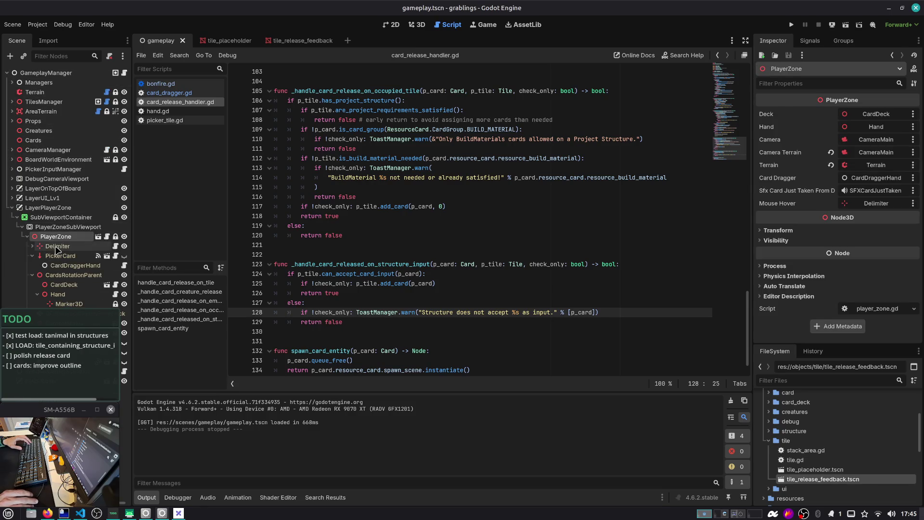
pyautogui.click(12, 208)
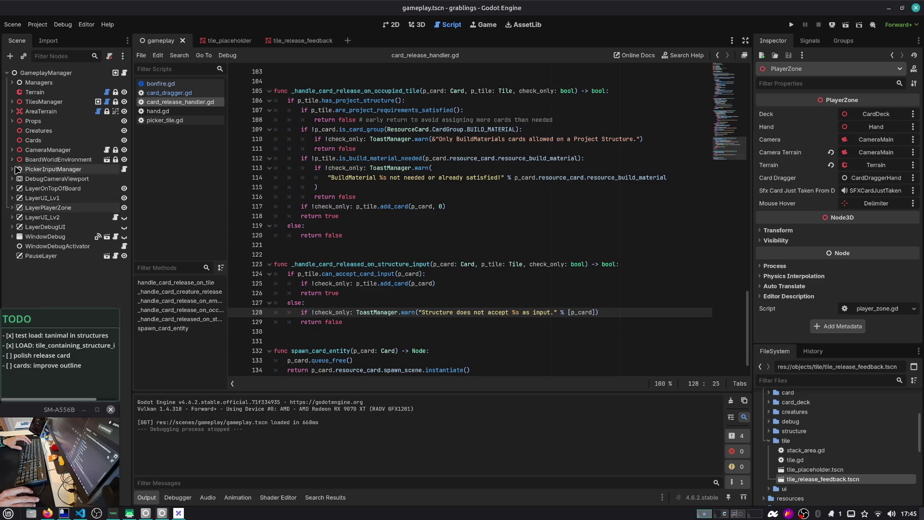
pyautogui.click(12, 170)
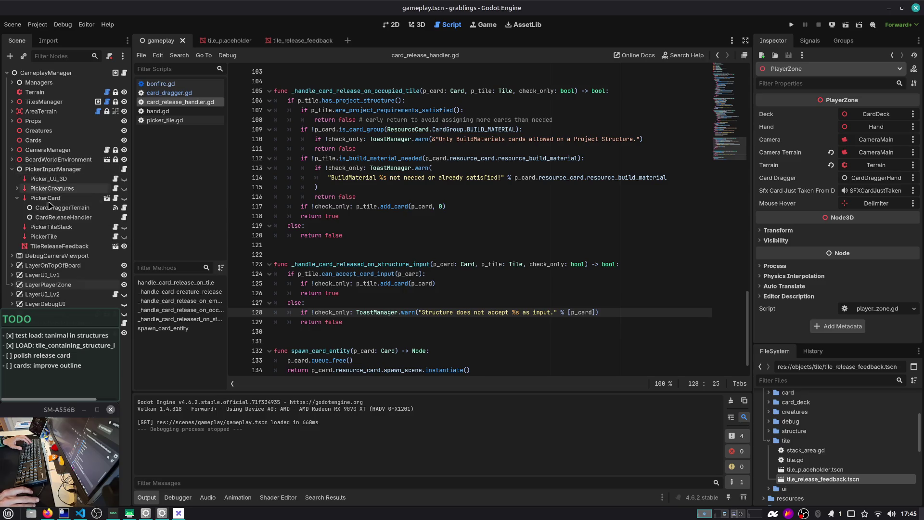
pyautogui.click(54, 248)
pyautogui.click(791, 24)
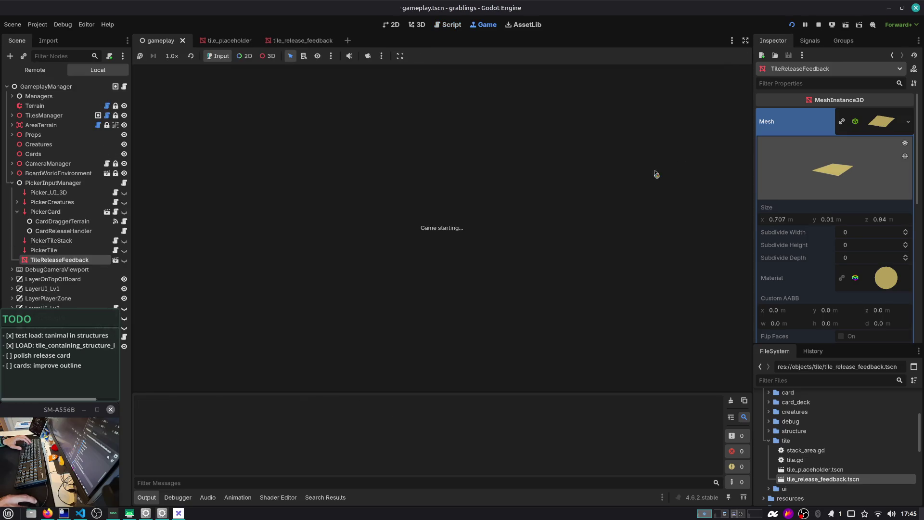
# Load save Slot 1 and drop the Tree and Wood cards onto board tiles
pyautogui.click(441, 210)
pyautogui.click(471, 231)
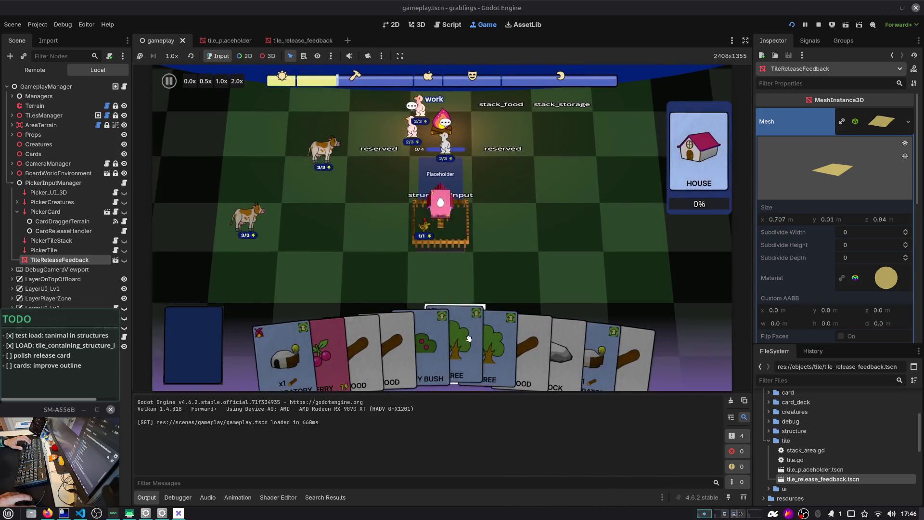
pyautogui.moveTo(486, 337)
pyautogui.mouseDown()
pyautogui.moveTo(480, 312)
pyautogui.moveTo(549, 243)
pyautogui.moveTo(318, 260)
pyautogui.moveTo(245, 197)
pyautogui.moveTo(239, 168)
pyautogui.moveTo(356, 248)
pyautogui.moveTo(602, 229)
pyautogui.moveTo(566, 222)
pyautogui.moveTo(555, 179)
pyautogui.moveTo(582, 279)
pyautogui.moveTo(454, 223)
pyautogui.moveTo(278, 226)
pyautogui.moveTo(530, 224)
pyautogui.moveTo(541, 277)
pyautogui.moveTo(523, 216)
pyautogui.mouseUp()
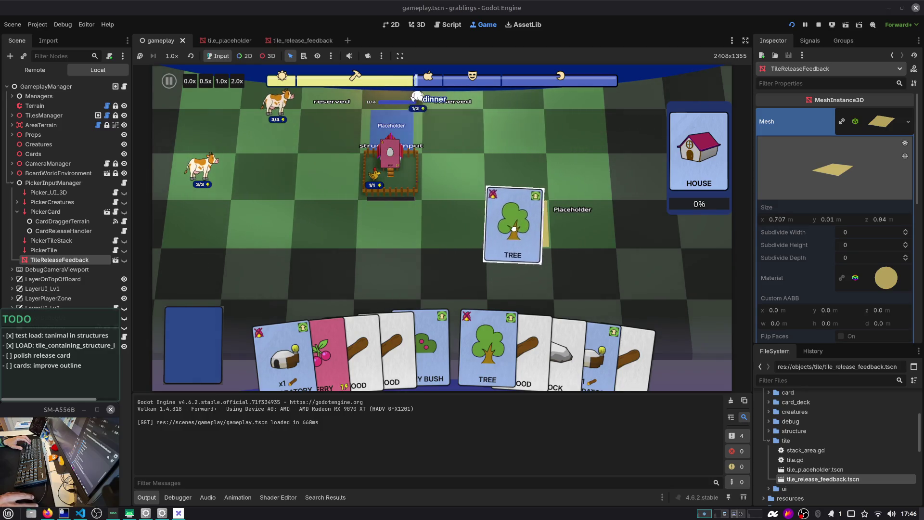
pyautogui.moveTo(455, 218)
pyautogui.mouseDown()
pyautogui.moveTo(221, 217)
pyautogui.moveTo(217, 178)
pyautogui.moveTo(294, 149)
pyautogui.moveTo(581, 134)
pyautogui.moveTo(605, 165)
pyautogui.moveTo(285, 153)
pyautogui.moveTo(272, 139)
pyautogui.mouseUp()
pyautogui.moveTo(376, 354)
pyautogui.mouseDown()
pyautogui.moveTo(458, 250)
pyautogui.moveTo(558, 217)
pyautogui.moveTo(539, 212)
pyautogui.mouseUp()
pyautogui.moveTo(289, 354)
pyautogui.mouseDown()
pyautogui.moveTo(333, 173)
pyautogui.moveTo(557, 166)
pyautogui.moveTo(549, 207)
pyautogui.moveTo(406, 198)
pyautogui.moveTo(635, 201)
pyautogui.moveTo(572, 289)
pyautogui.moveTo(553, 221)
pyautogui.moveTo(462, 231)
pyautogui.moveTo(496, 240)
pyautogui.mouseUp()
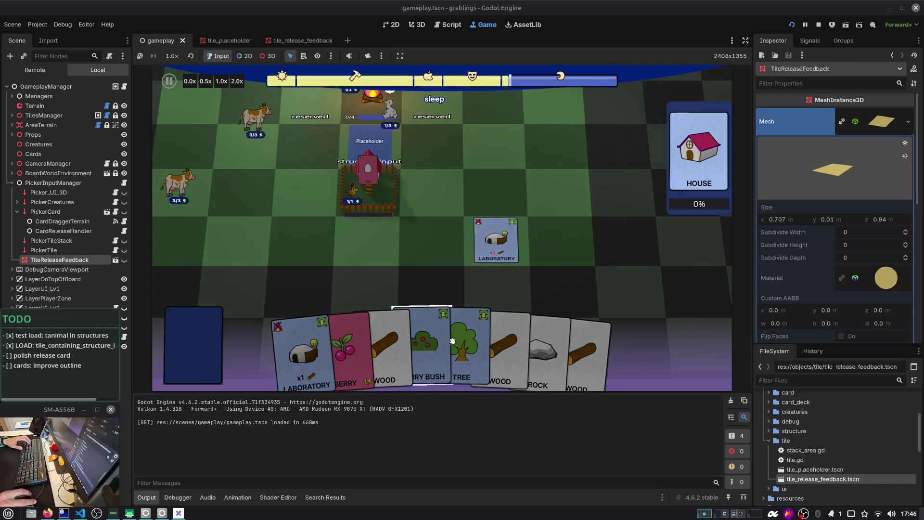
# Bring up the Debug Gameplay Window's Add Card to Hand list
pyautogui.press('F1')
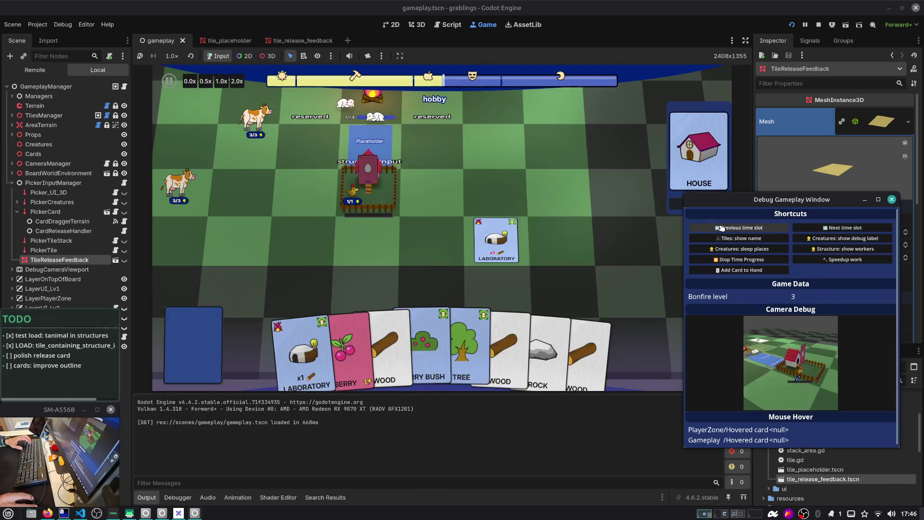
pyautogui.click(737, 269)
pyautogui.scroll(-10, 734, 323)
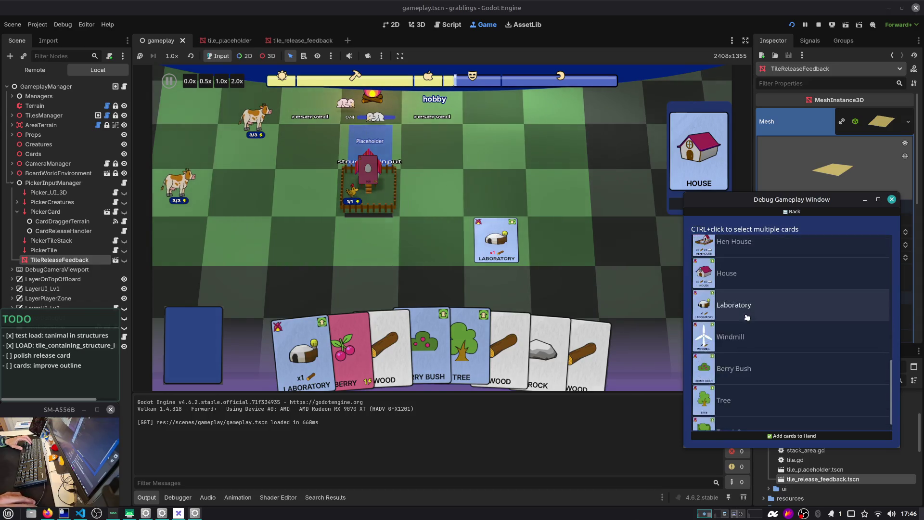